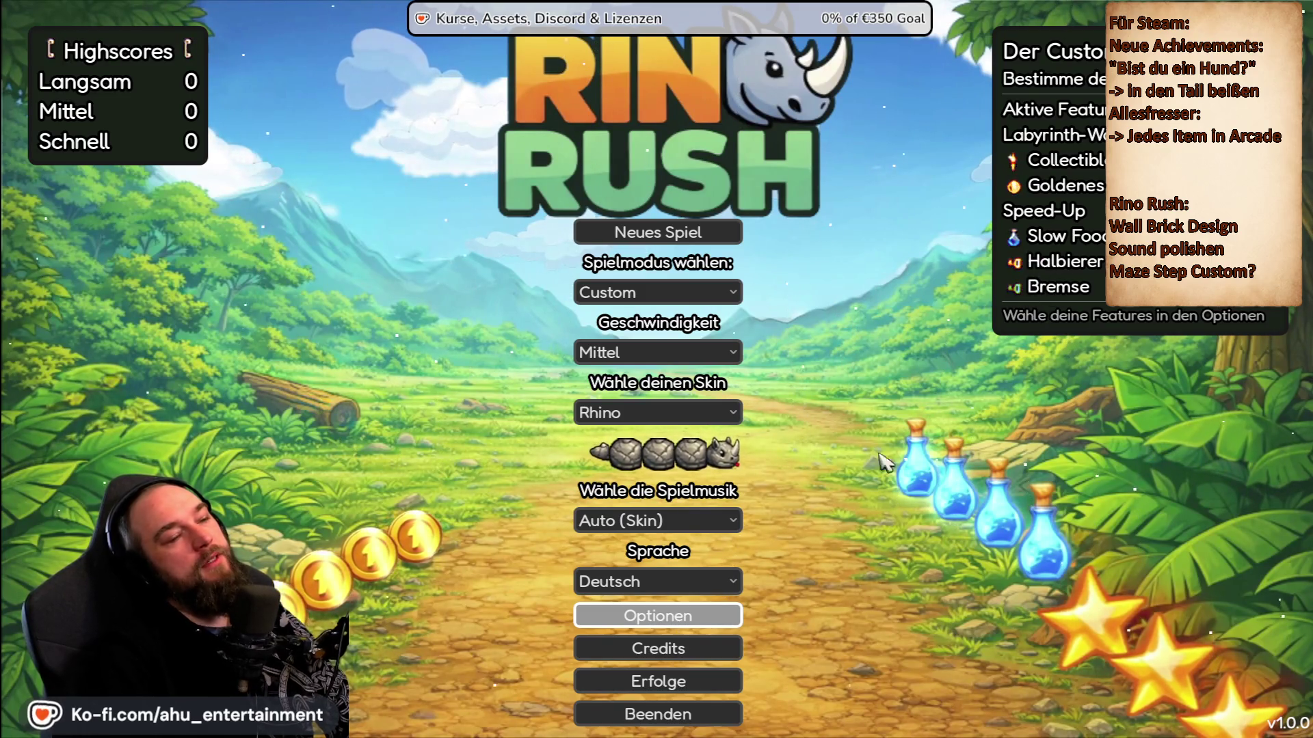
Stop the running Rino Rush game with F8 after cancelling the Beenden quit confirmation.
click(657, 714)
click(666, 400)
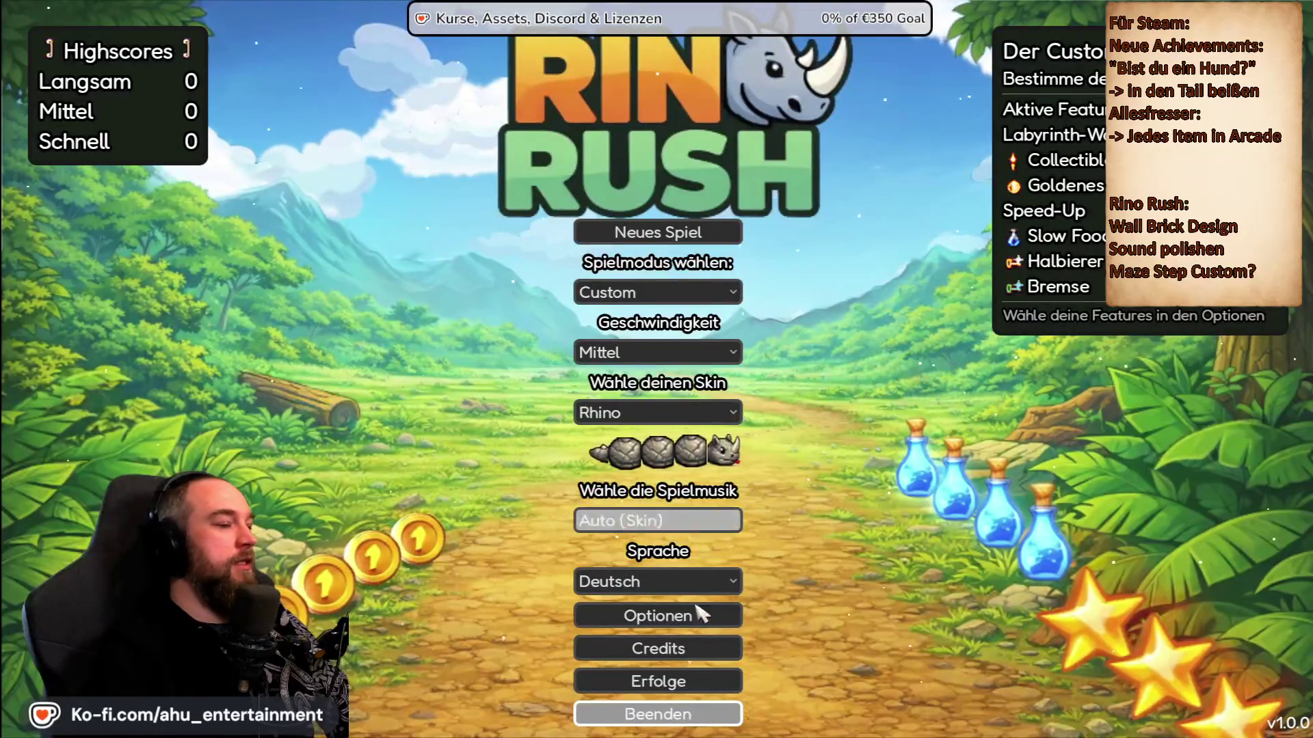
key(F8)
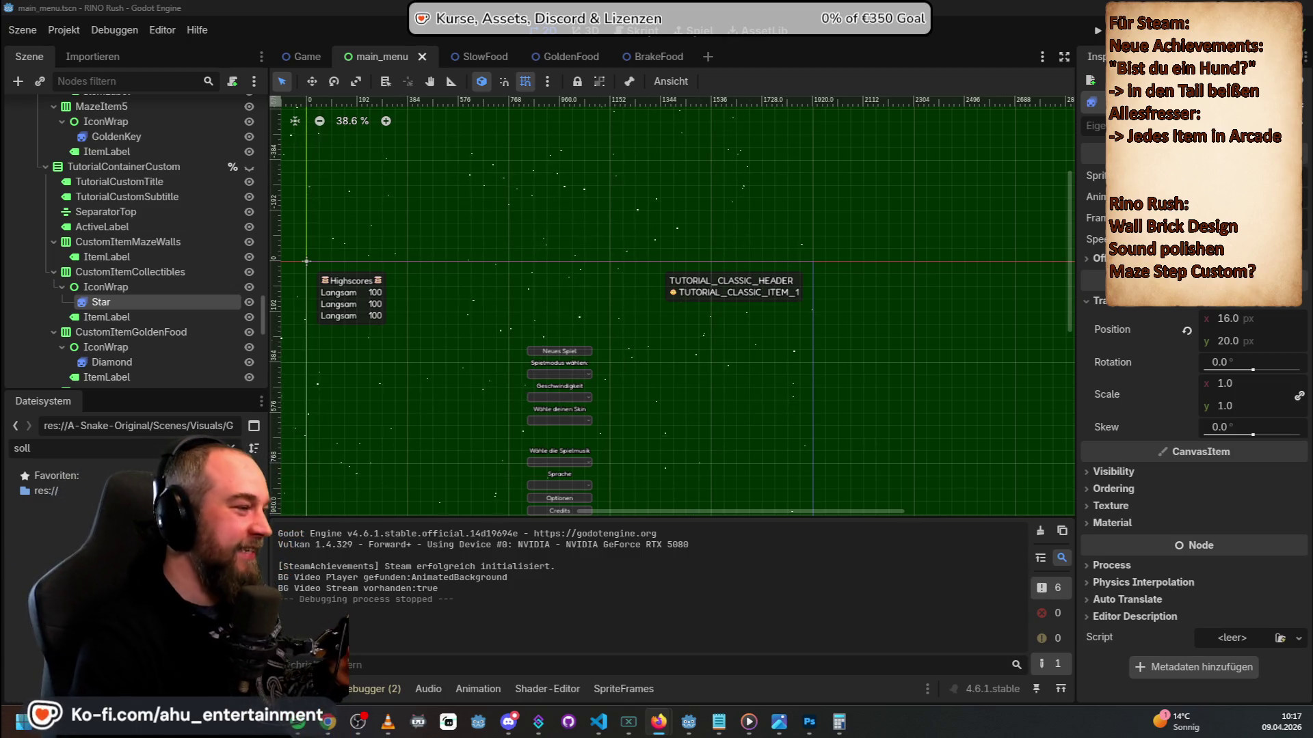
scroll(692, 258, down, 1)
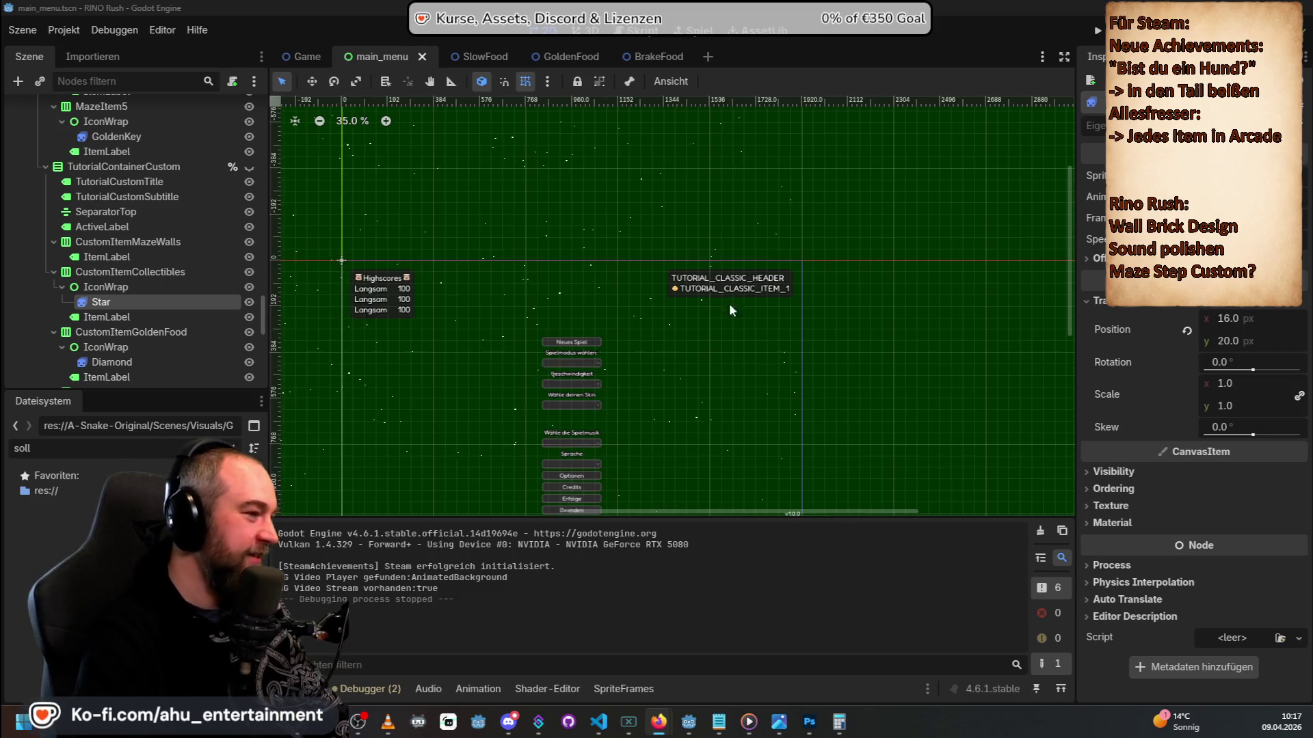
scroll(795, 451, down, 1)
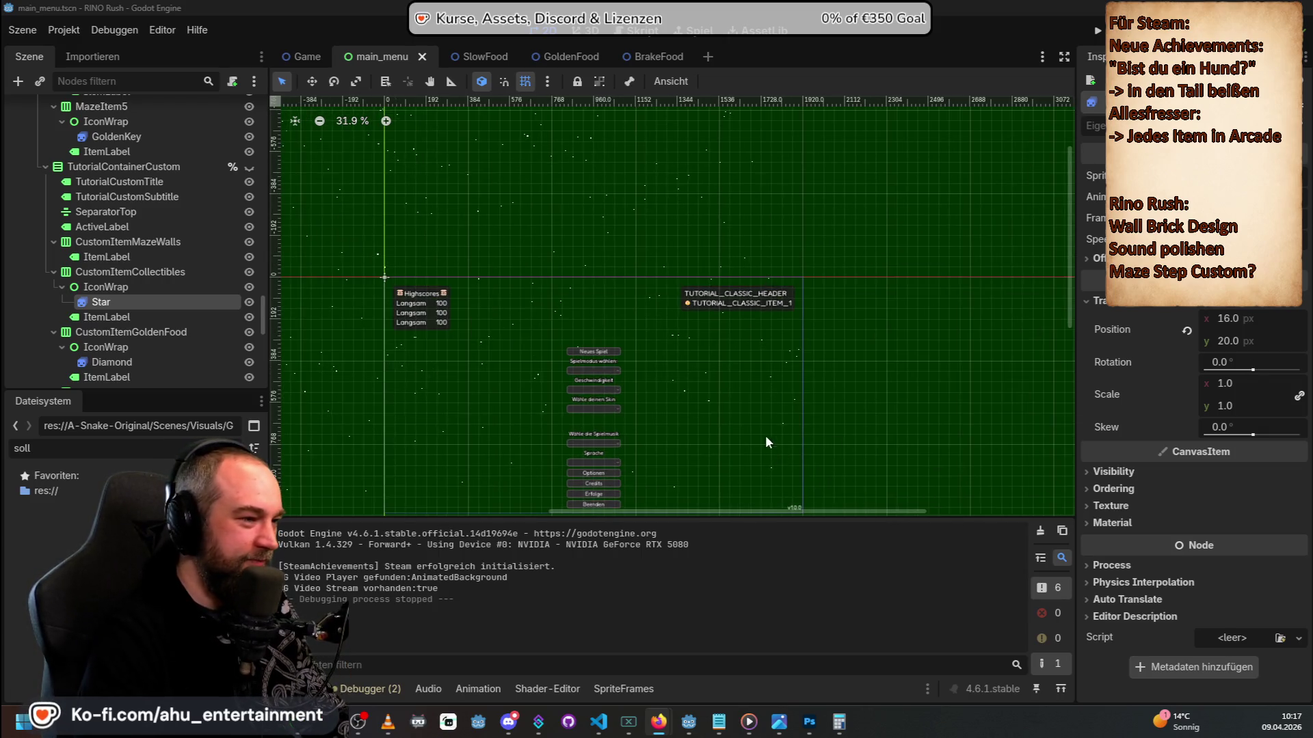
scroll(1057, 245, down, 3)
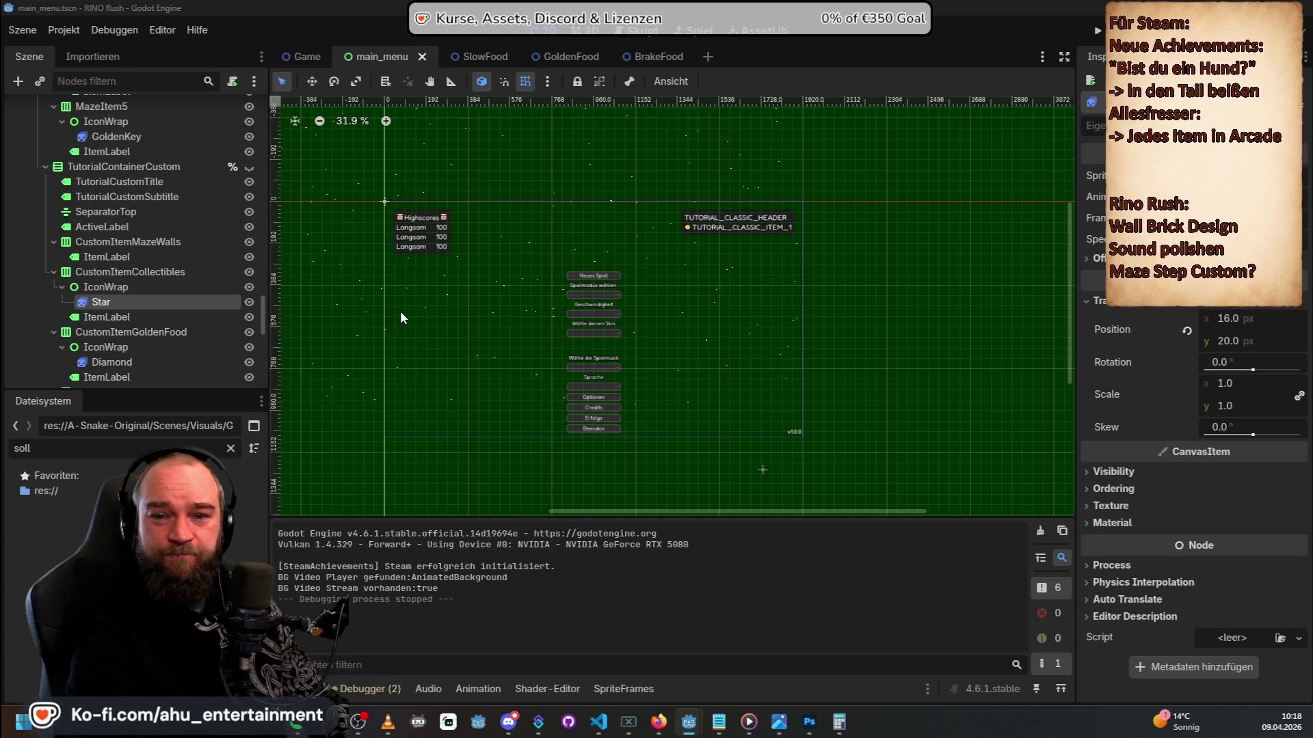
key(alt+Tab)
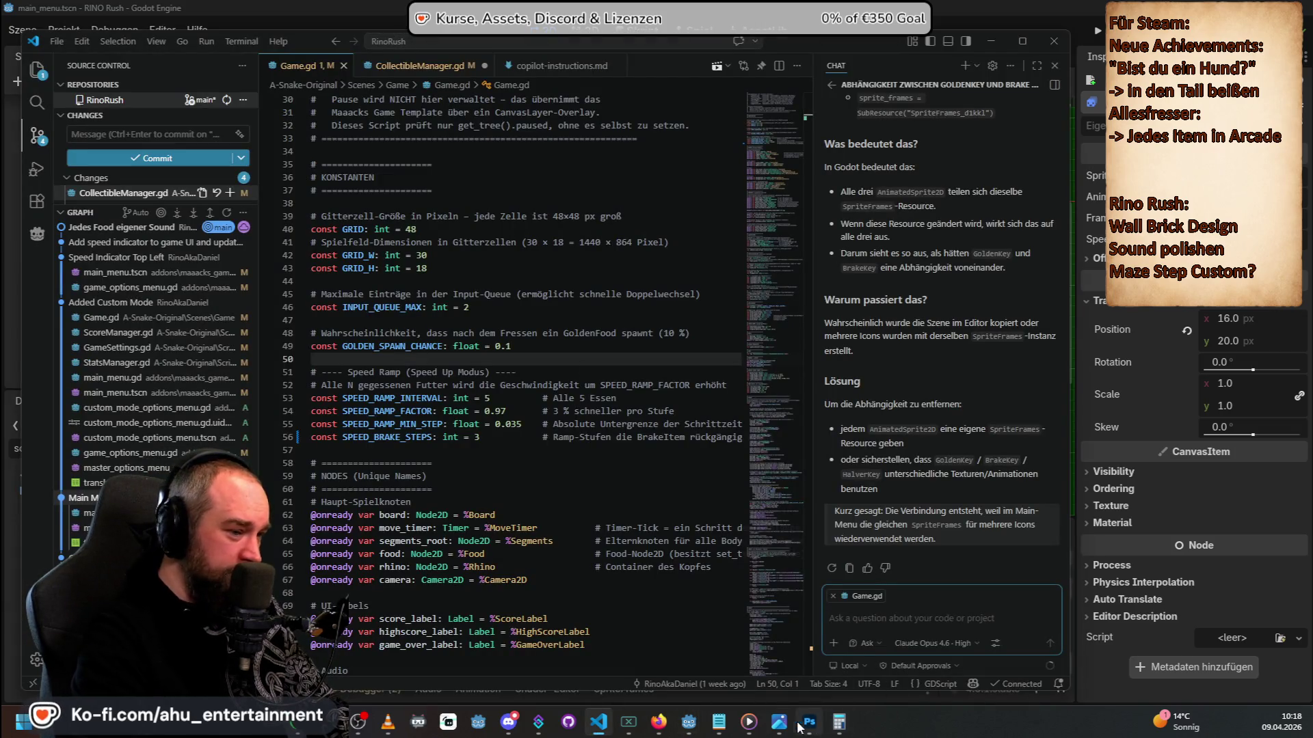
Start the Notepad note saying the breaker item has no sprite of its own yet.
click(794, 643)
text(Wir hatten bei der i)
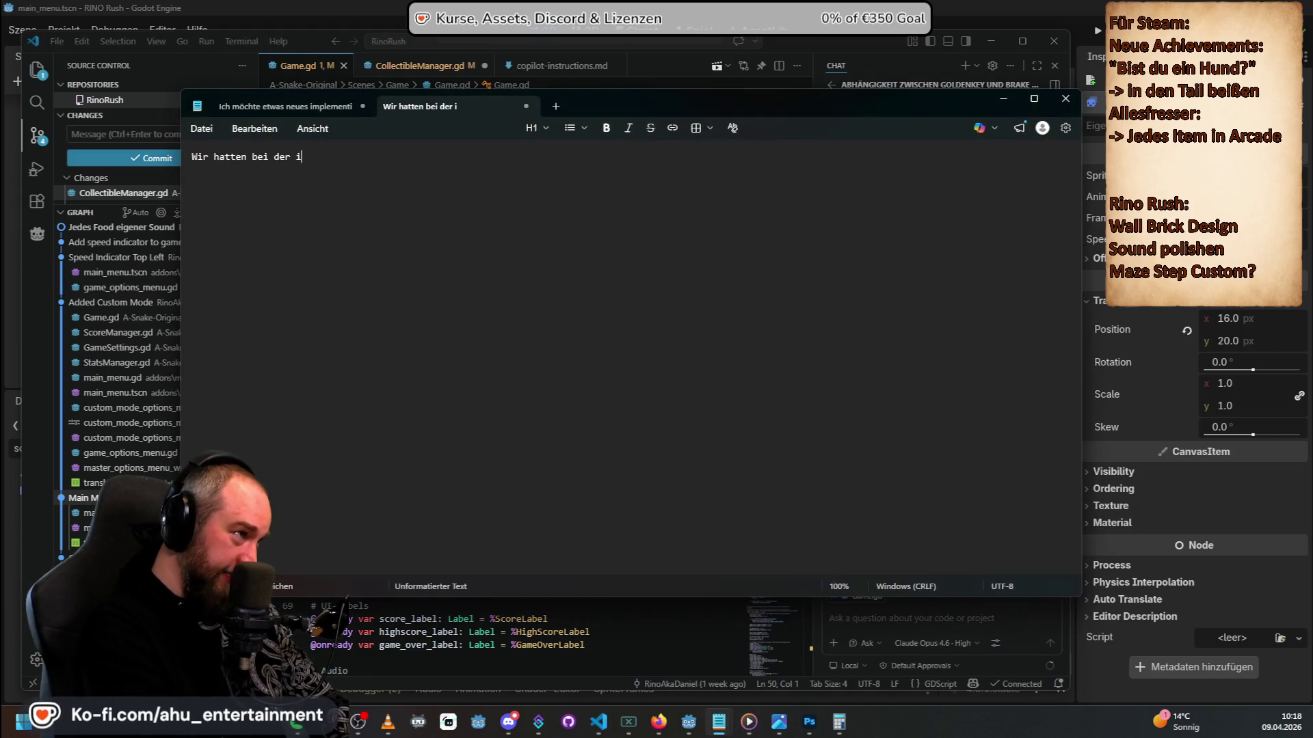
text(mplement)
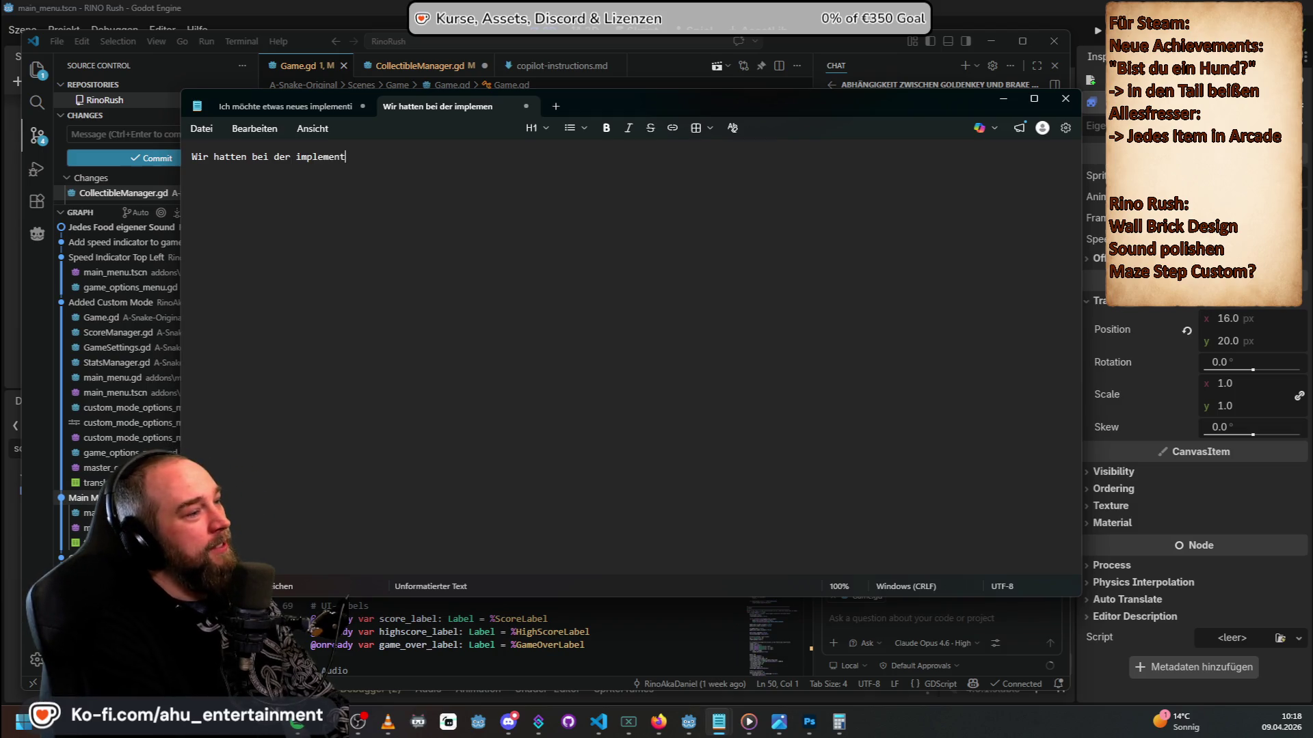
text(ung des breae)
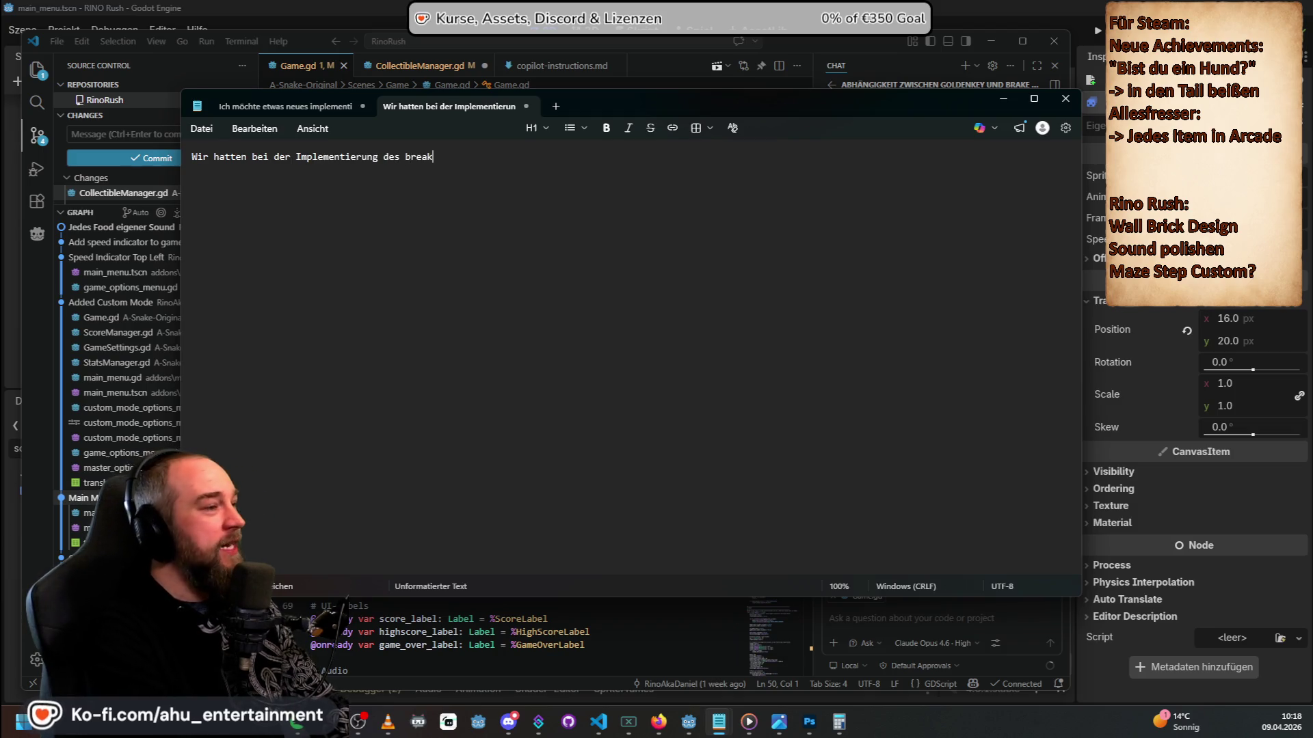
key(BackSpace)
text(k)
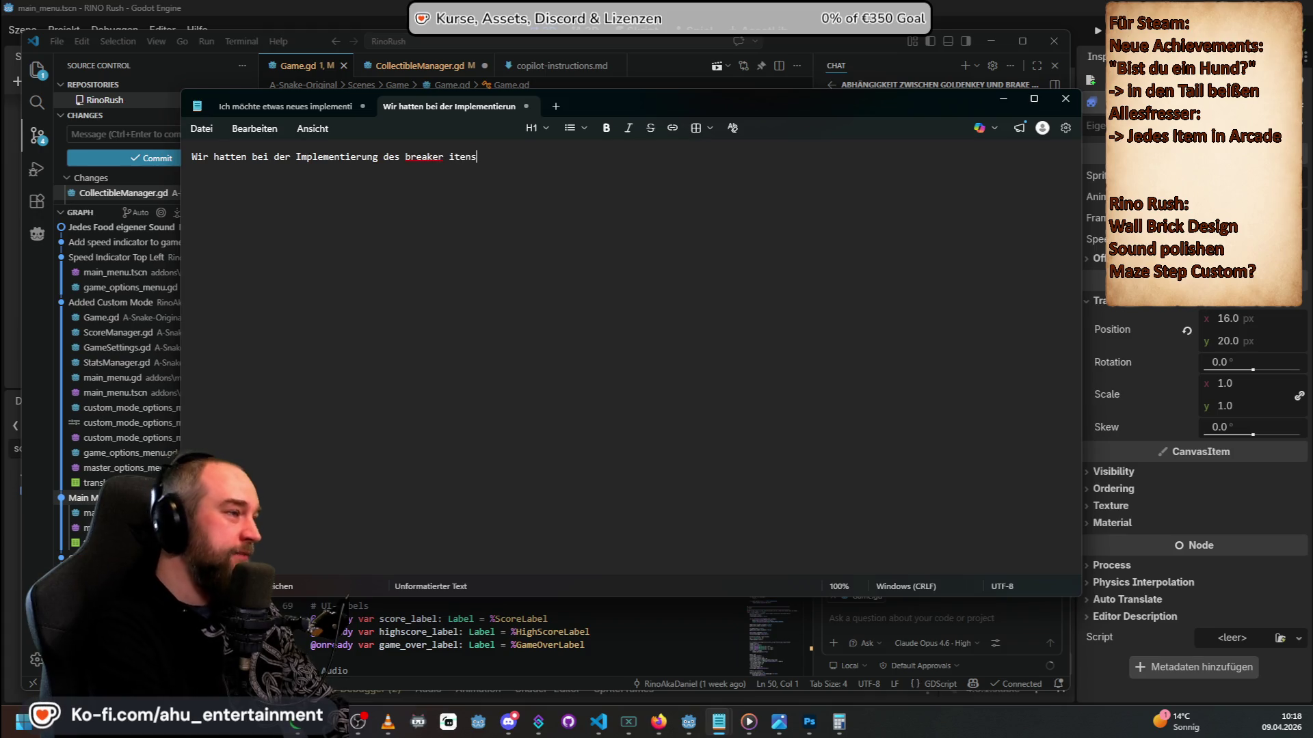
text(o)
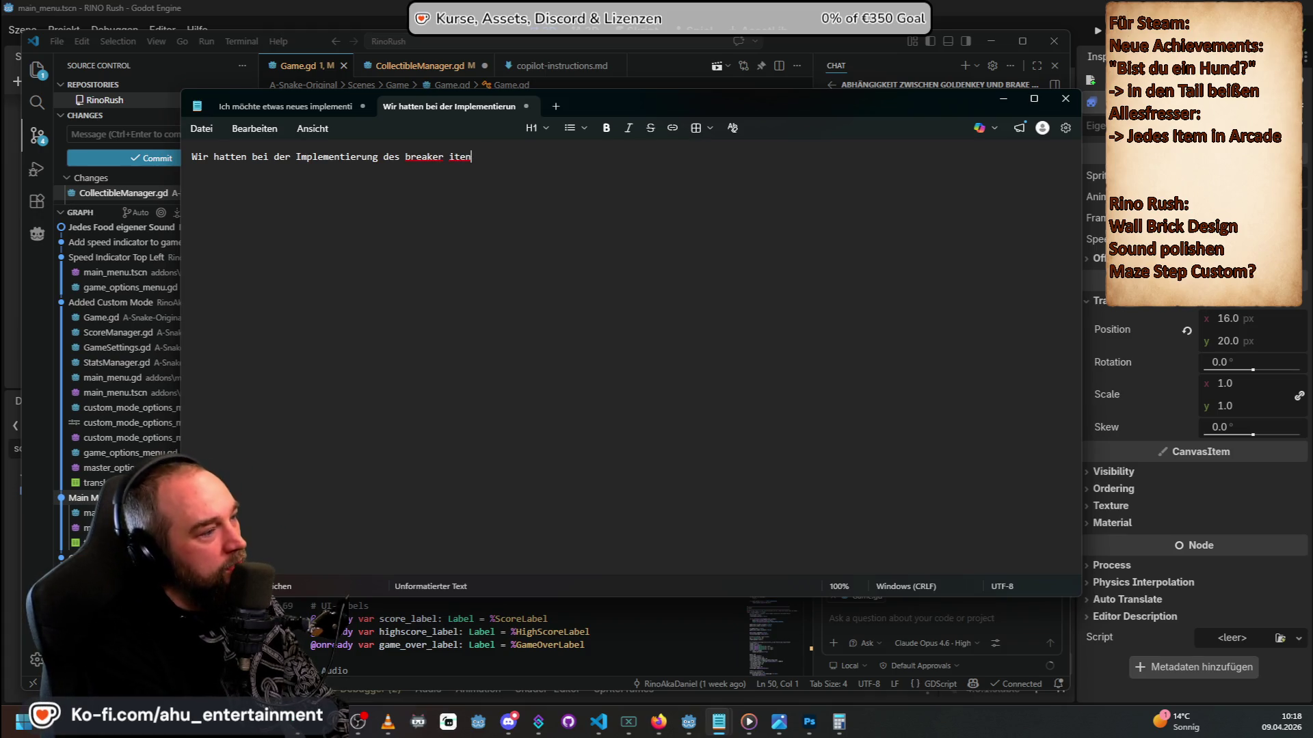
text( noch keinen eigenen)
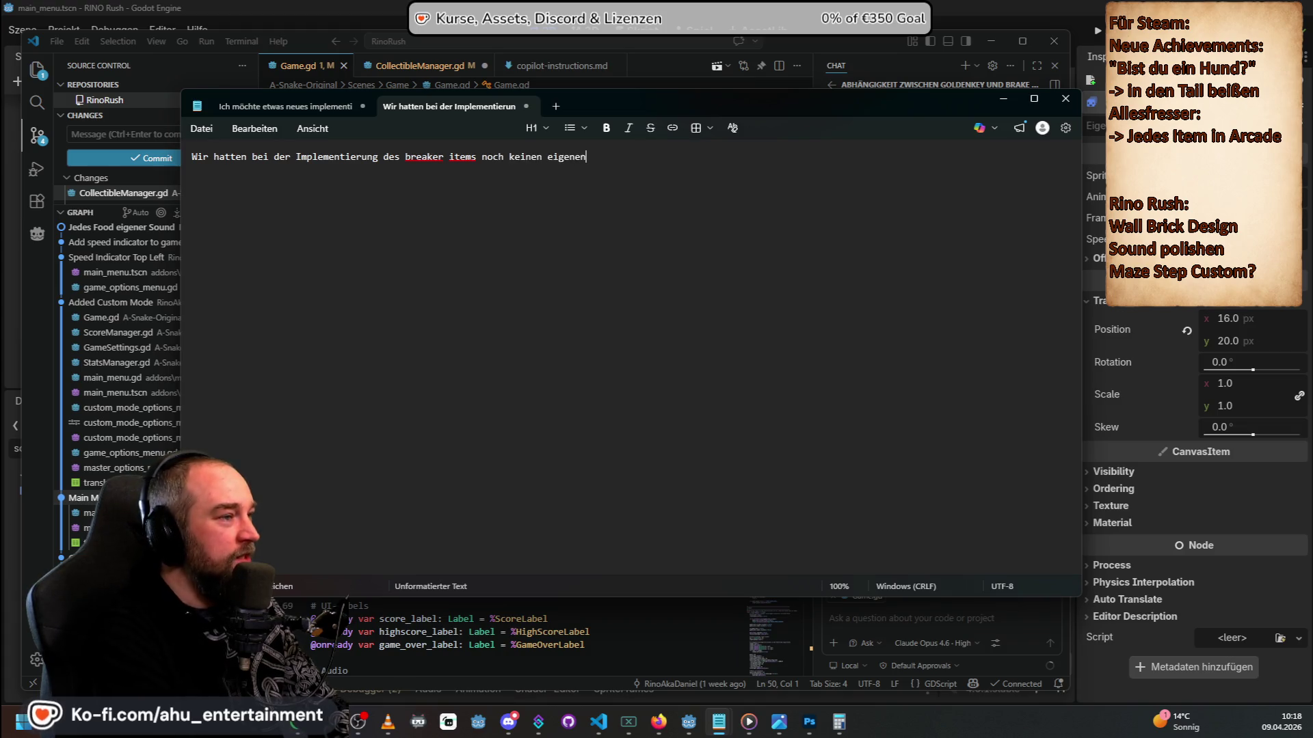
text( sprite)
Add that goldenkey's sprite was borrowed and recoloured, and begin a paragraph on the new AnimatedSprite.
key(Return)
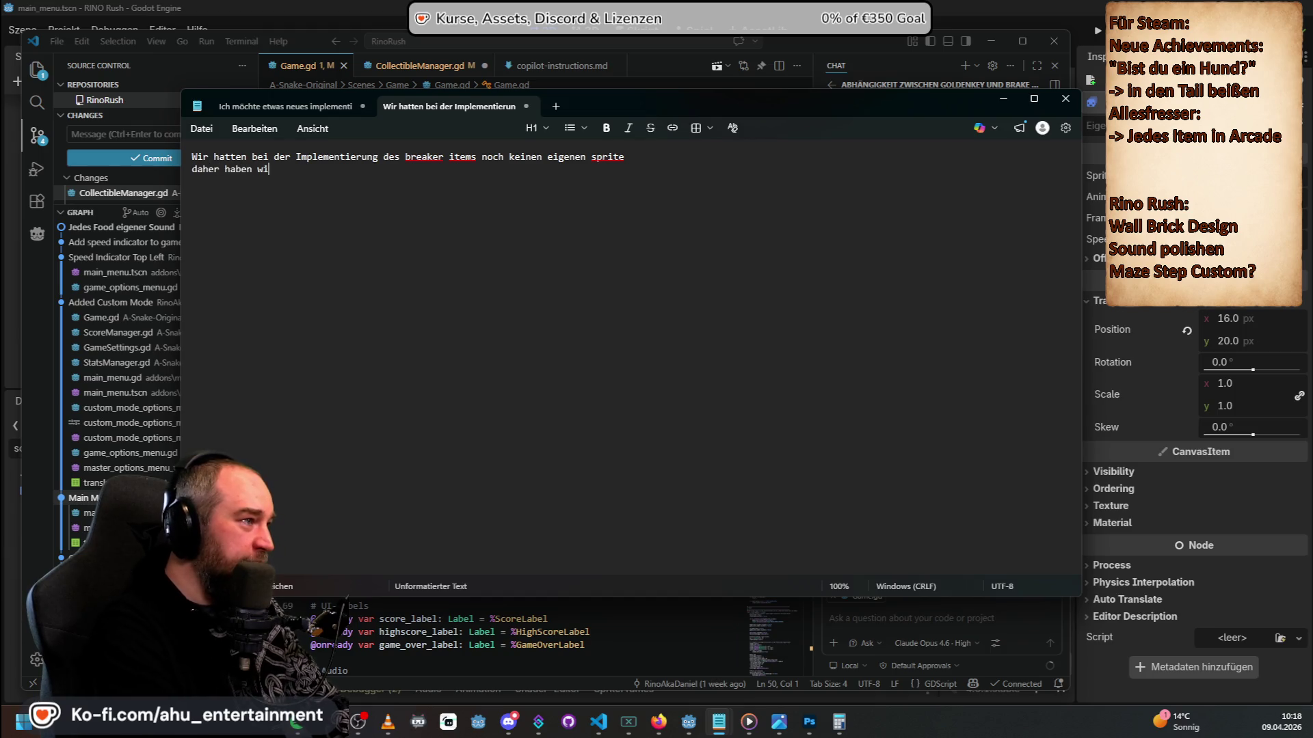
text(r erstmal den sprite )
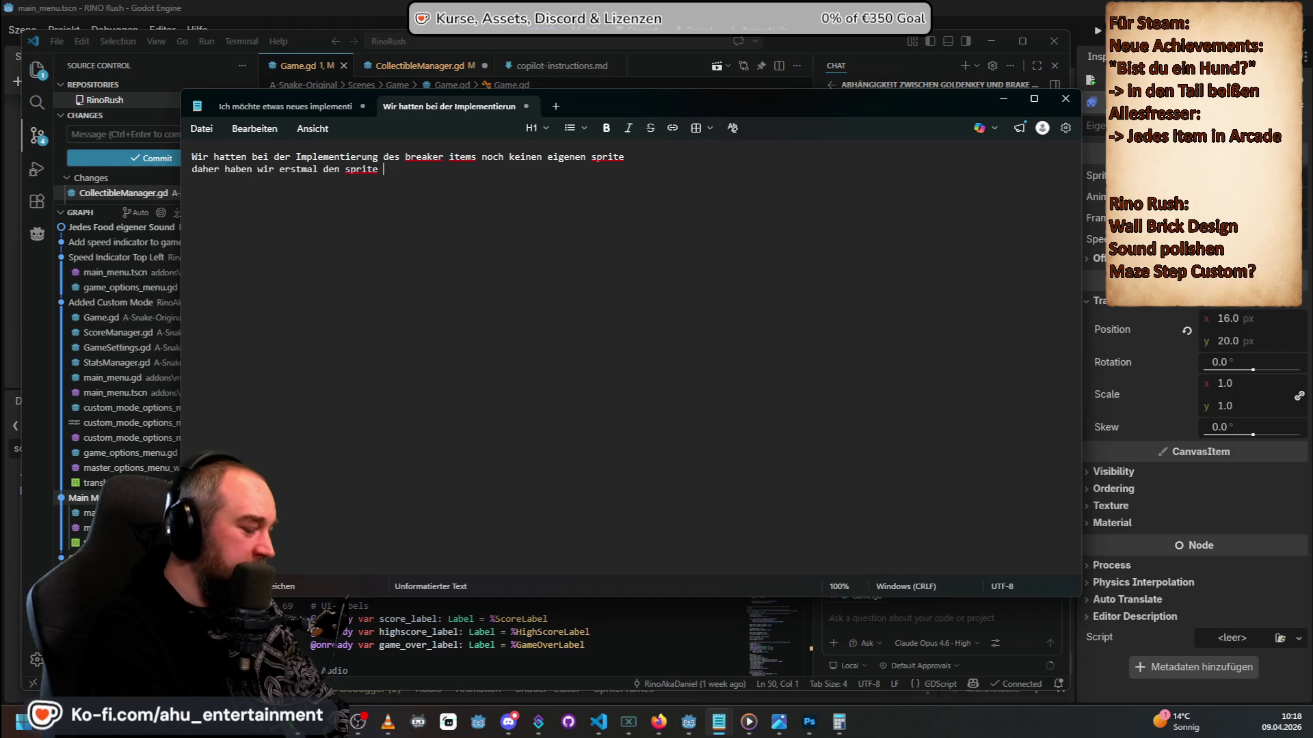
text(von goldenkey)
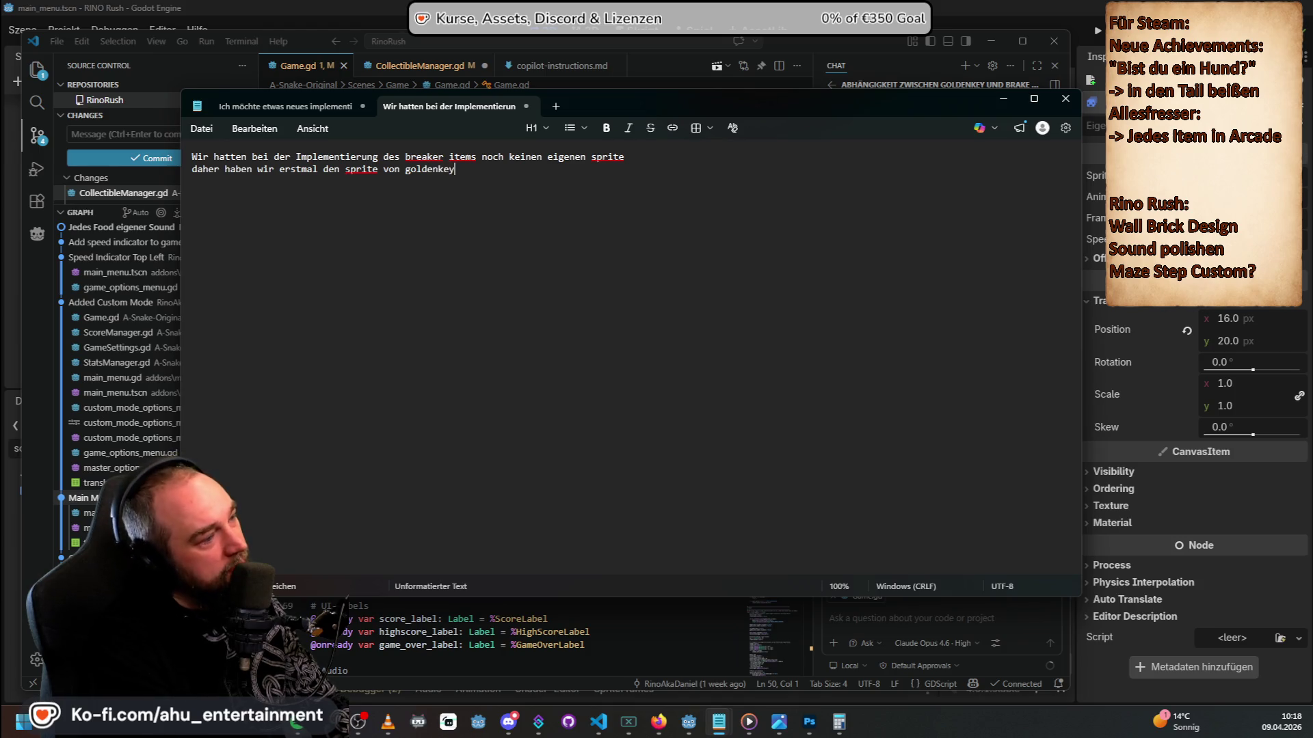
text( genommen im t)
key(BackSpace)
key(BackSpace)
key(BackSpace)
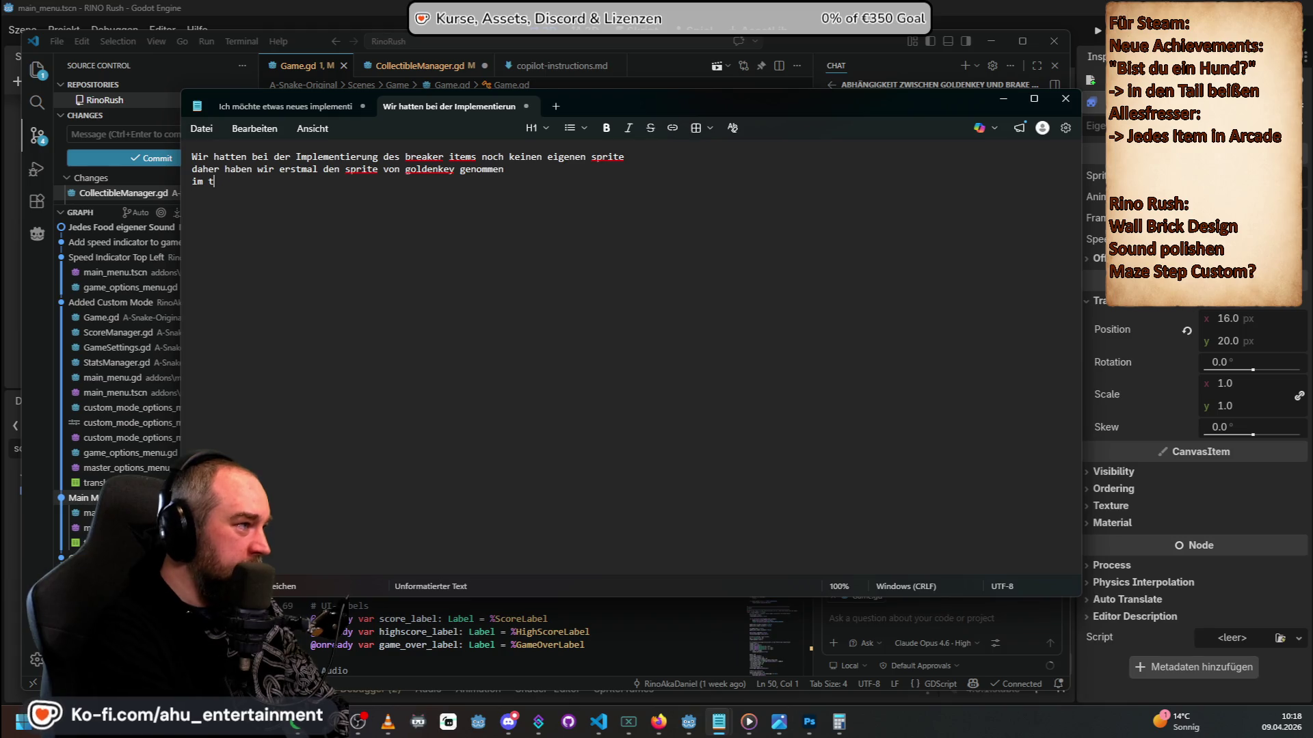
text(n den )
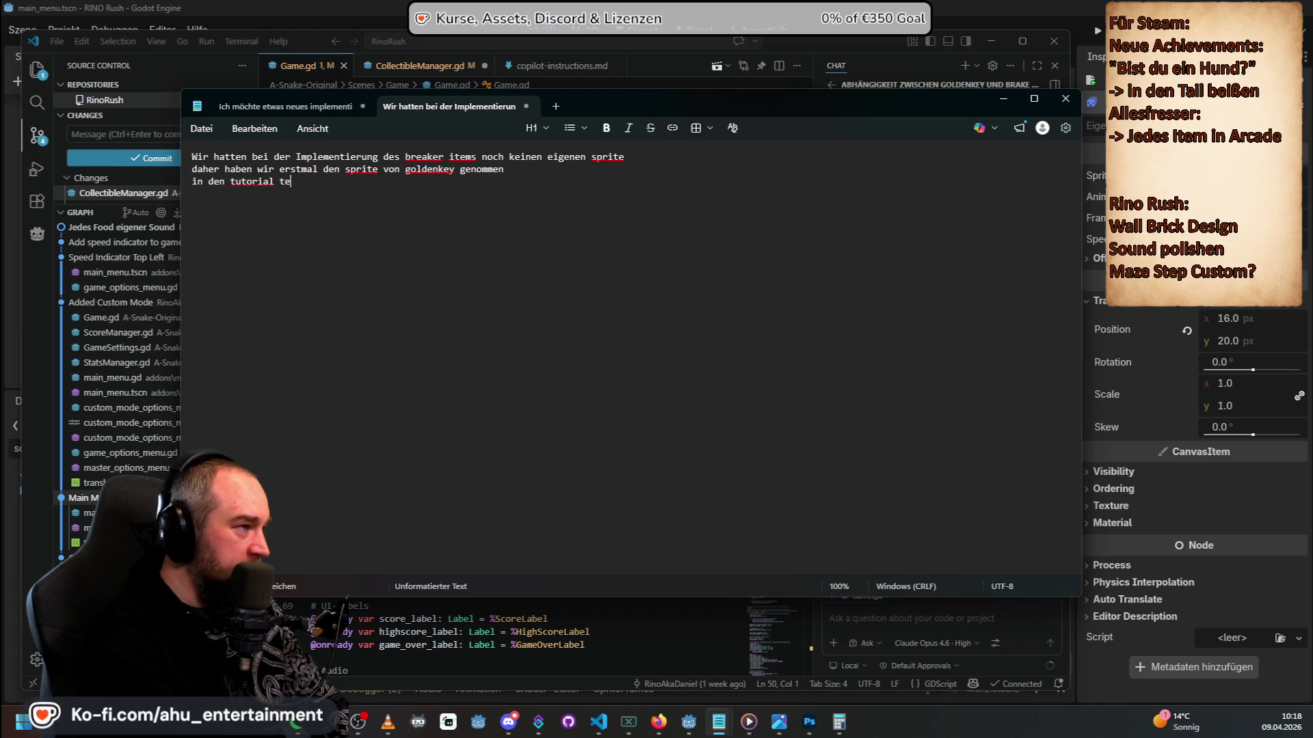
text(wir )
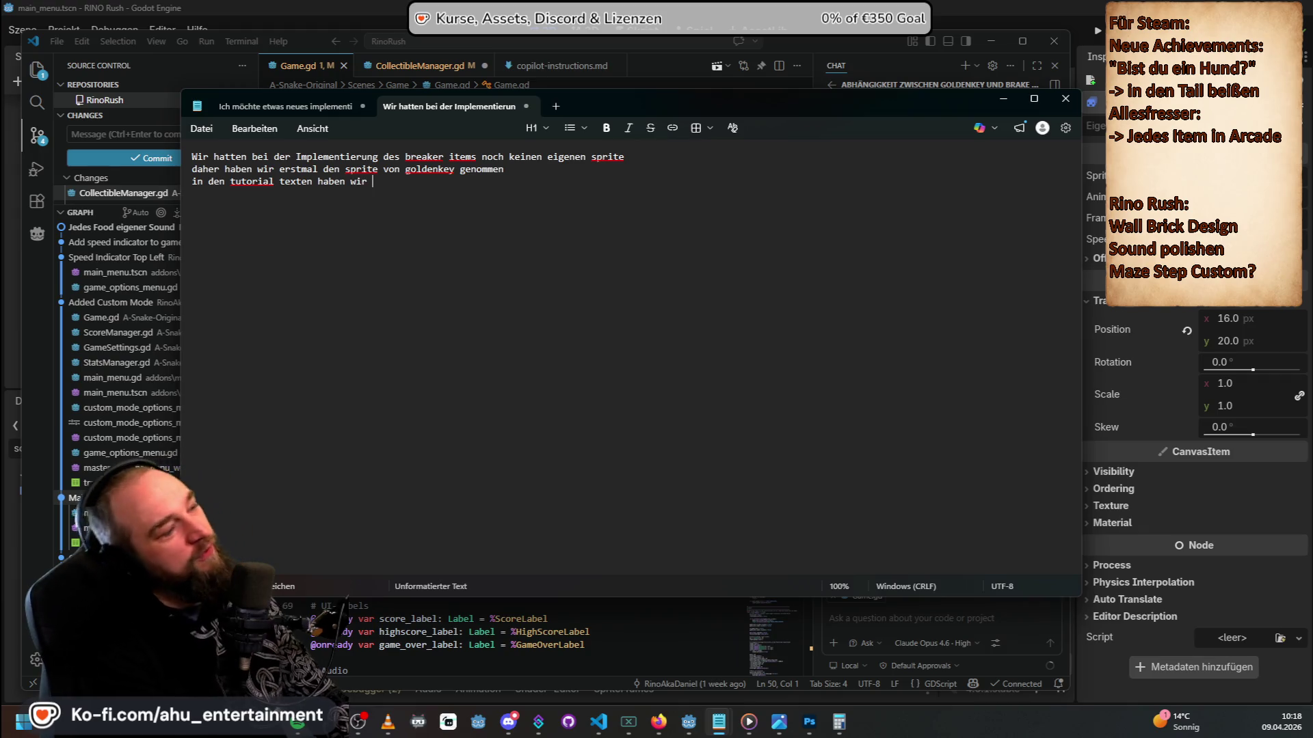
text(dann einfach die )
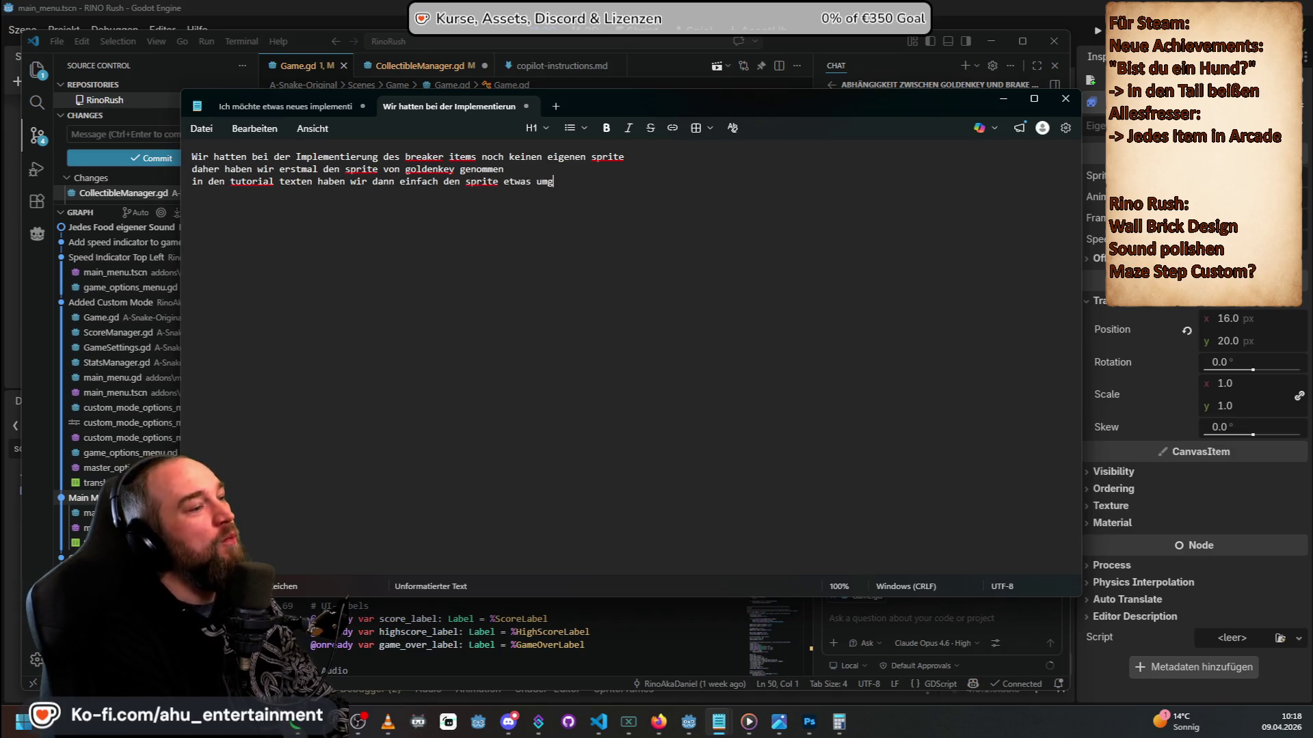
text(gefärbt)
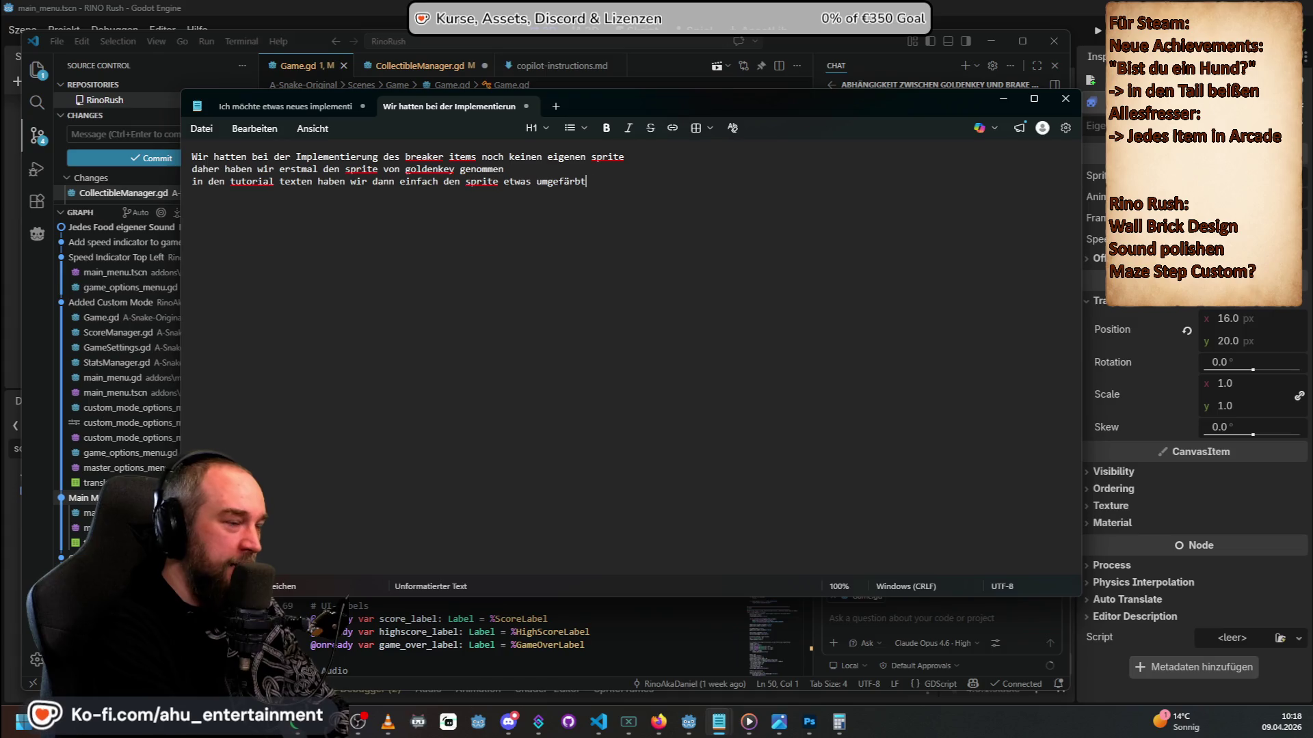
text(, damit es danders a)
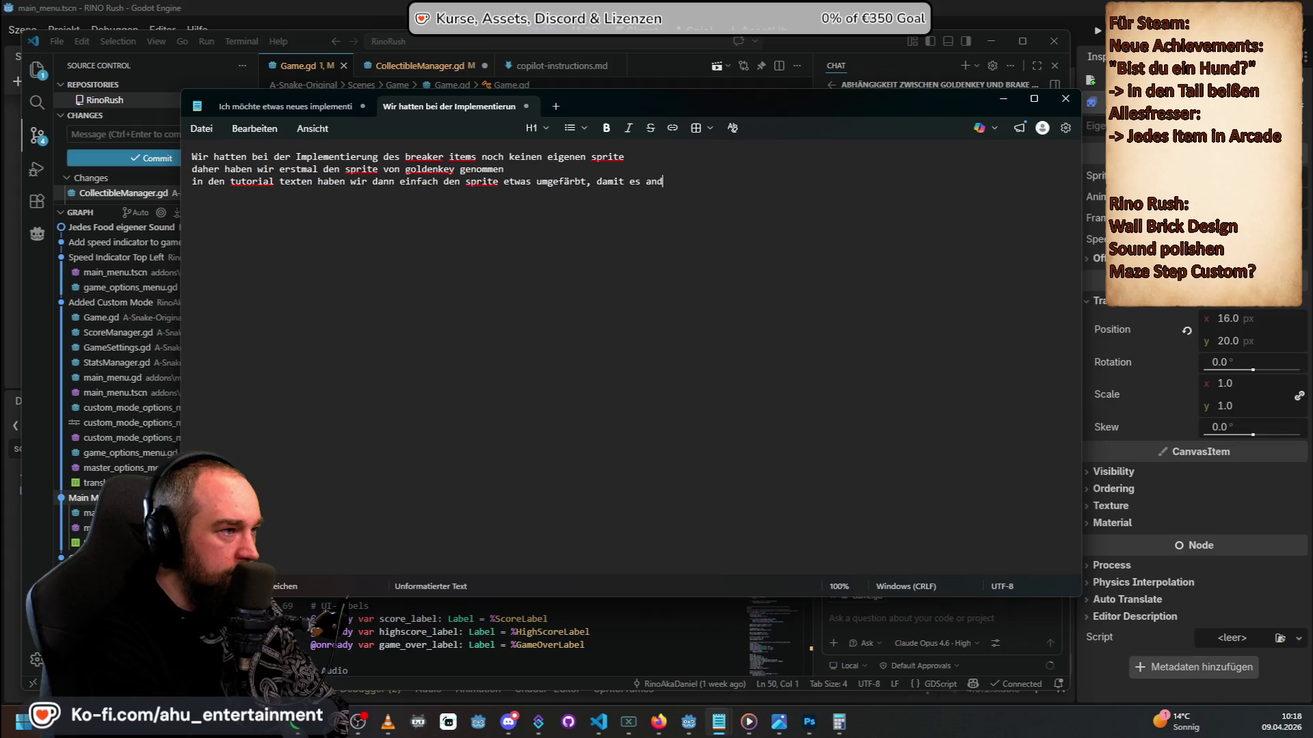
text(aussieht)
key(Return)
key(Return)
text(nun )
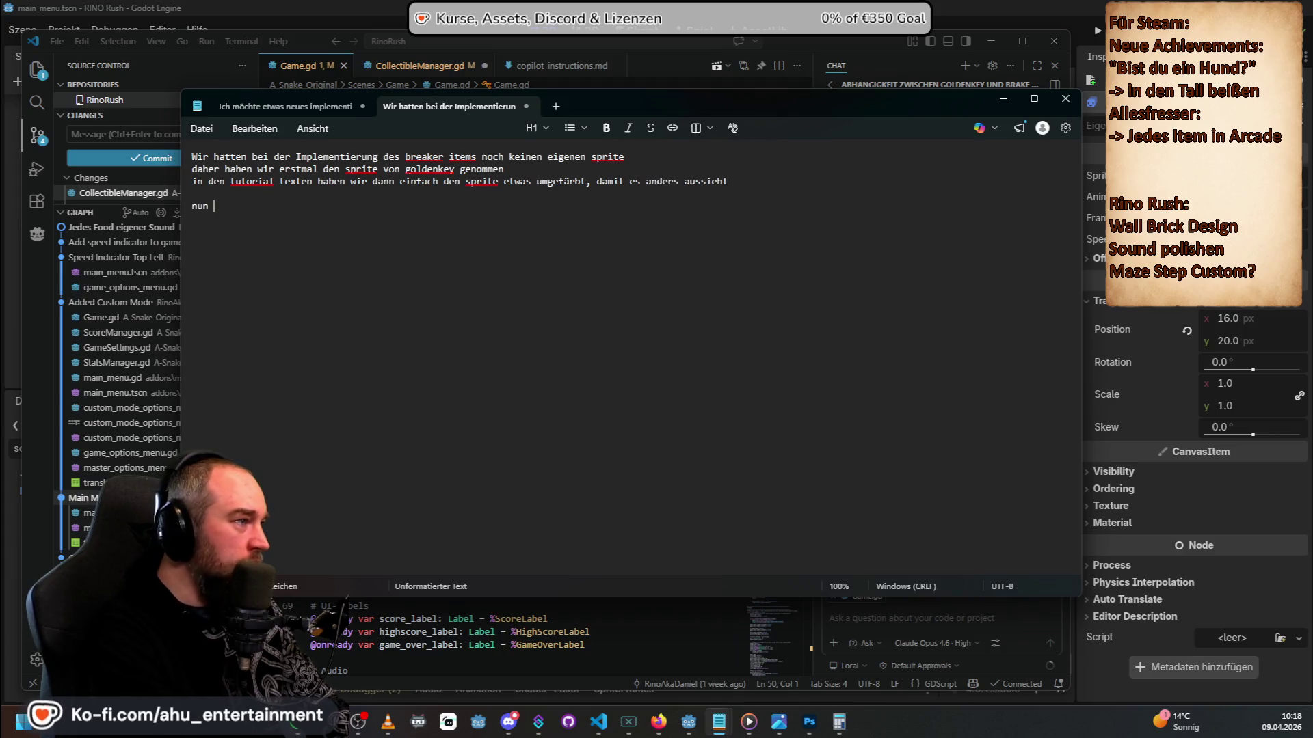
text(habe ich eine ei)
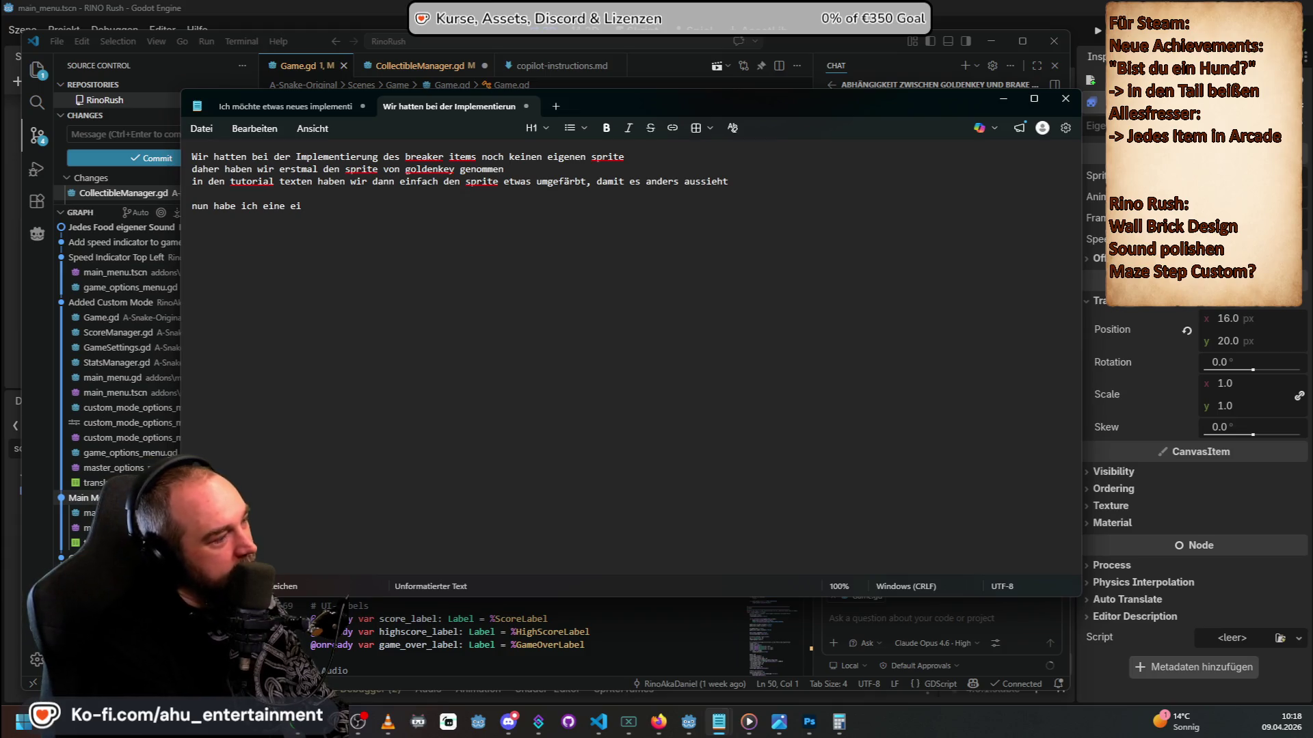
text(gene an)
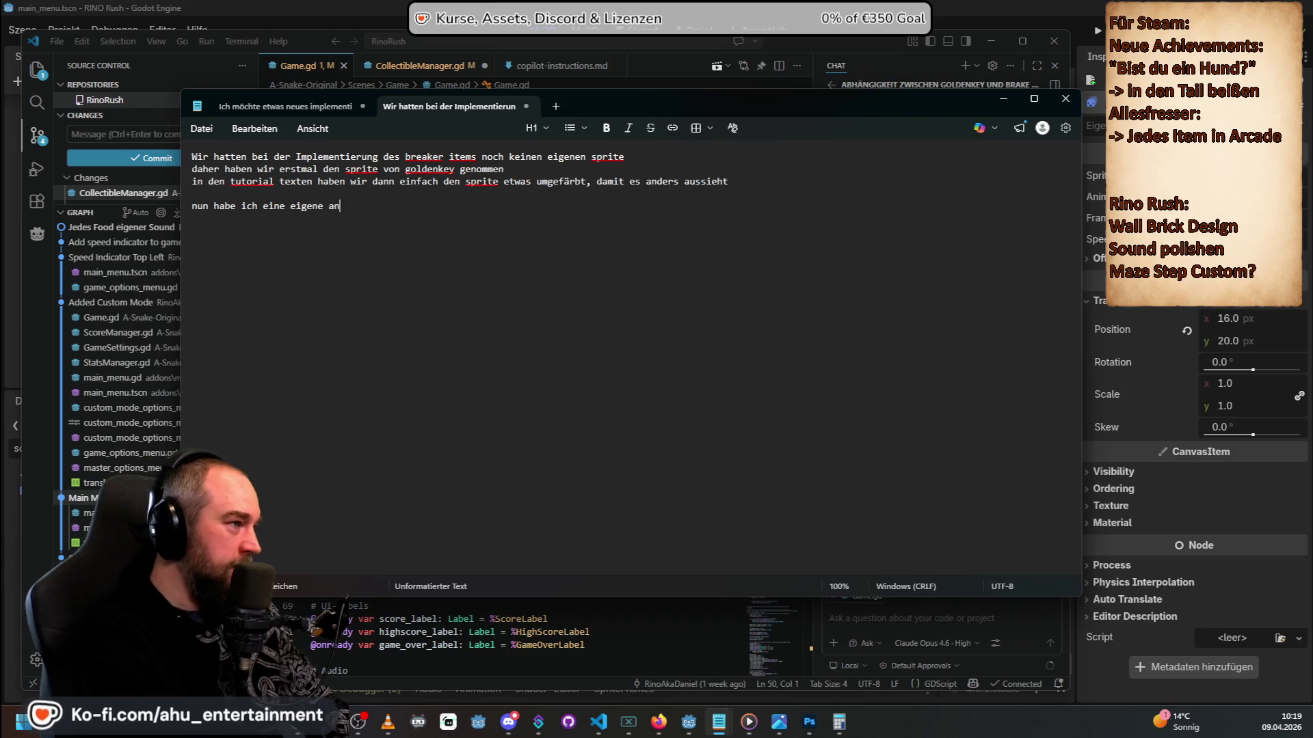
text(imatedsprite welche auch im )
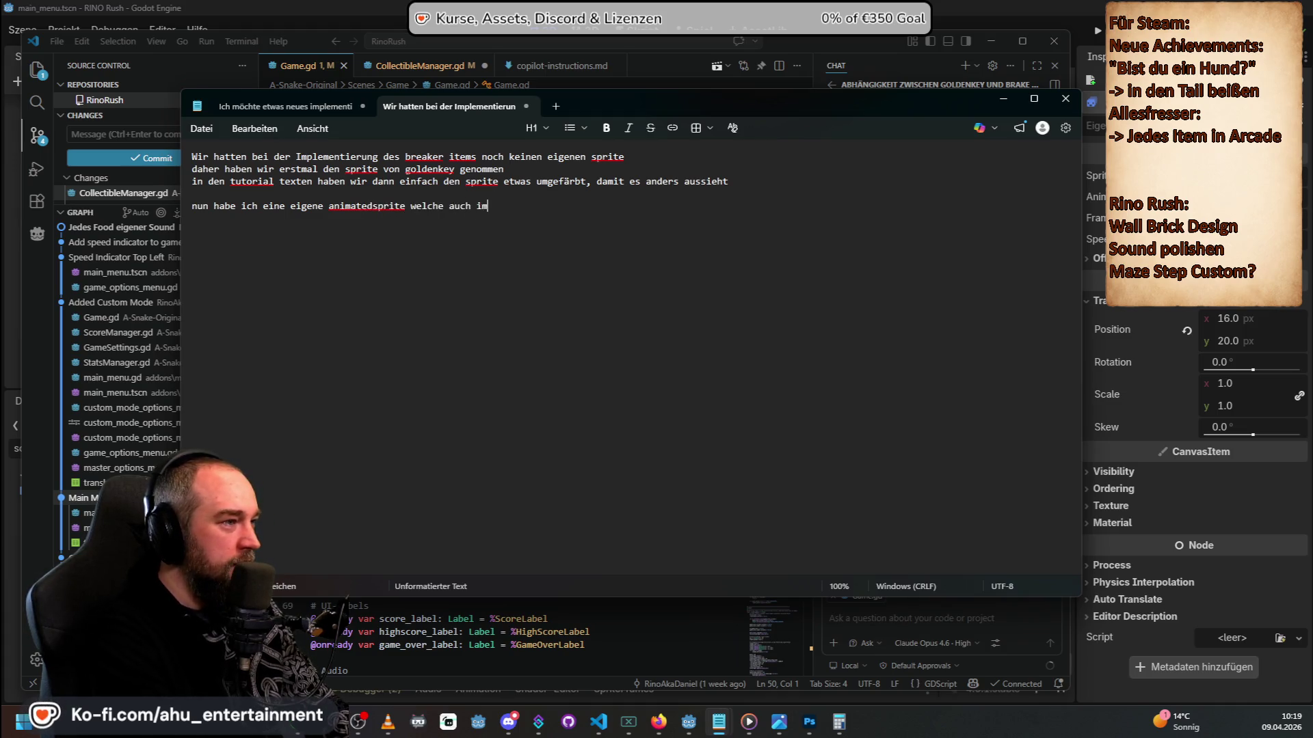
text(break)
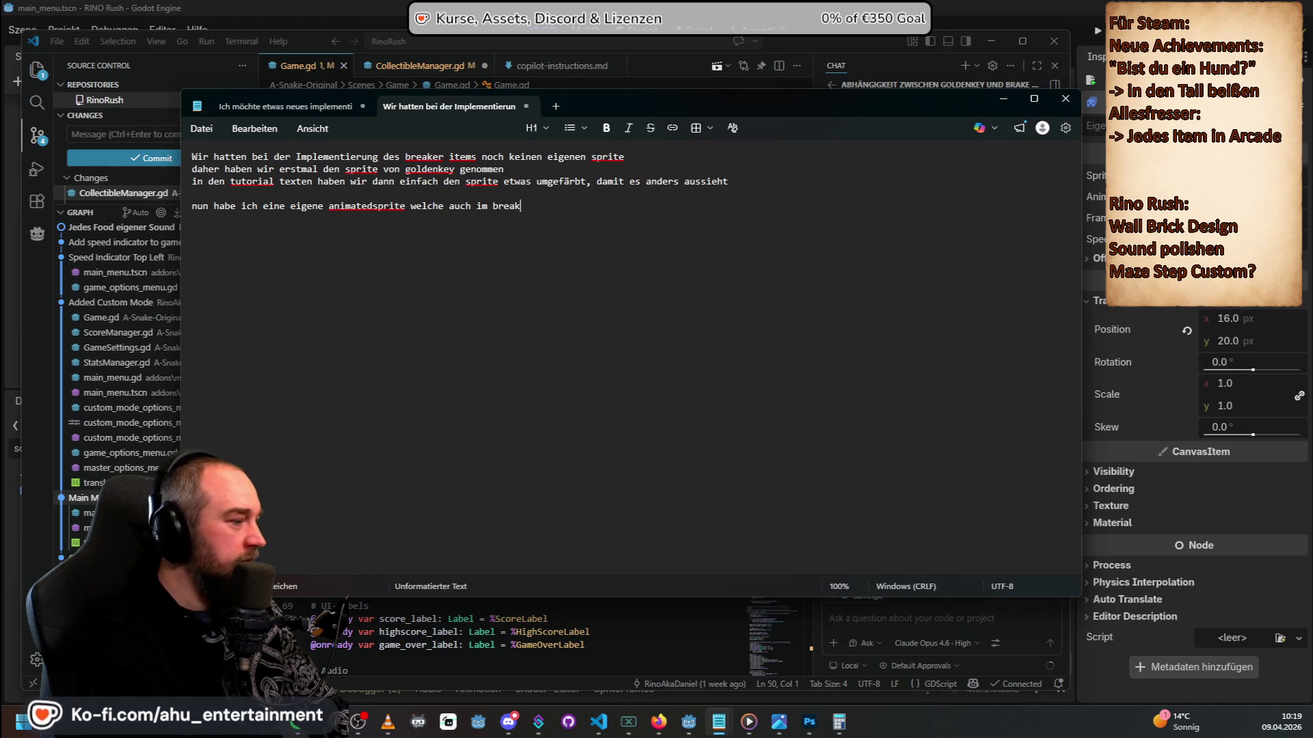
Finish the paragraph asking to remove the main-menu sprite dependency and assign correct sprites, then select all.
key(BackSpace)
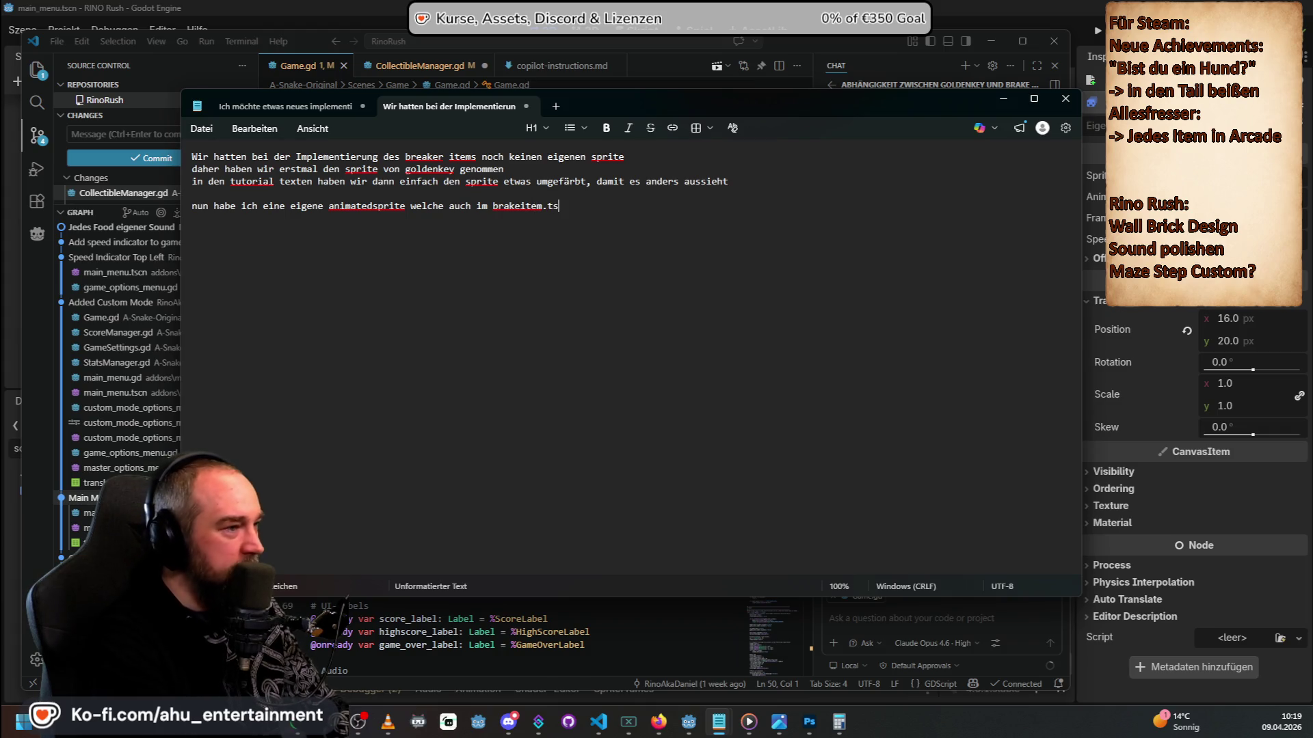
text(cn hinterlegt ist)
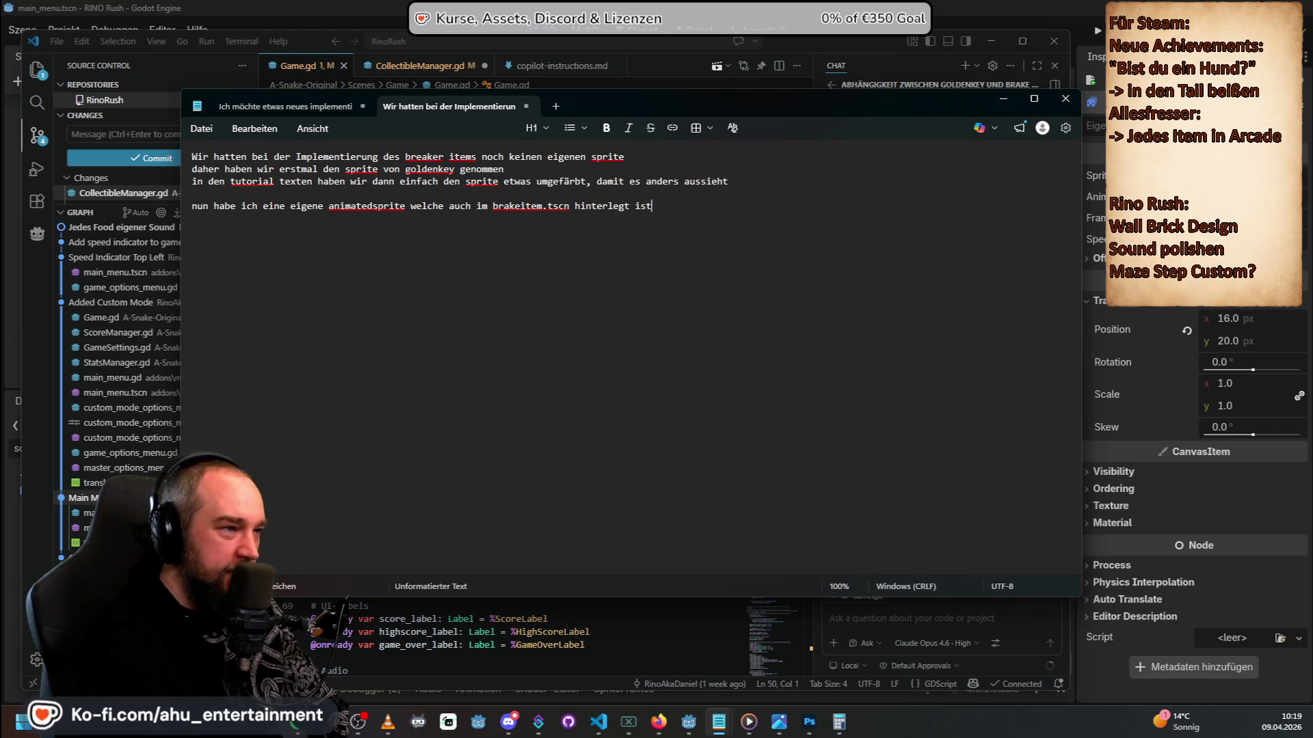
text( und ich game.tscn)
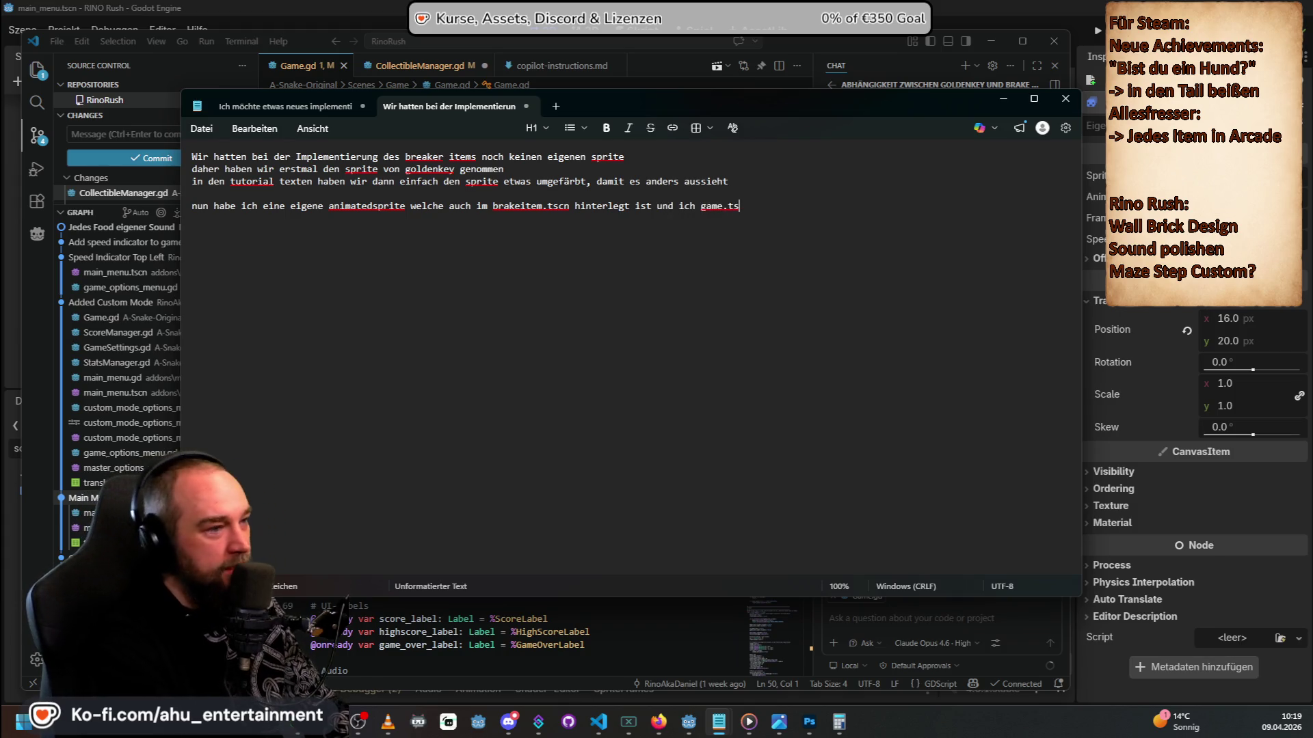
text( im inspec)
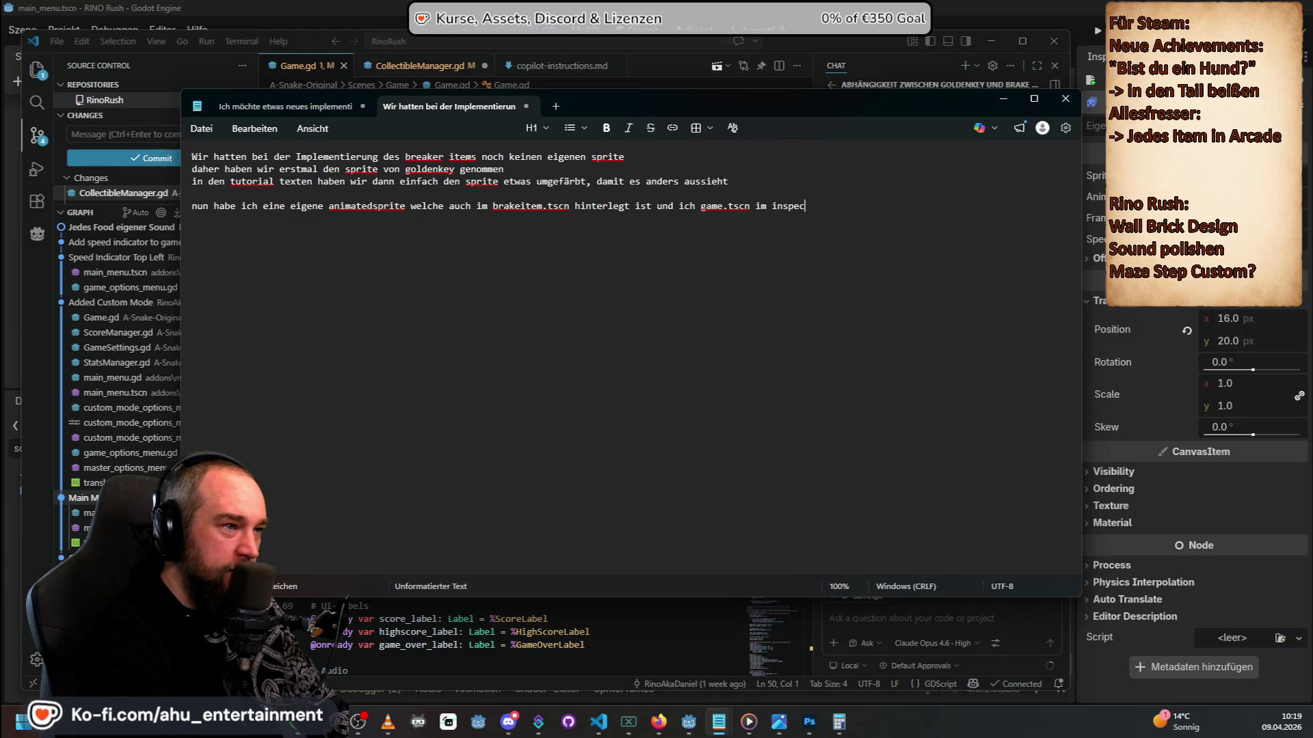
text(tor gesetzt wird  )
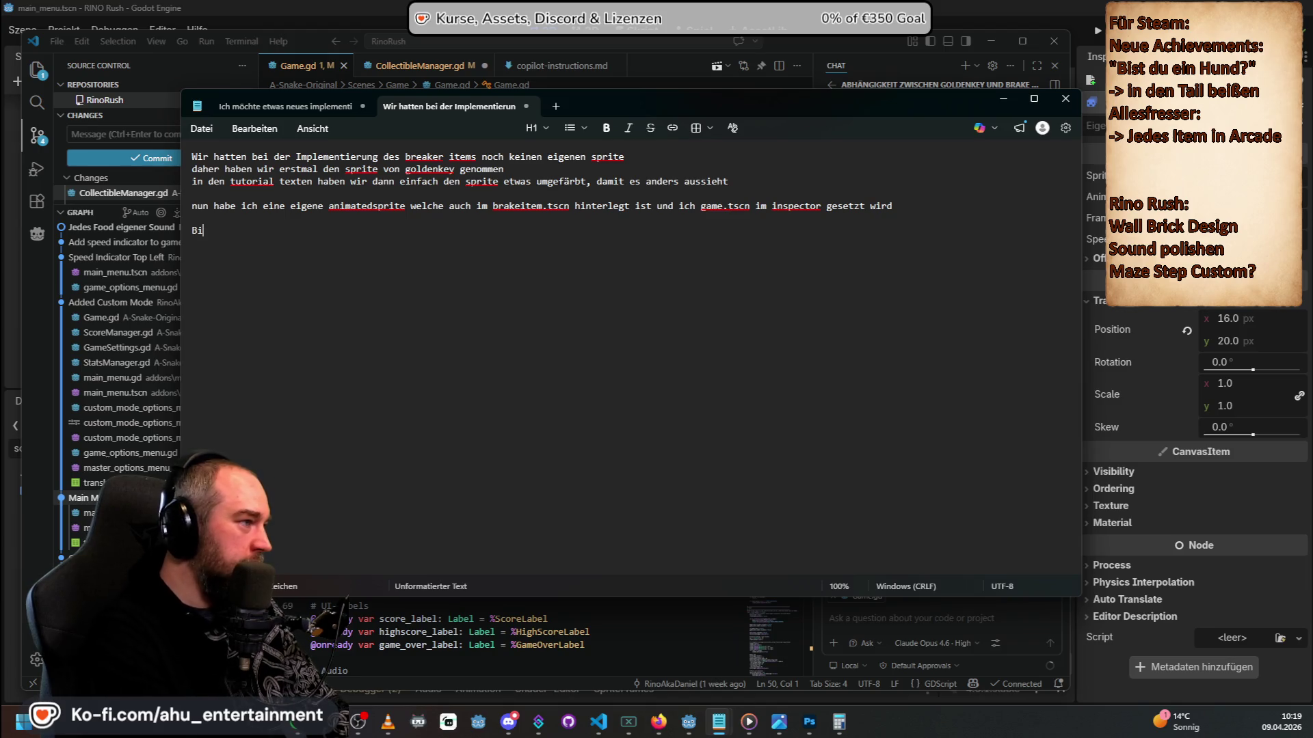
text(Nun bräuichte)
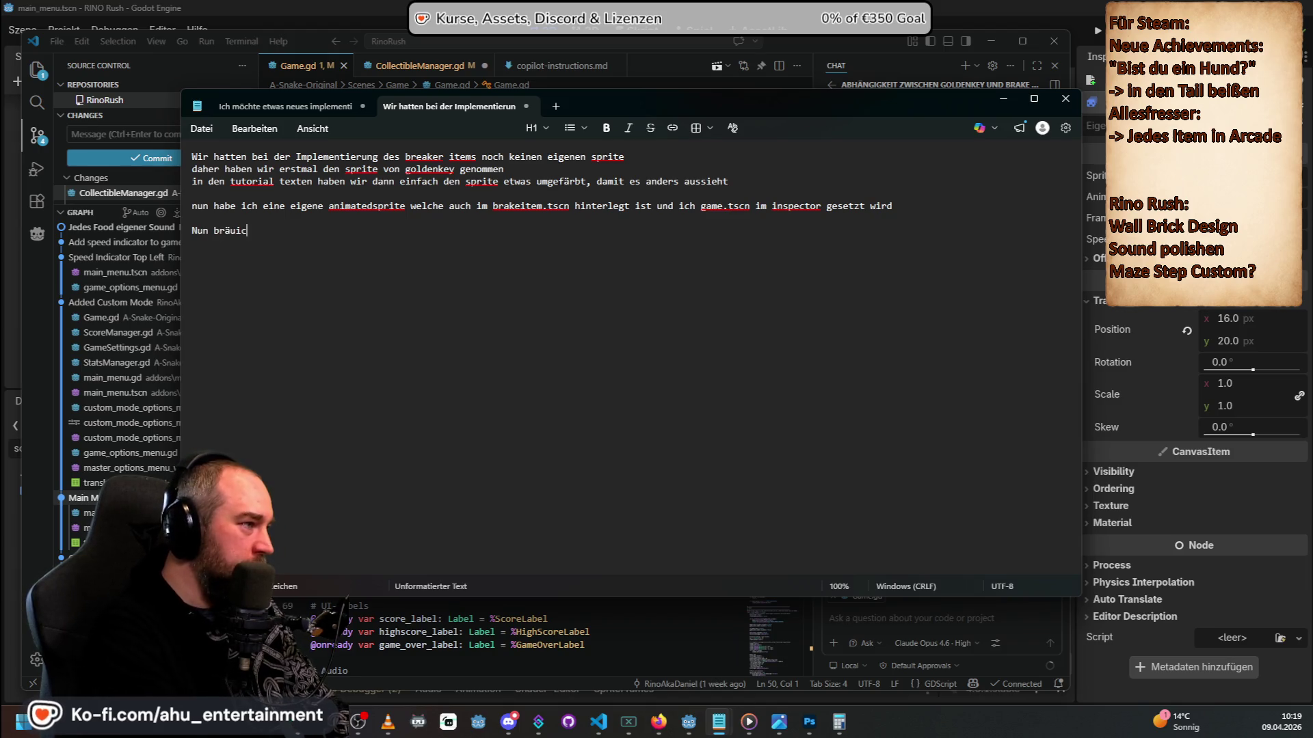
key(BackSpace)
key(BackSpace)
key(BackSpace)
text(sollte die abh)
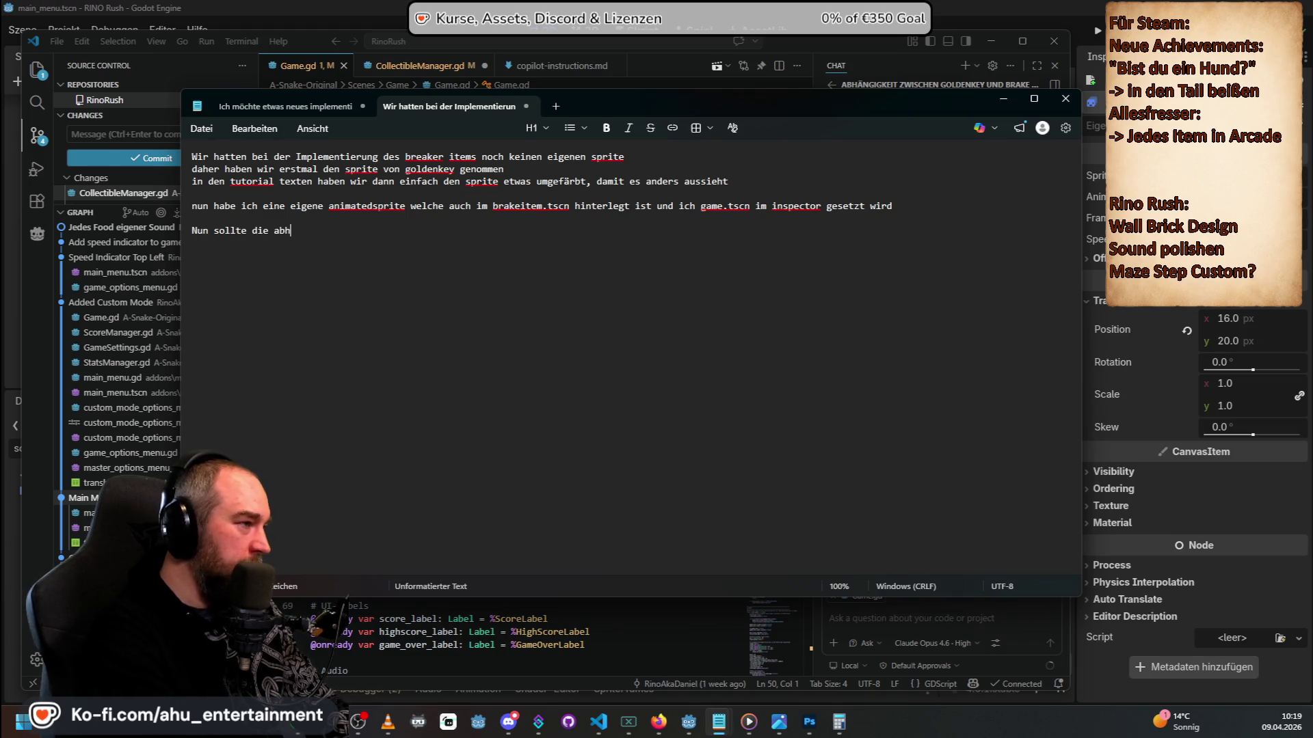
text(ängikteit der)
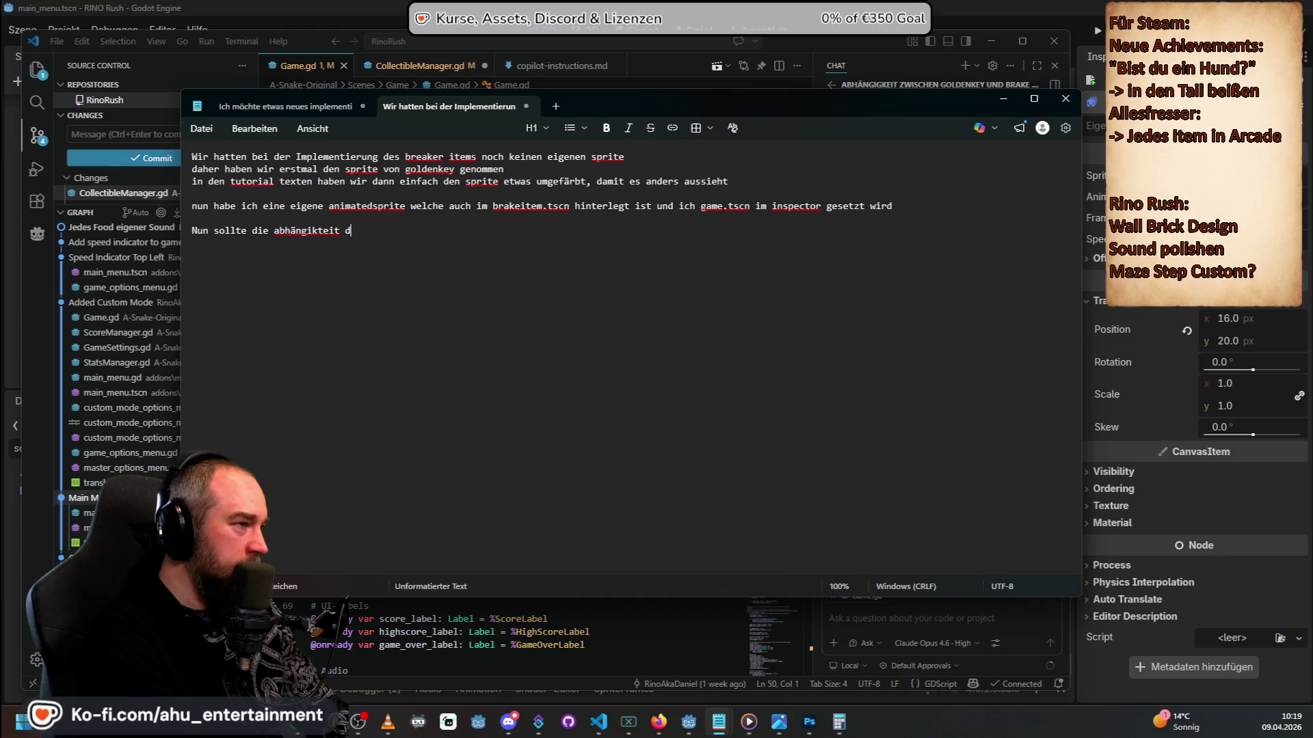
key(BackSpace)
key(BackSpace)
key(BackSpace)
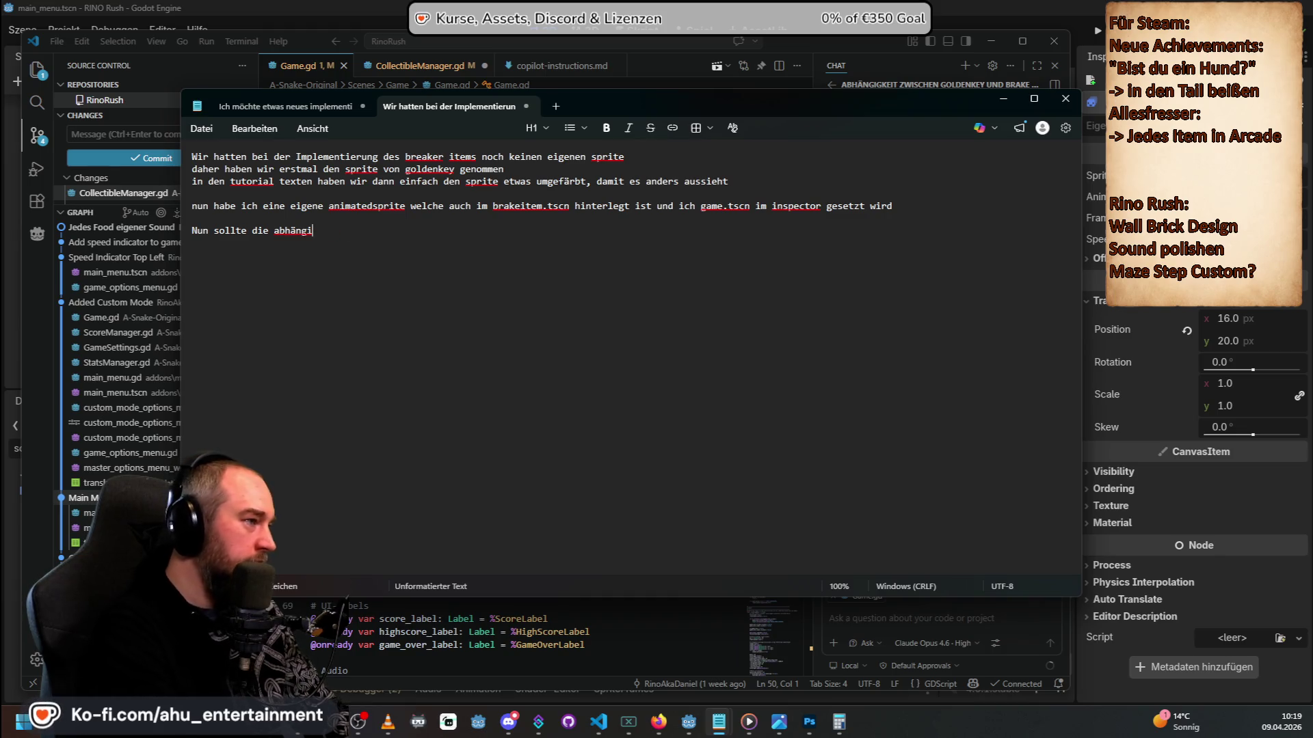
text(gigkeit der s)
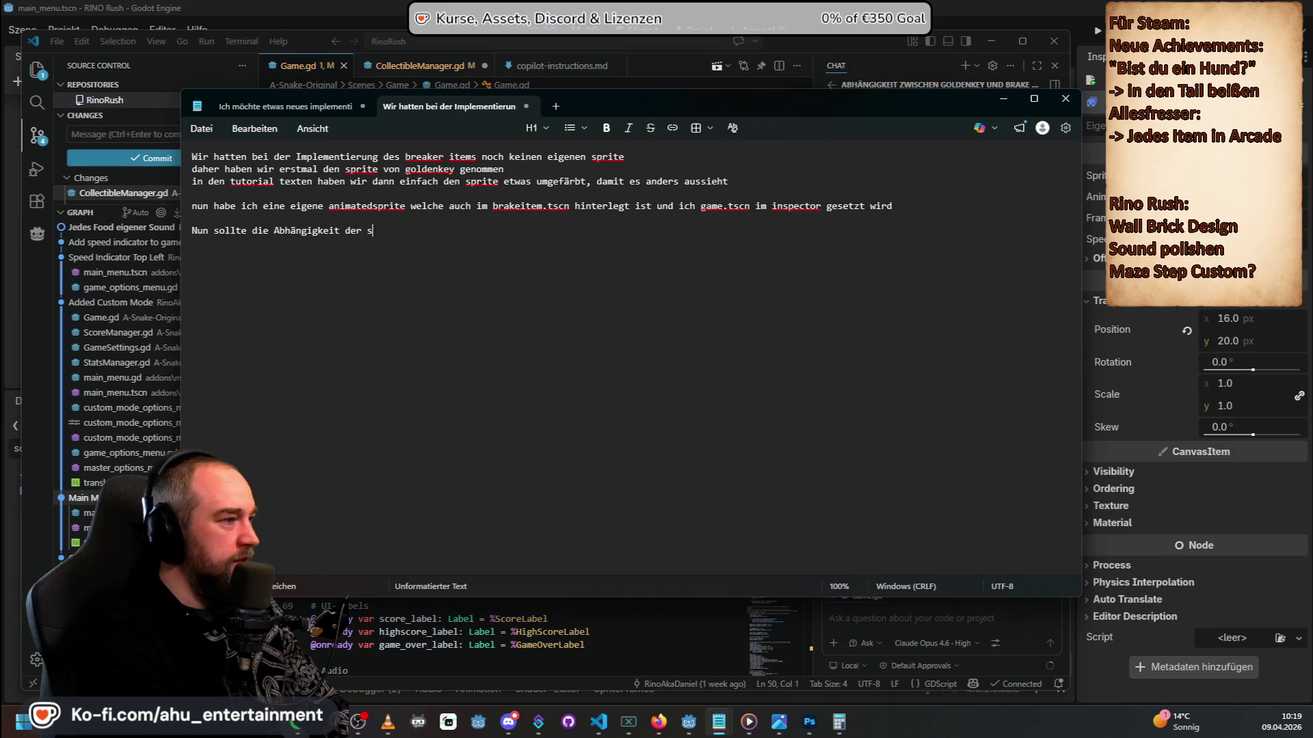
text(prite im main menu)
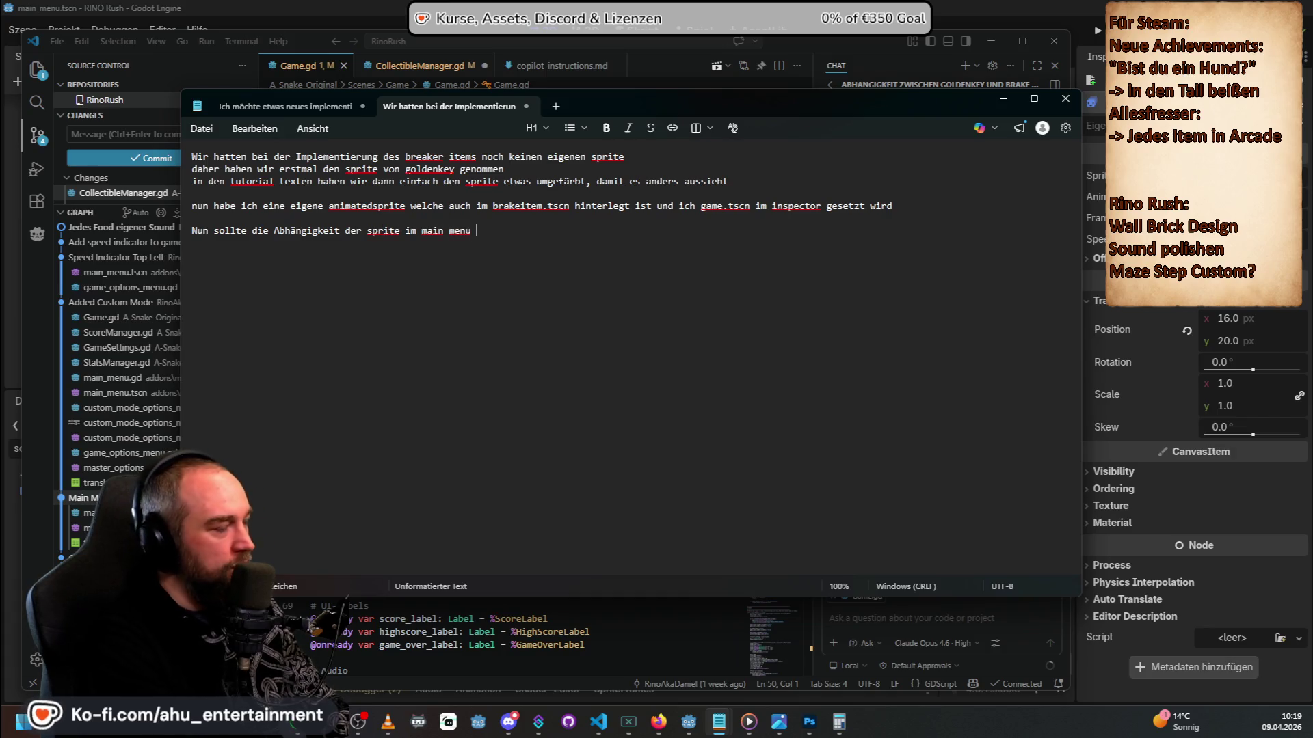
text( entfernt)
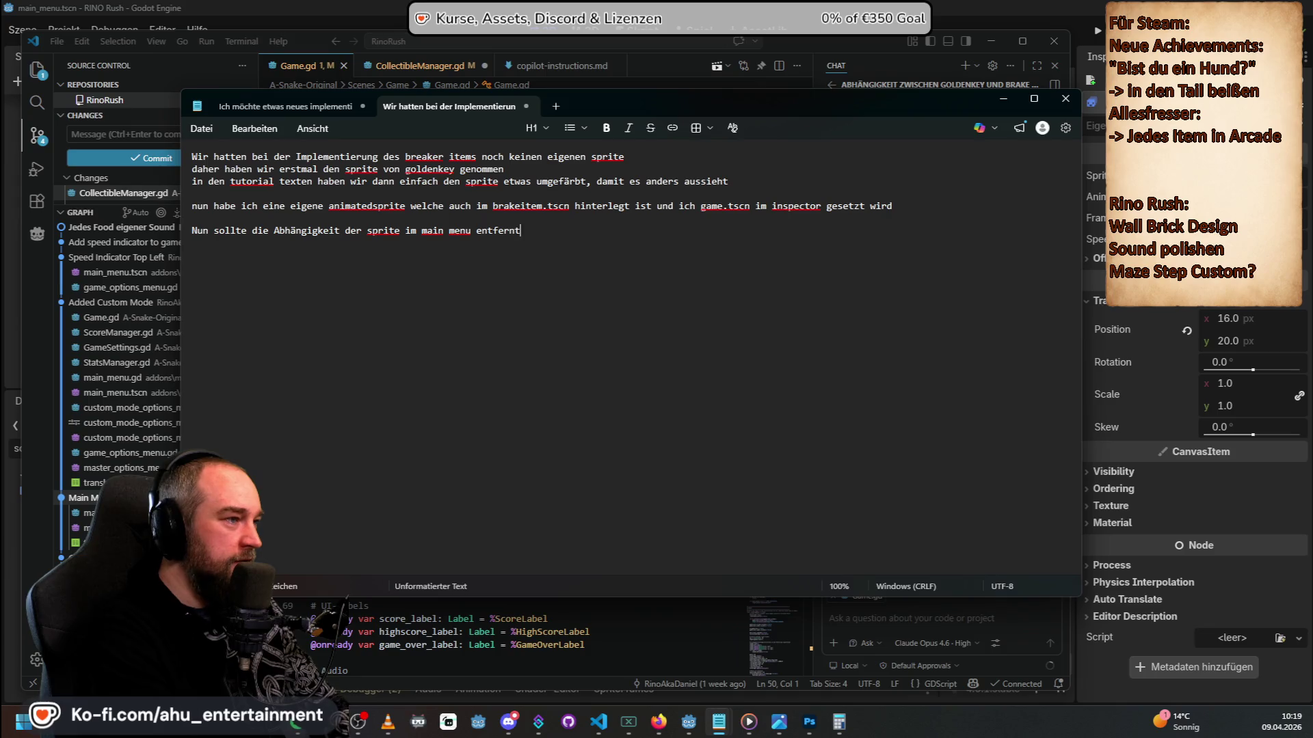
text( werden und d)
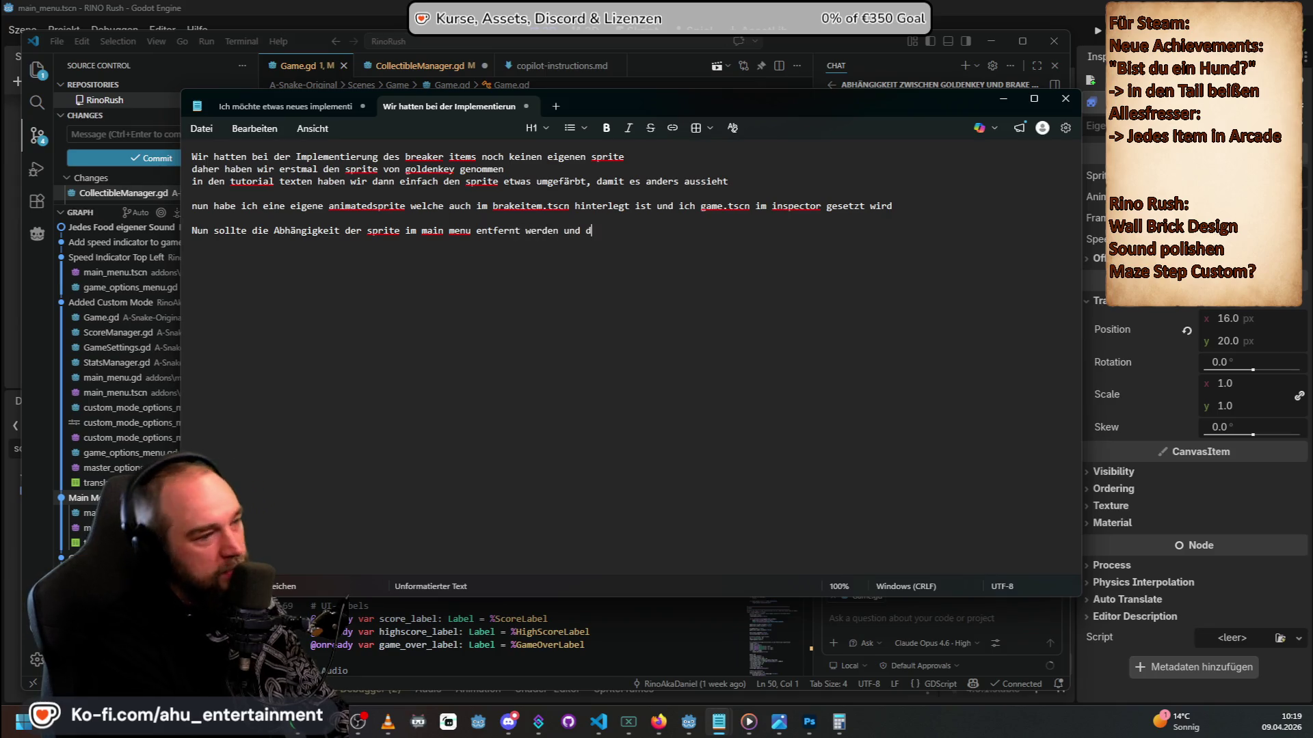
text(ie richtigen sprite an die rich)
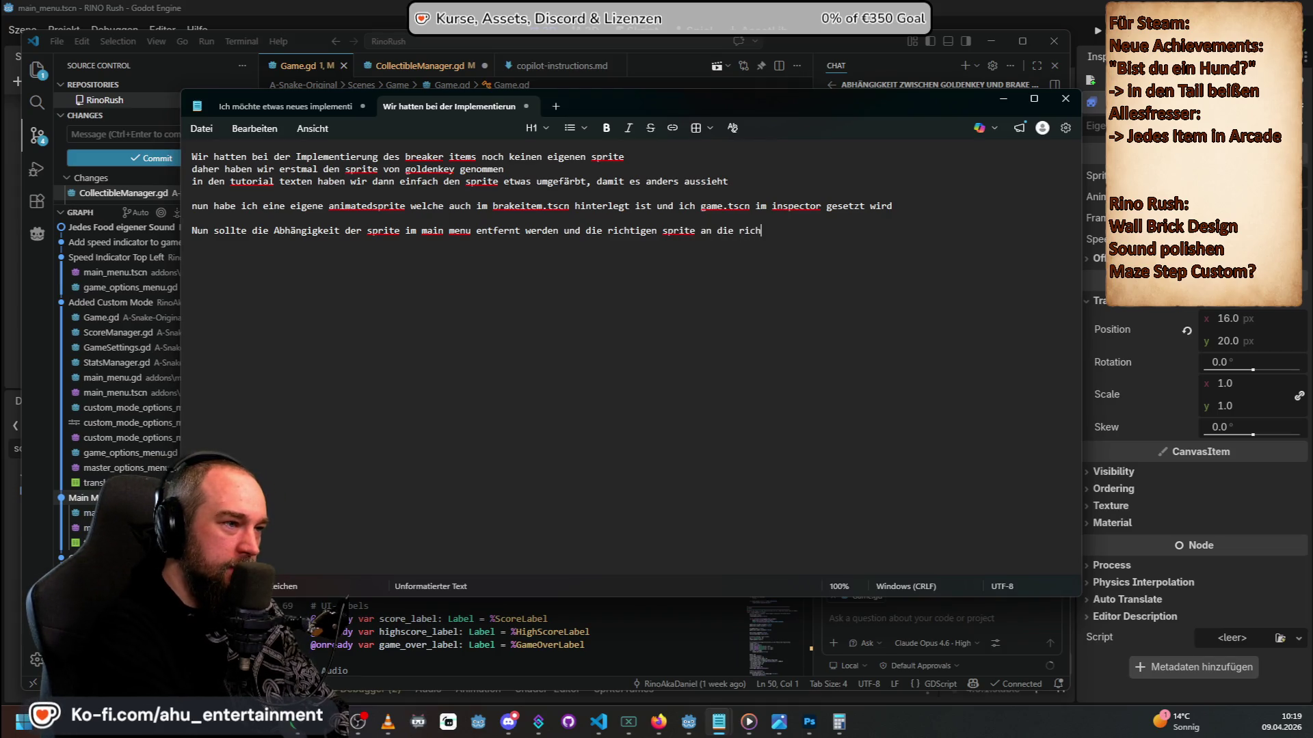
text(tige stelle d)
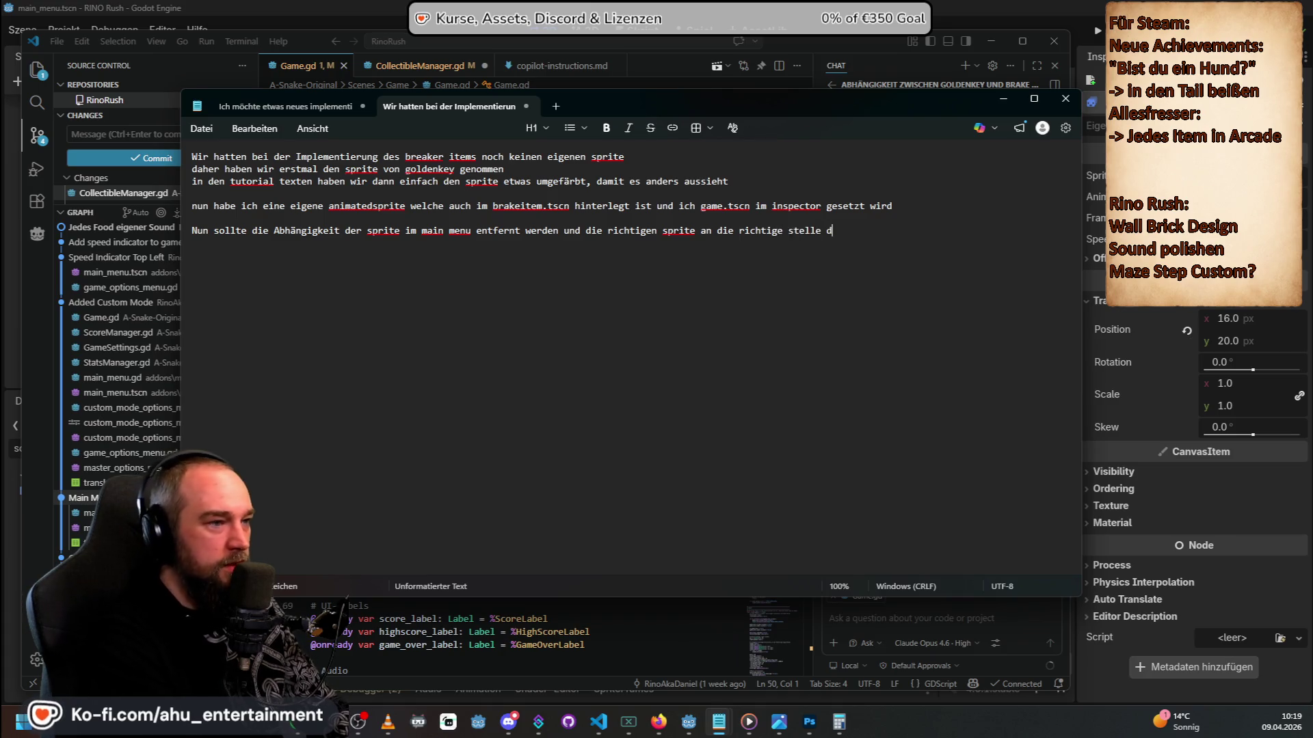
text(er tutorials gesetzt werden)
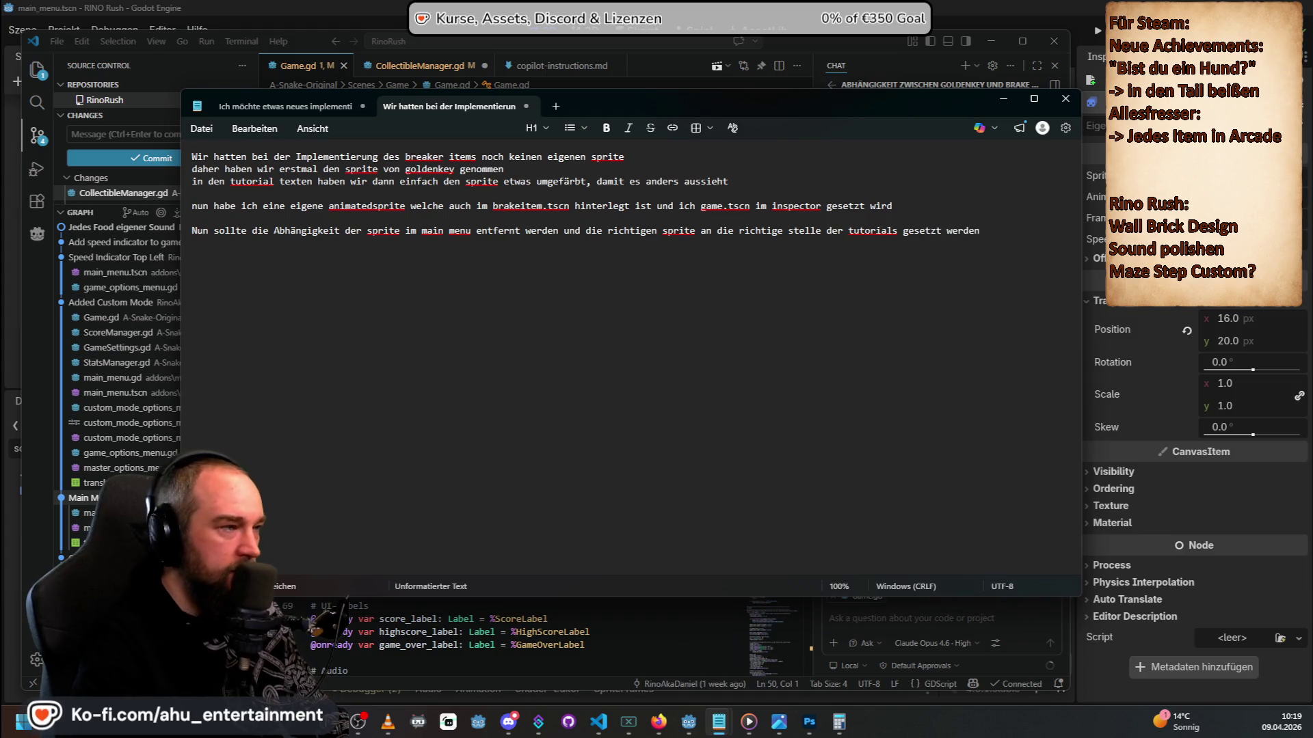
key(ctrl+a)
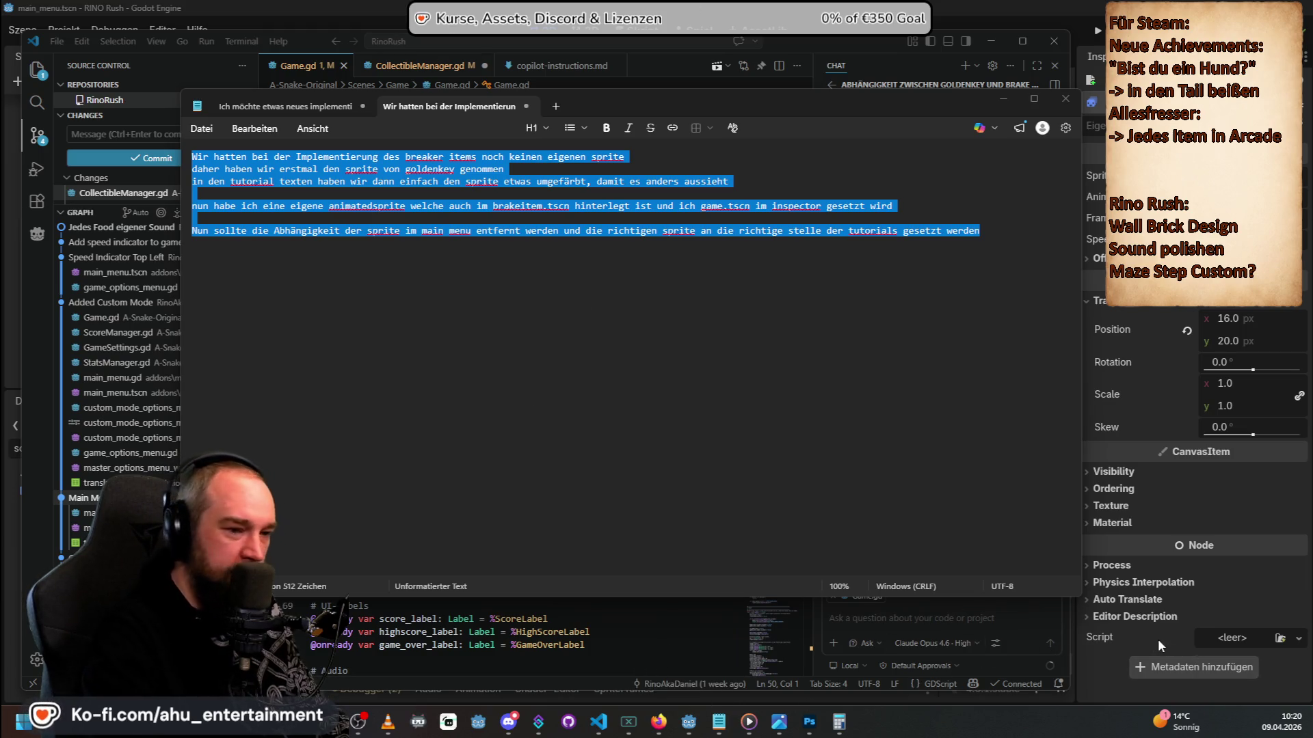
Send the pasted note to a new VS Code chat on Raptor mini (Preview), asking what it understands.
click(923, 650)
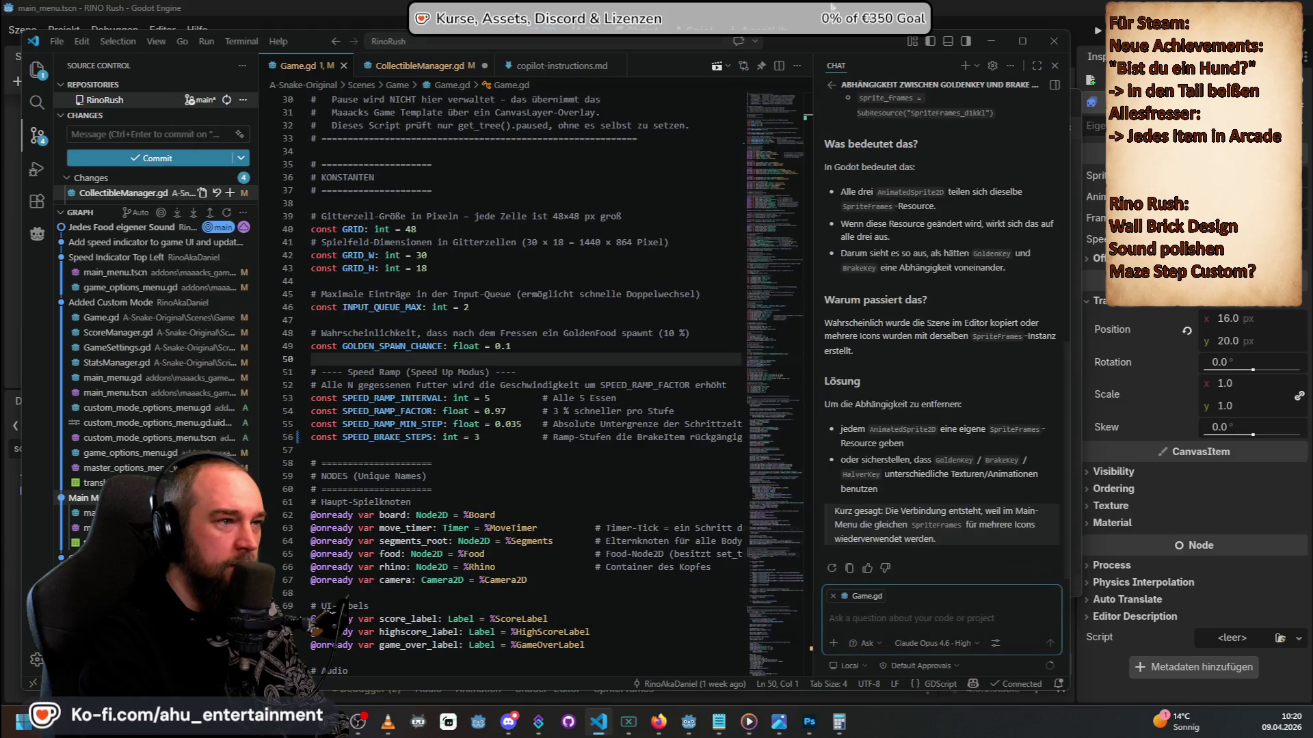
click(962, 68)
click(918, 646)
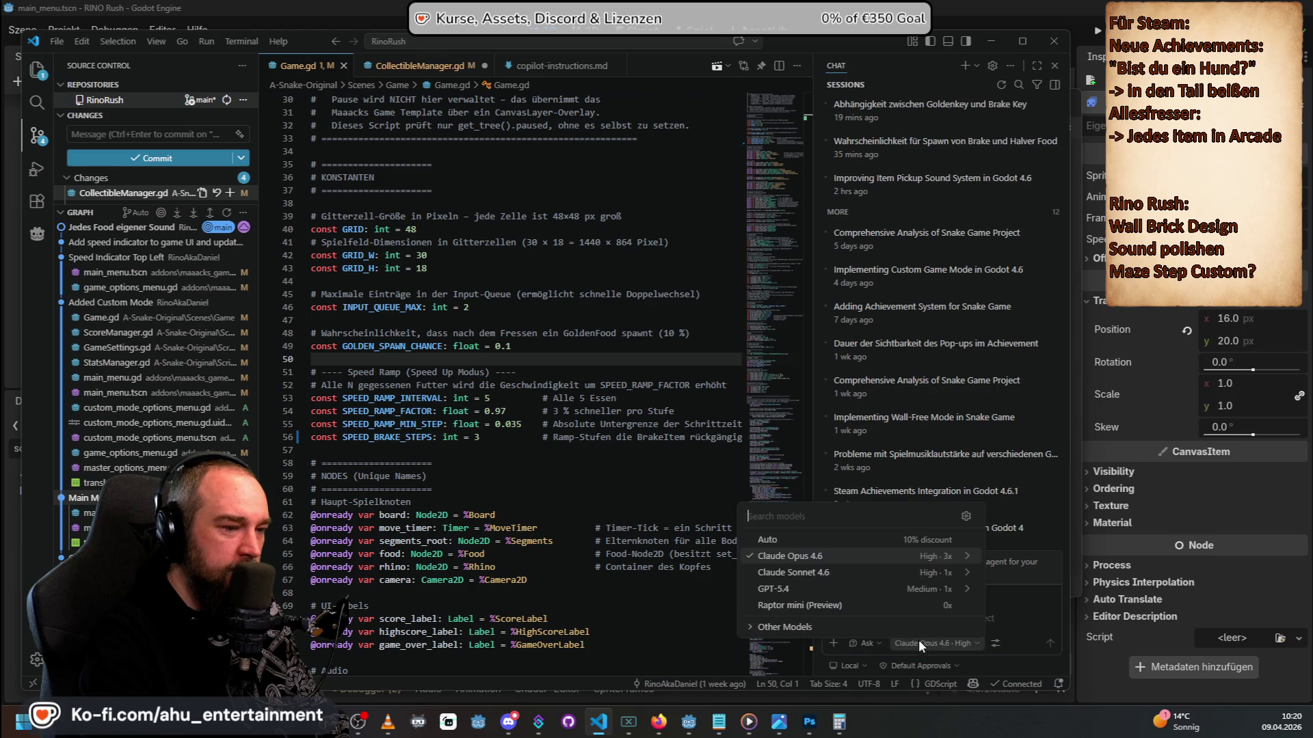
click(870, 607)
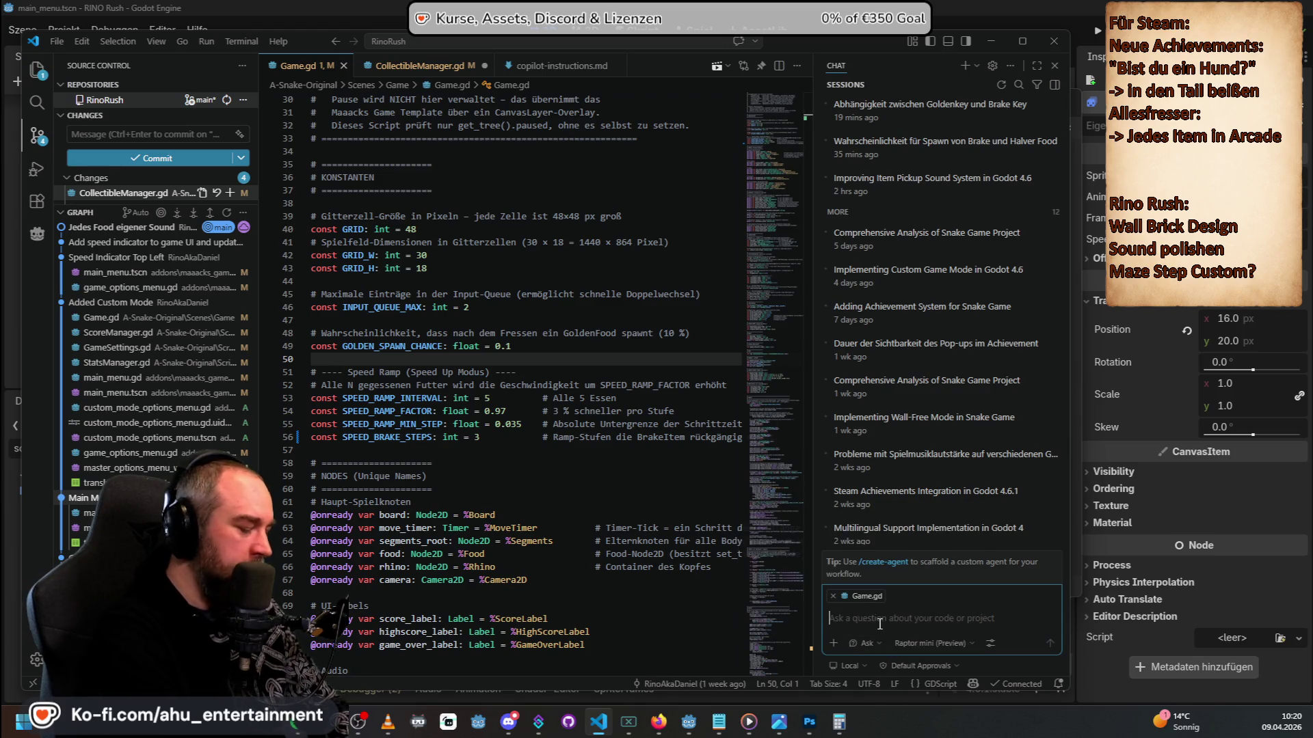
text(Was verstehst)
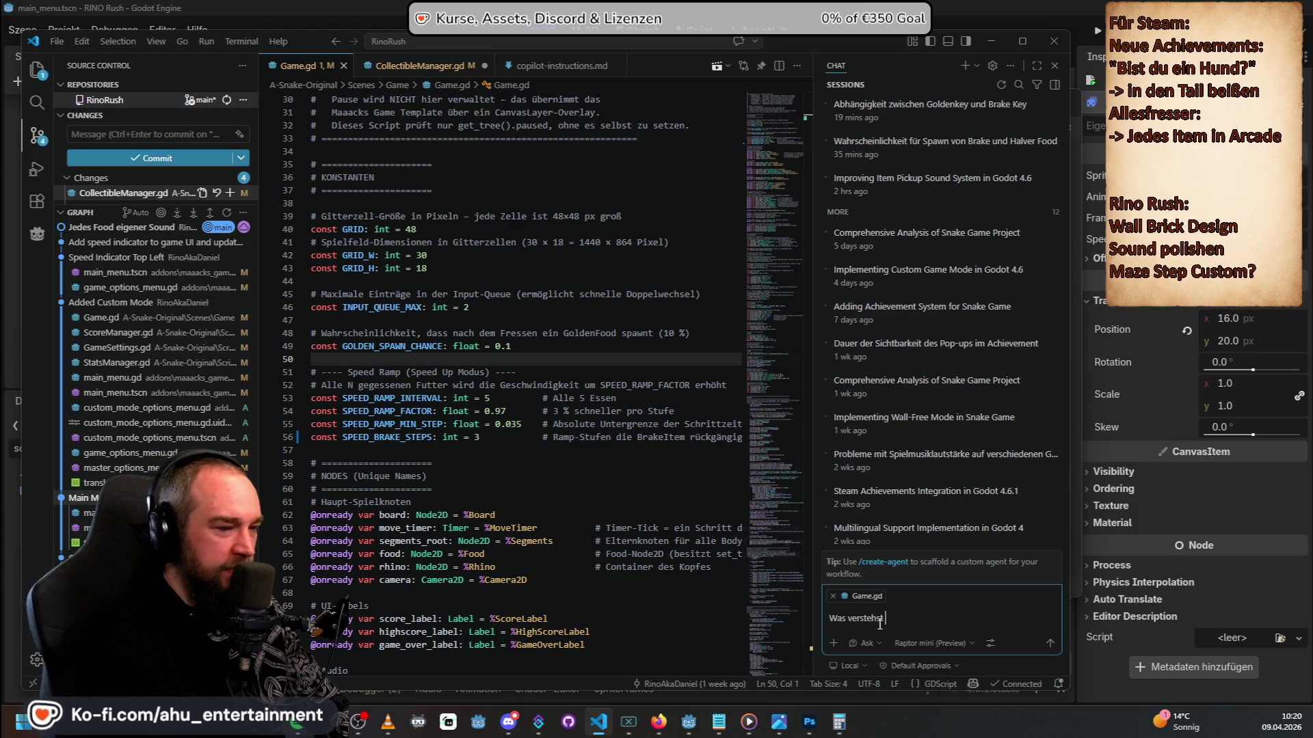
text( du hiter)
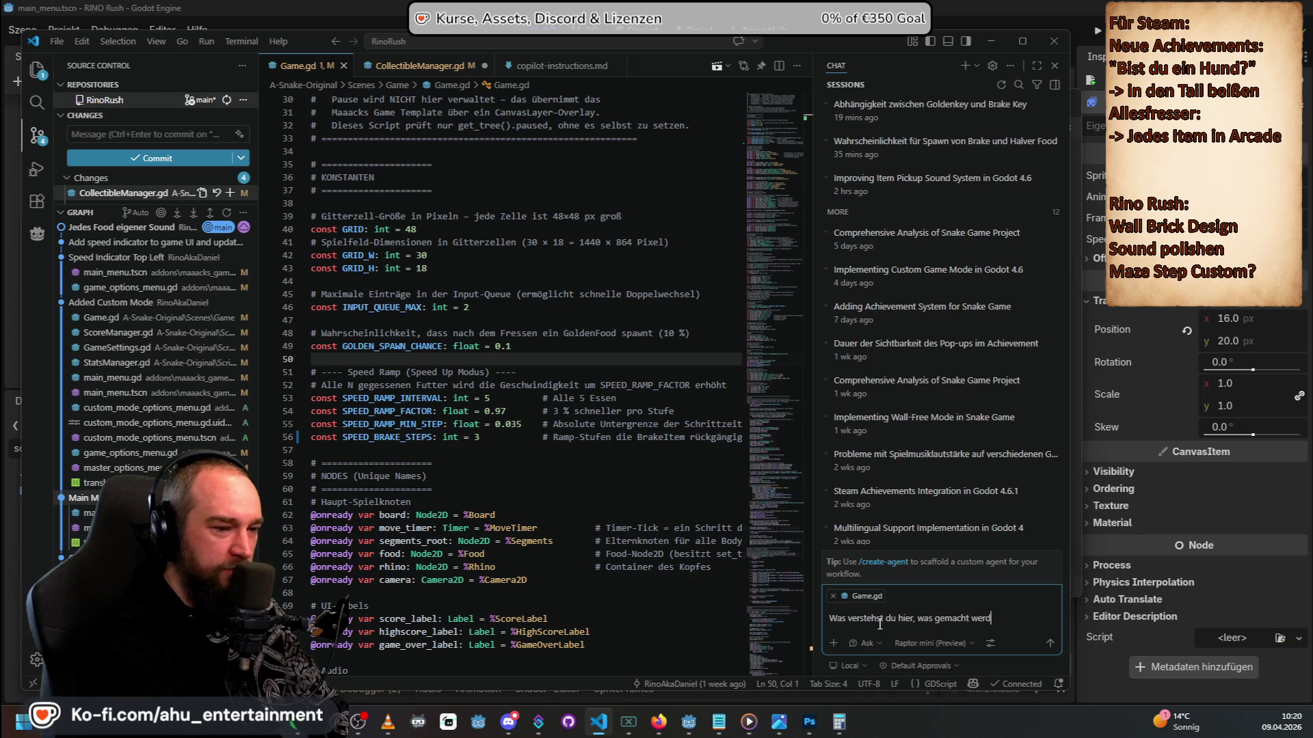
text(ste)
key(ctrl+v)
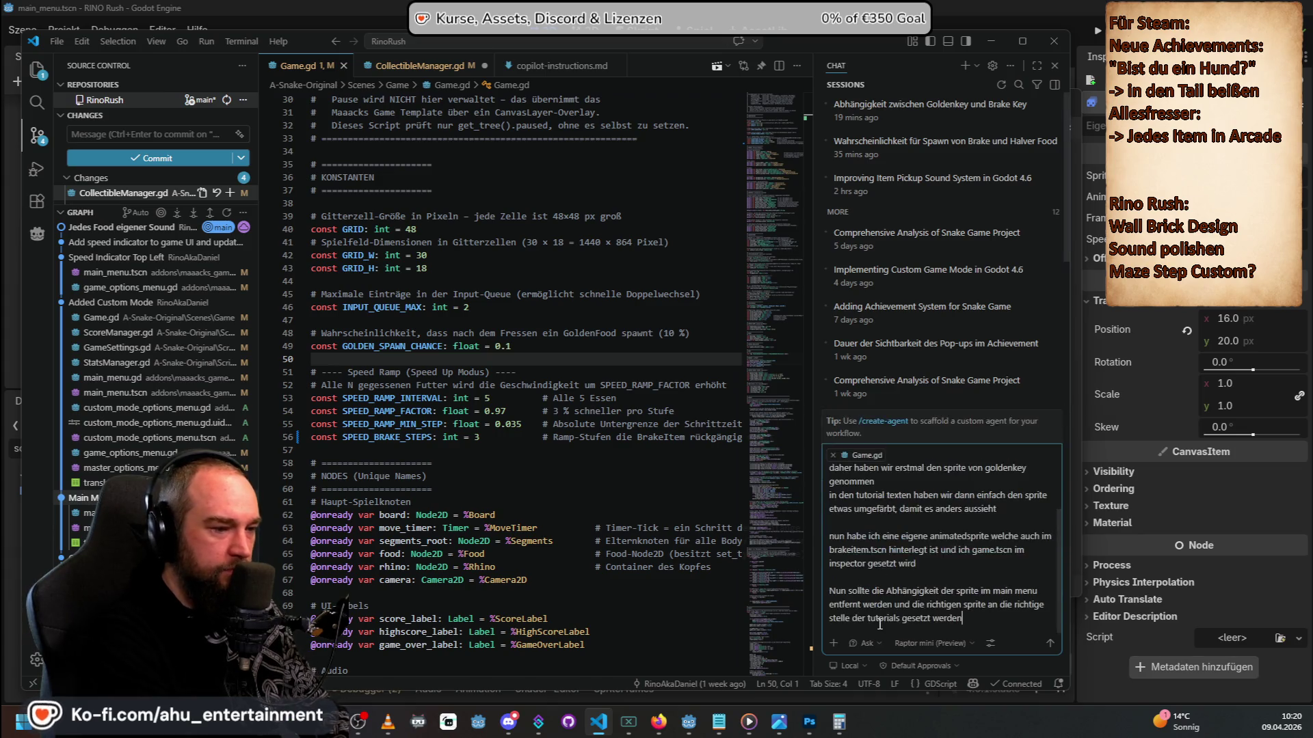
key(Return)
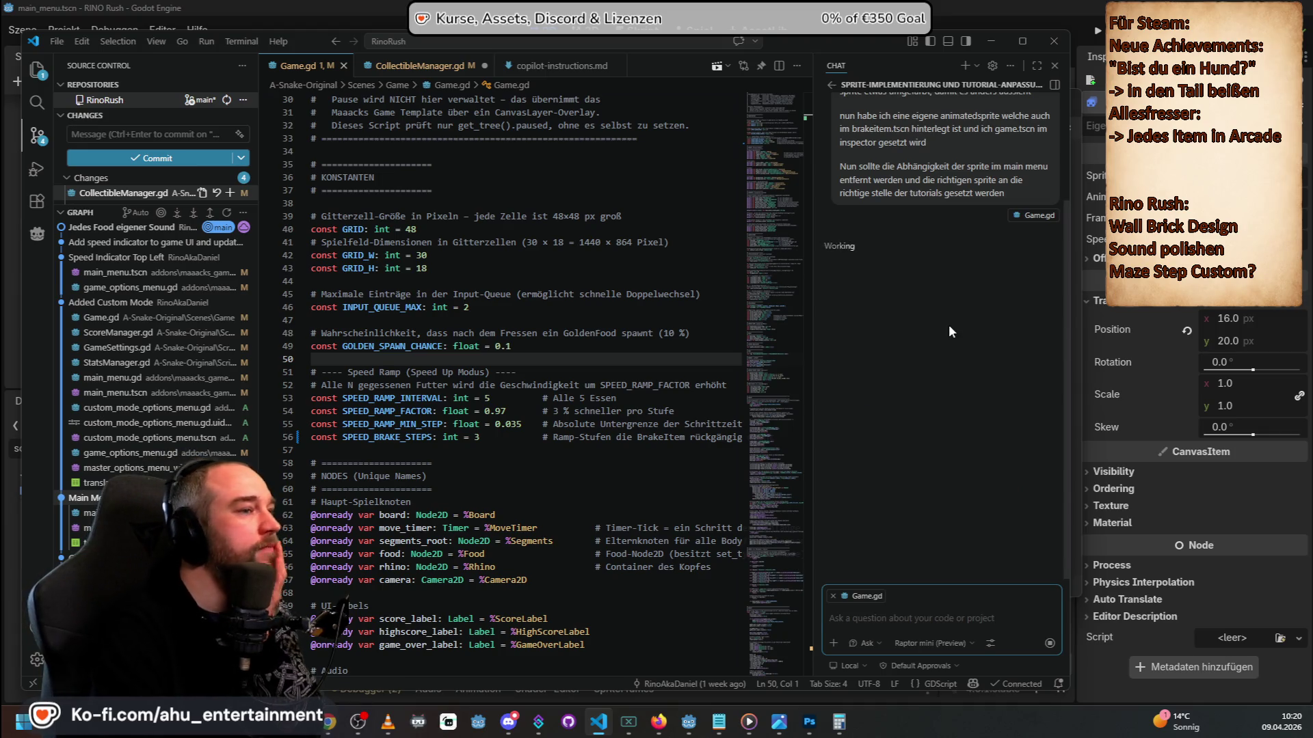
Read Copilot's reply about the brake sprites for main_menu.tscn, select the sent note, and start a new chat.
scroll(949, 324, up, 2)
scroll(949, 371, up, 1)
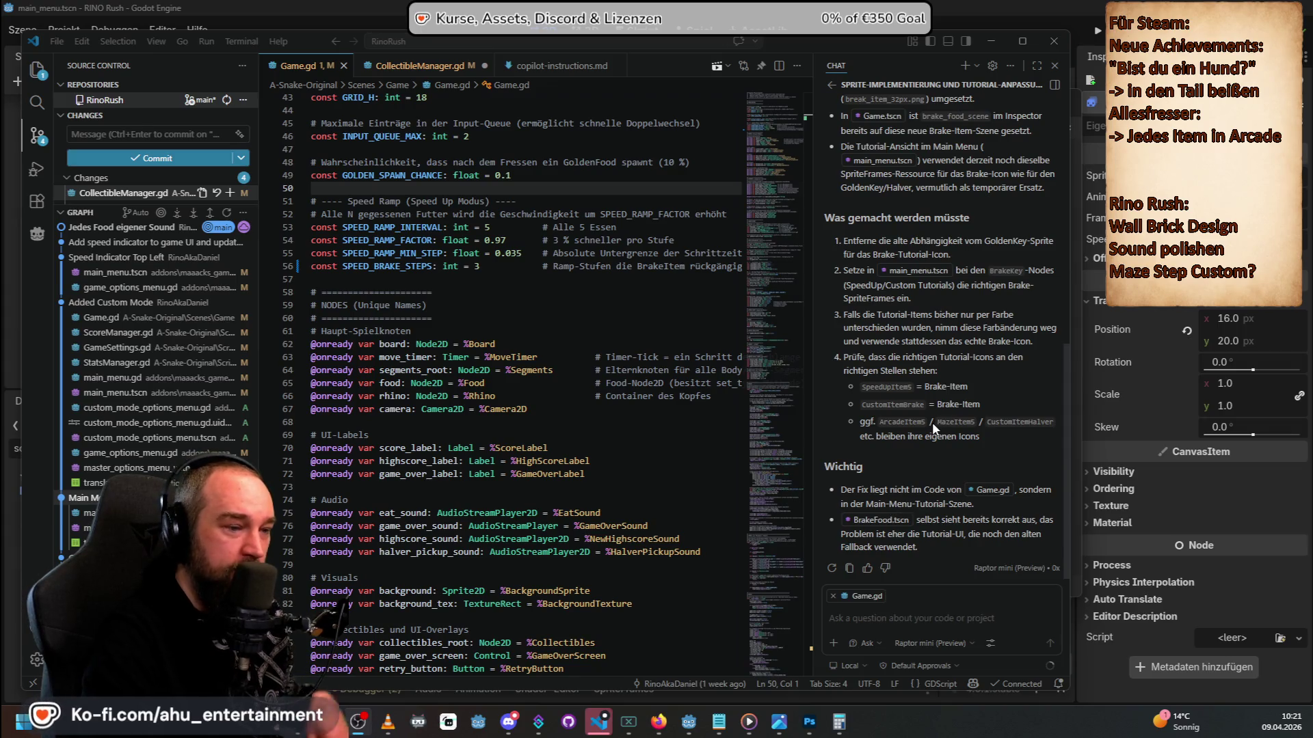
scroll(932, 423, up, 10)
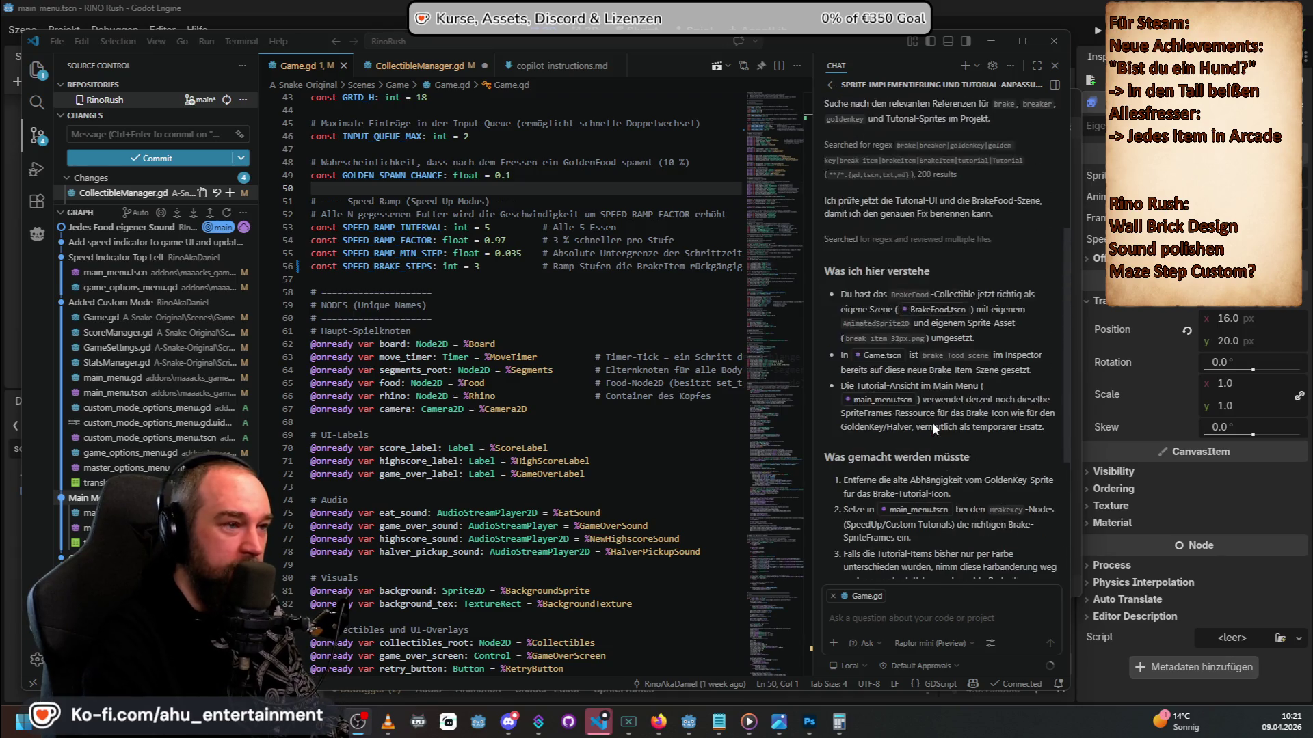
mouse_move(1035, 333)
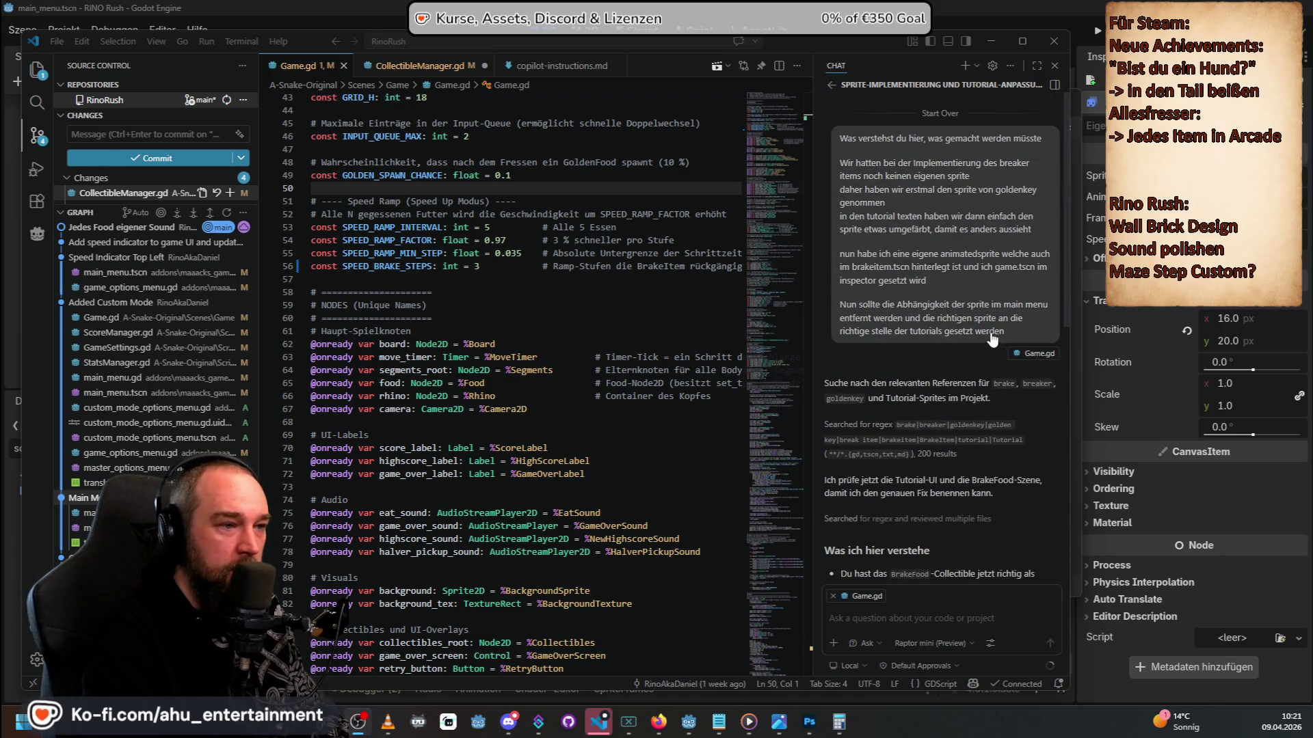
drag(1014, 335, 821, 166)
key(ctrl+c)
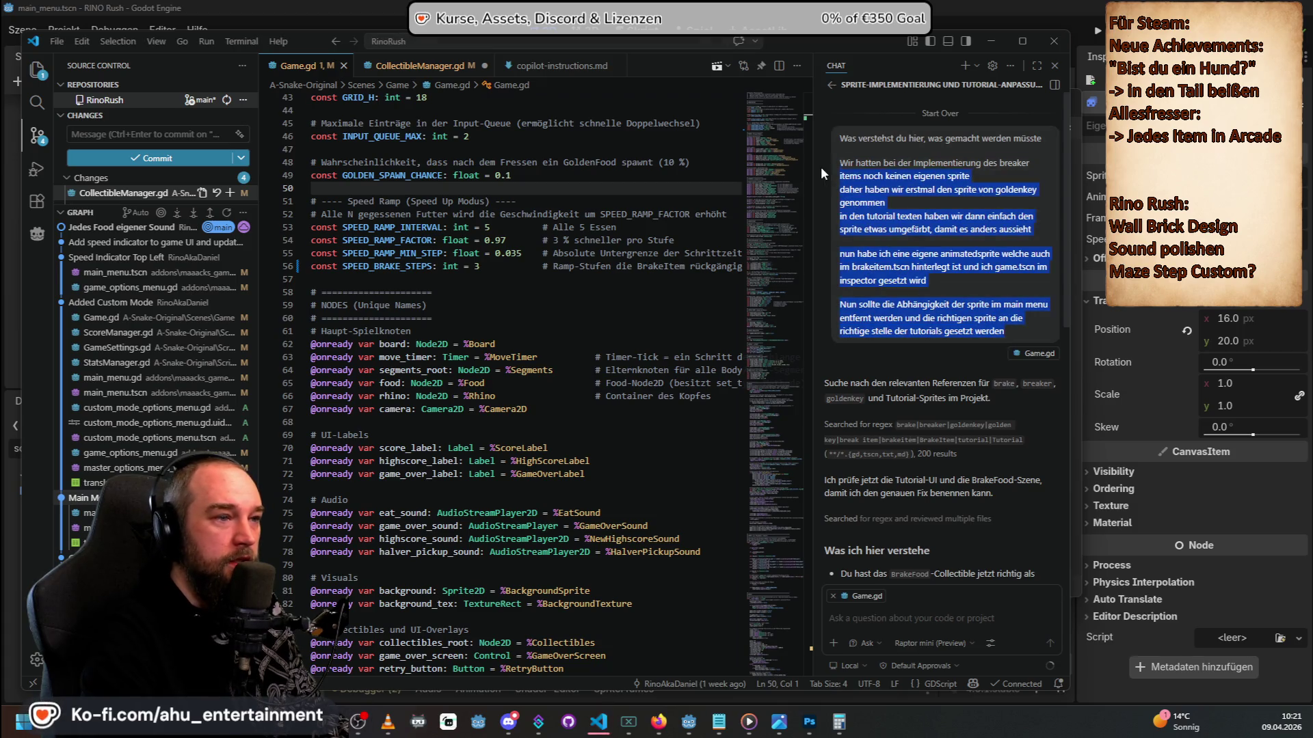
click(965, 66)
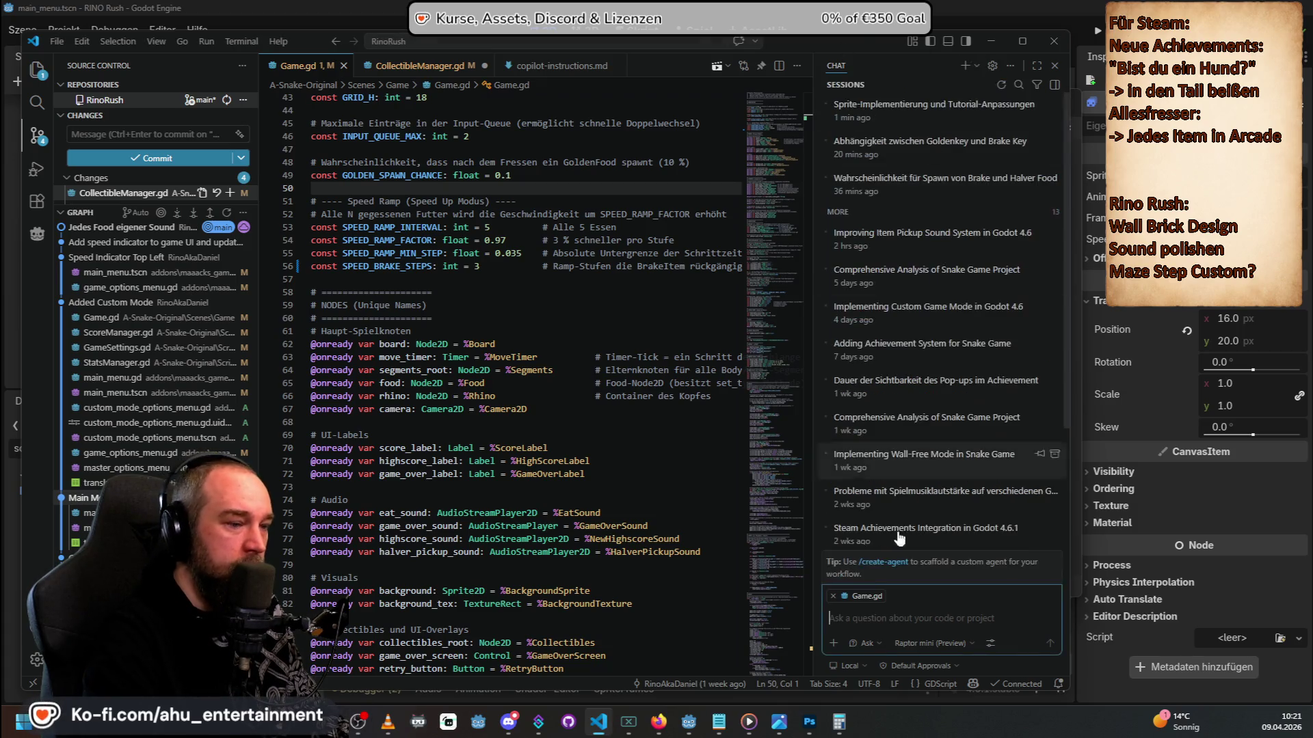
Send the pasted brake-sprite request to Claude Opus 4.6 in Agent mode.
click(931, 643)
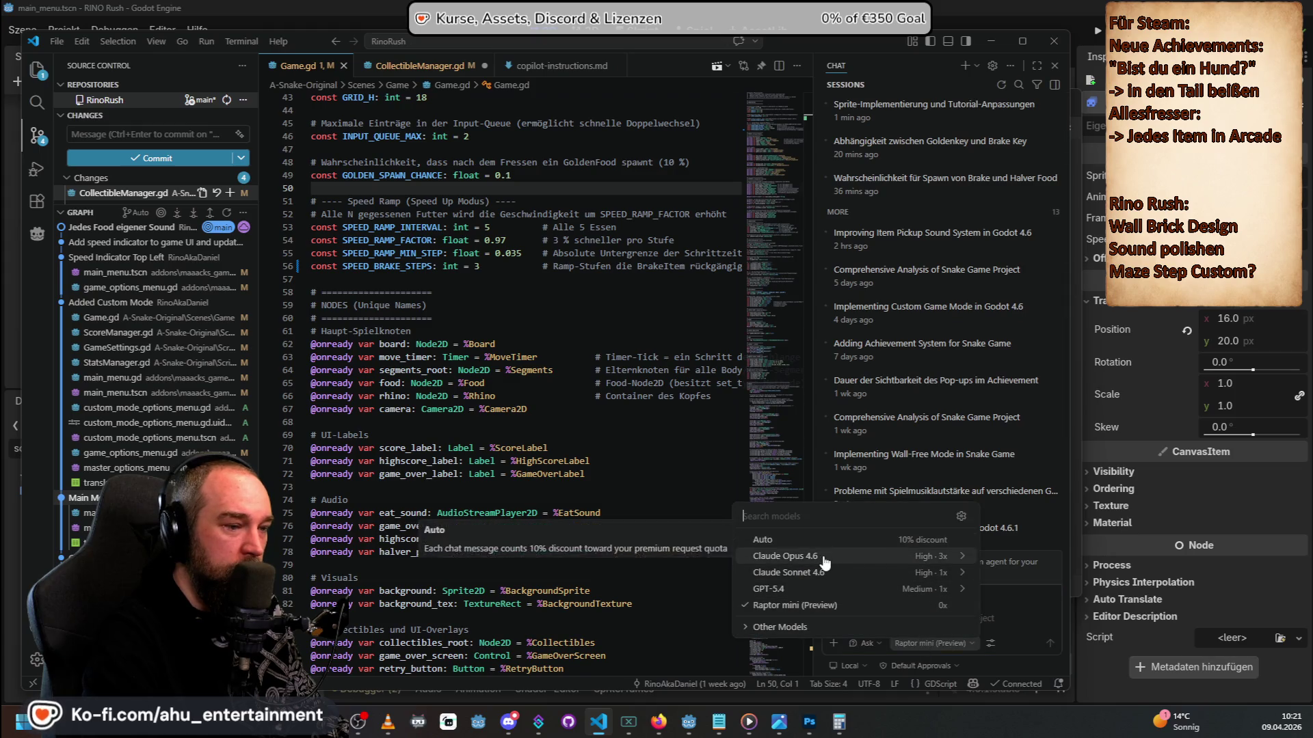
click(786, 556)
click(898, 618)
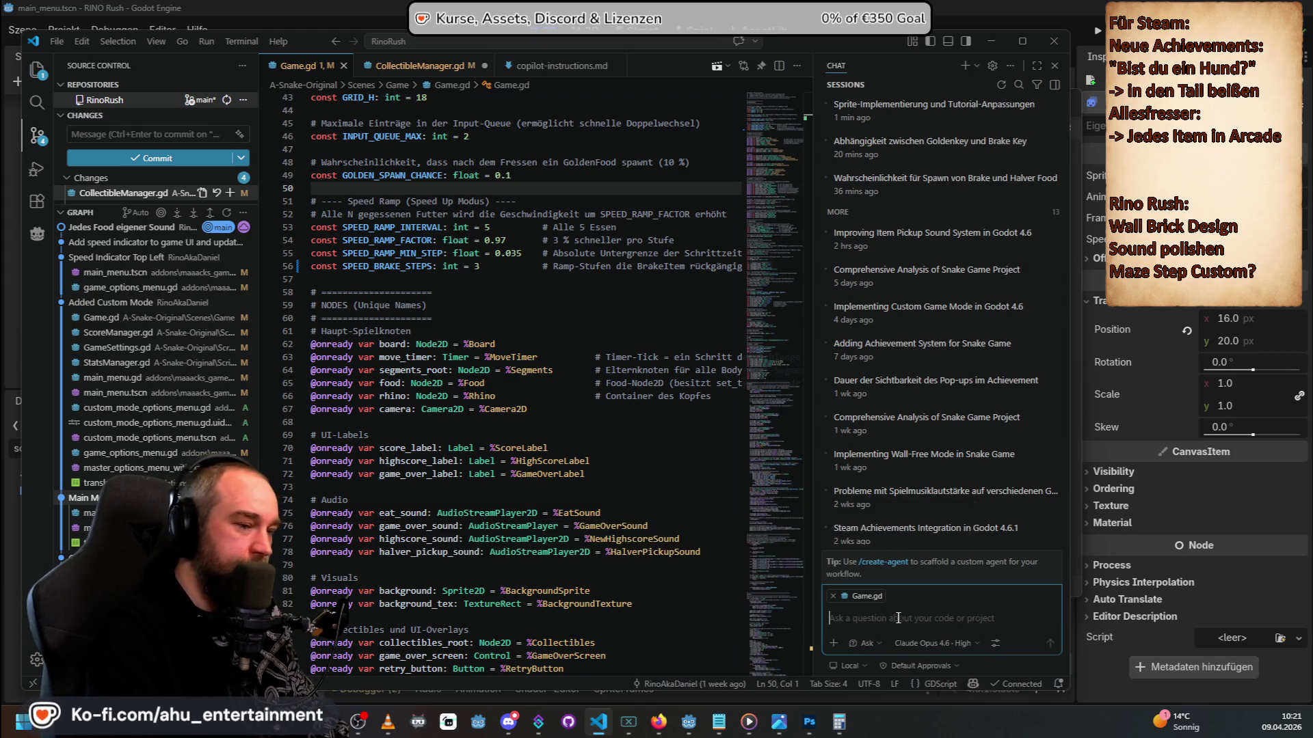
key(ctrl+v)
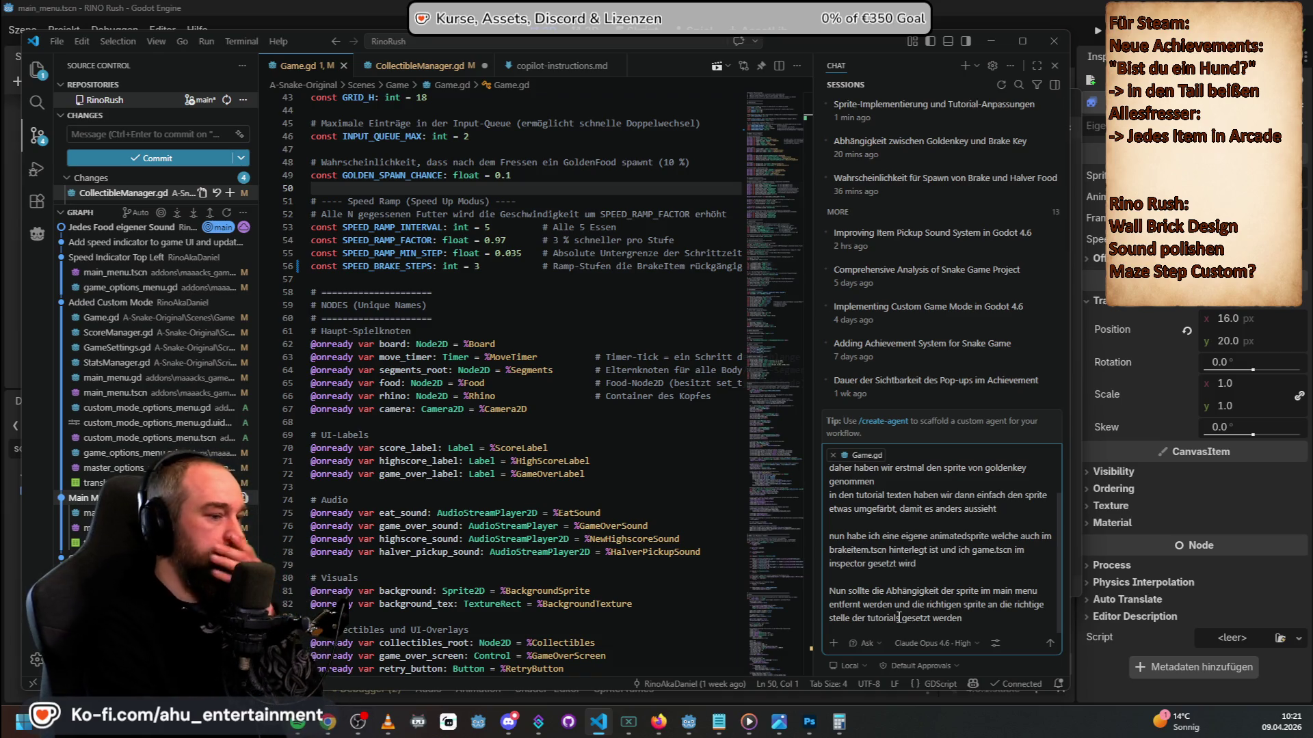
click(865, 643)
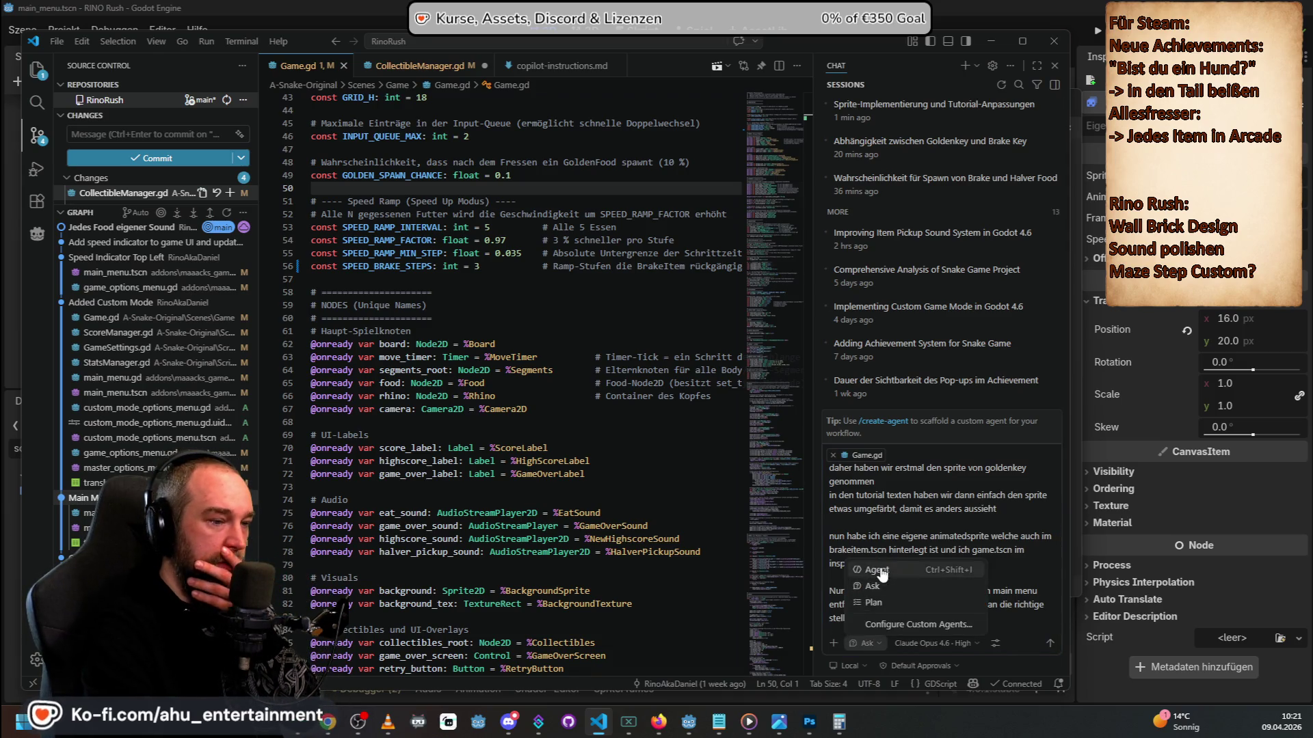
click(921, 587)
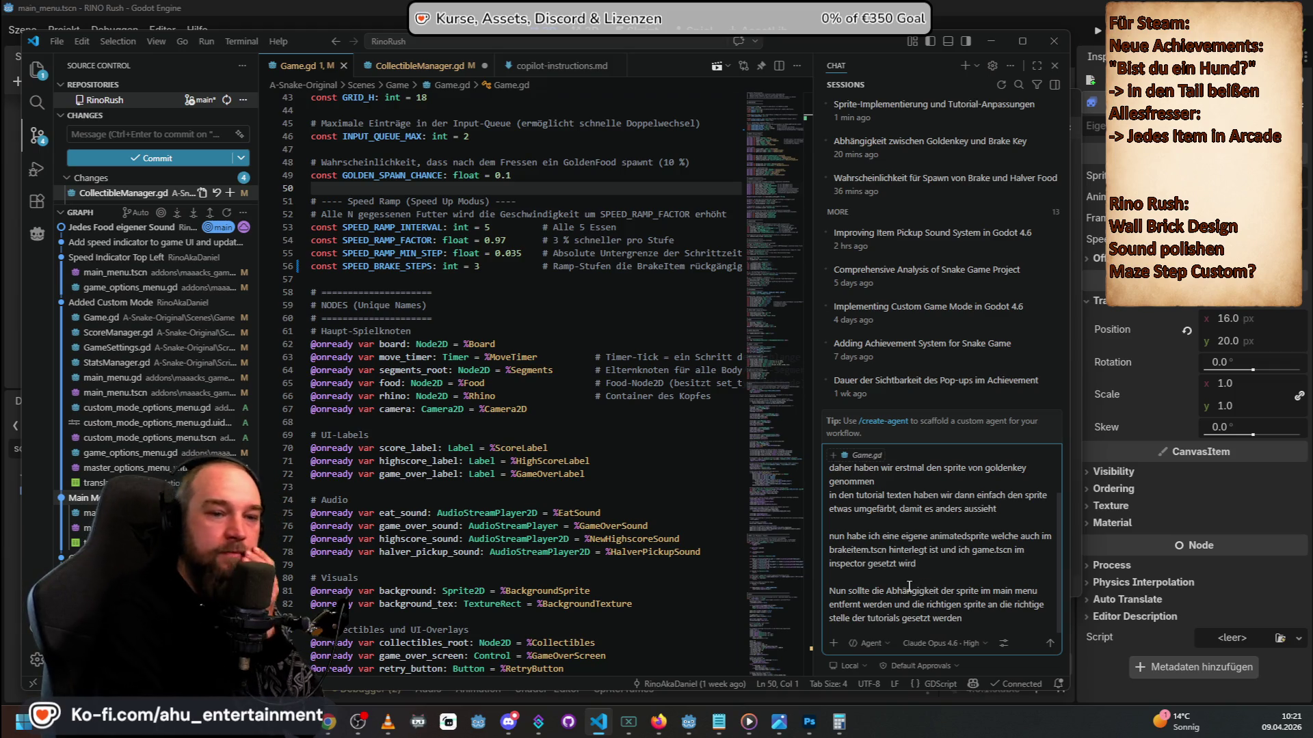
key(Return)
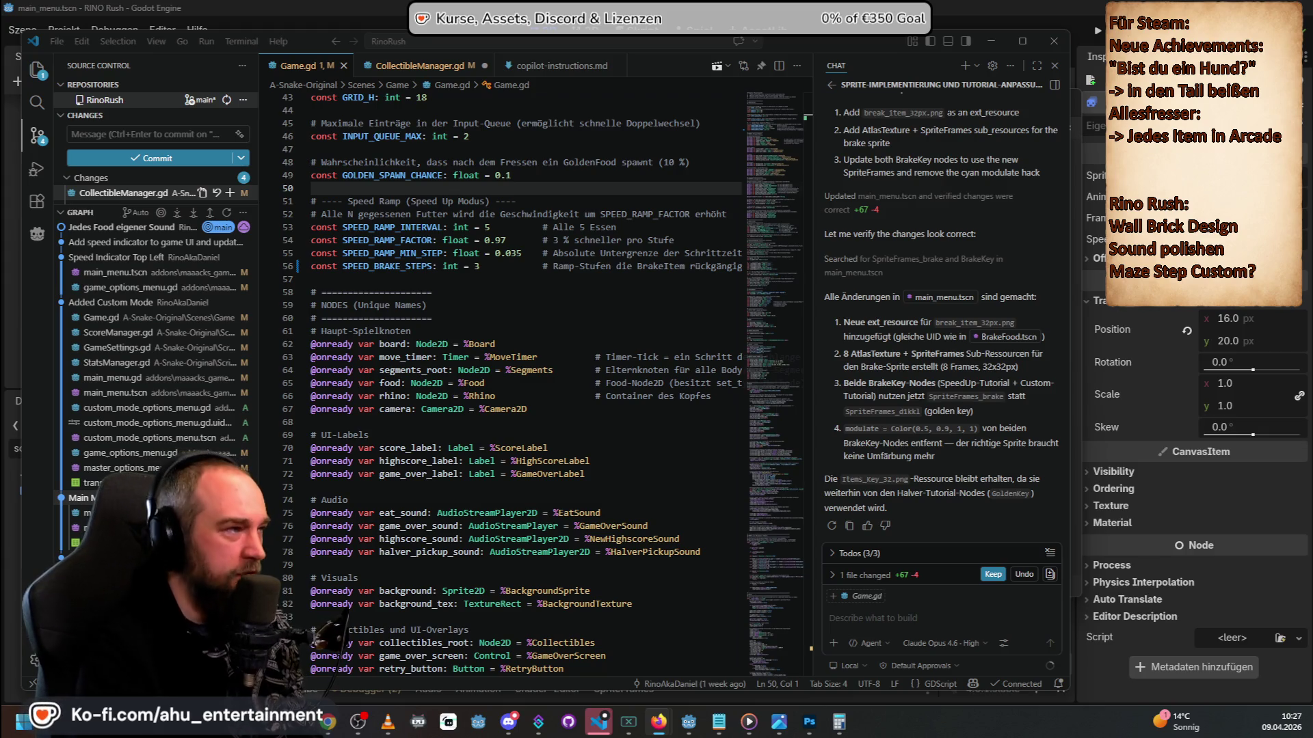
Let the agent finish editing main_menu.tscn (+67 −4), then focus the chat box for a follow-up.
click(854, 649)
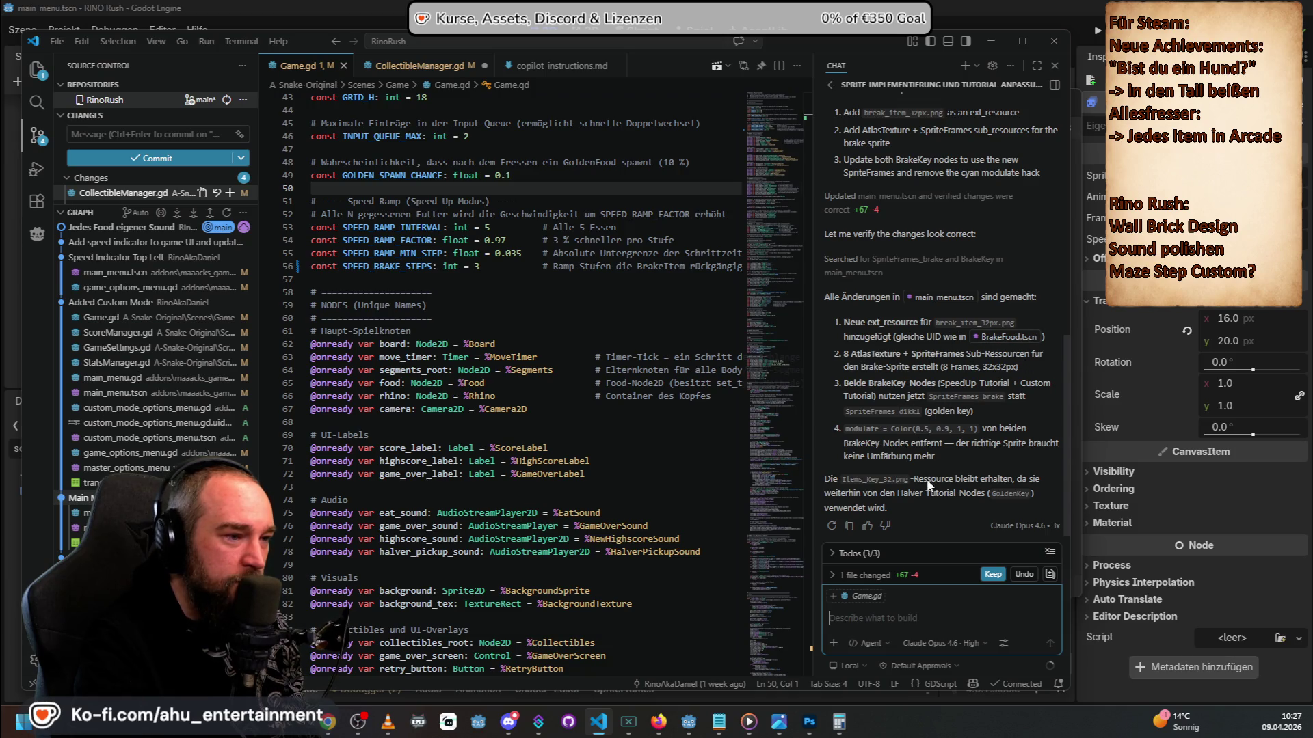
Reload the changed main menu scene from disk in Godot, run the game with F5, and open the game-mode list.
key(alt+Tab)
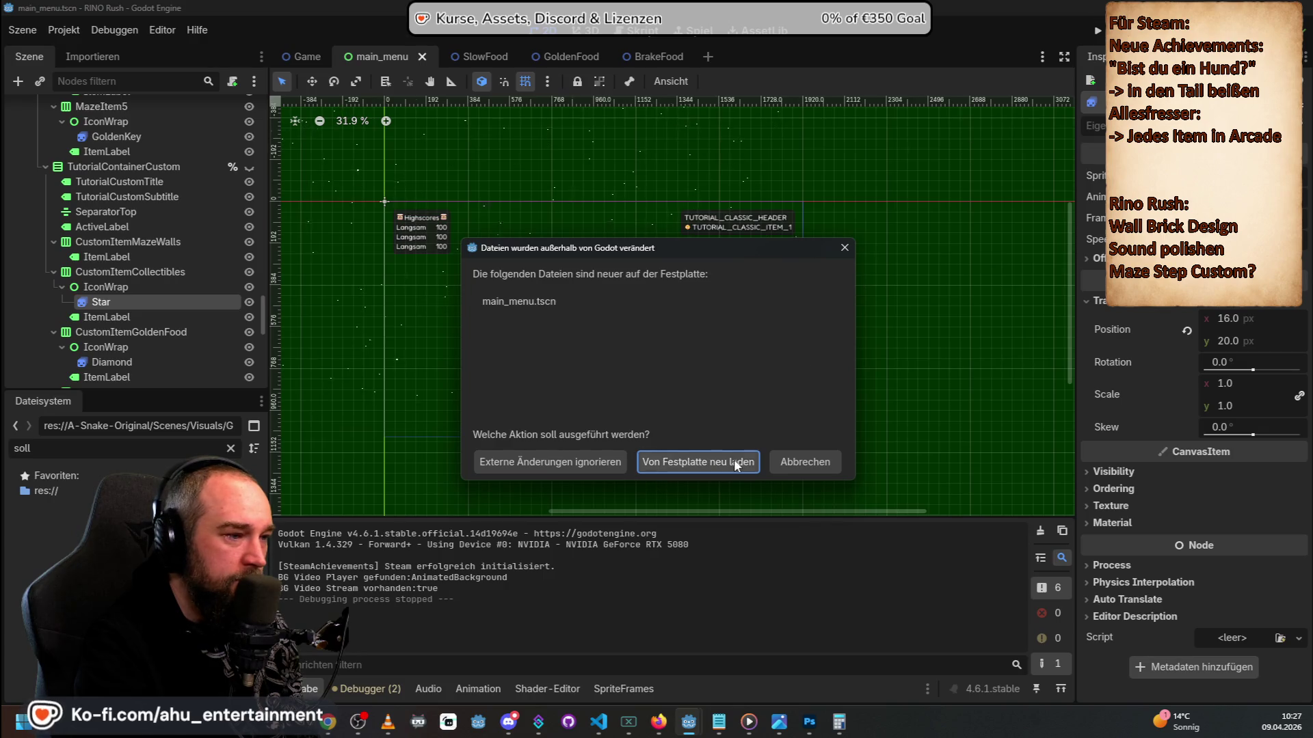
click(735, 463)
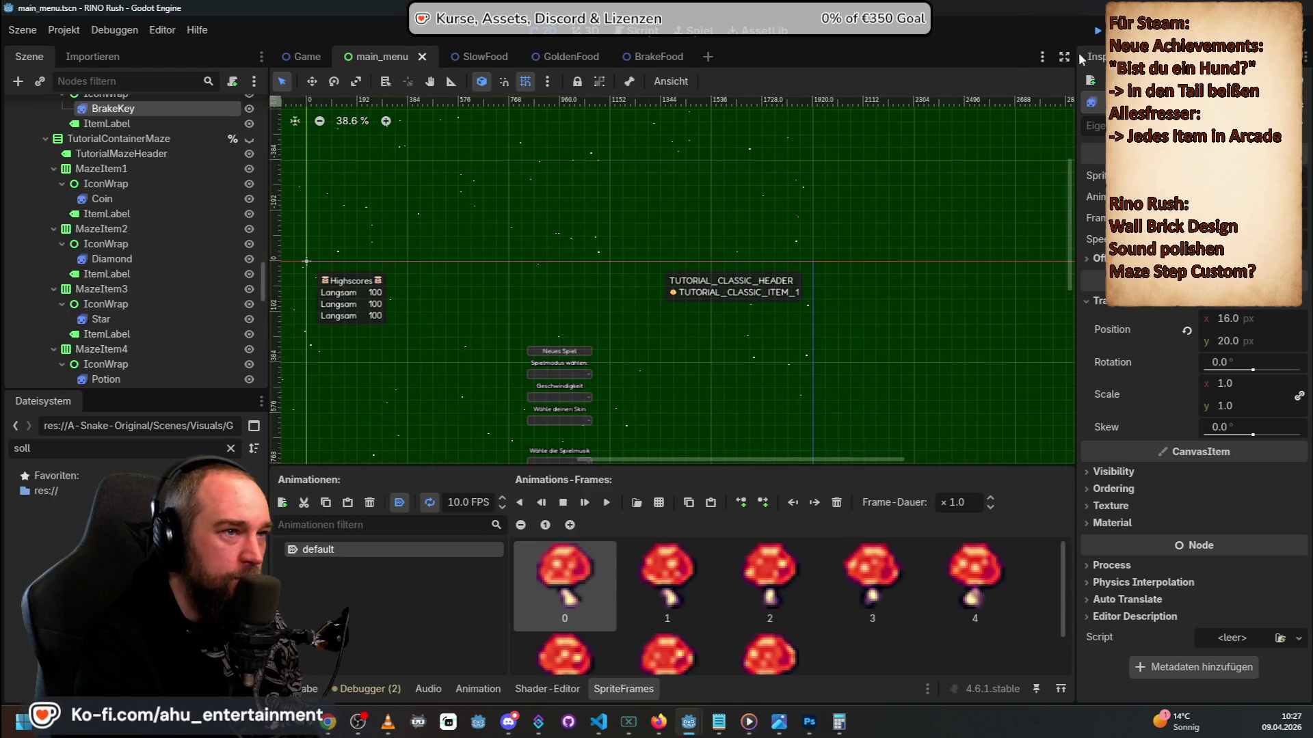
key(F5)
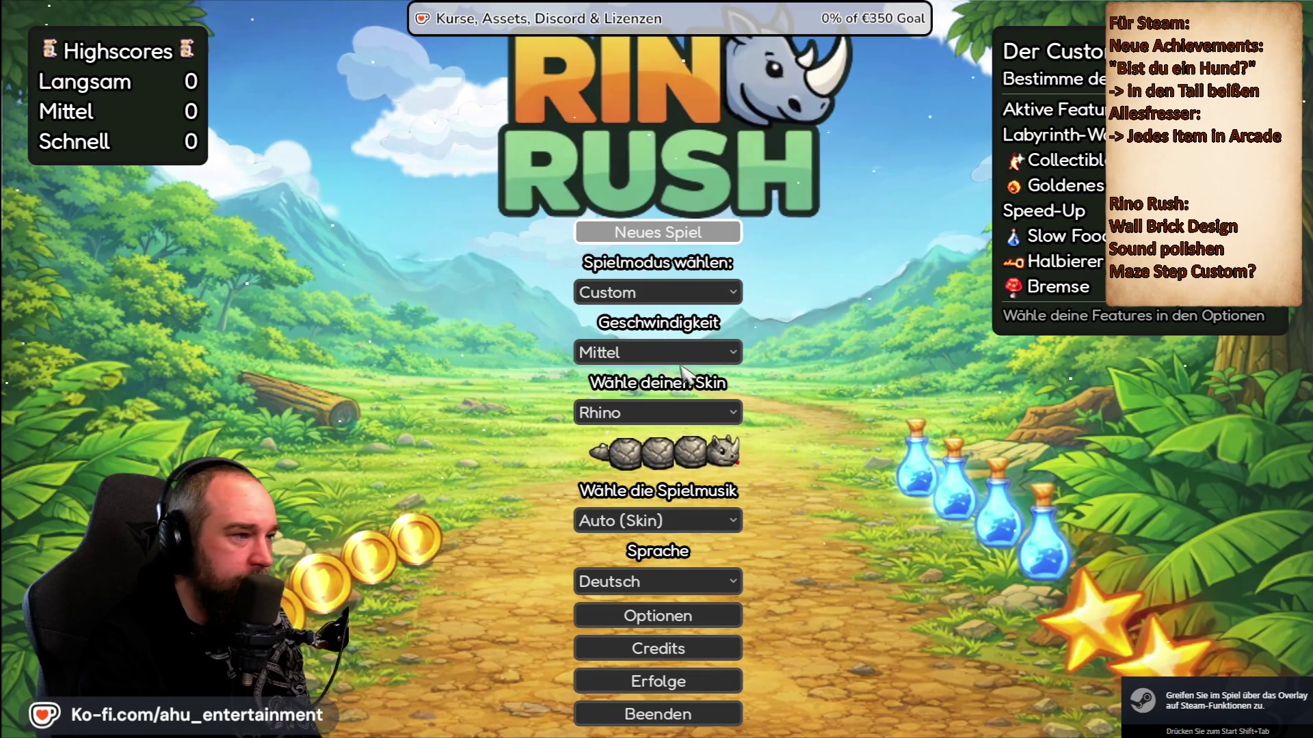
click(687, 293)
Choose the Speed Up game mode and open the Erfolge screen showing 9 of 58 achievements.
click(718, 363)
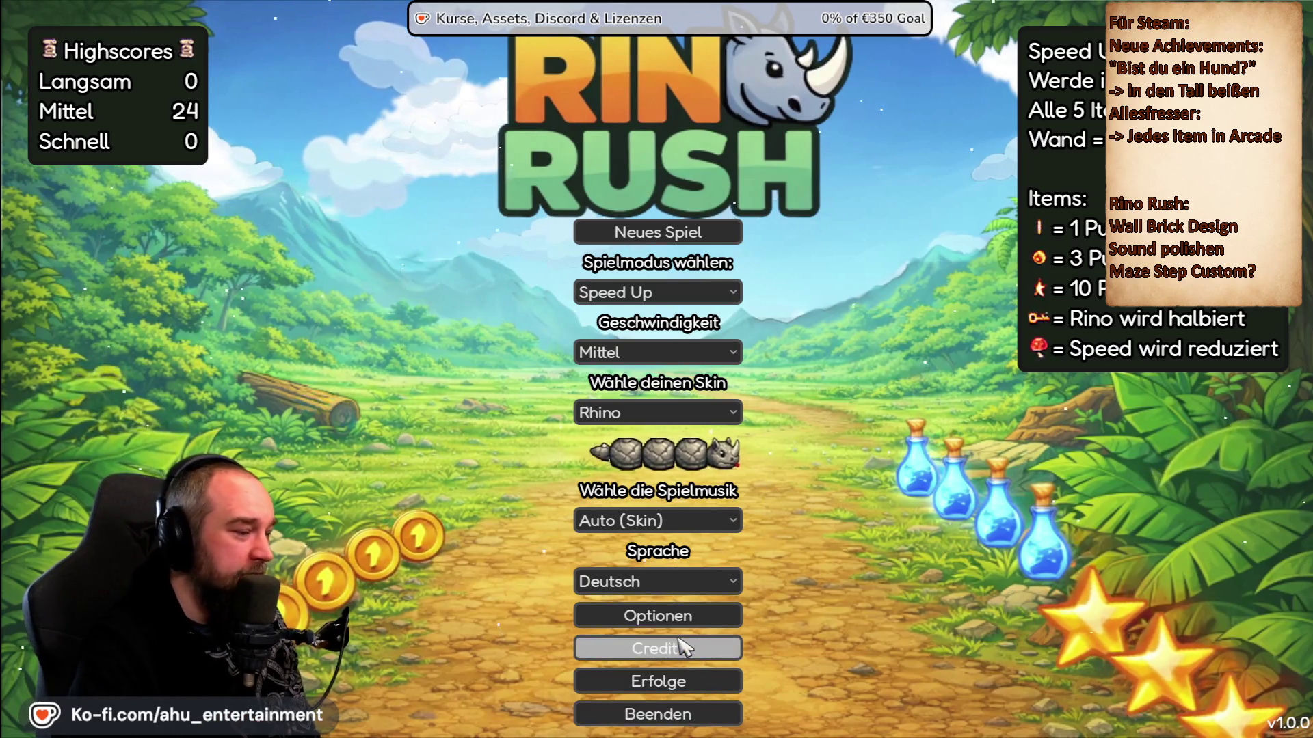
click(677, 673)
scroll(625, 360, down, 3)
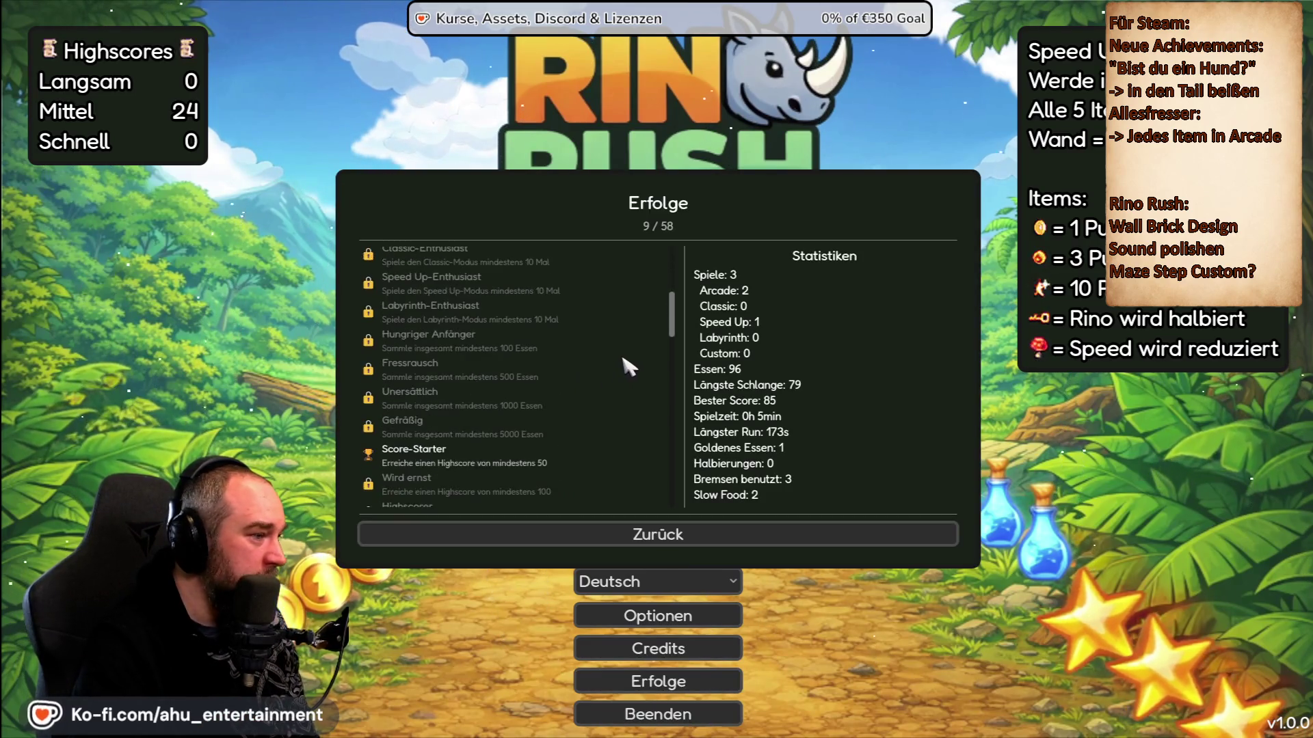
scroll(627, 366, down, 3)
scroll(627, 367, down, 5)
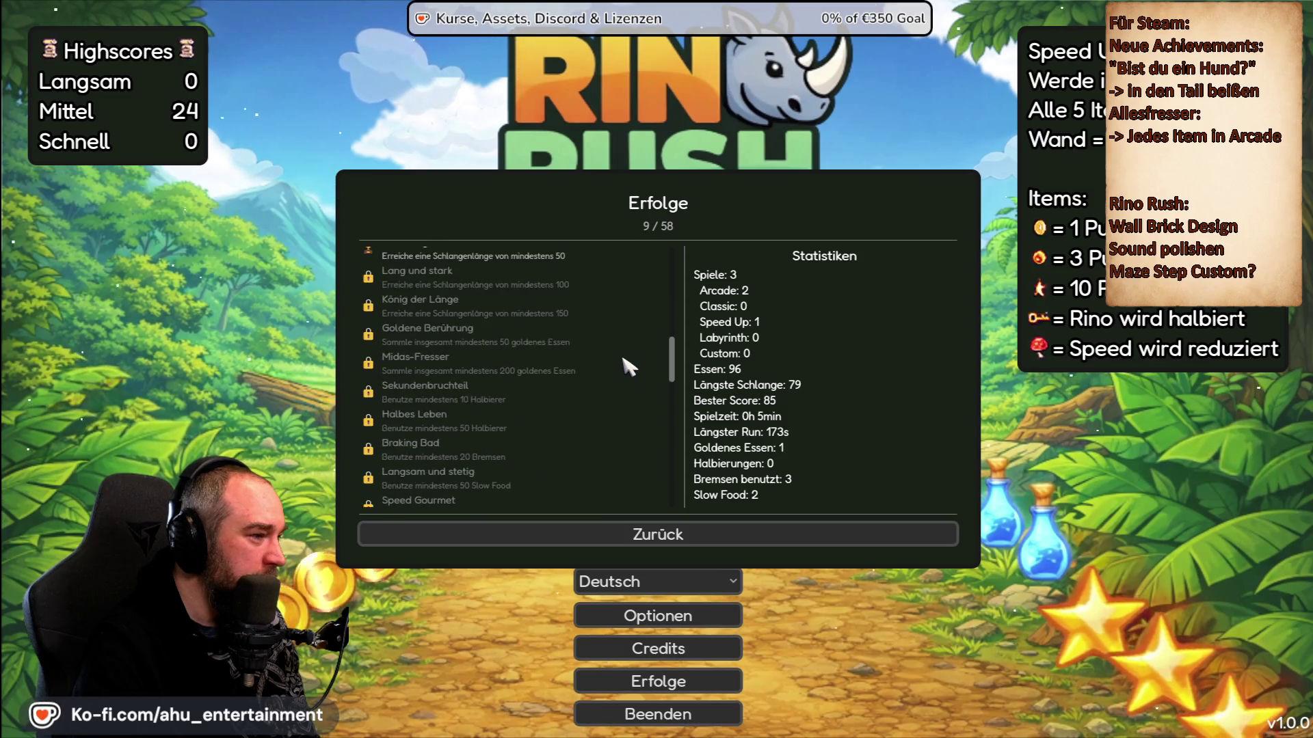
scroll(622, 342, down, 3)
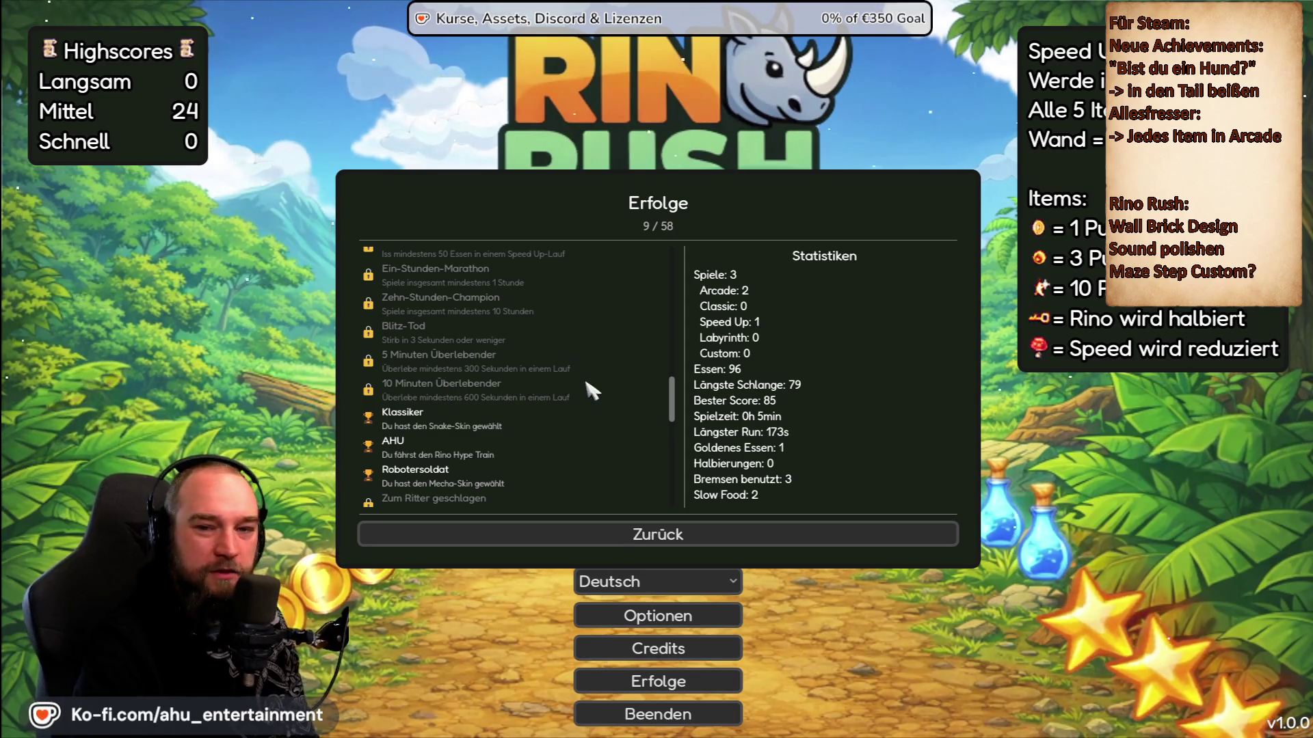
scroll(592, 390, down, 3)
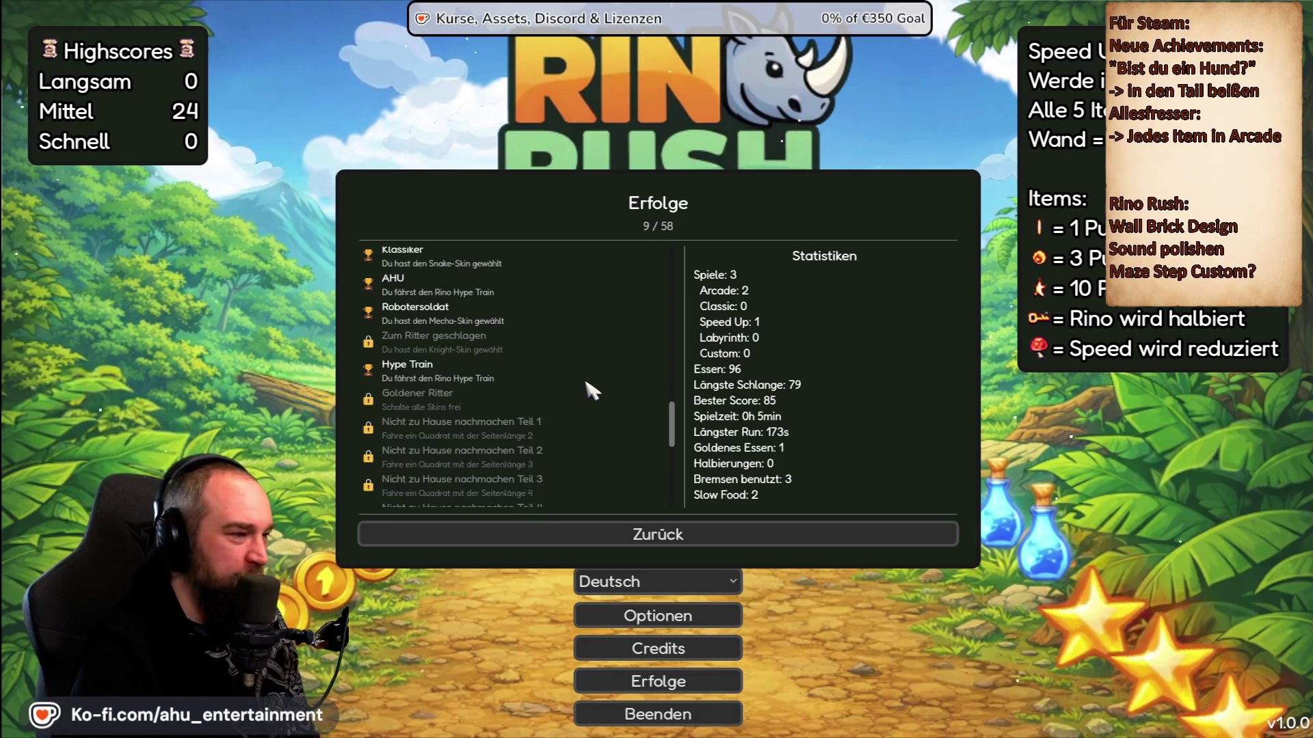
scroll(581, 380, down, 2)
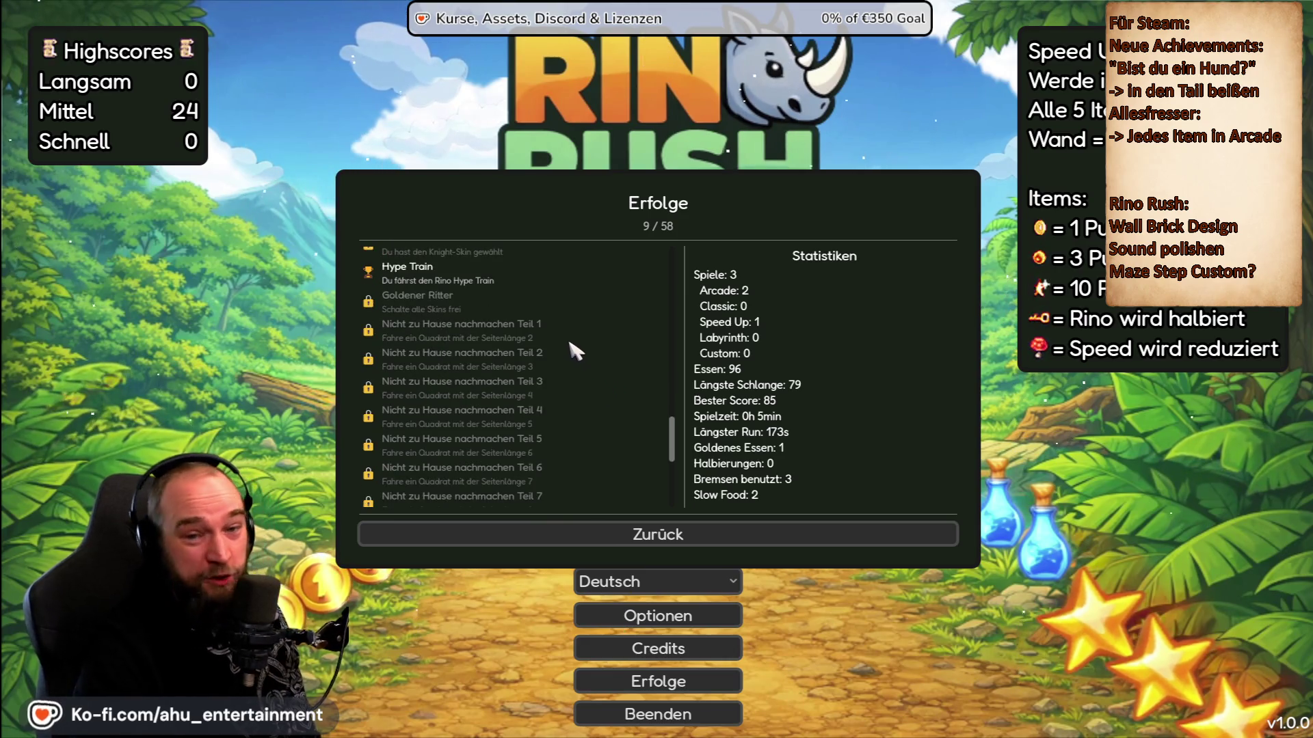
scroll(431, 328, down, 5)
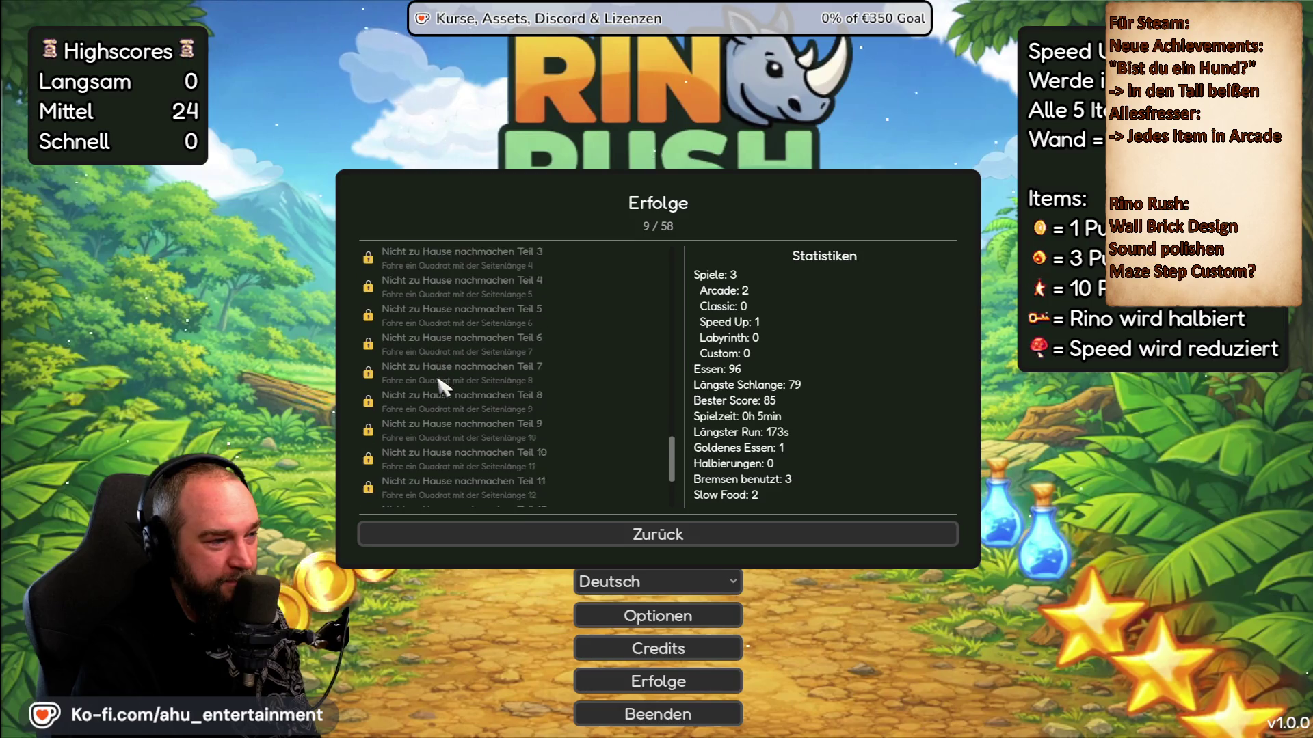
scroll(465, 464, up, 10)
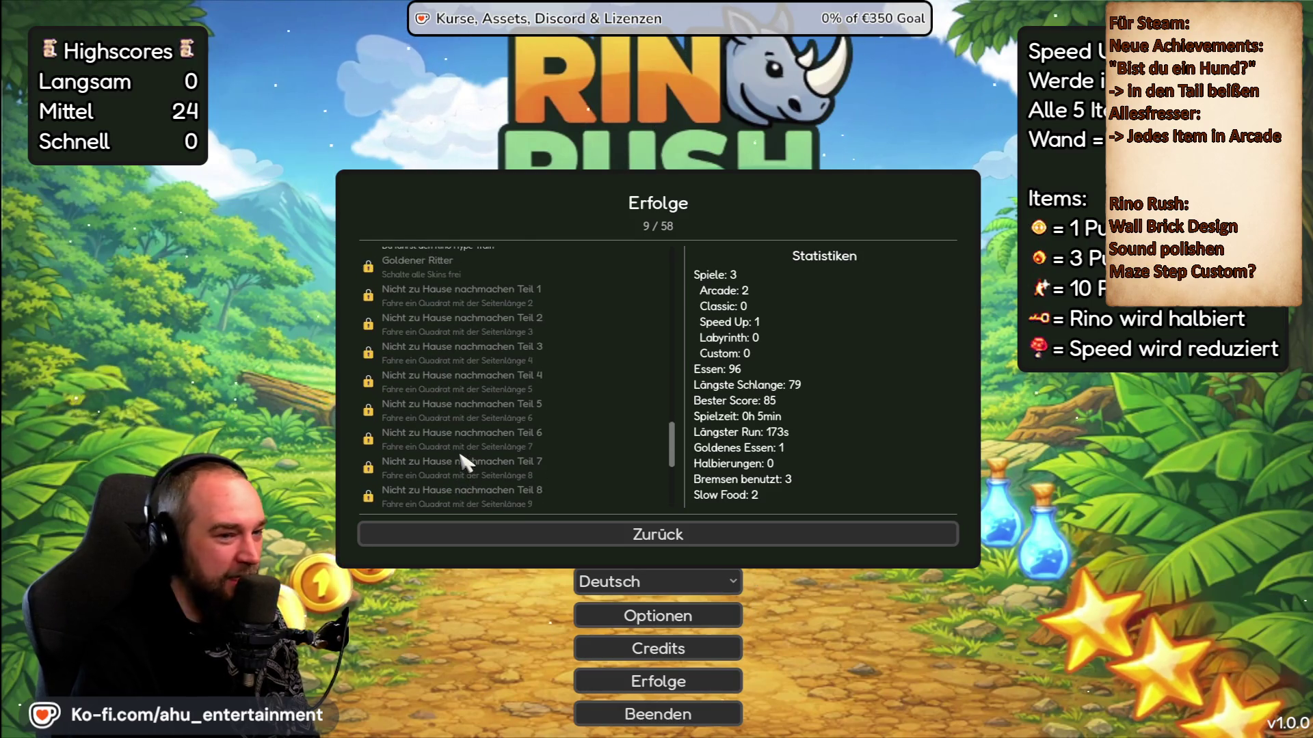
scroll(465, 463, down, 10)
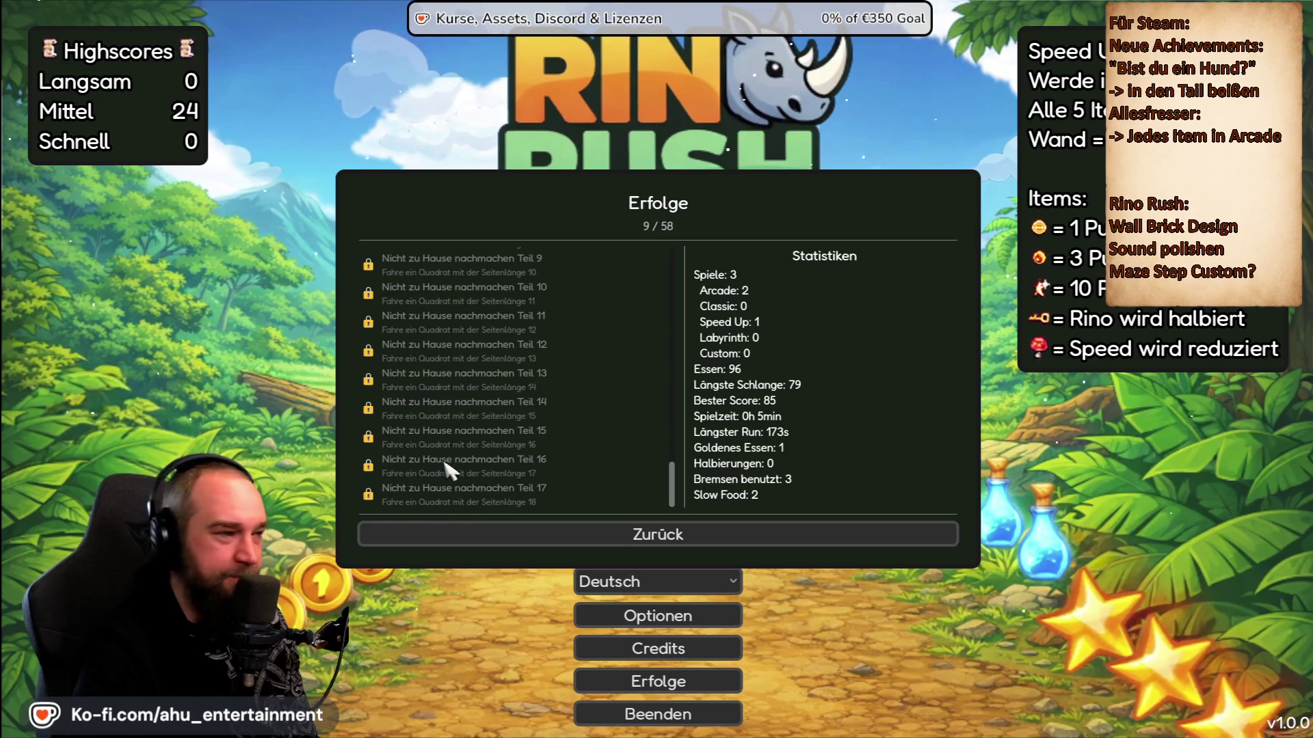
scroll(447, 470, up, 3)
scroll(494, 443, up, 5)
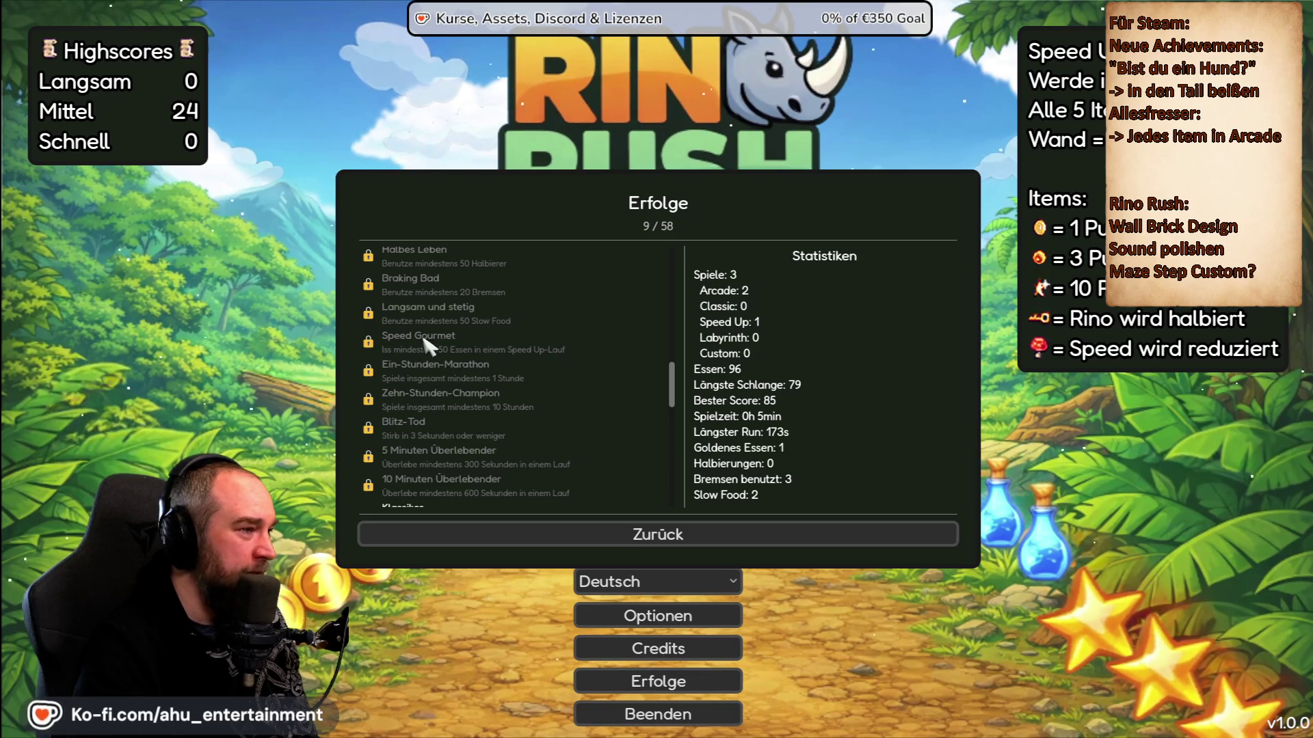
scroll(527, 336, up, 3)
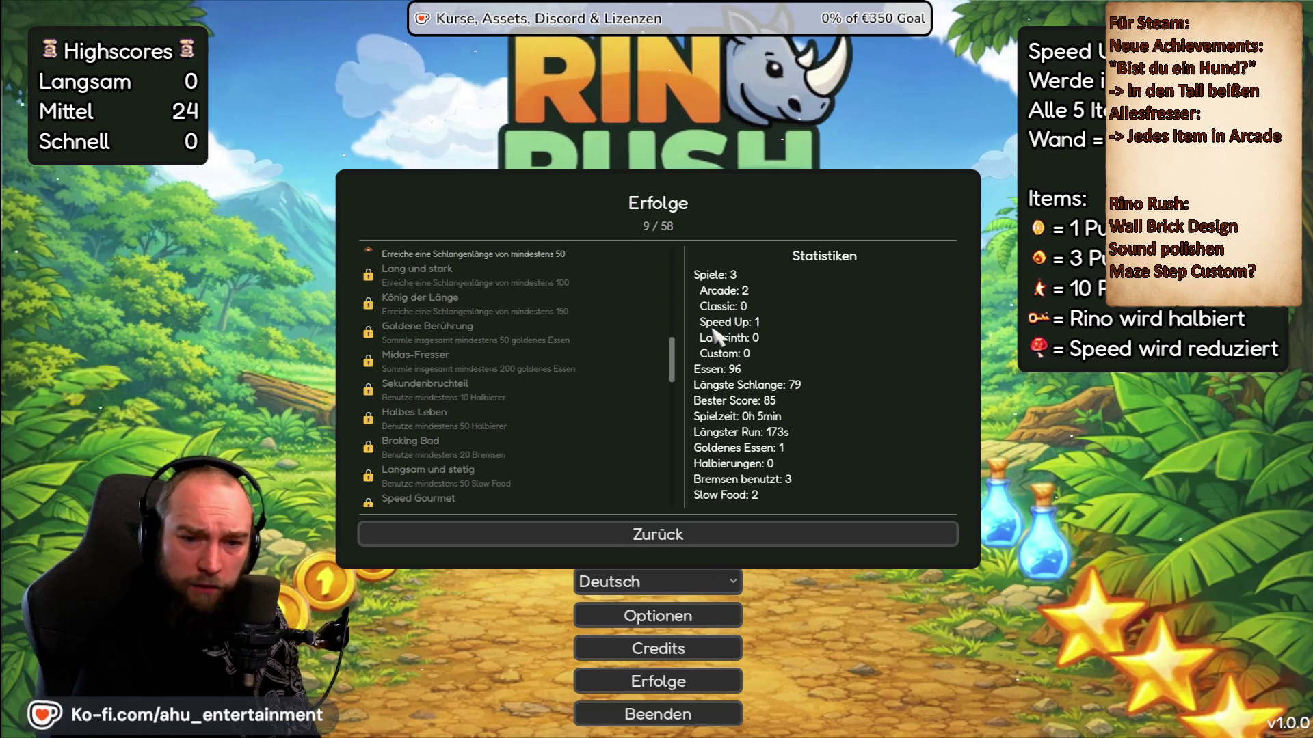
scroll(512, 390, up, 4)
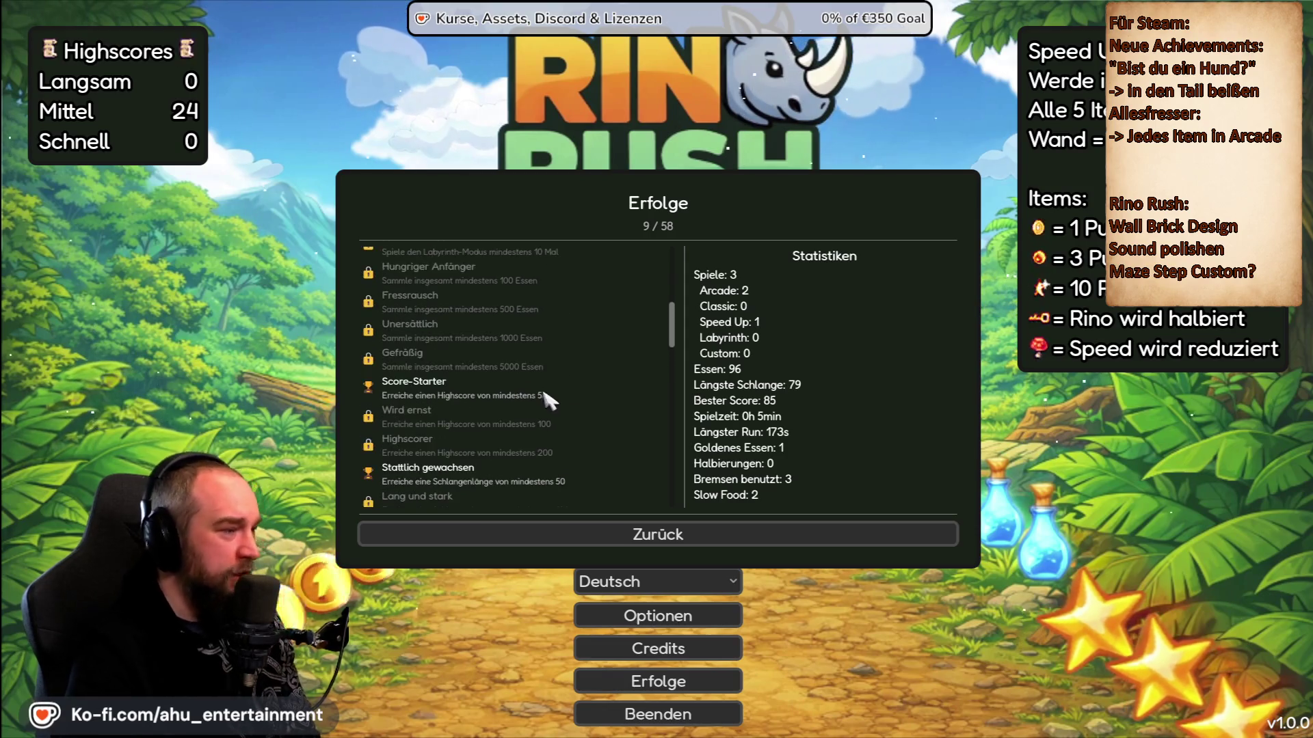
scroll(536, 386, down, 6)
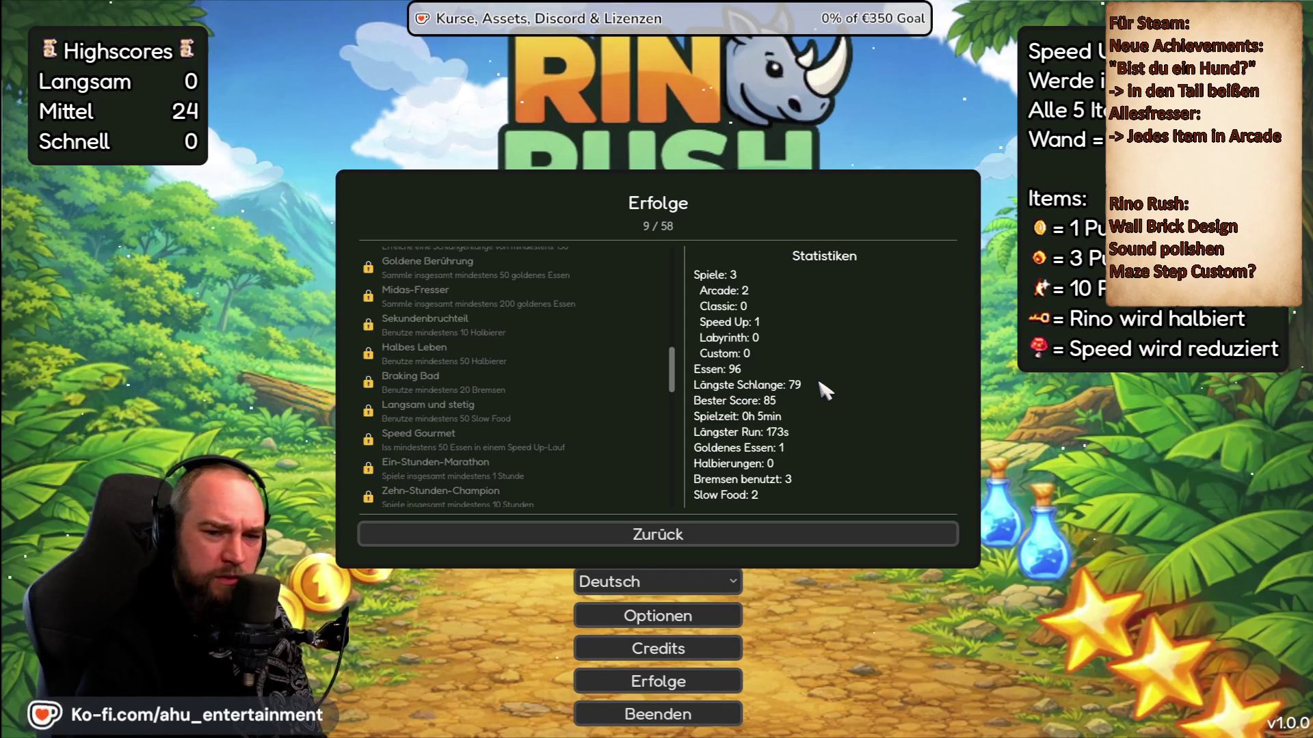
click(651, 534)
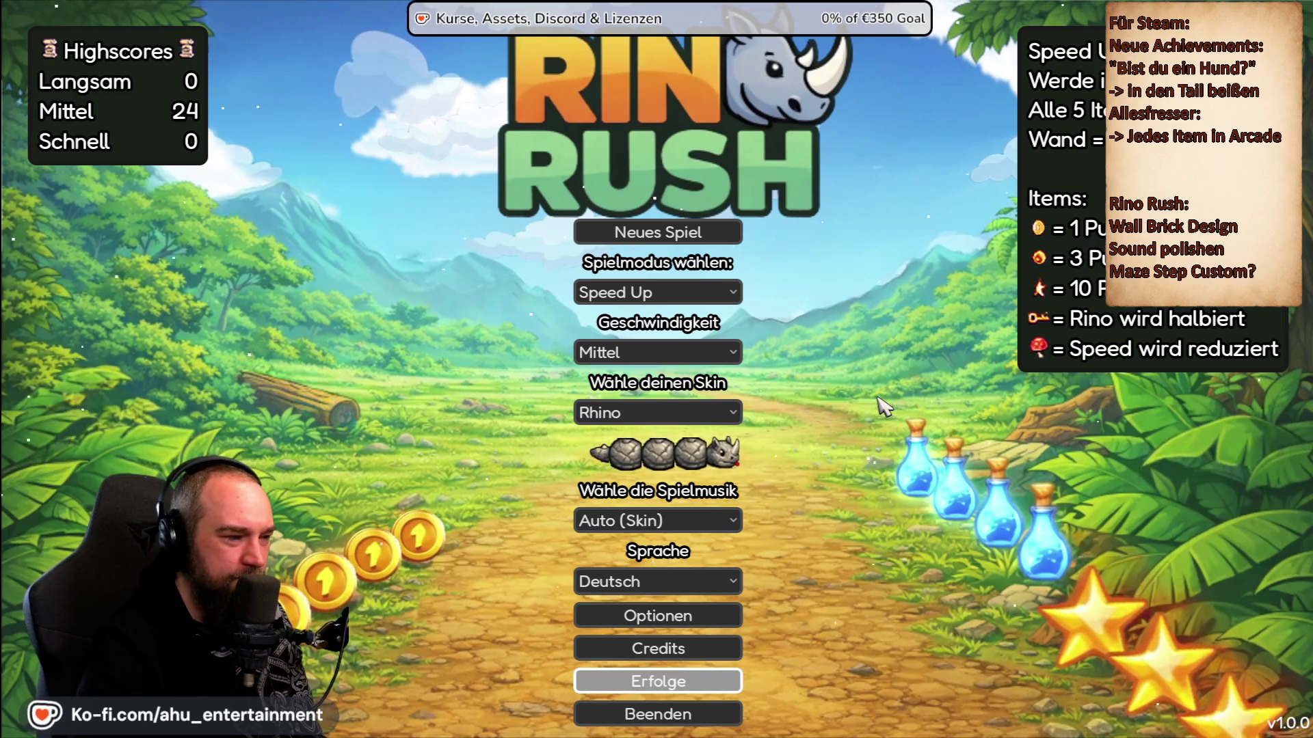
Test arrow-key menu navigation, then quit Rino Rush via Beenden and confirm the dialog.
key(Up)
key(Up)
key(Up)
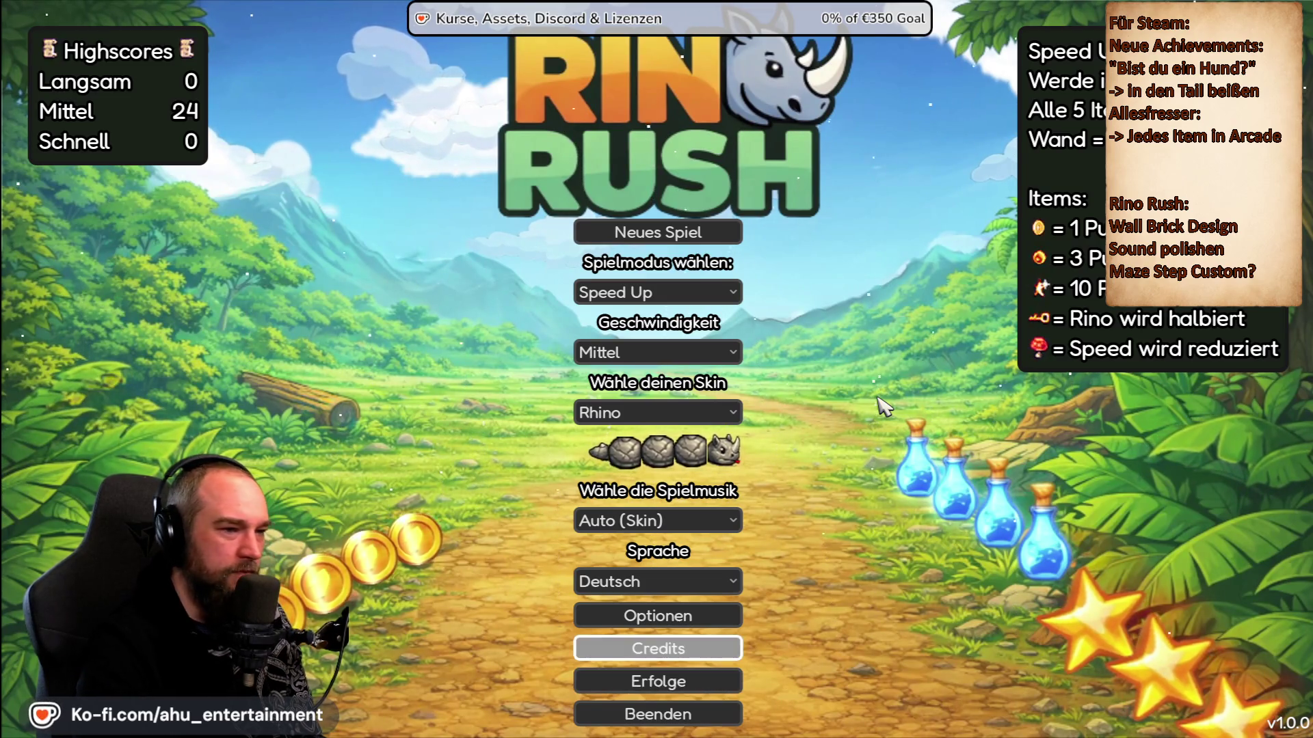
key(Up)
key(Up)
key(Up)
key(Down)
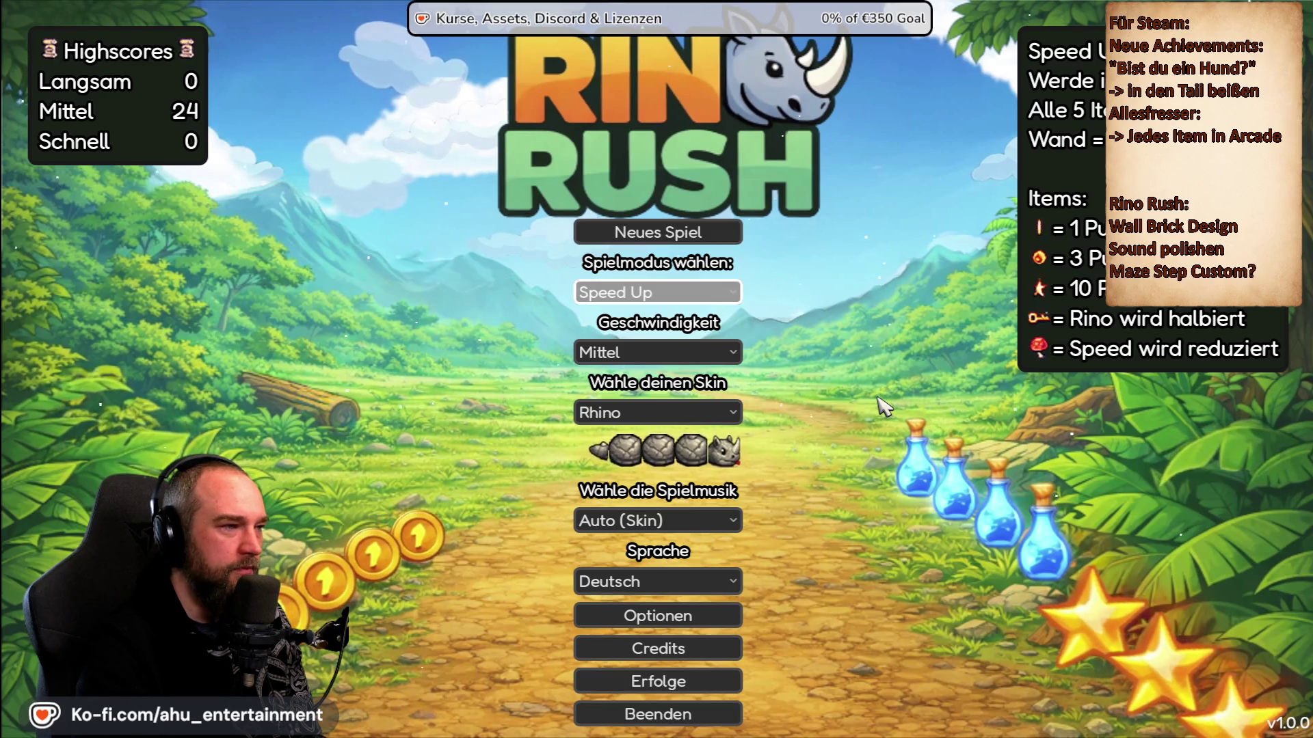
key(Up)
key(Up)
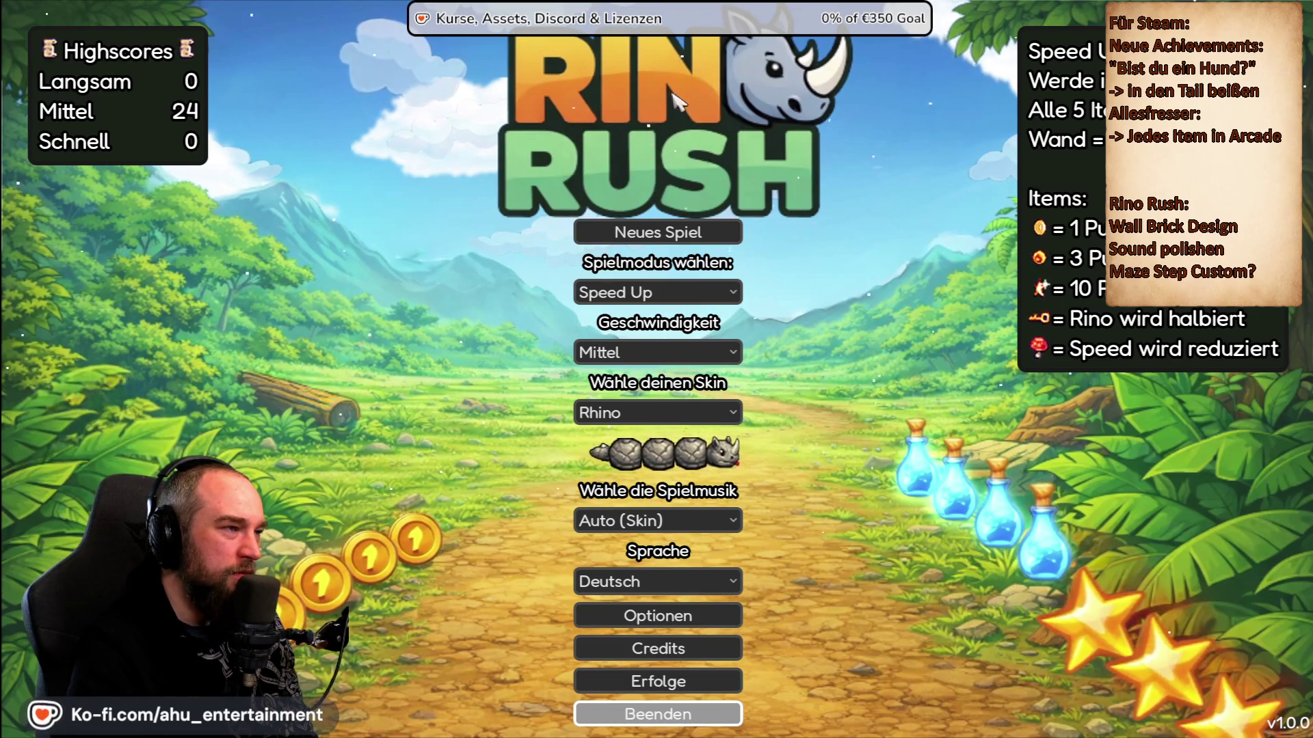
key(Up)
key(Down)
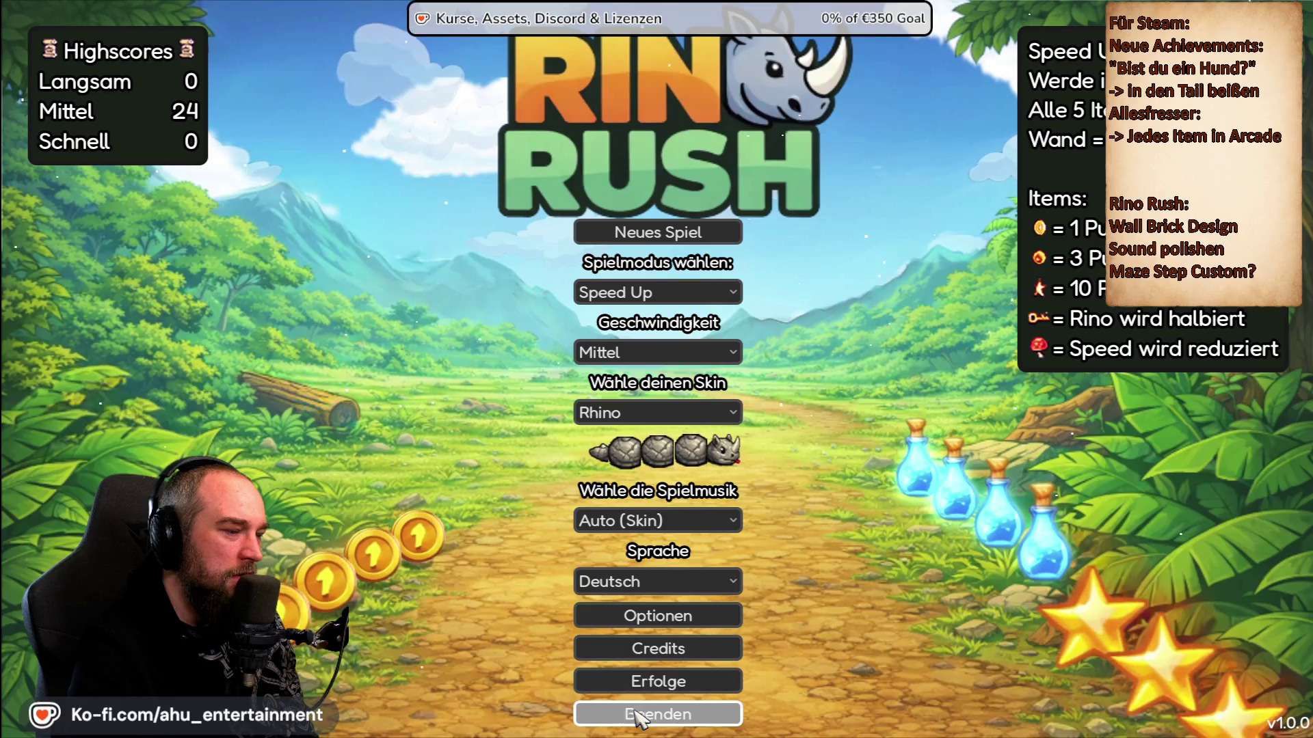
key(Return)
click(694, 396)
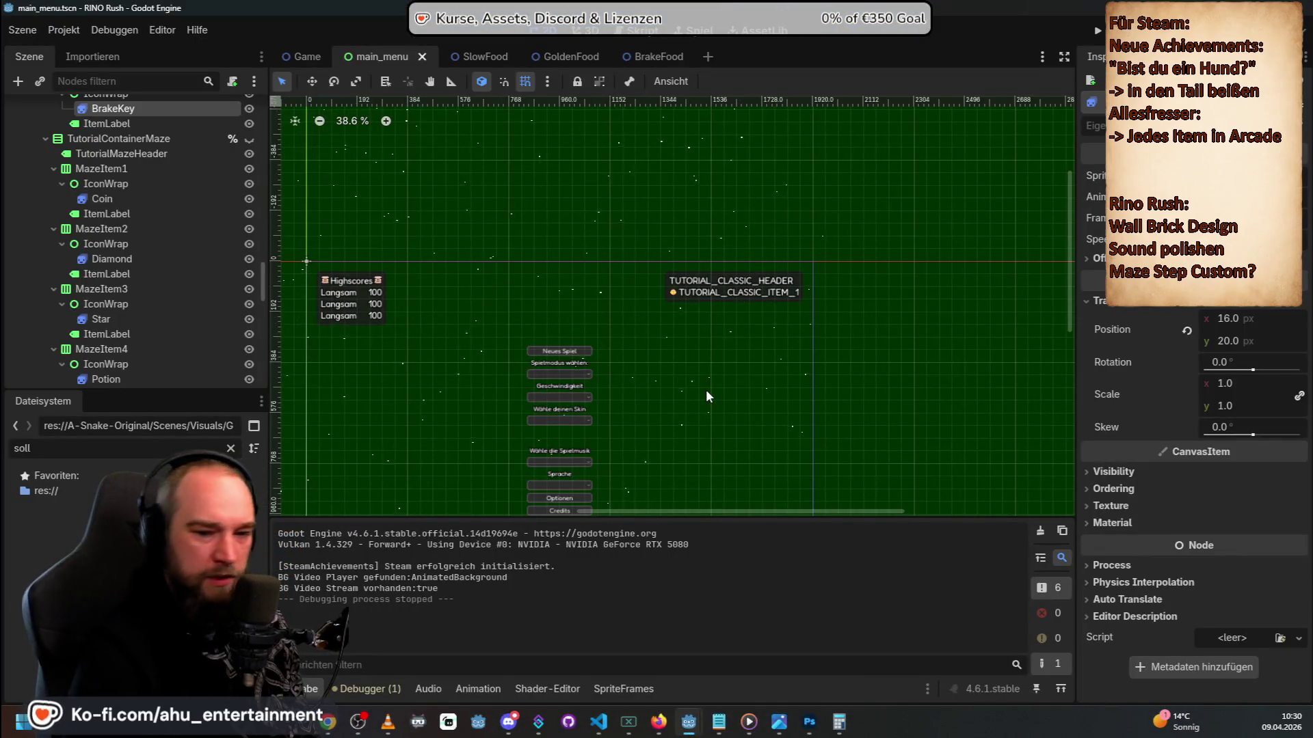
Switch back to the Godot editor and run the Rino Rush project with F5.
key(alt+Tab)
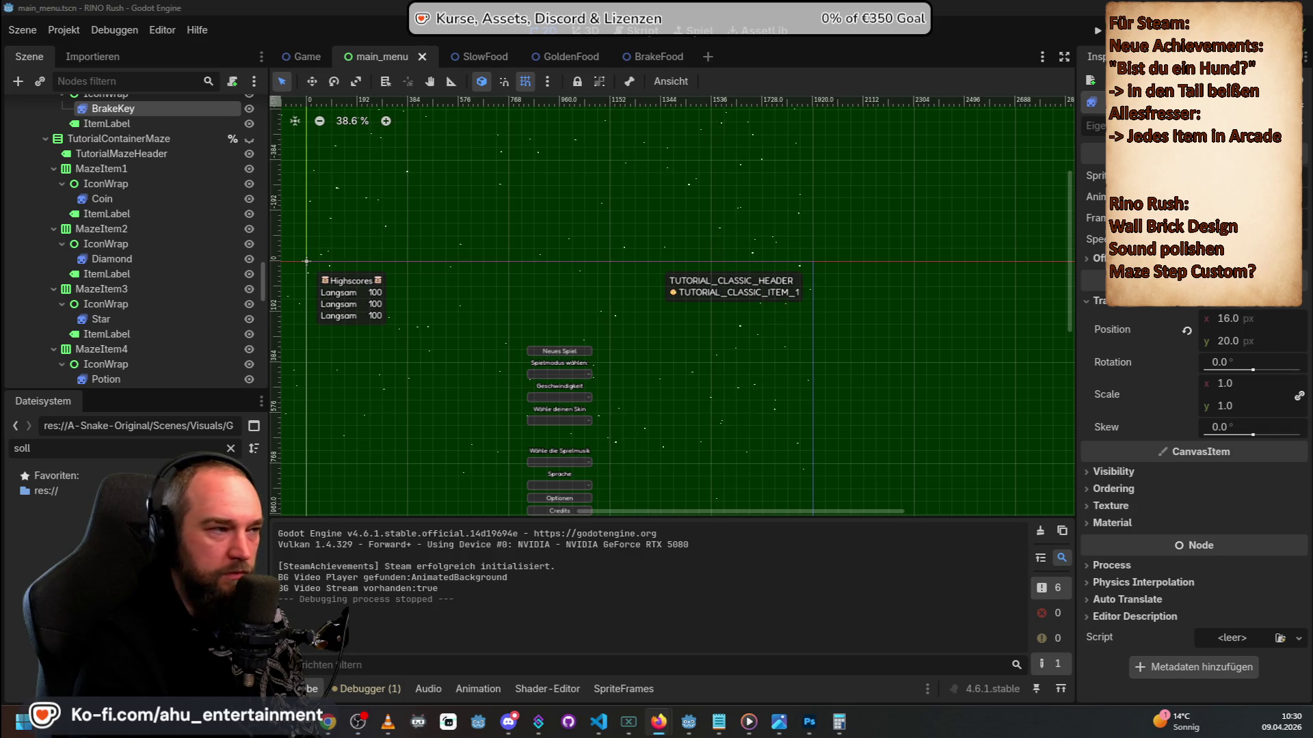
key(F5)
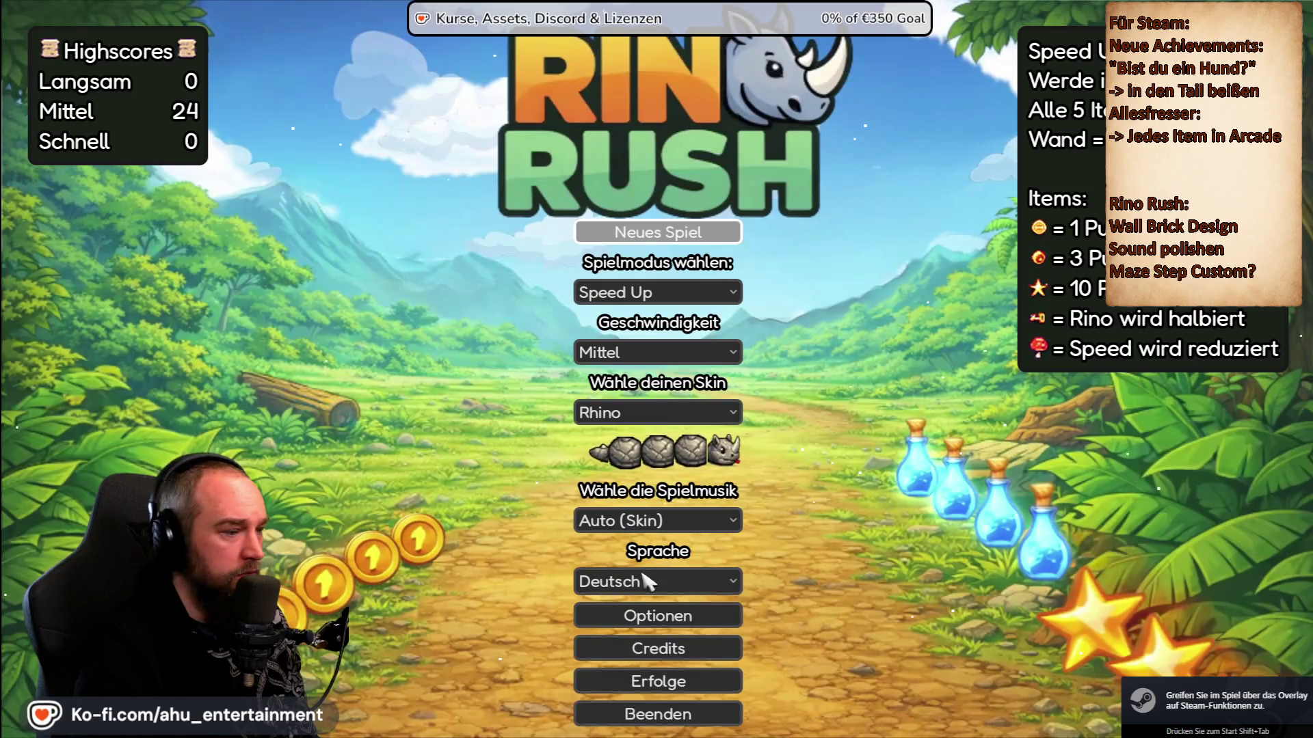
click(647, 615)
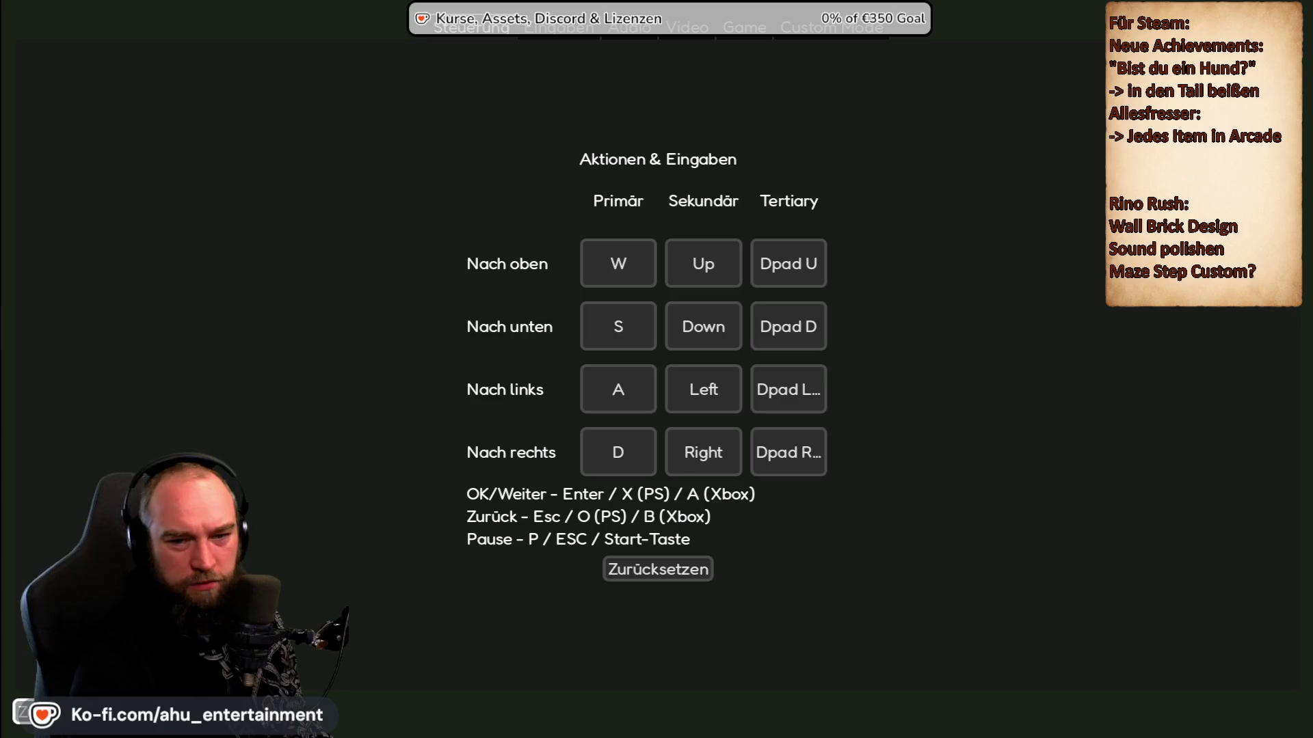
key(Escape)
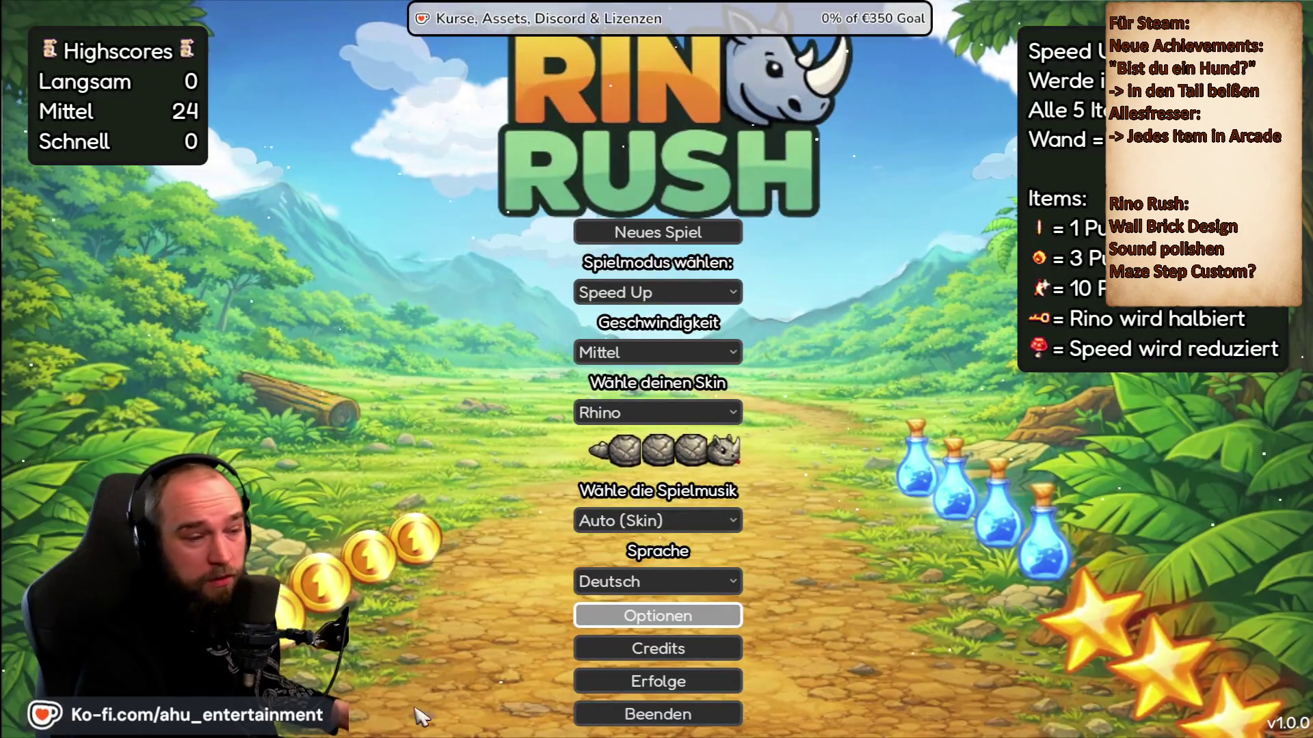
Set the speed to Schnell and the game mode to Labyrinth, then start a new game.
click(648, 294)
click(677, 366)
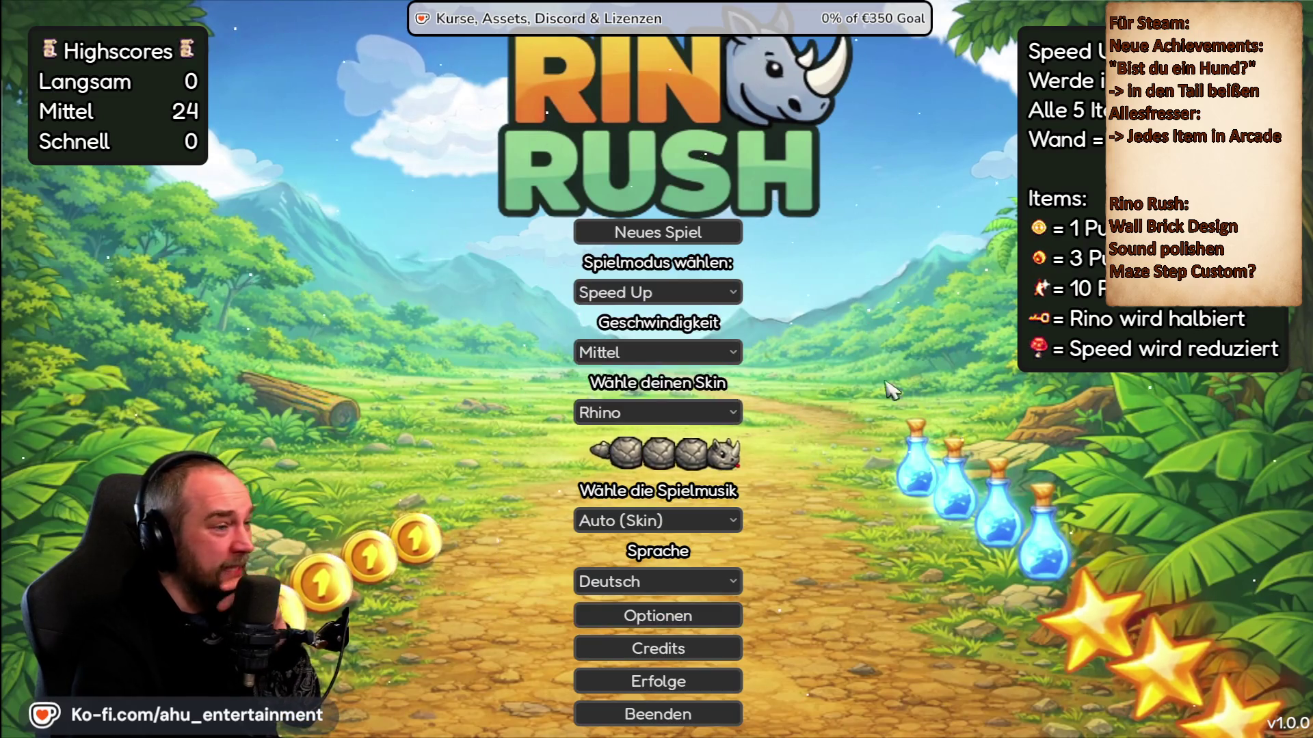
click(716, 354)
click(649, 421)
click(691, 293)
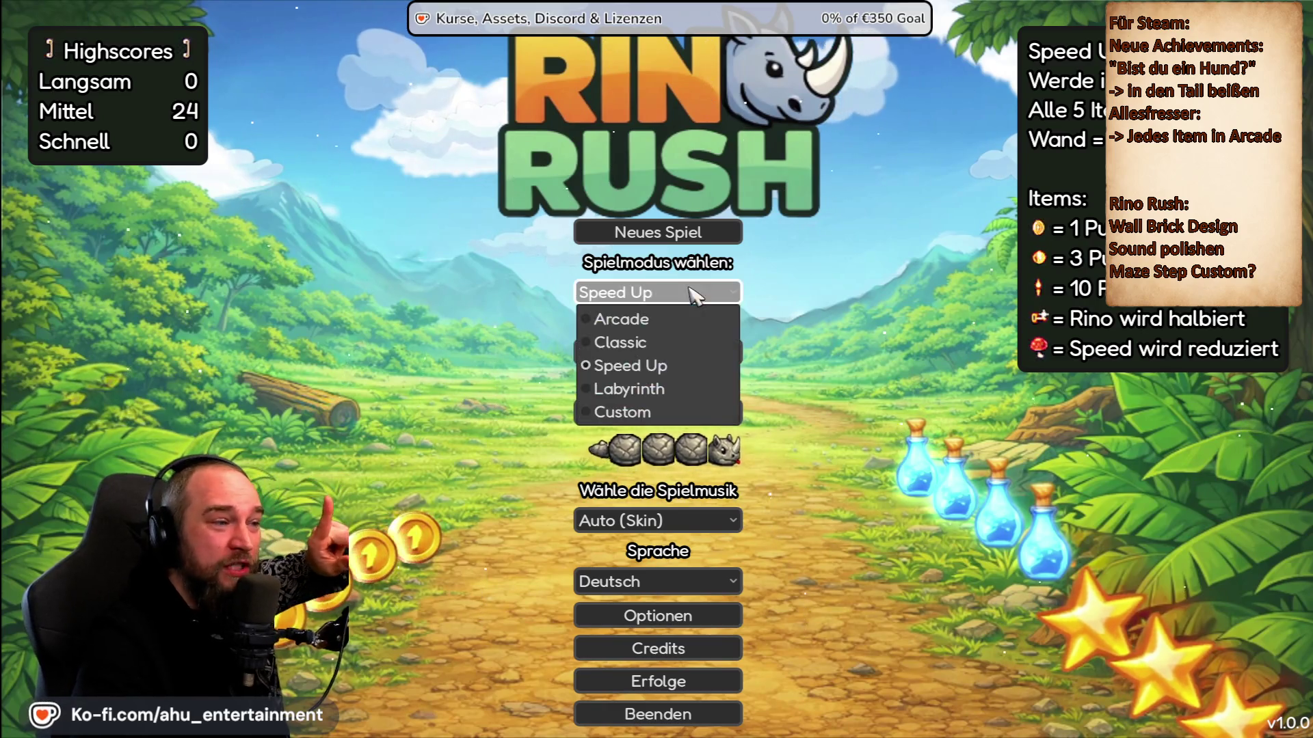
click(645, 388)
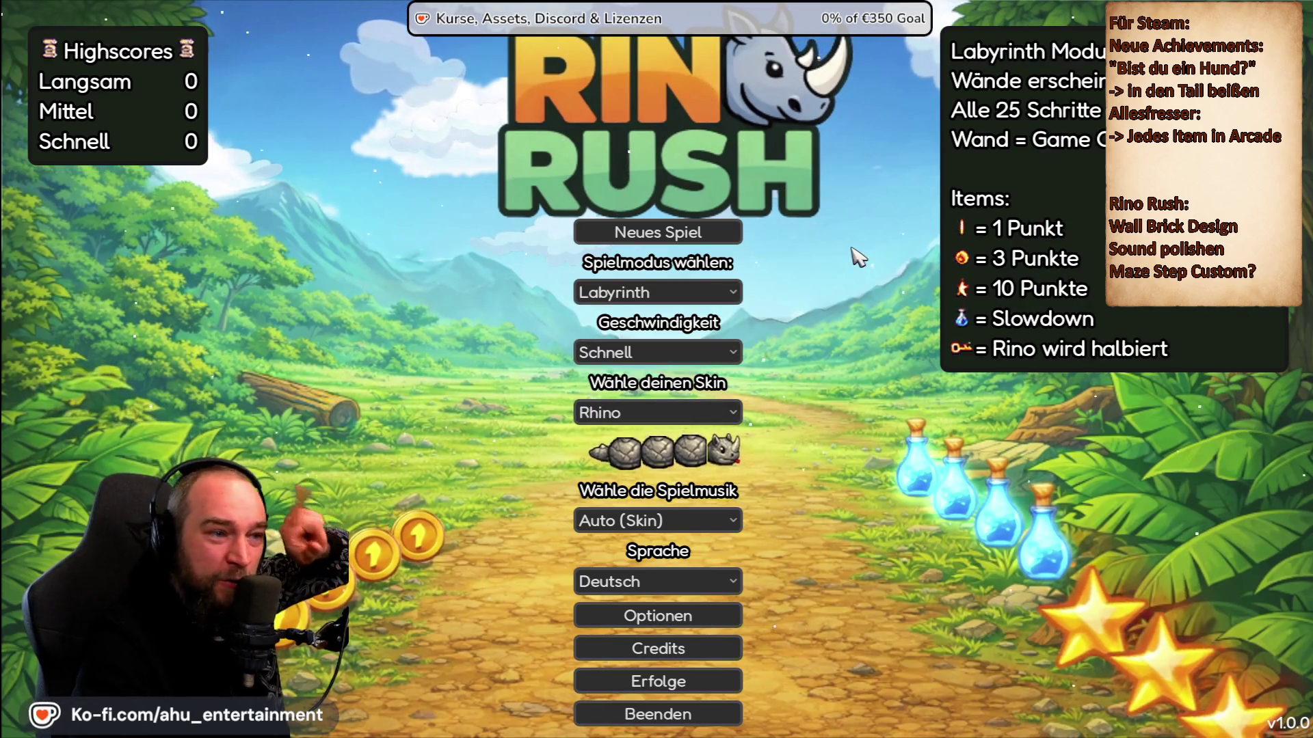
click(653, 237)
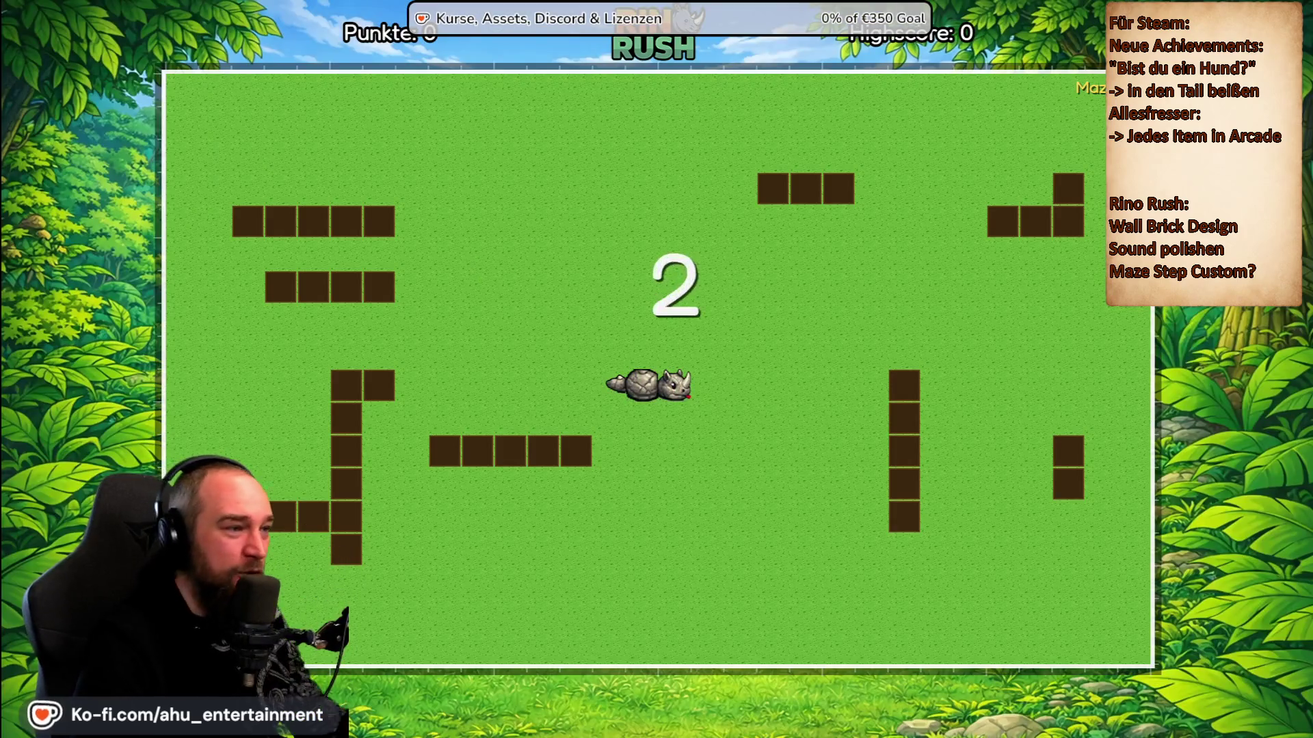
Steer the rhino through the maze with the arrow keys until the first round ends.
key(Up)
key(Left)
key(Down)
key(Right)
key(Up)
key(Left)
key(Up)
key(Right)
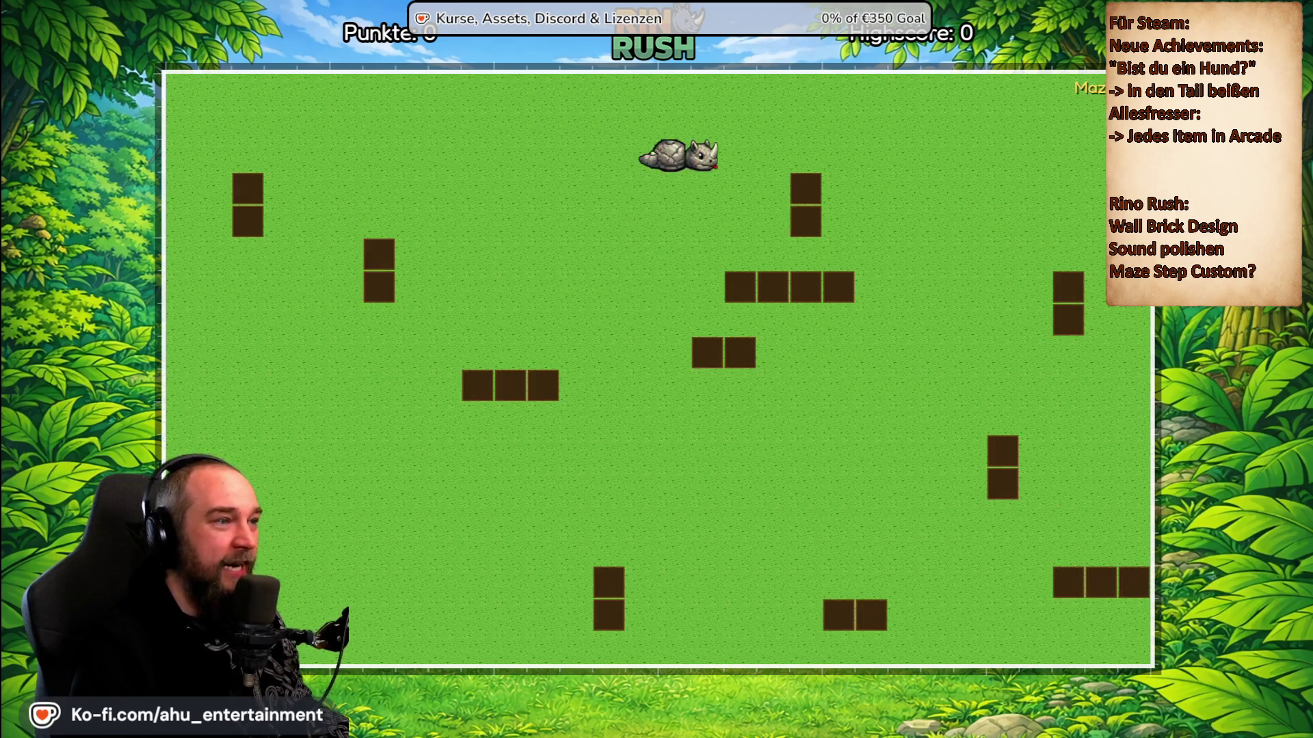
key(Up)
Play another Labyrinth round, steering the rhino around the walls to collect coins until it crashes.
key(Return)
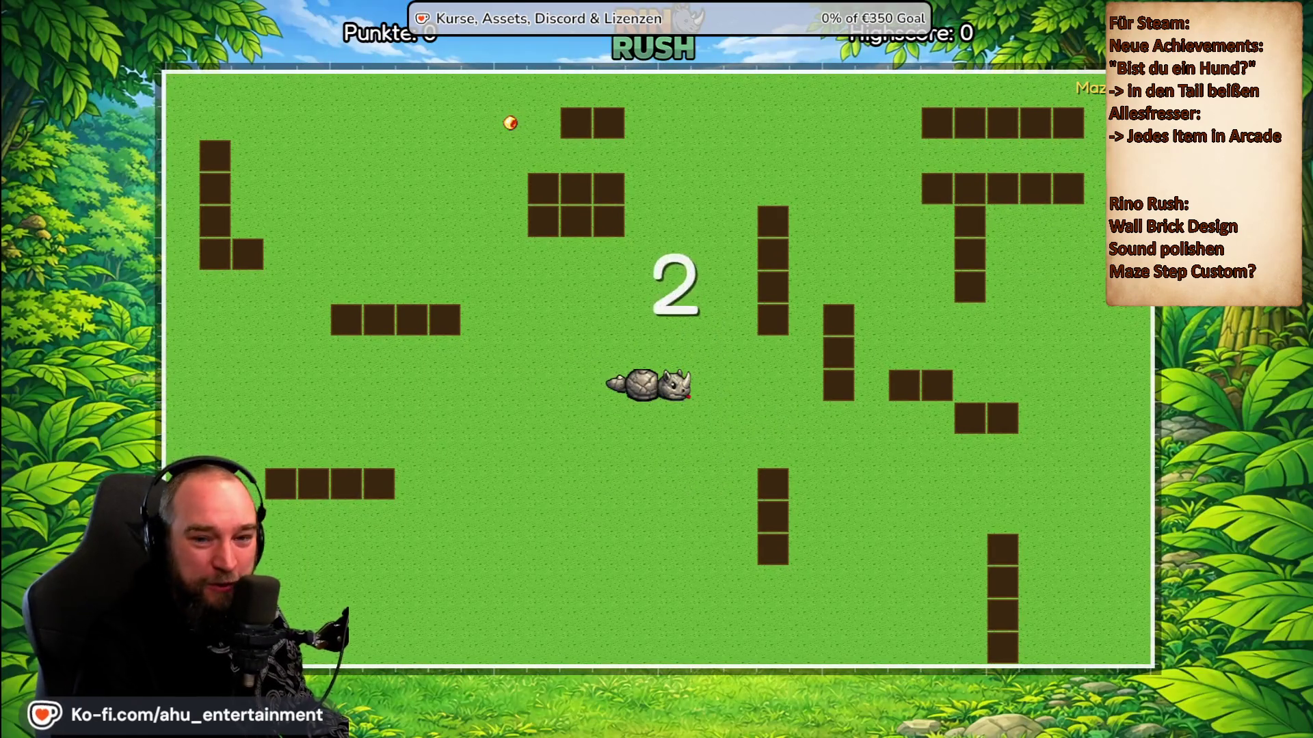
key(Up)
key(Left)
key(Down)
key(Left)
key(Down)
key(Right)
key(Up)
key(Left)
key(Down)
key(Right)
key(Down)
key(Right)
key(Up)
key(Left)
key(Up)
key(Right)
key(Down)
key(Left)
key(Up)
key(Right)
key(Down)
key(Left)
key(Up)
key(Right)
key(Down)
key(Left)
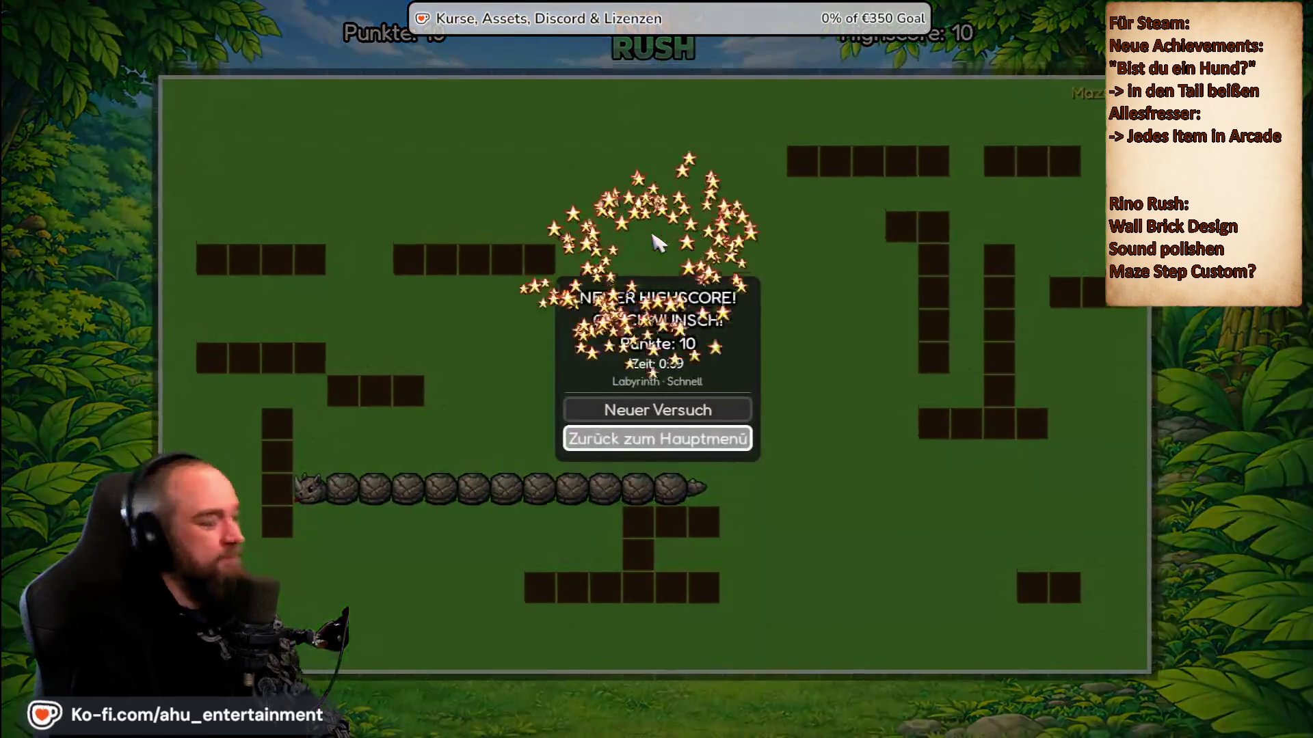
Return to the main menu, start a fresh Labyrinth game, and highlight the retry option after game over.
click(656, 437)
click(655, 234)
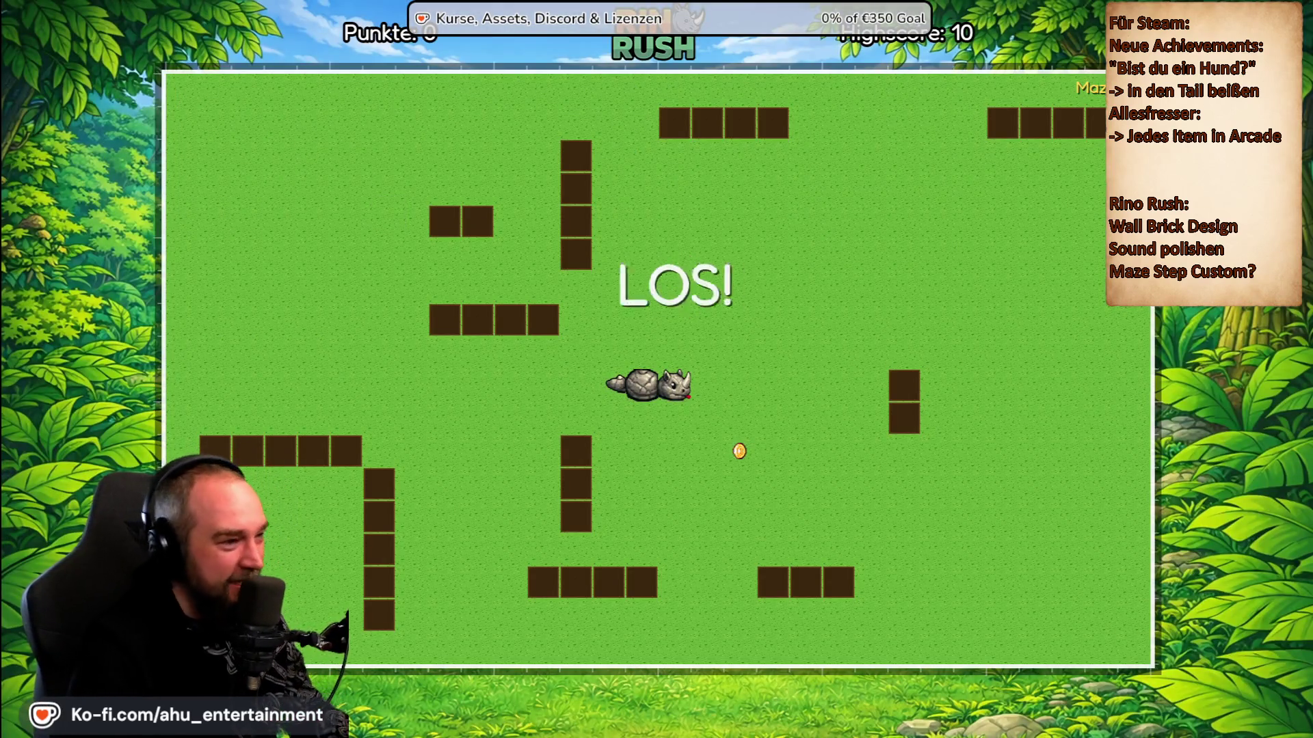
key(Up)
key(Right)
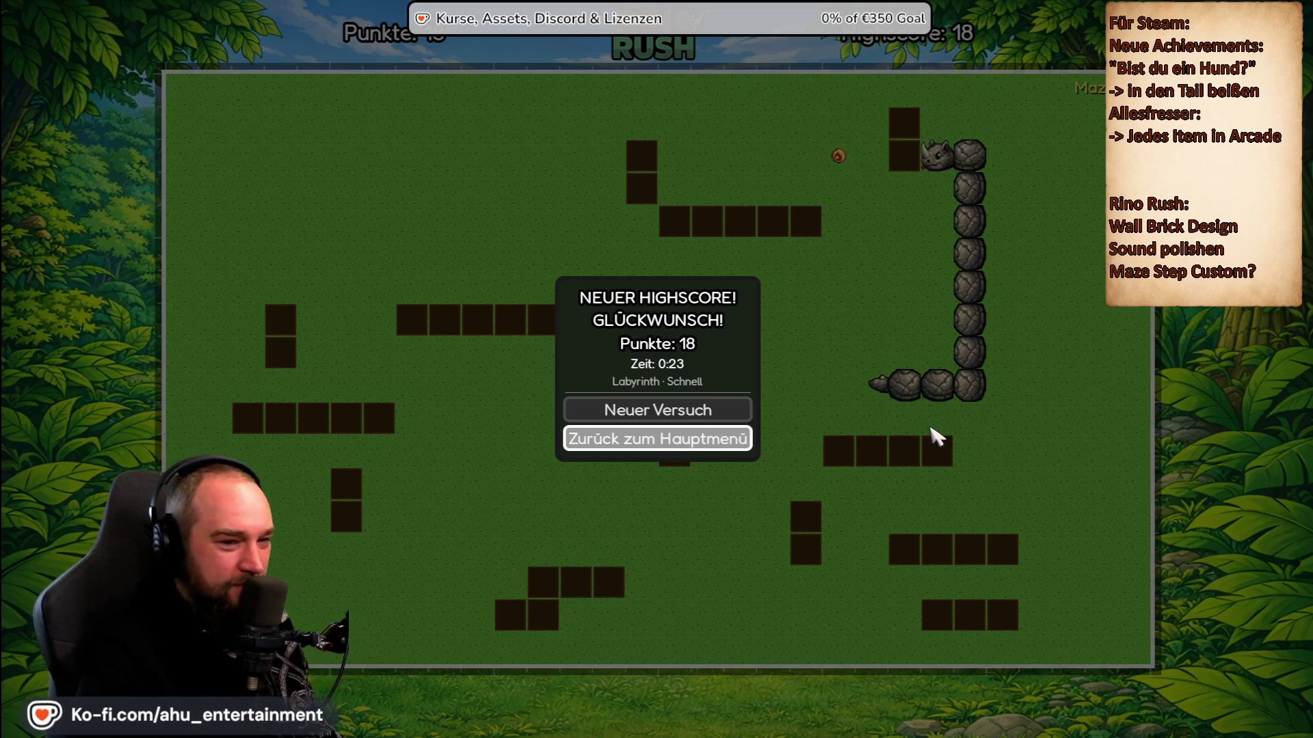
key(Up)
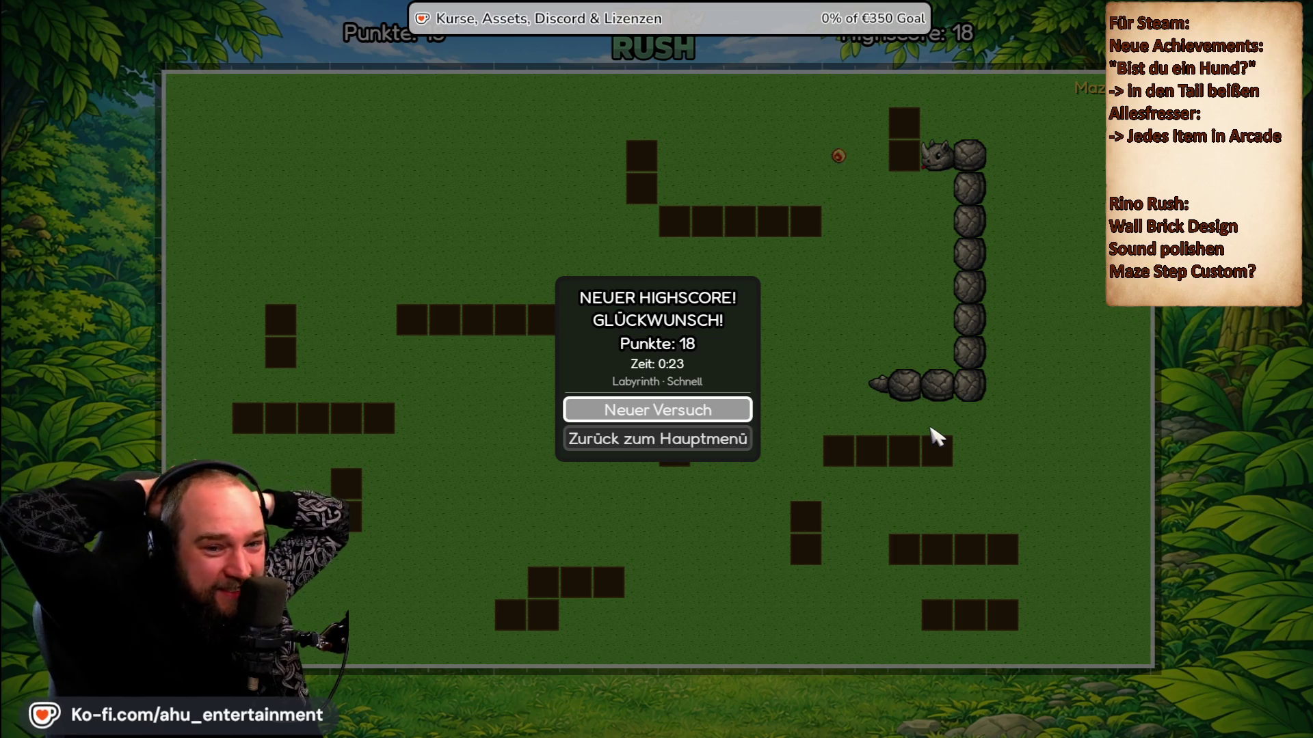
Retry the Labyrinth round and steer the rhino around the walls toward the food.
key(Return)
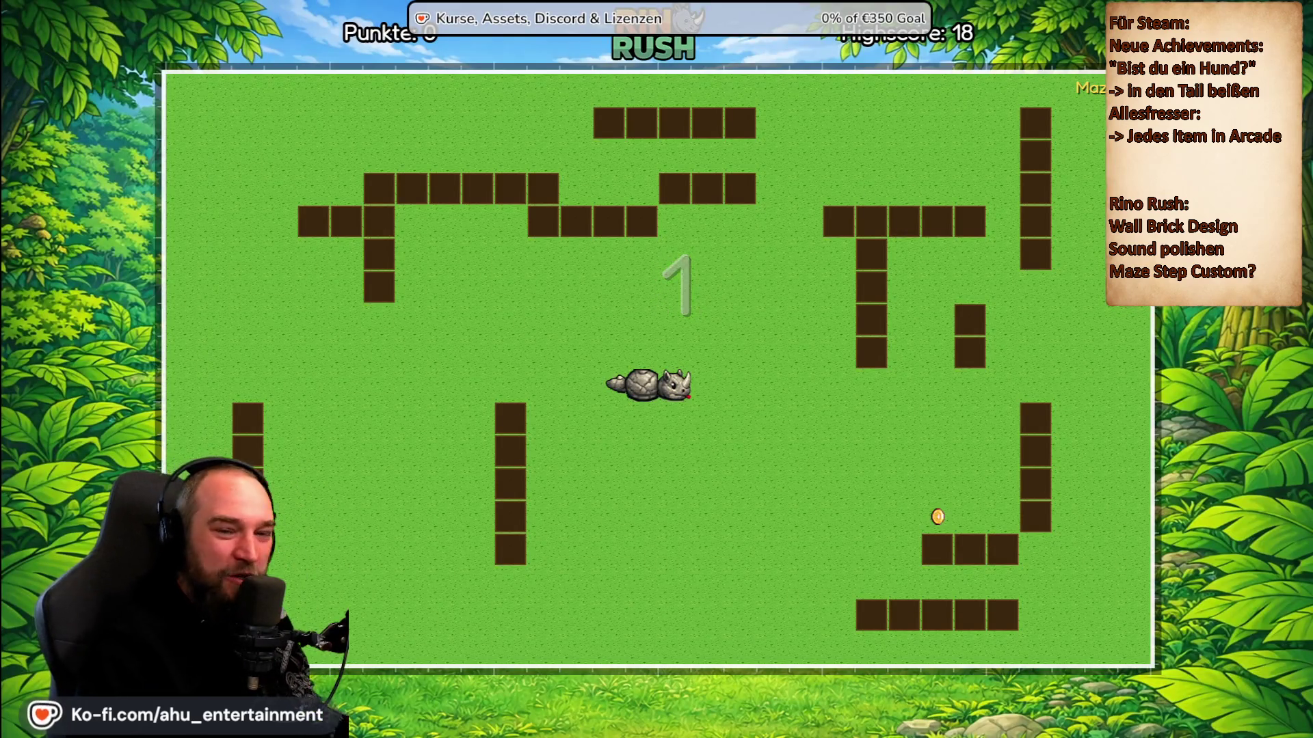
key(Down)
key(Left)
key(Up)
key(Right)
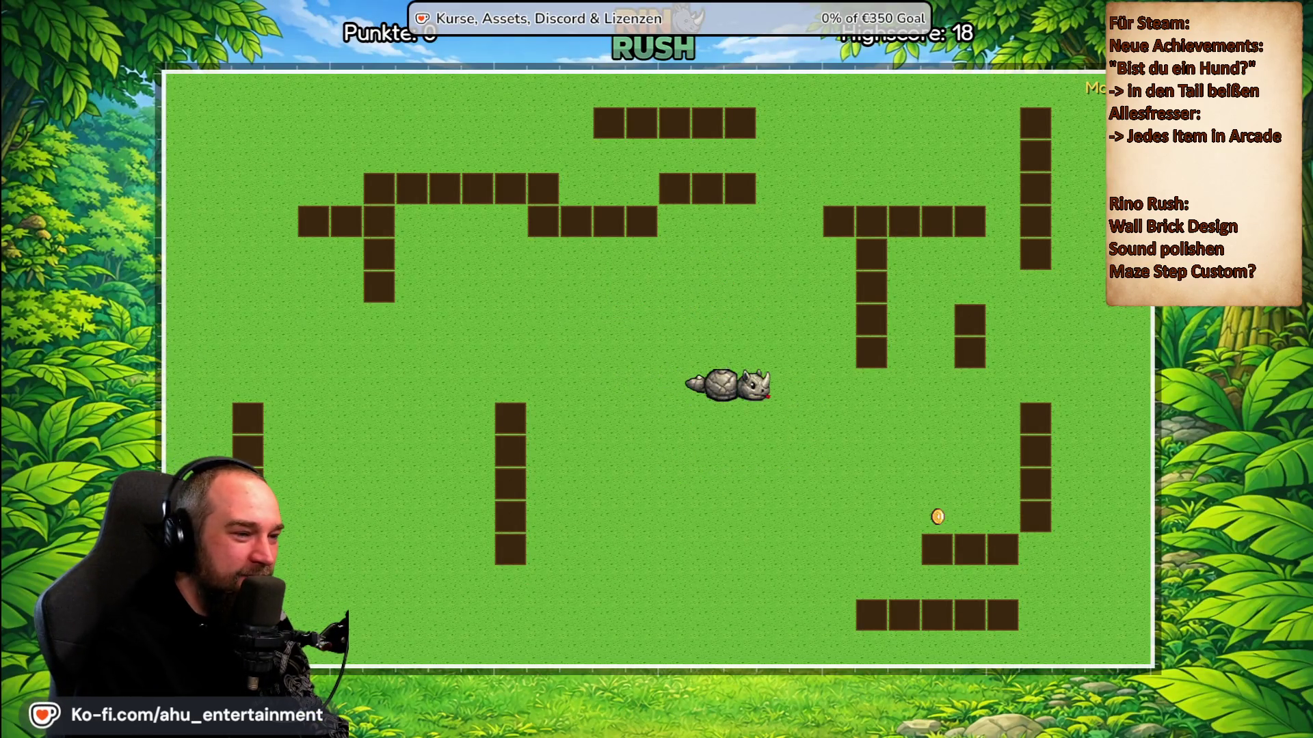
key(Down)
key(Left)
key(Down)
key(Right)
key(Up)
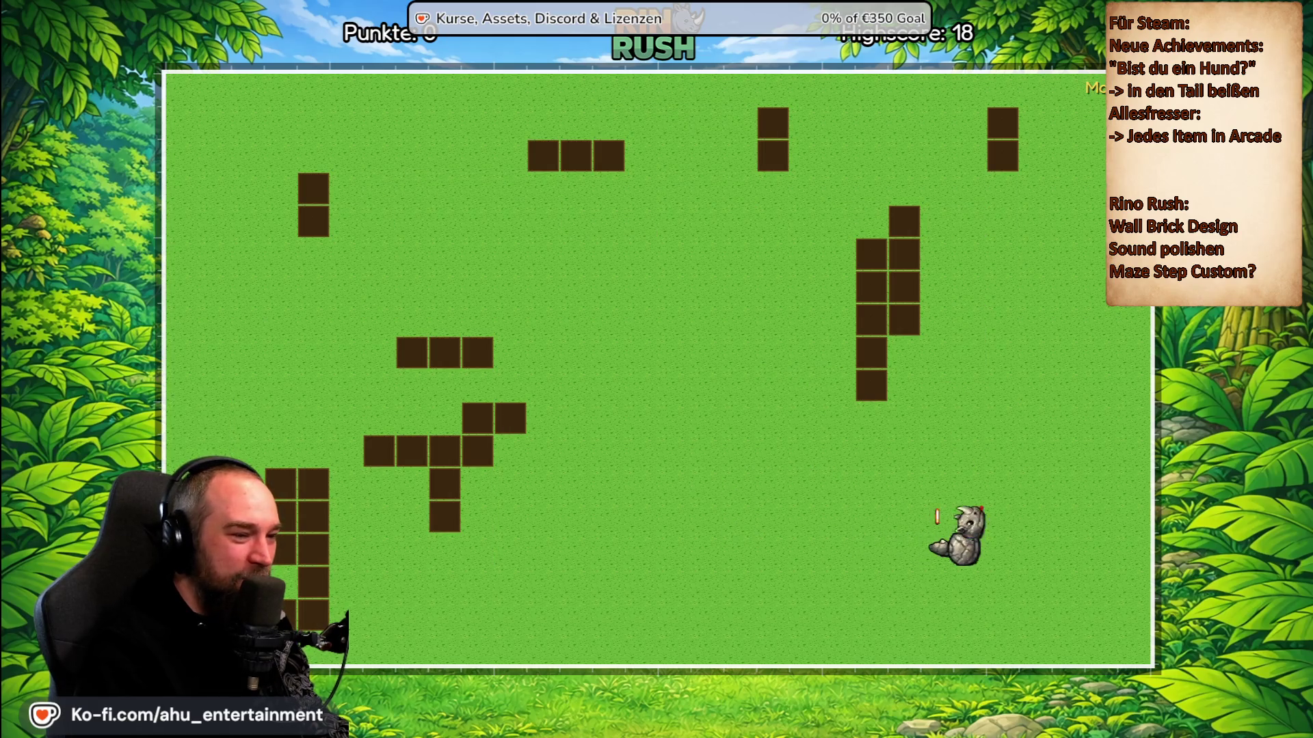
key(Left)
key(Down)
key(Right)
key(Up)
key(Left)
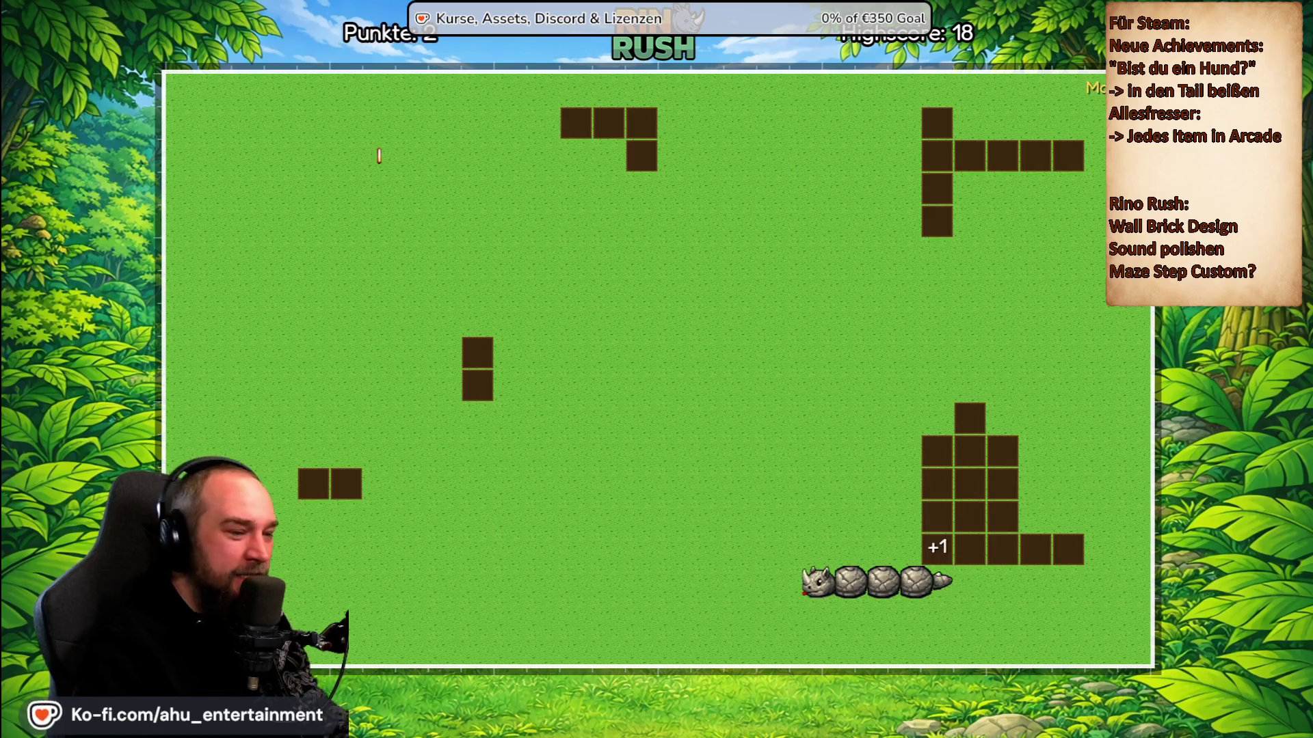
Pause the game and confirm Zum Hauptmenü to go back to the main menu.
key(Escape)
key(Down)
key(Down)
key(Down)
key(Return)
key(Right)
key(Return)
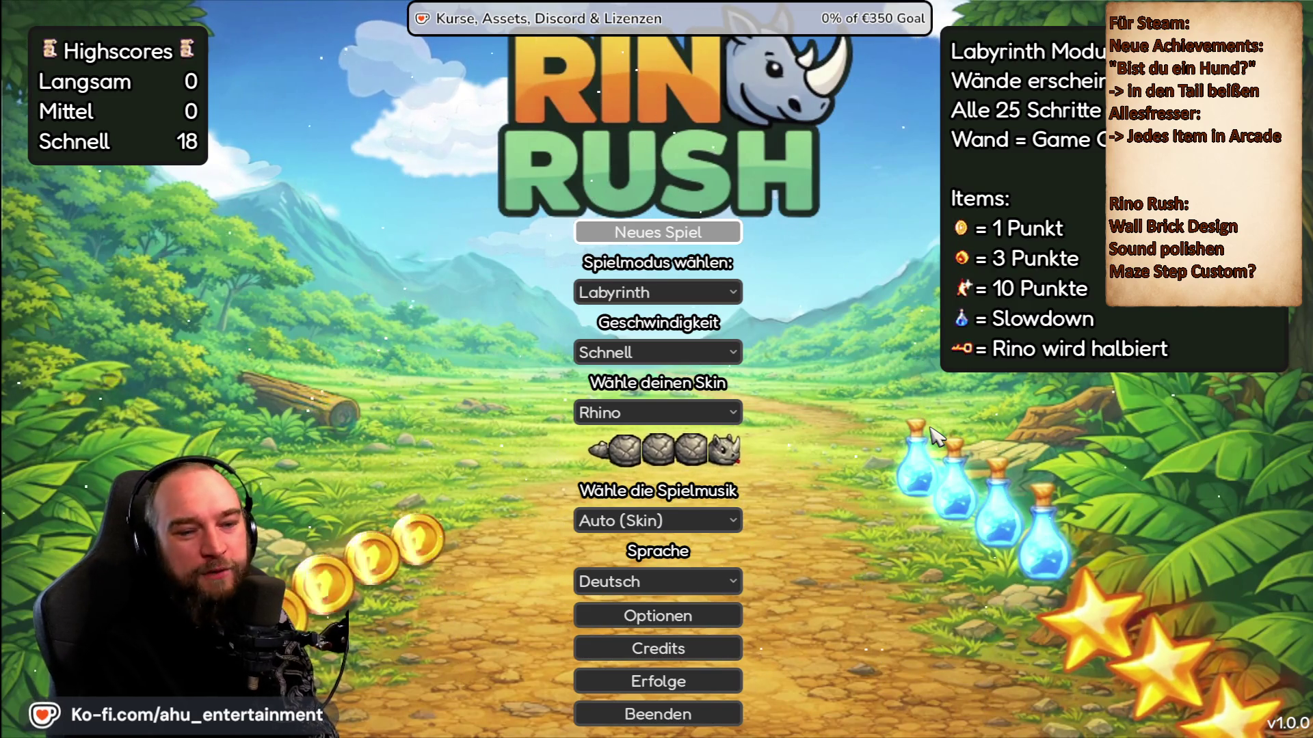
Start a new Schnell Labyrinth game and loop the rhino around the centre until game over.
key(Return)
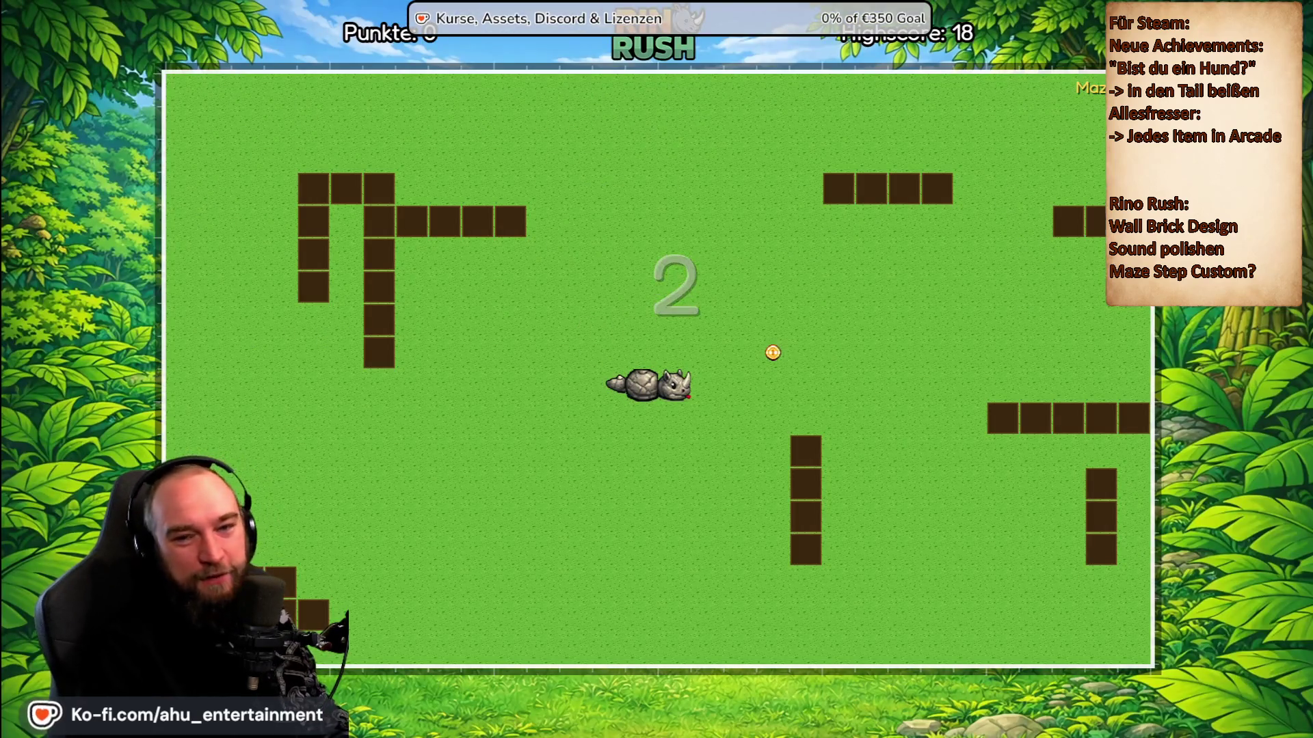
key(Up)
key(Left)
key(Up)
key(Left)
key(Down)
key(Up)
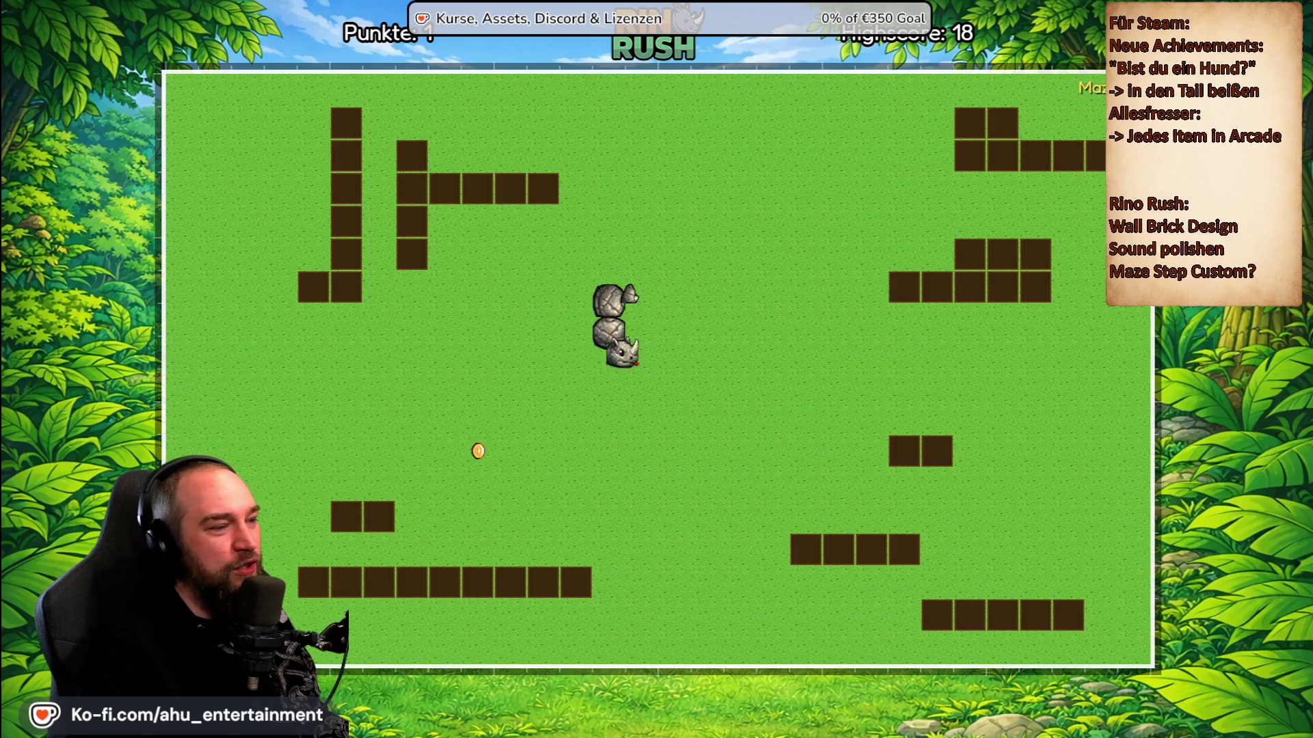
key(Right)
key(Up)
key(Left)
key(Down)
key(Left)
key(Up)
key(Right)
key(Down)
key(Left)
key(Up)
key(Left)
key(Down)
key(Left)
key(Up)
key(Right)
key(Down)
key(Left)
key(Down)
key(Left)
key(Down)
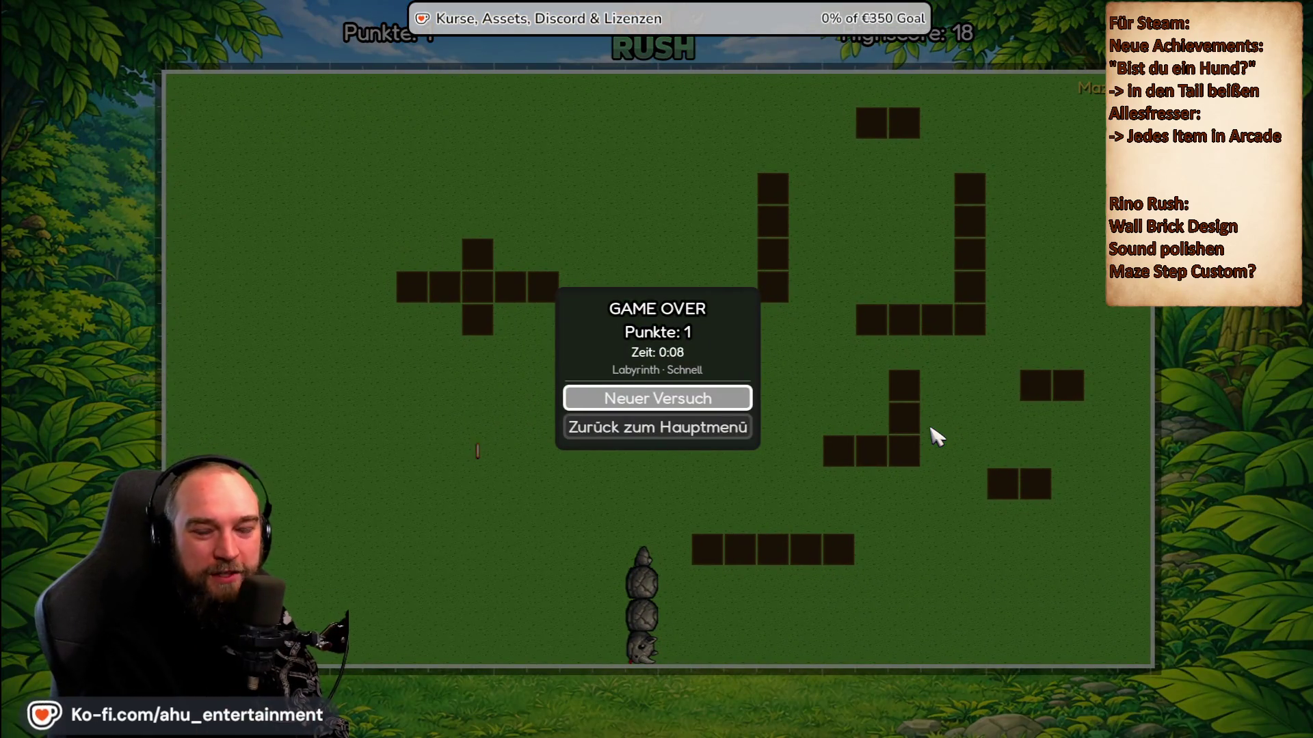
Retry the round, zig-zagging the rhino near the top of the maze until it crashes.
key(Return)
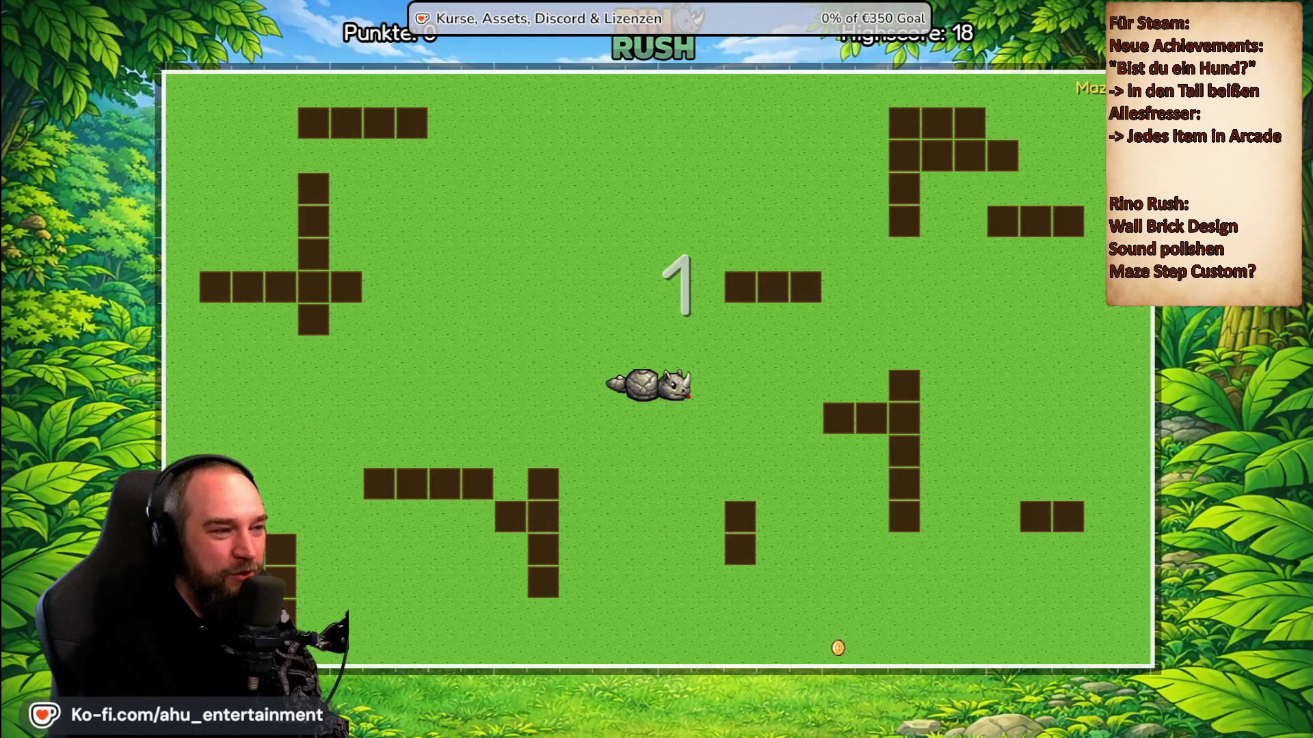
key(Up)
key(Left)
key(Down)
key(Right)
key(Up)
key(Right)
key(Up)
key(Left)
key(Up)
key(Left)
key(Down)
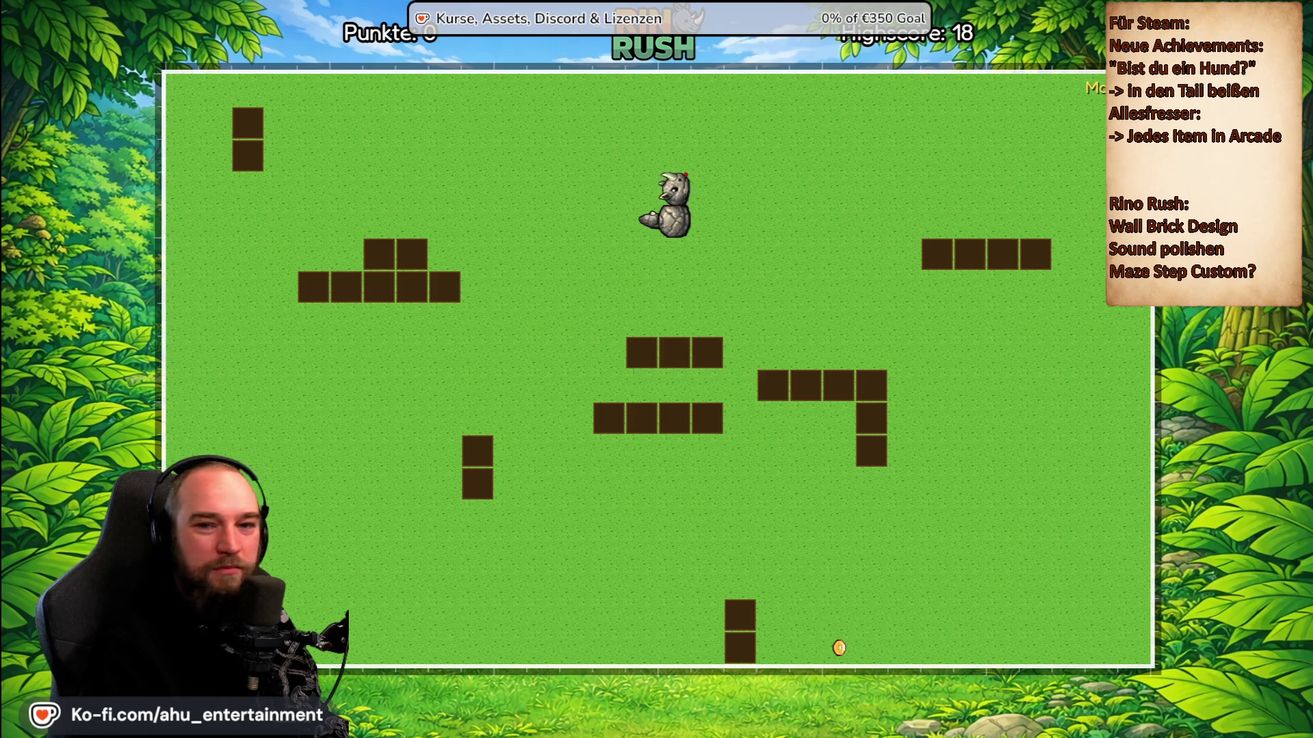
key(Up)
key(Left)
key(Down)
key(Right)
key(Up)
key(Left)
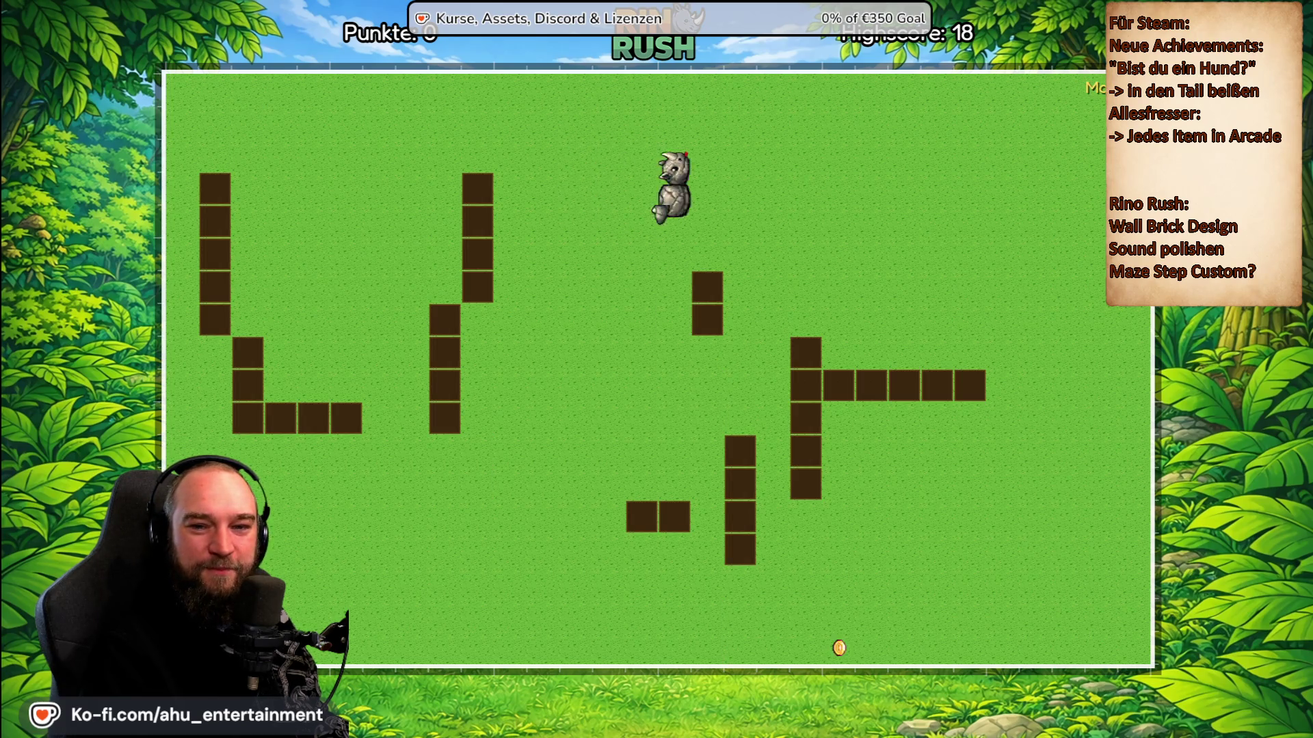
key(Left)
key(Down)
key(Up)
key(Down)
key(Right)
key(Up)
key(Down)
key(Up)
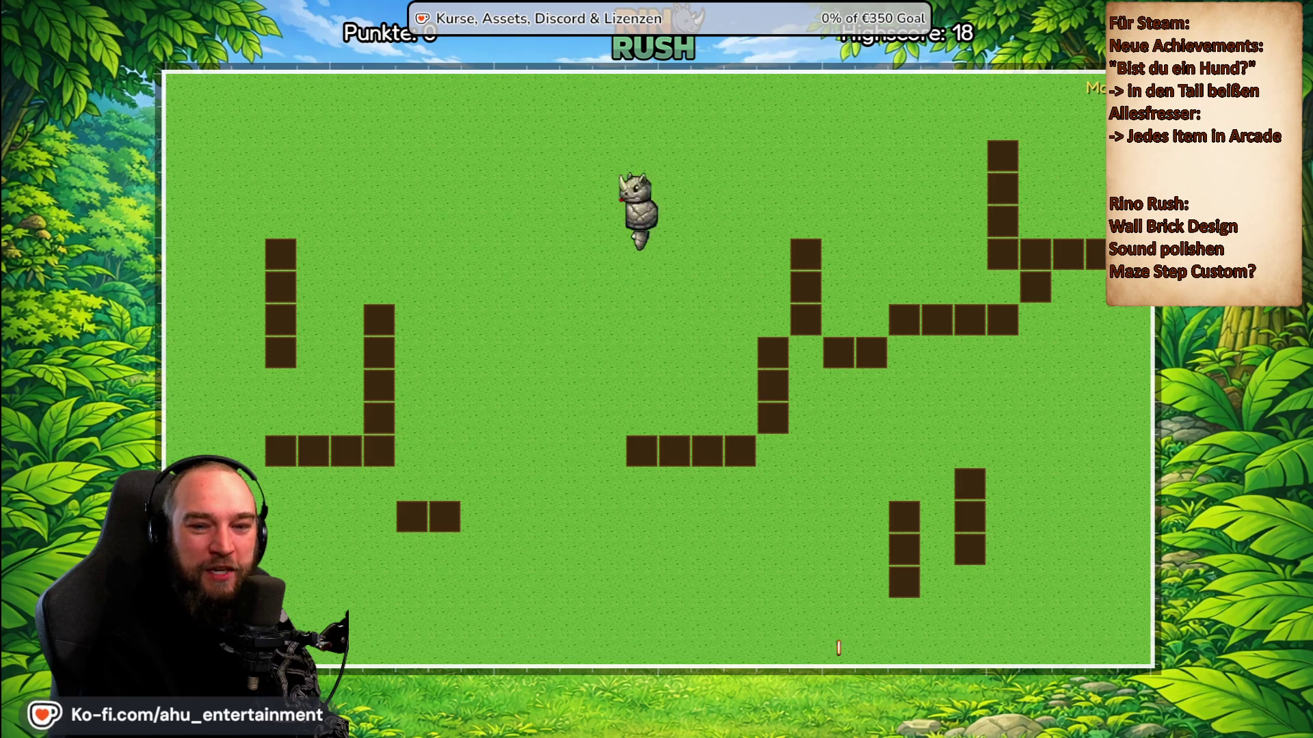
key(Left)
key(Down)
key(Up)
key(Left)
key(Down)
key(Right)
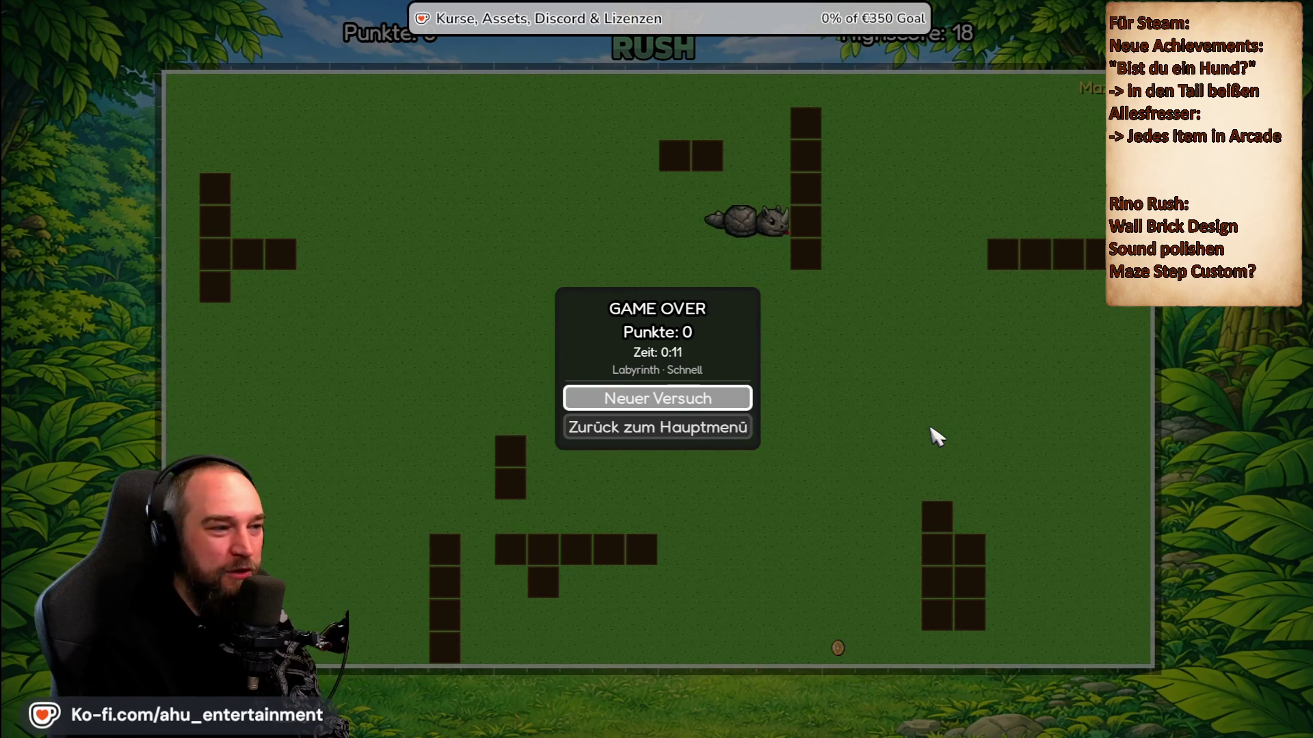
Start another round, then abandon it via the pause menu's Zum Hauptmenü option.
key(Return)
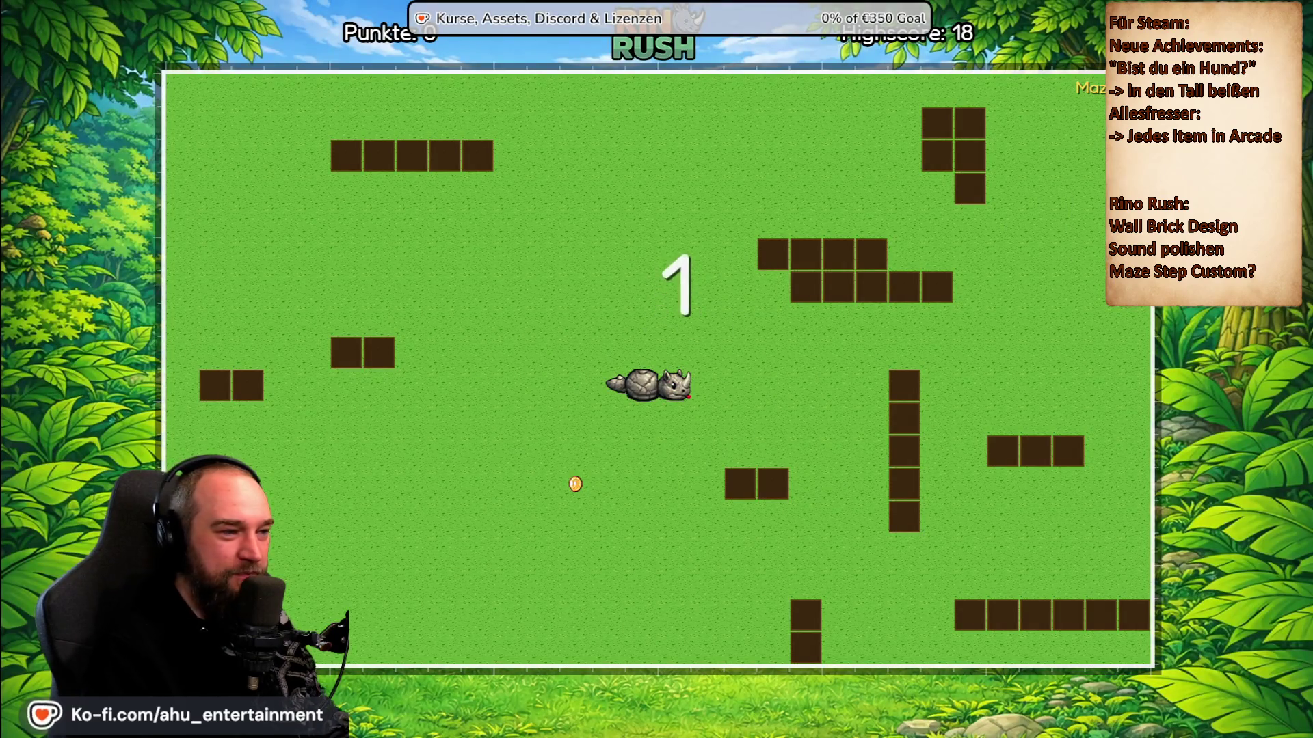
key(Escape)
key(Down)
key(Down)
key(Down)
key(Return)
key(Return)
key(Down)
key(Down)
Change the Geschwindigkeit setting from Schnell to Langsam in the main menu.
key(Return)
key(Up)
key(Up)
key(Return)
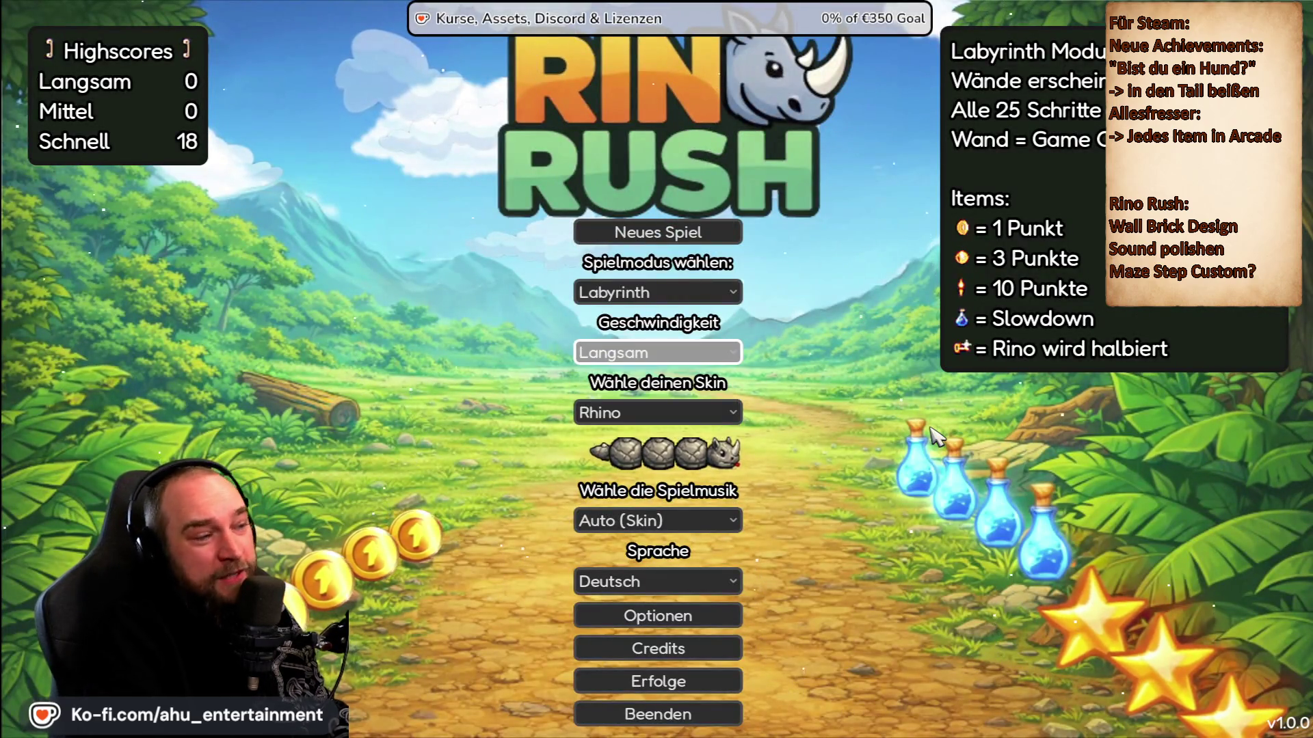
Start a new Langsam Labyrinth round and steer the rhino with the arrow keys to eat food and coins.
key(Up)
key(Up)
key(Return)
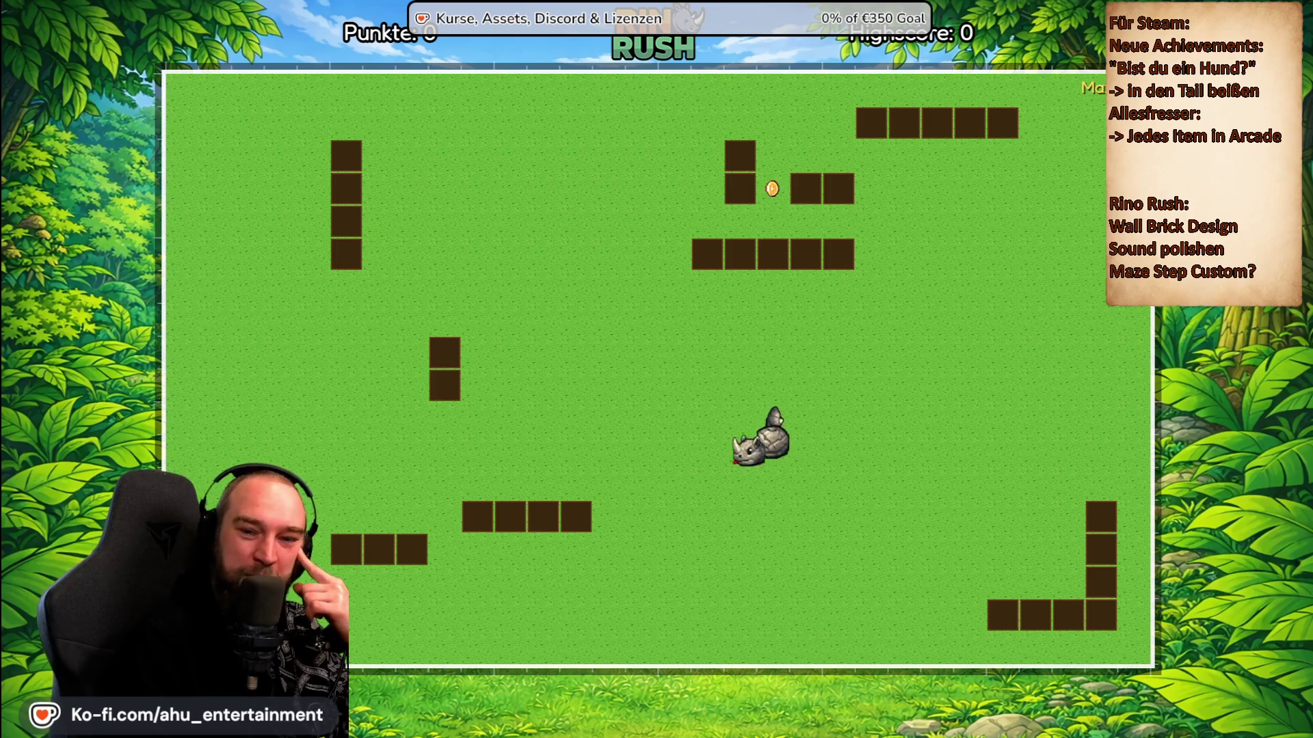
key(Up)
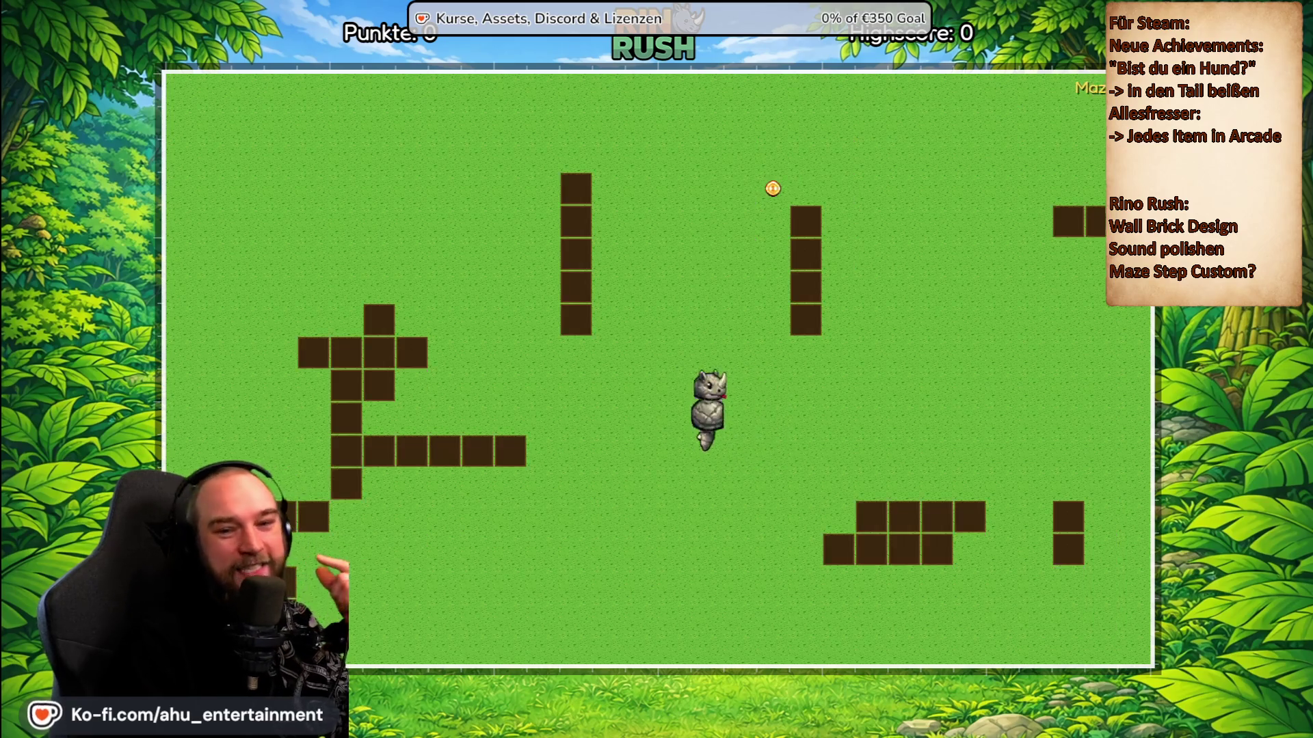
key(Left)
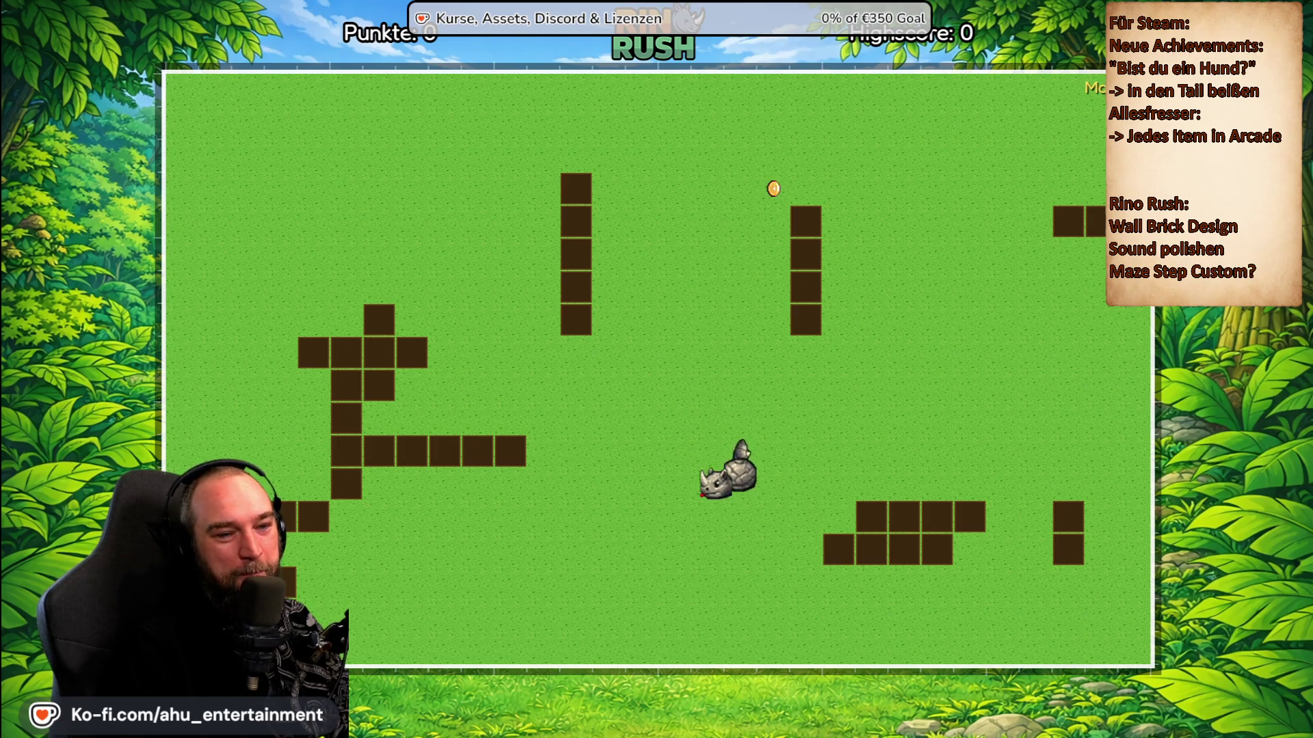
key(Up)
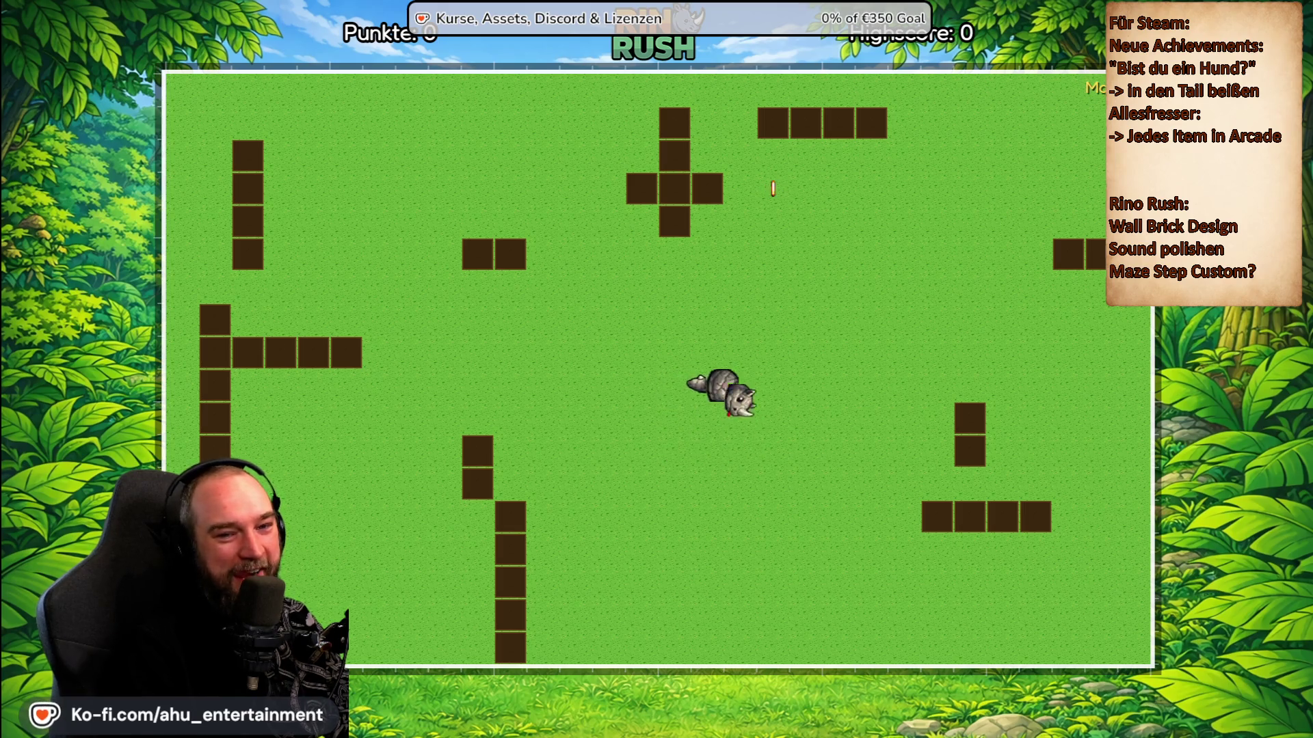
key(Up)
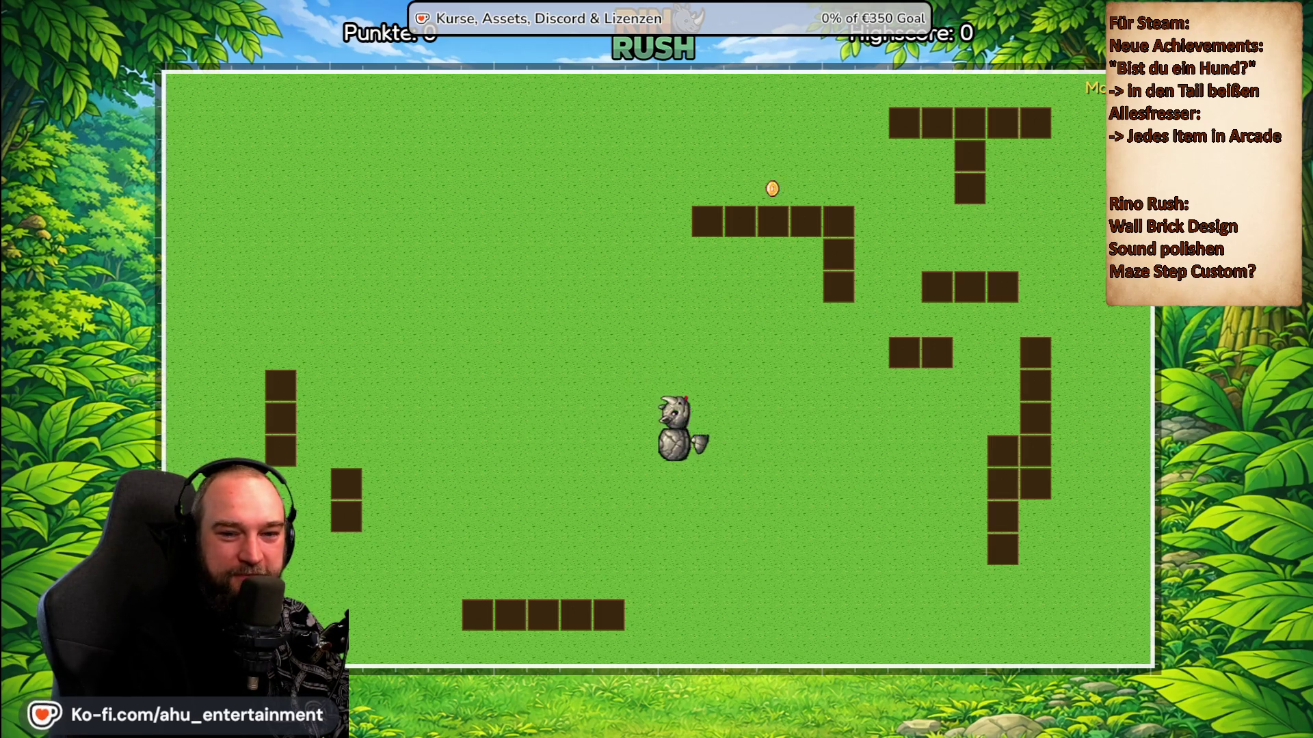
key(Up)
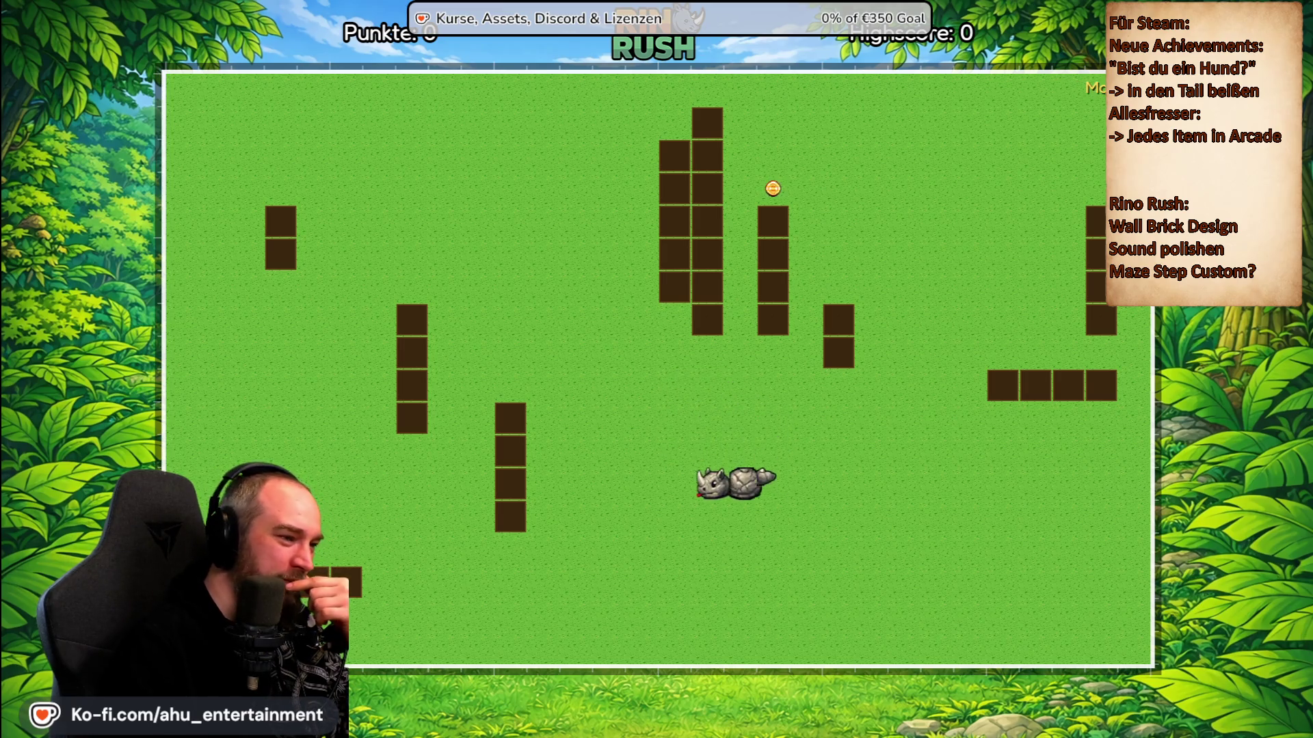
key(Down)
key(Left)
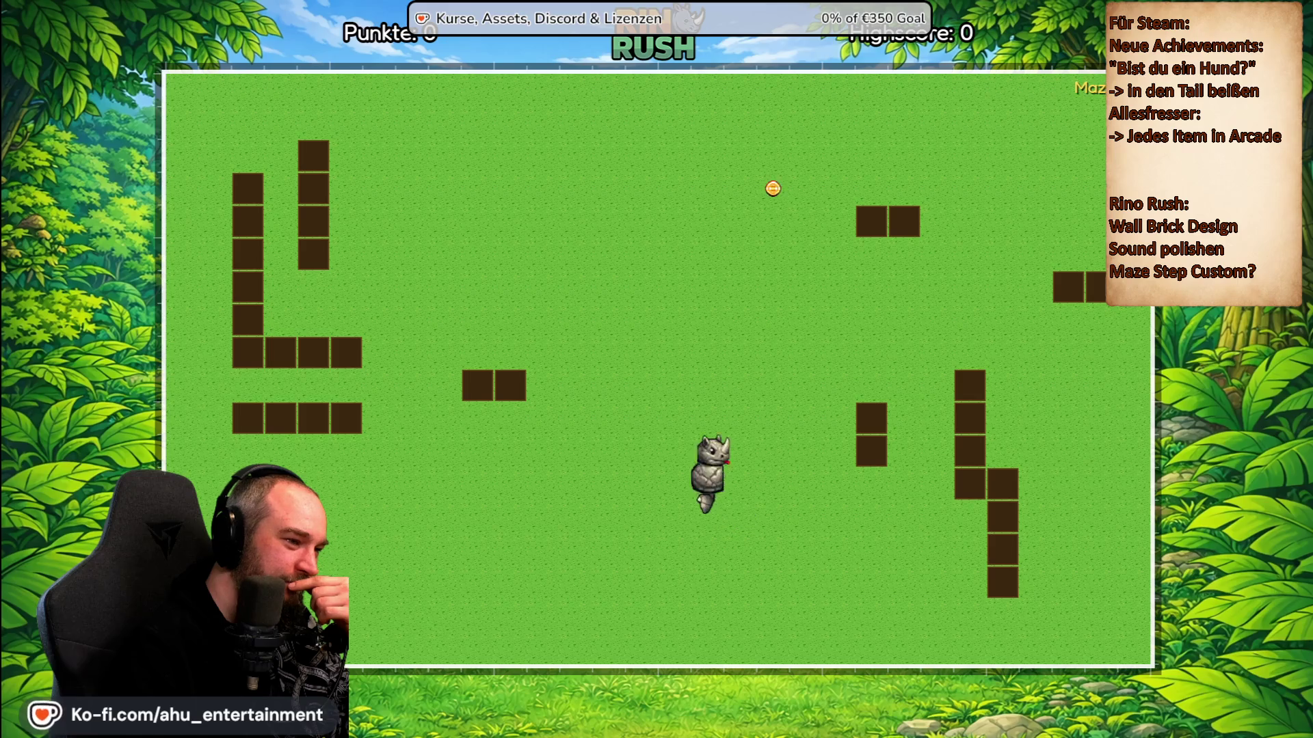
key(Left)
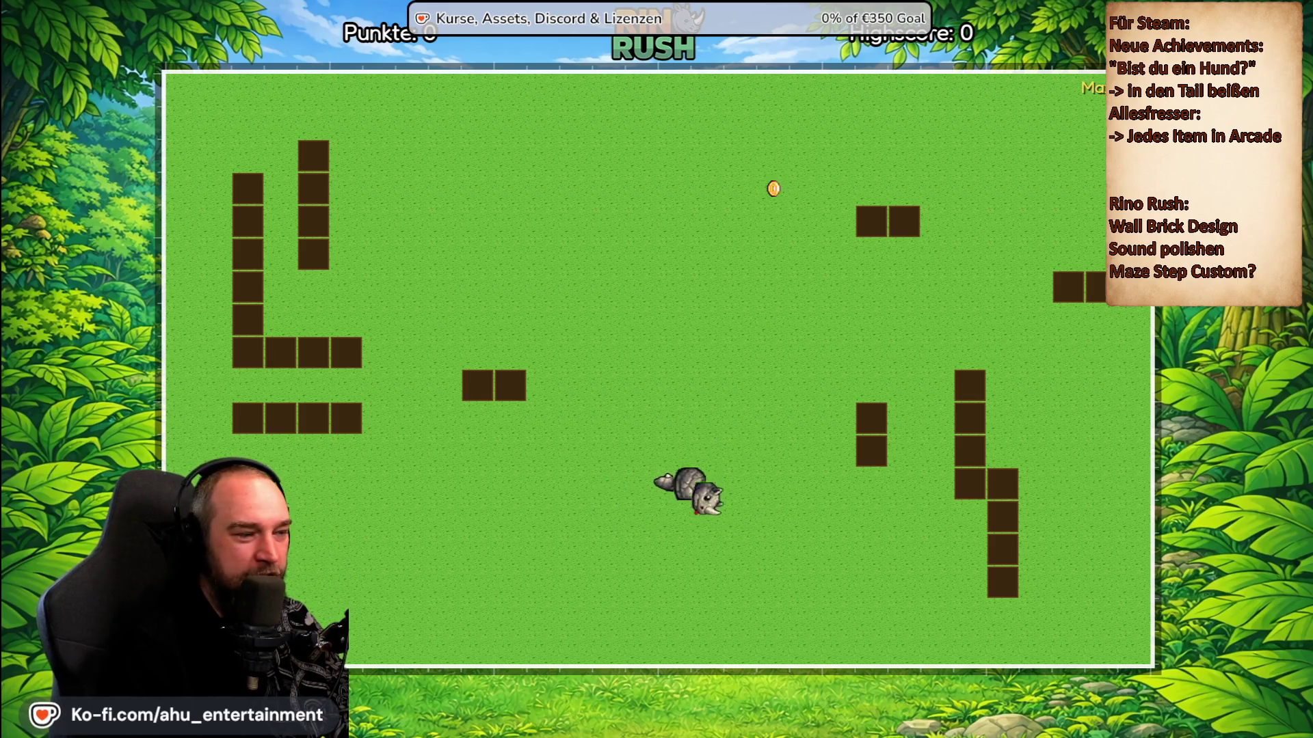
key(Up)
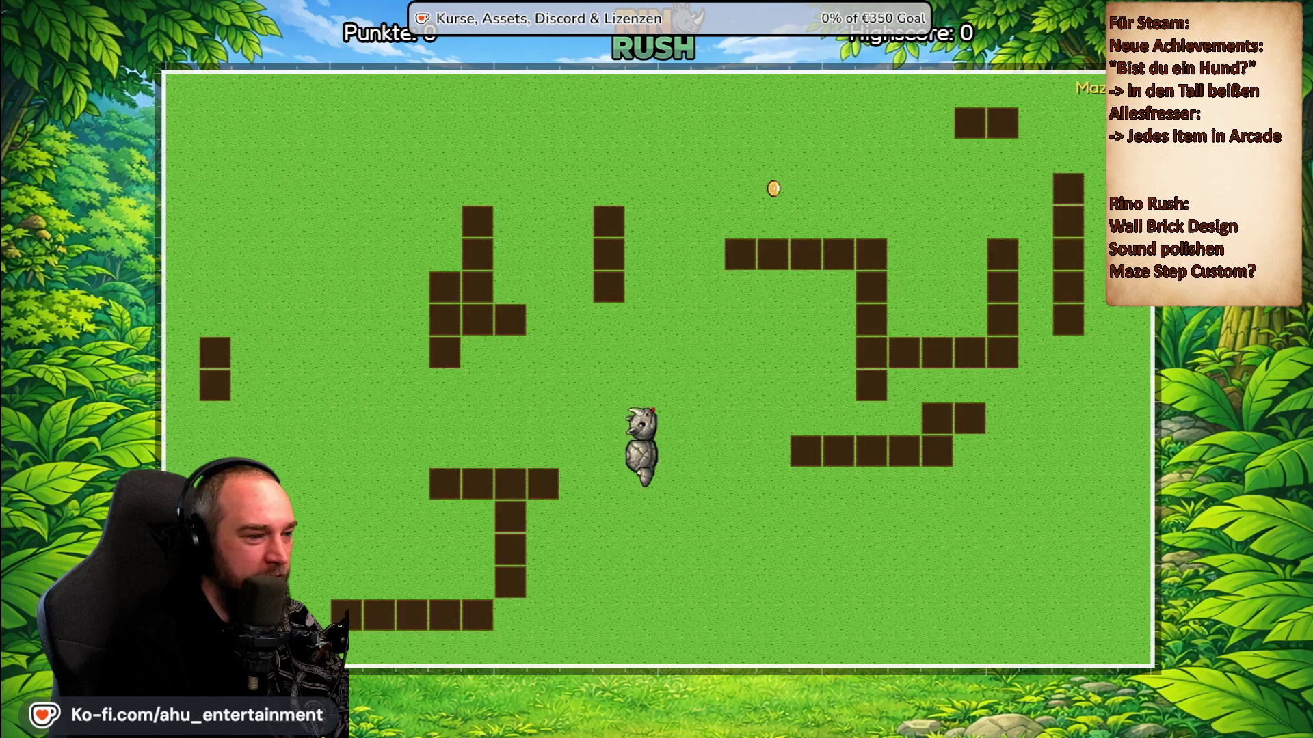
key(Right)
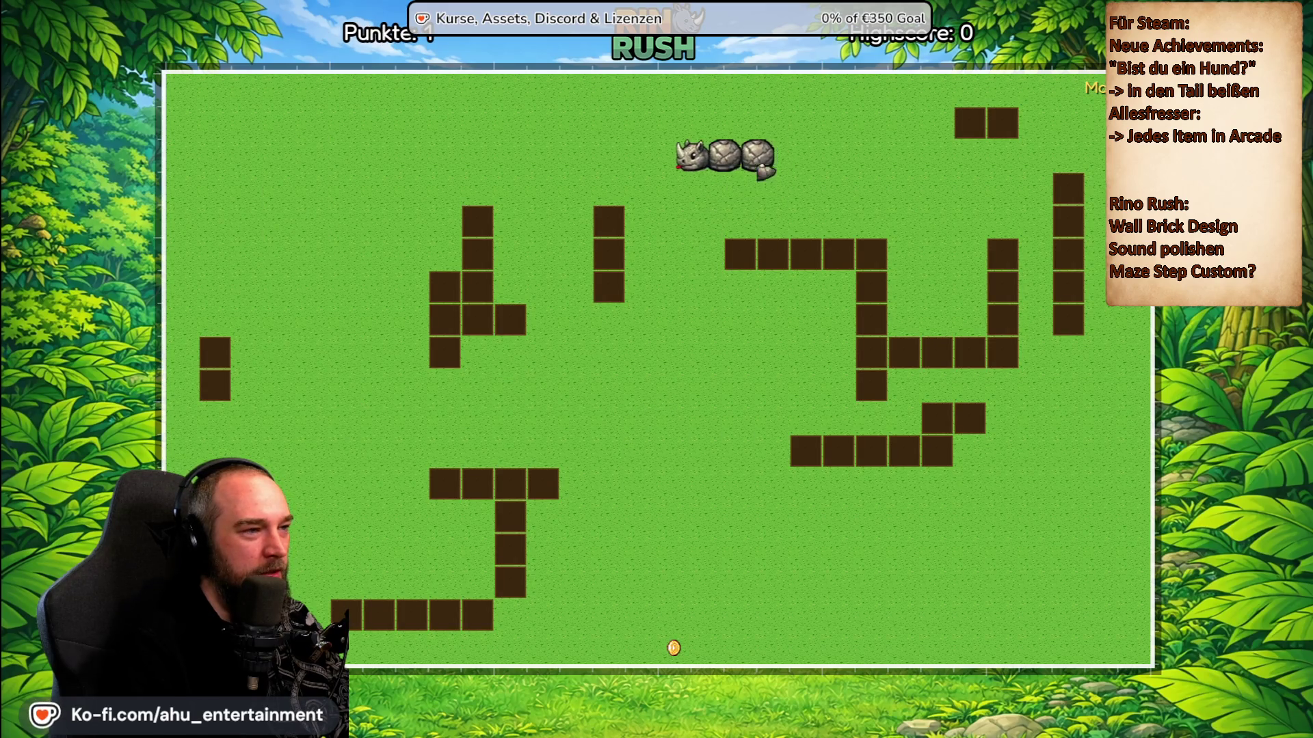
key(Down)
key(Left)
key(Down)
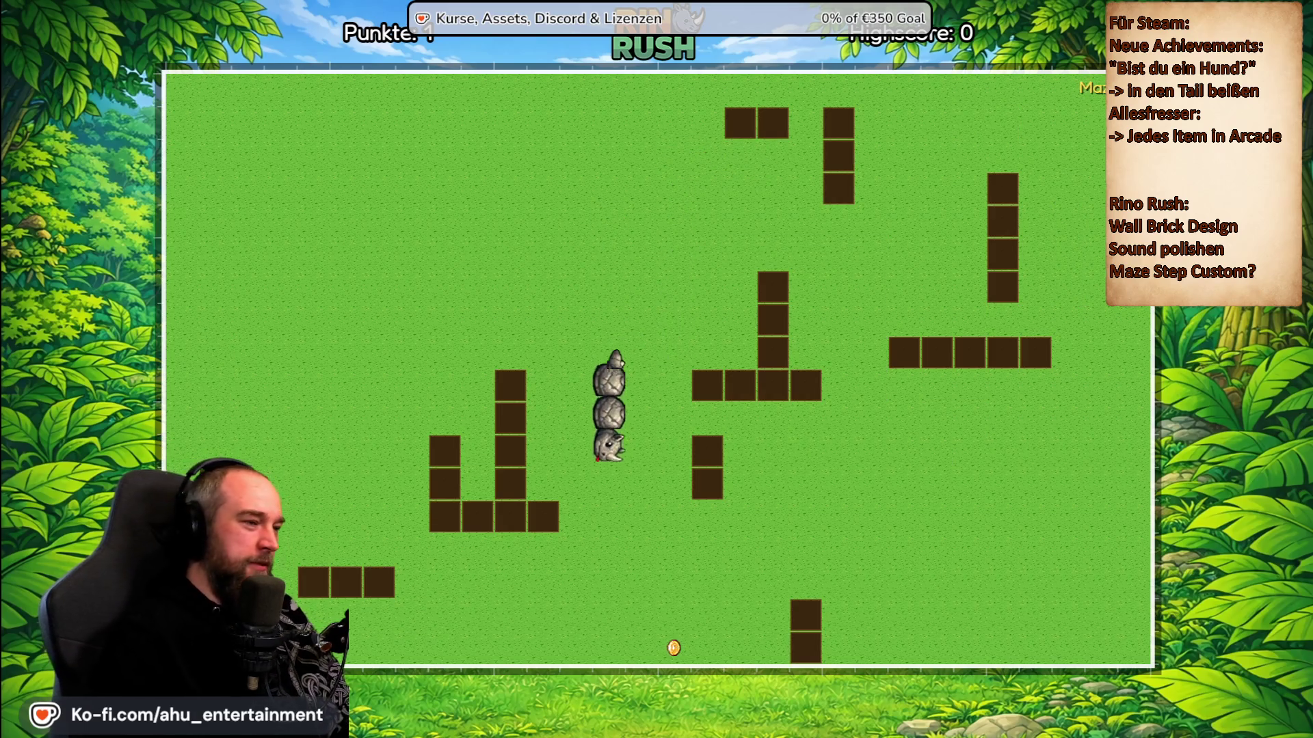
key(Right)
key(Up)
key(Left)
key(Up)
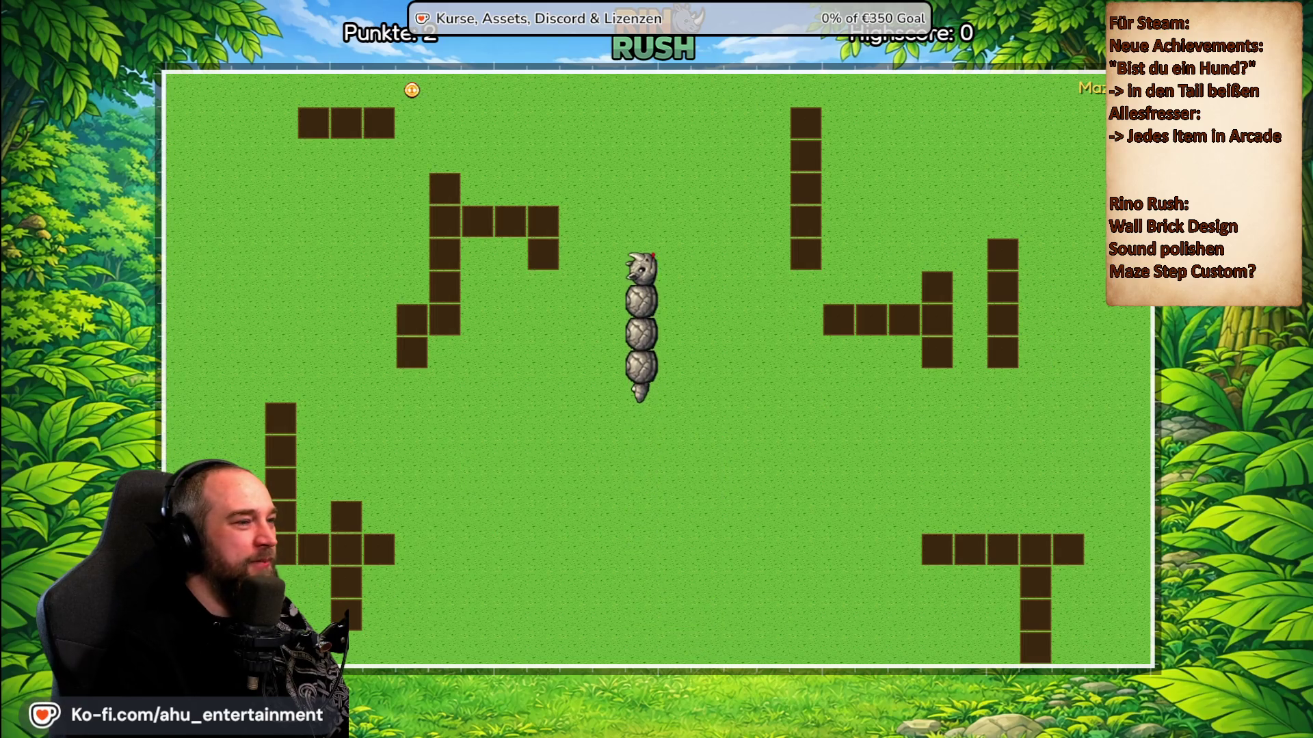
key(Left)
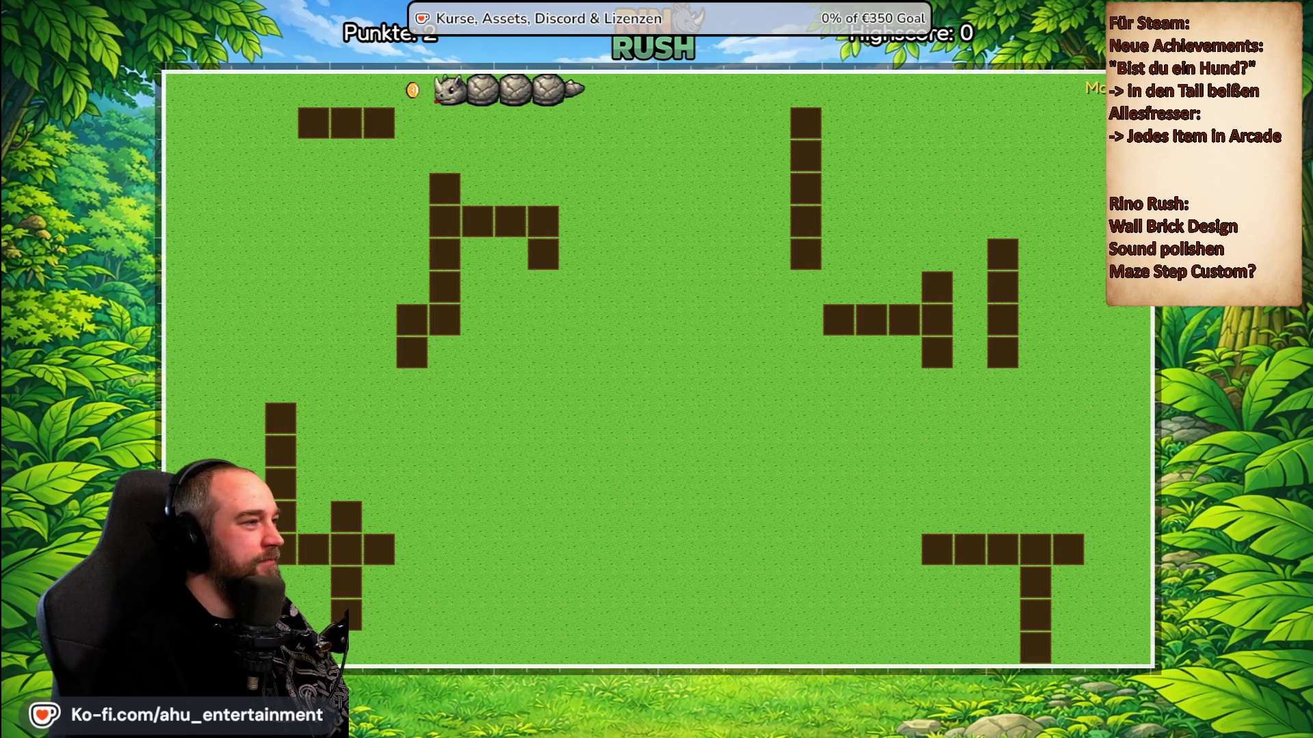
key(Down)
key(Right)
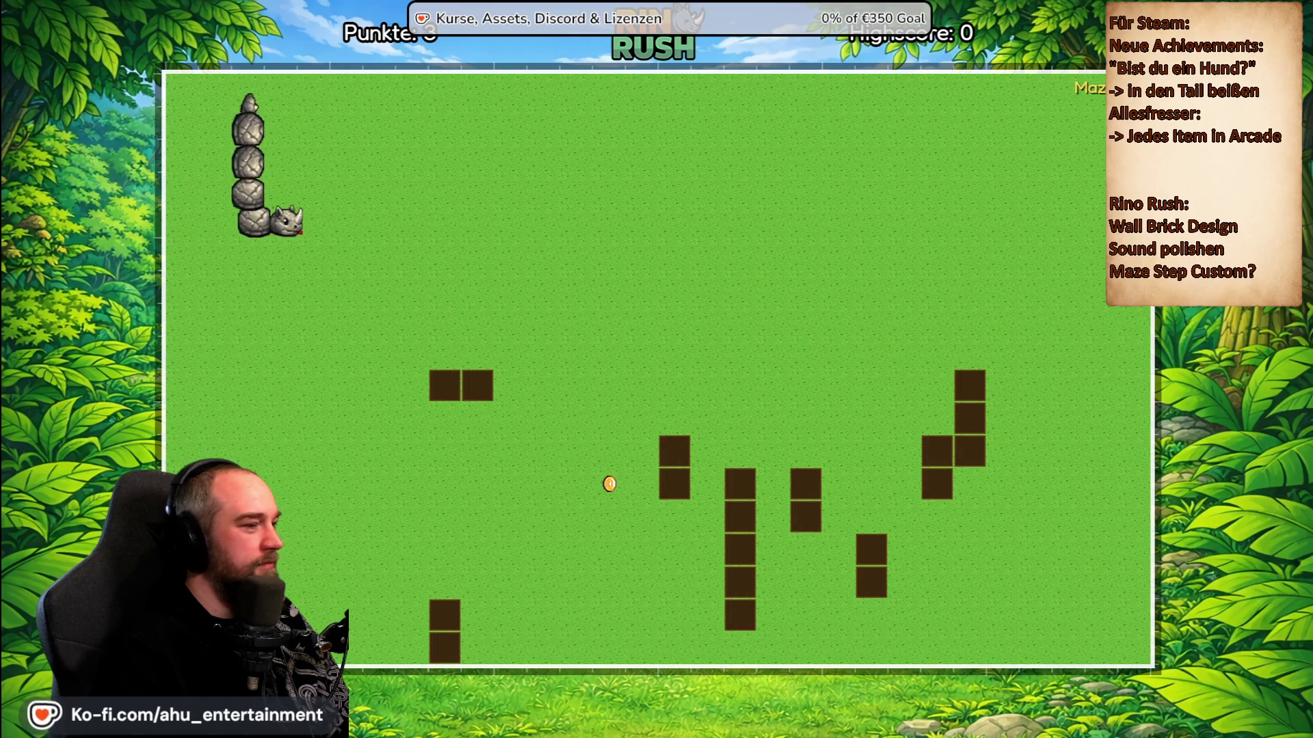
key(Down)
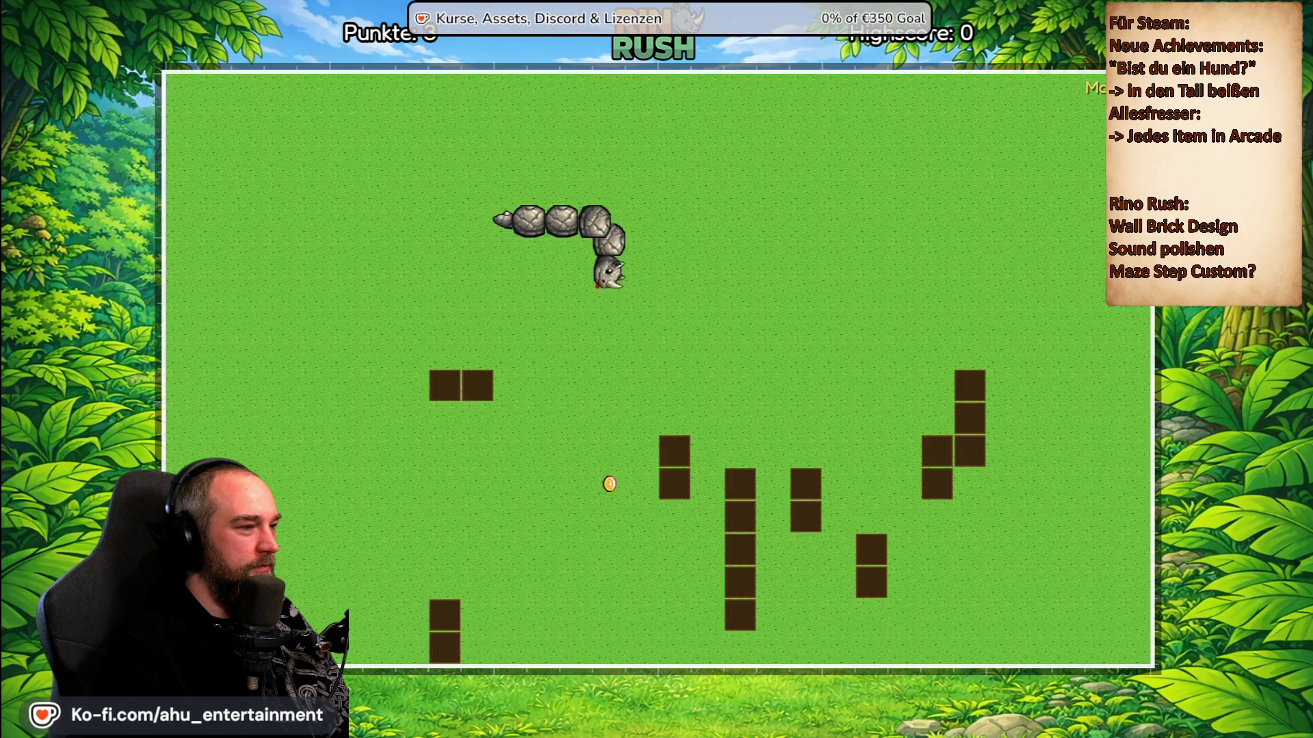
key(Left)
key(Up)
key(Right)
key(Up)
key(Left)
key(Up)
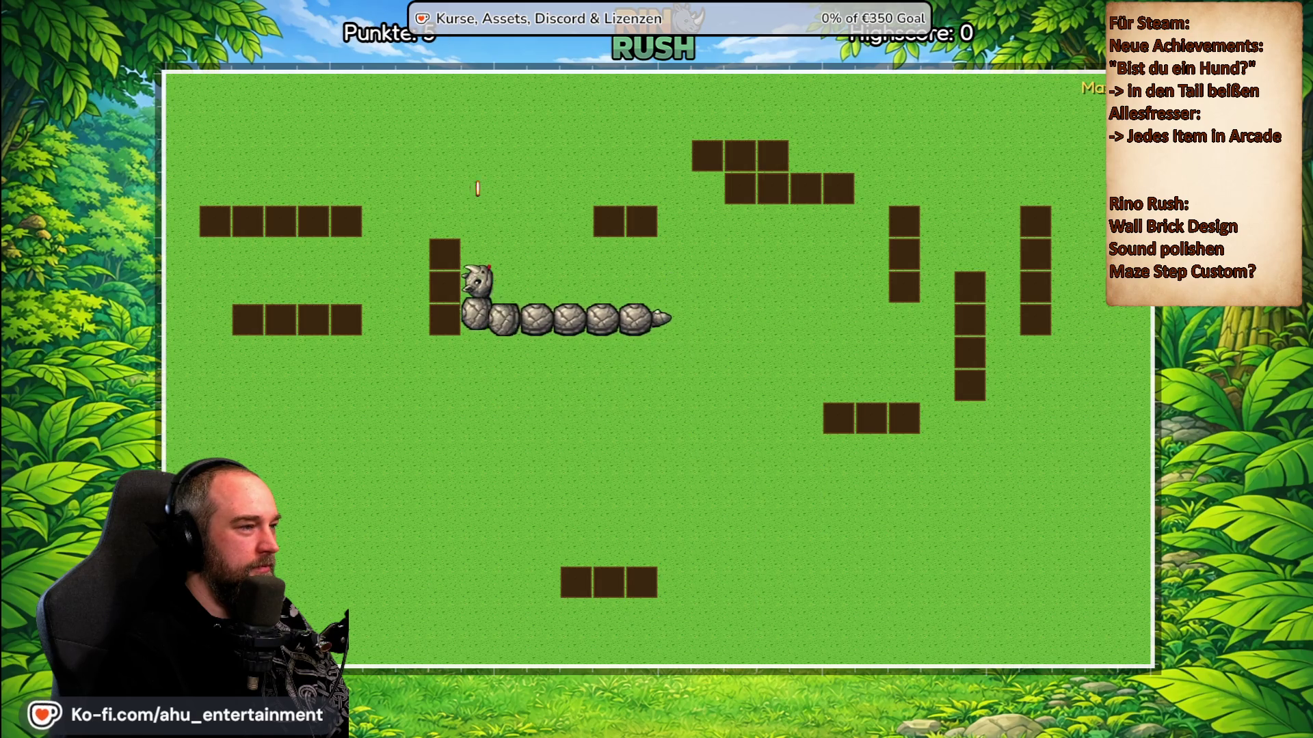
Keep steering through the maze, eating more food, until the rhino hits a wall with a 21-point highscore.
key(Right)
key(Down)
key(Left)
key(Up)
key(Left)
key(Down)
key(Right)
key(Up)
key(Left)
key(Up)
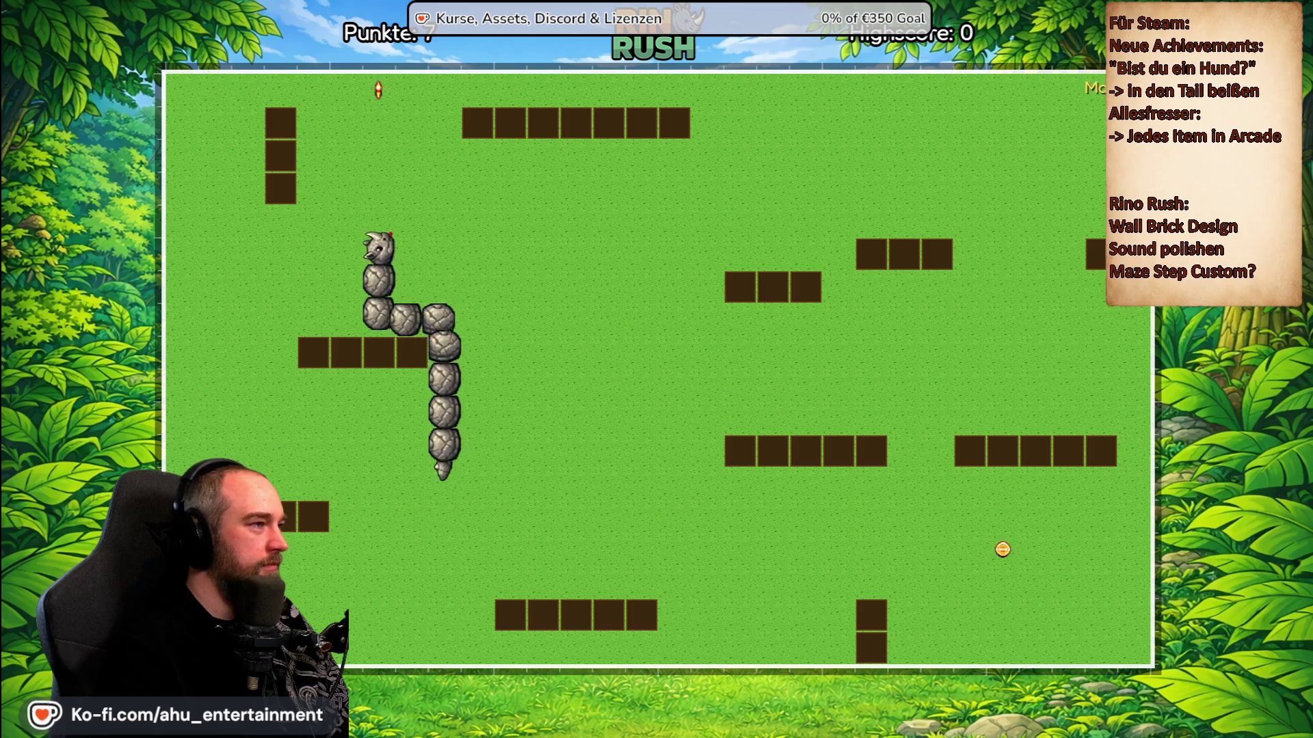
key(Right)
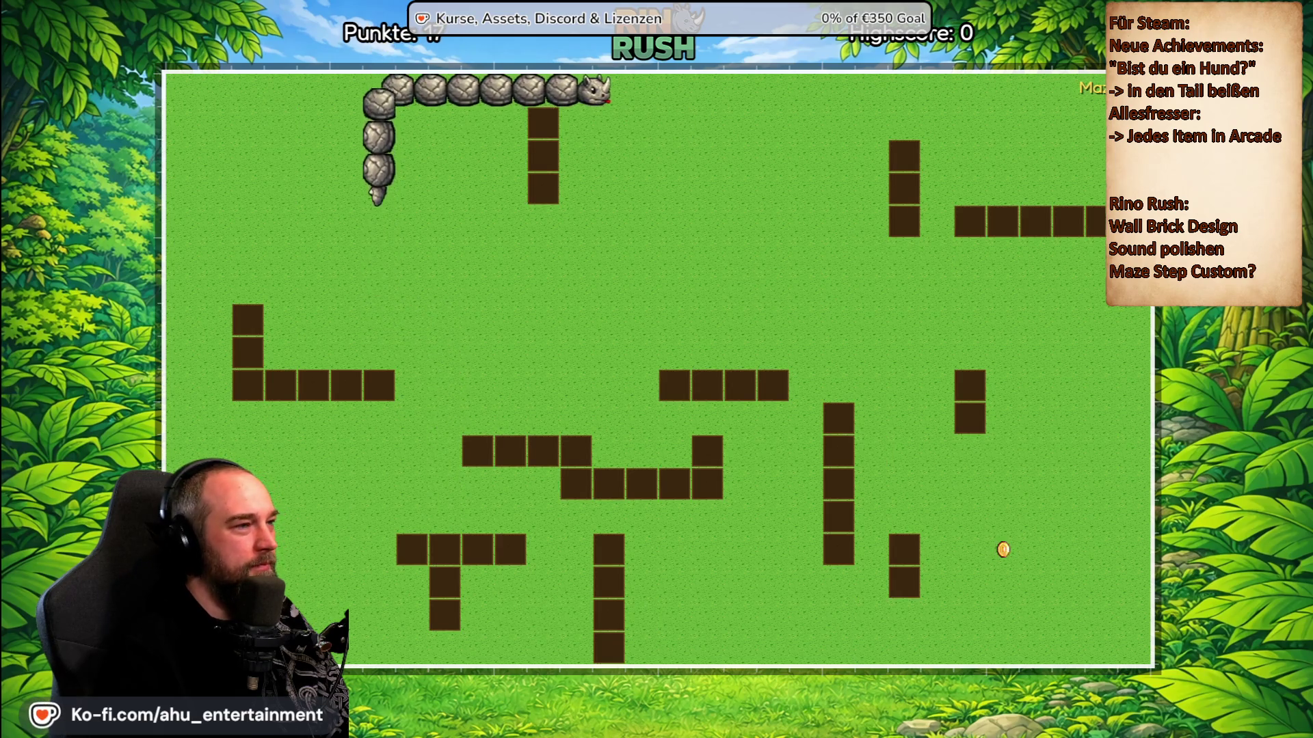
key(Down)
key(Right)
key(Down)
key(Right)
key(Down)
key(Left)
key(Down)
key(Left)
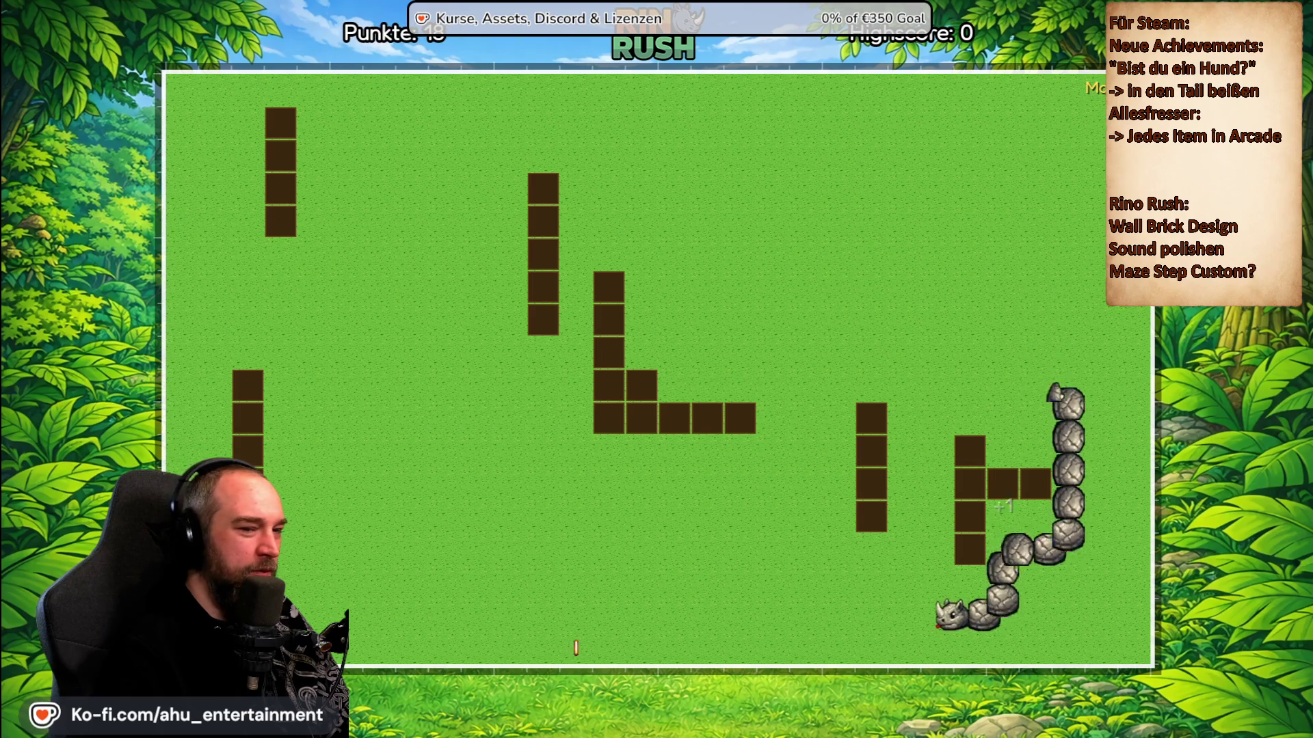
key(Down)
key(Left)
key(Up)
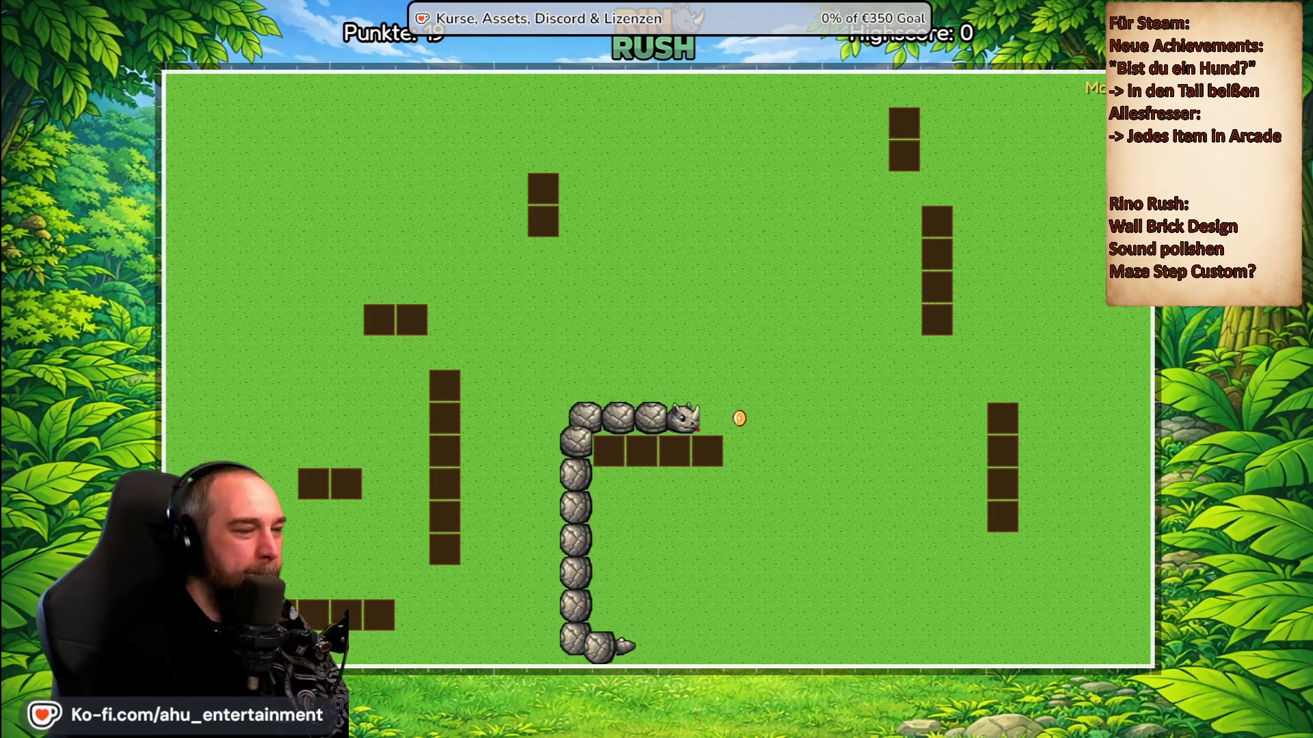
key(Up)
key(Left)
key(Down)
key(Left)
key(Up)
key(Right)
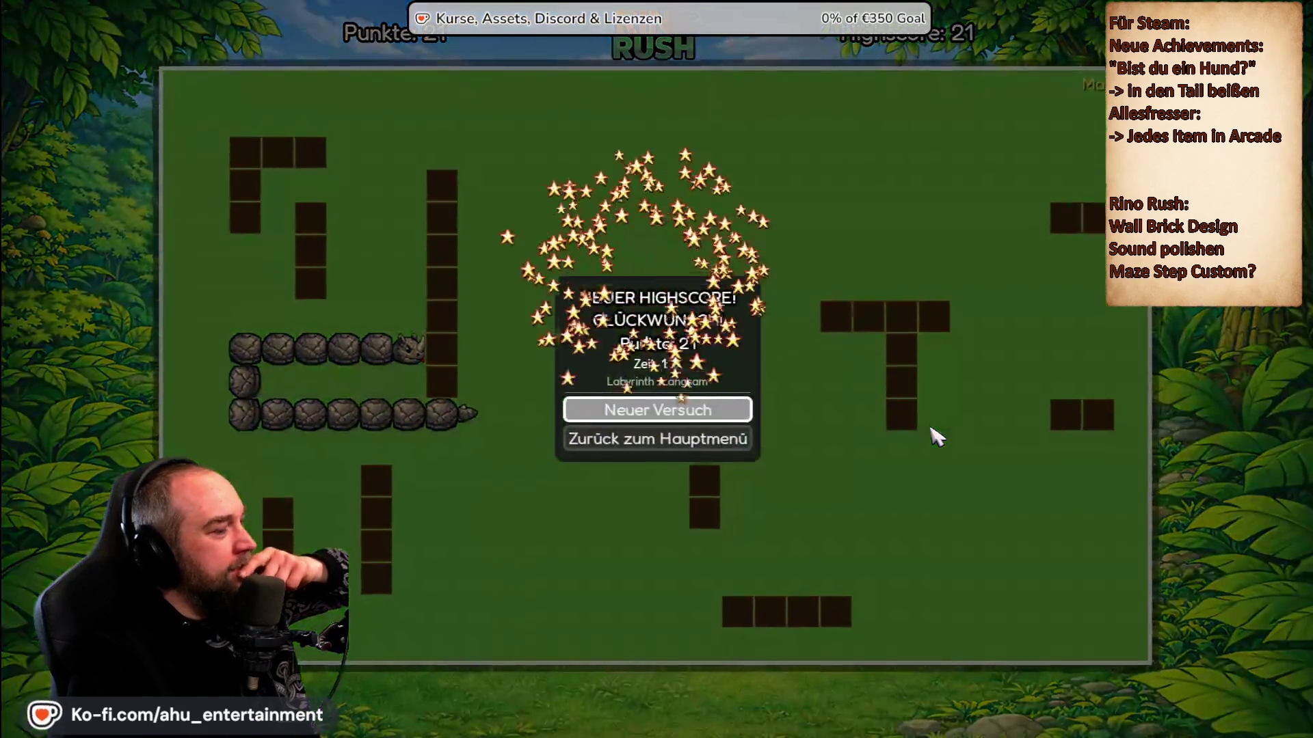
Go back to the Rino Rush main menu, choose Beenden and confirm with Ja to quit.
key(Down)
key(Return)
key(Down)
key(Down)
key(Down)
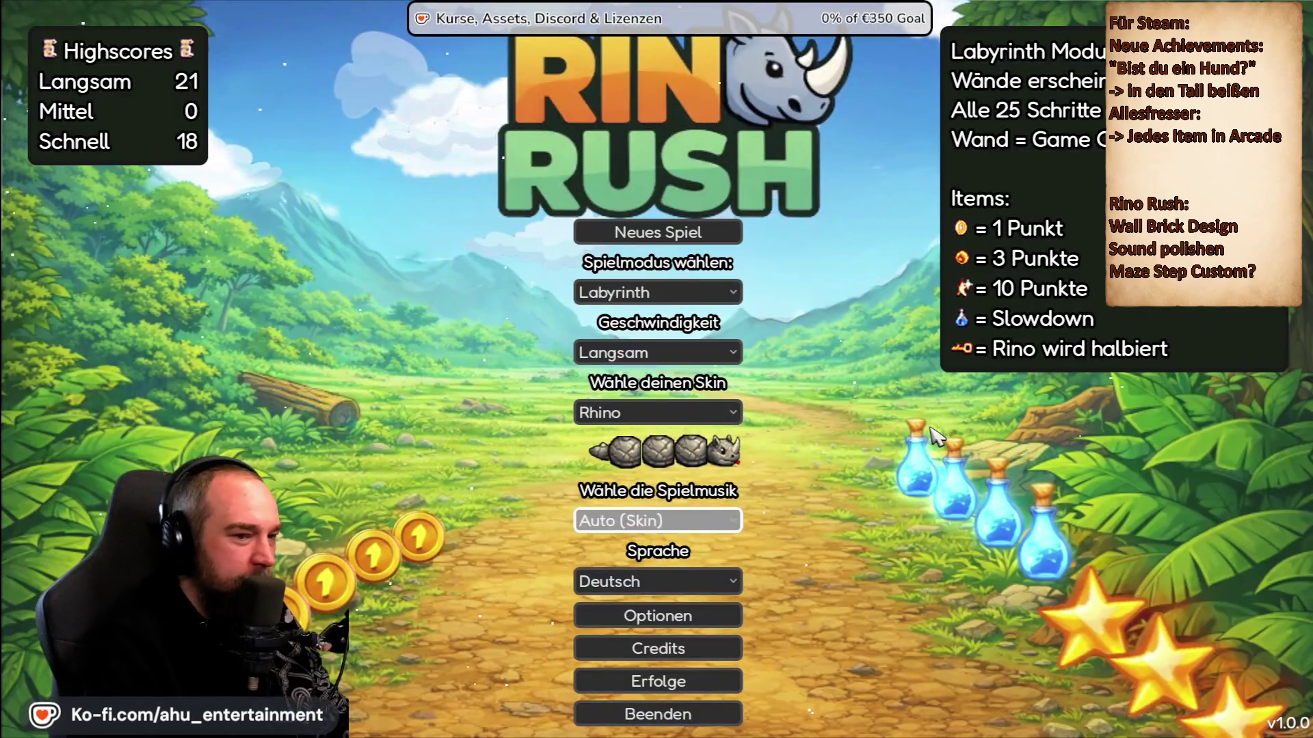
key(Return)
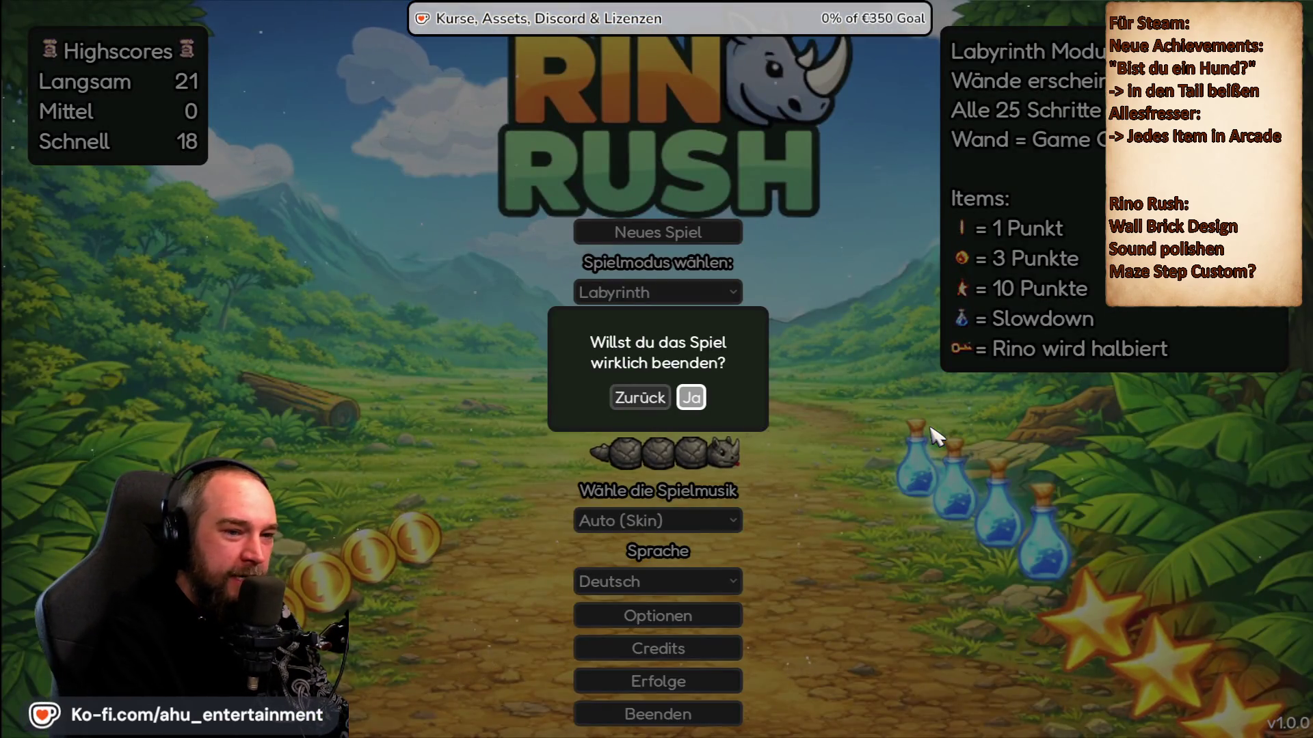
key(Return)
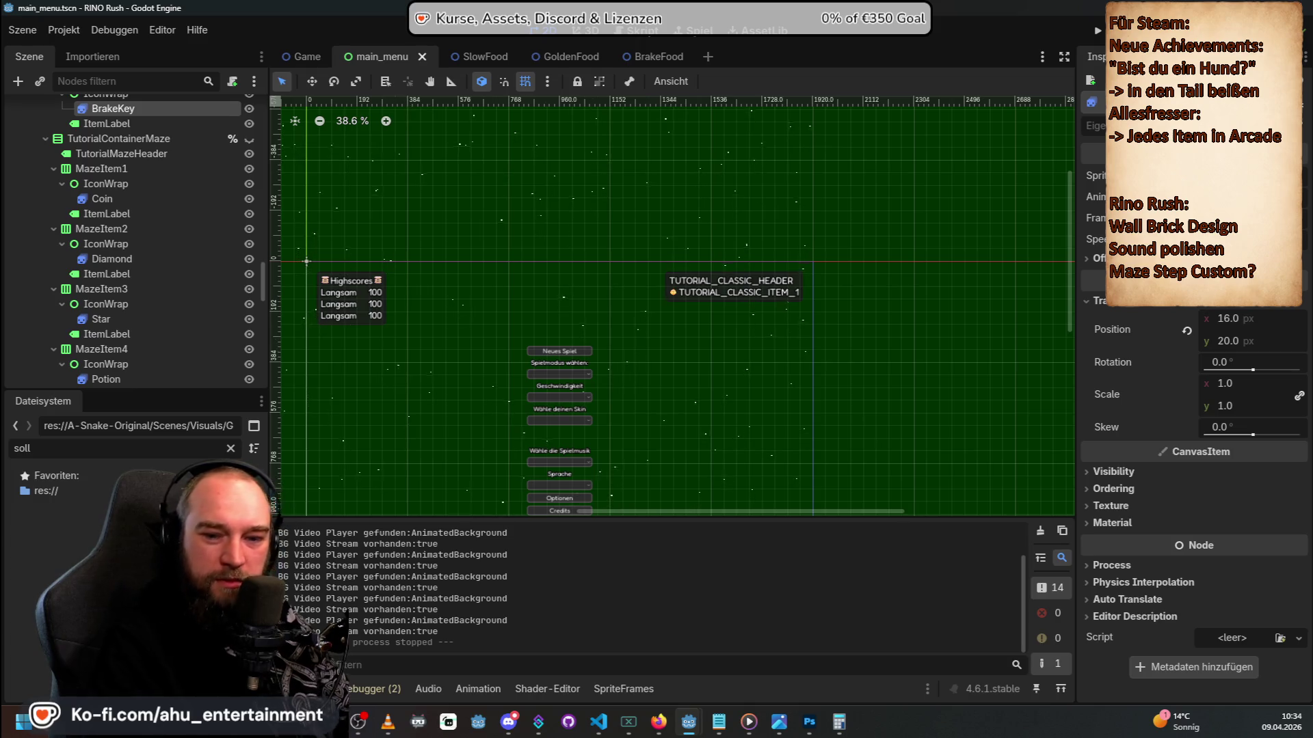
Back in Godot, clear the 'soll' FileSystem filter so the whole project tree is listed.
key(alt+Tab)
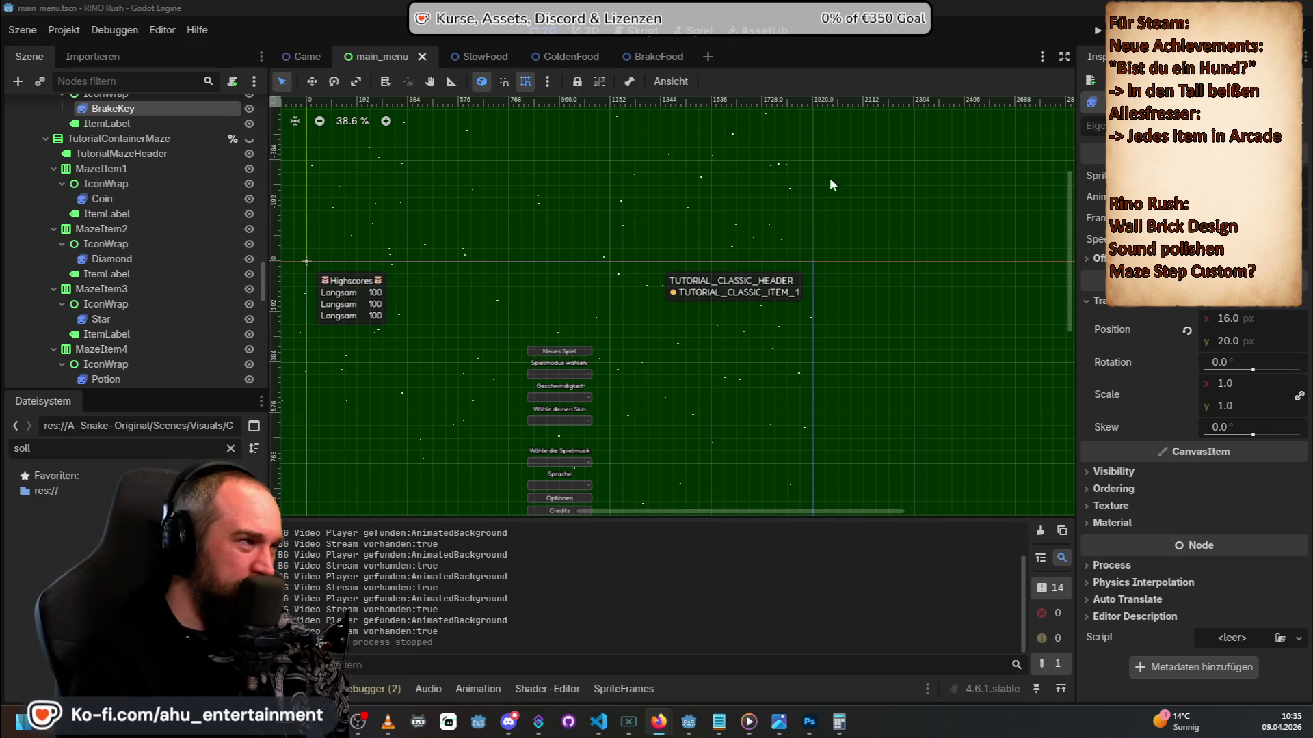
click(226, 454)
click(229, 450)
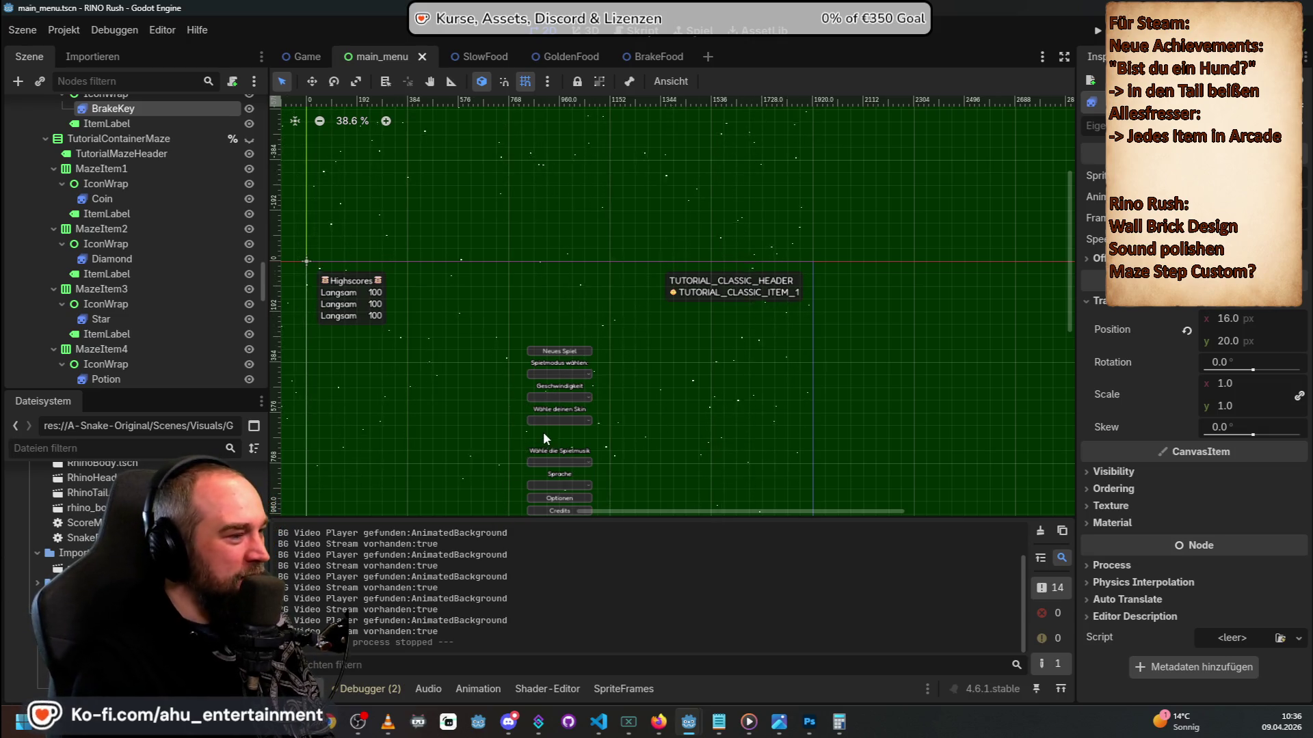
Zoom in and out around the main_menu scene canvas.
scroll(550, 448, down, 3)
scroll(594, 495, up, 2)
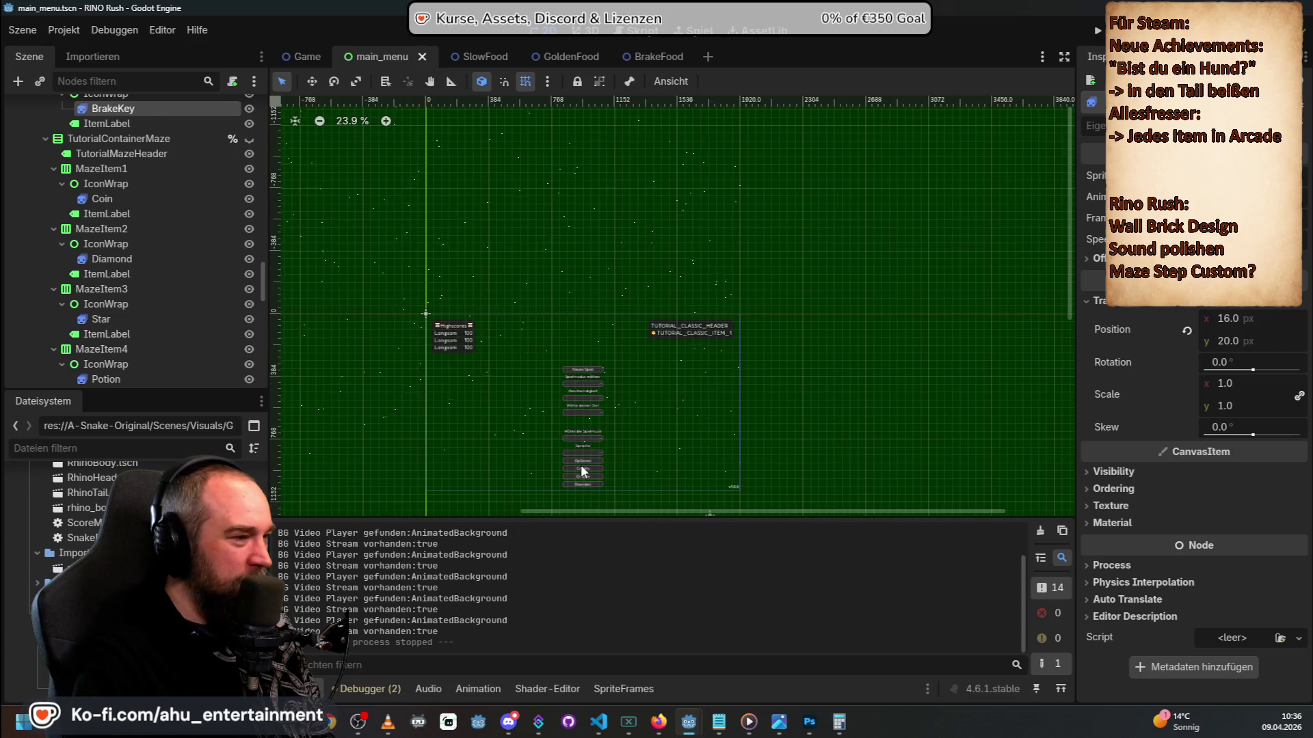
scroll(581, 465, up, 2)
scroll(593, 369, down, 3)
scroll(597, 386, up, 3)
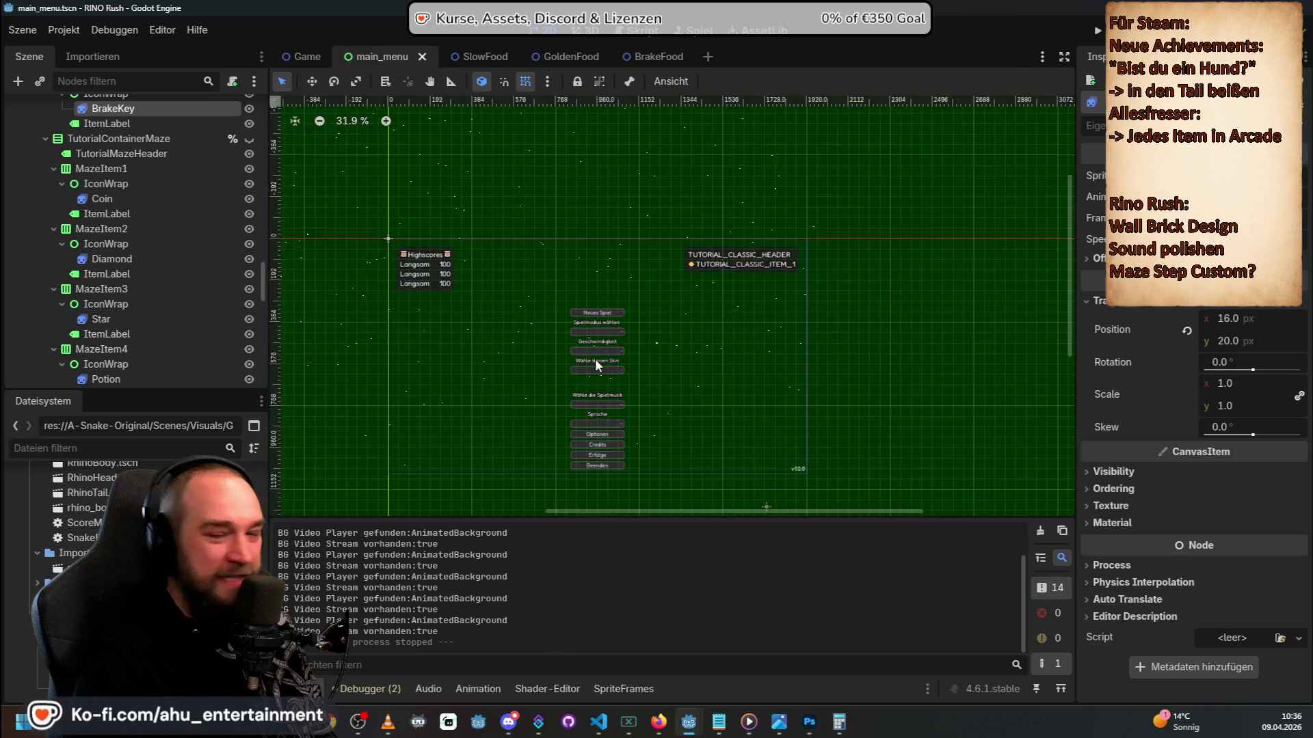
scroll(588, 351, up, 2)
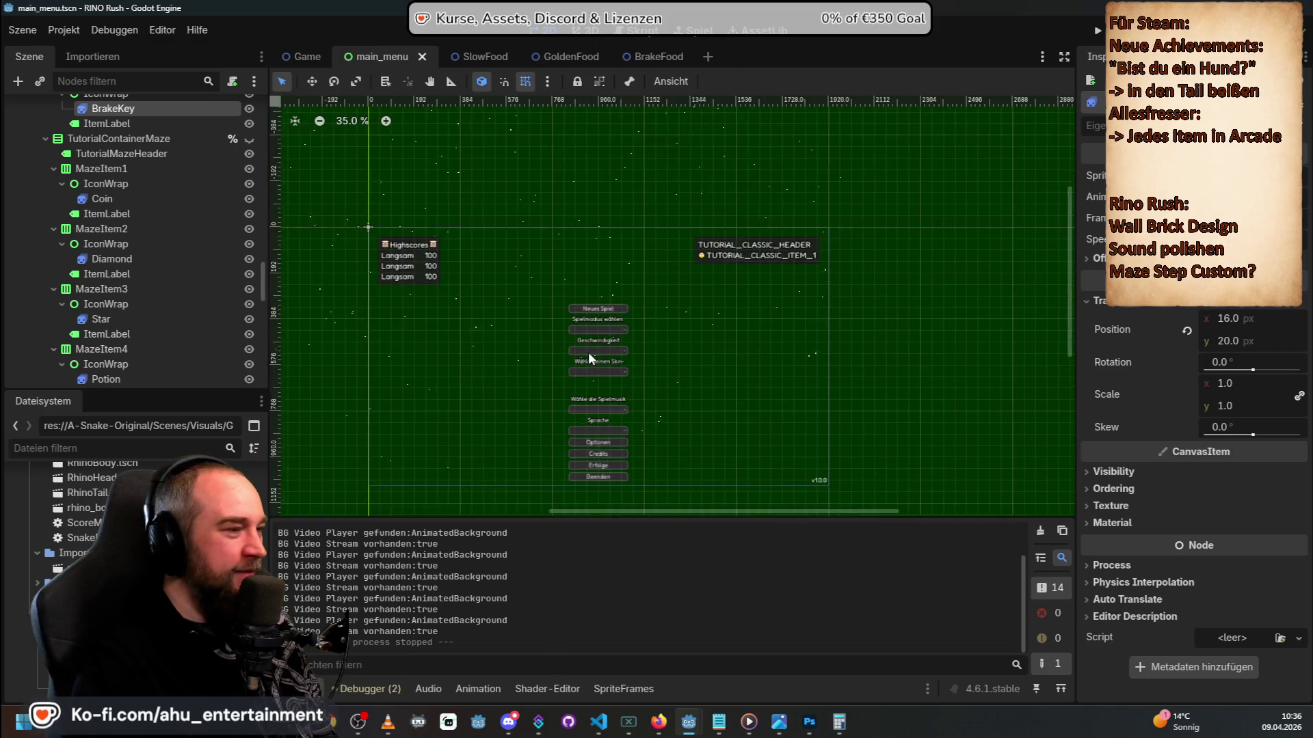
scroll(588, 340, down, 2)
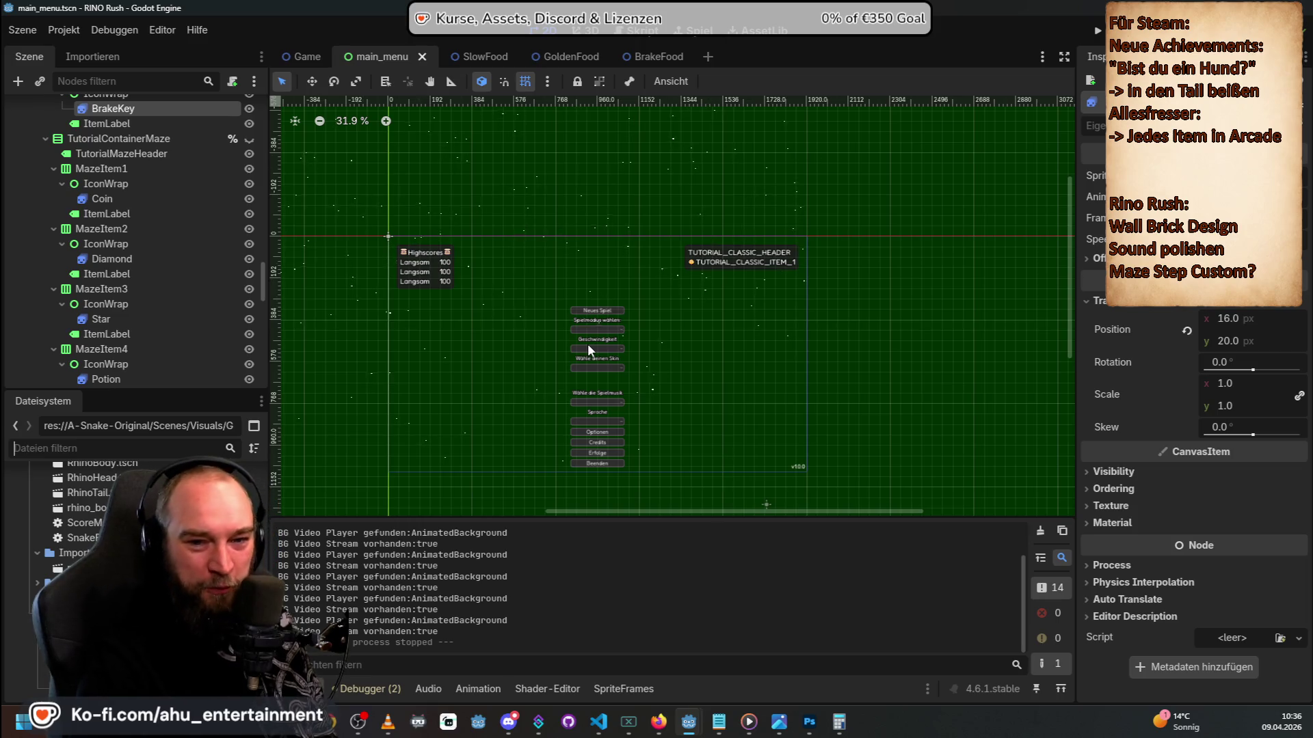
scroll(588, 343, up, 1)
scroll(588, 345, down, 2)
scroll(588, 347, up, 1)
scroll(589, 347, up, 2)
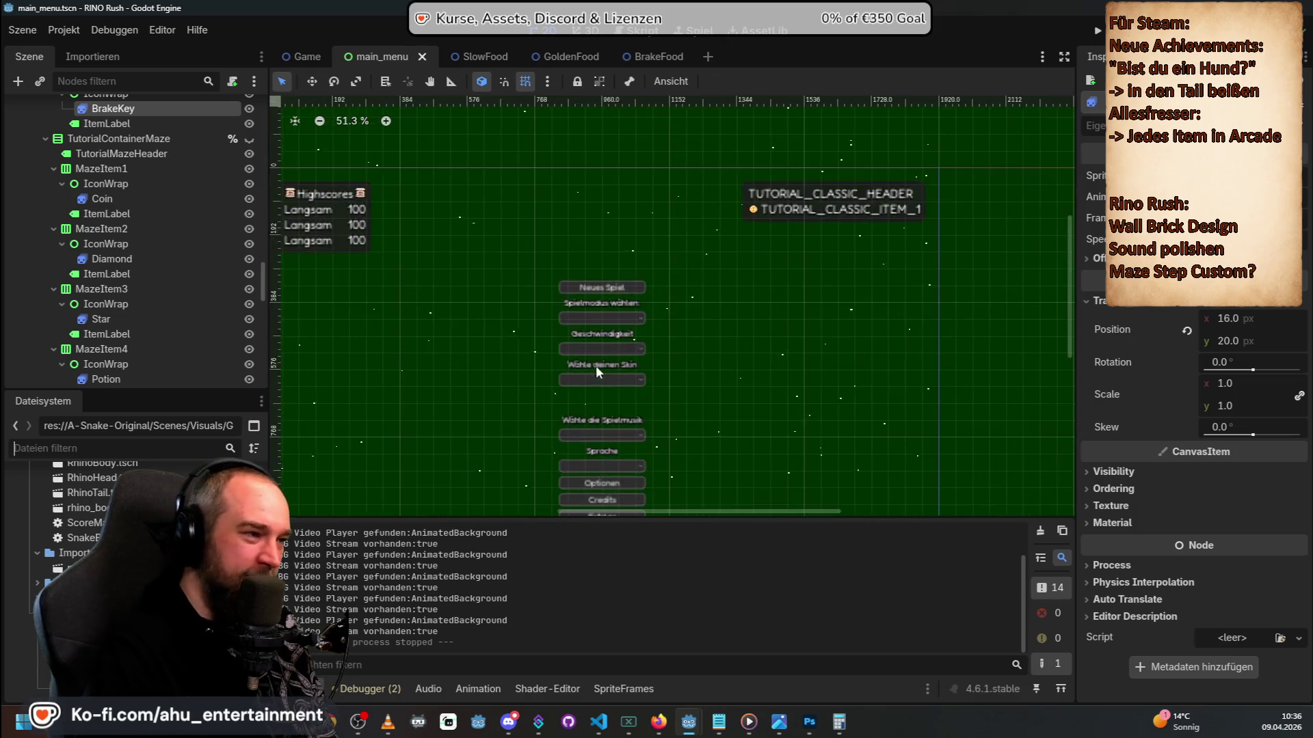
scroll(604, 387, down, 3)
scroll(608, 387, up, 1)
scroll(605, 416, up, 1)
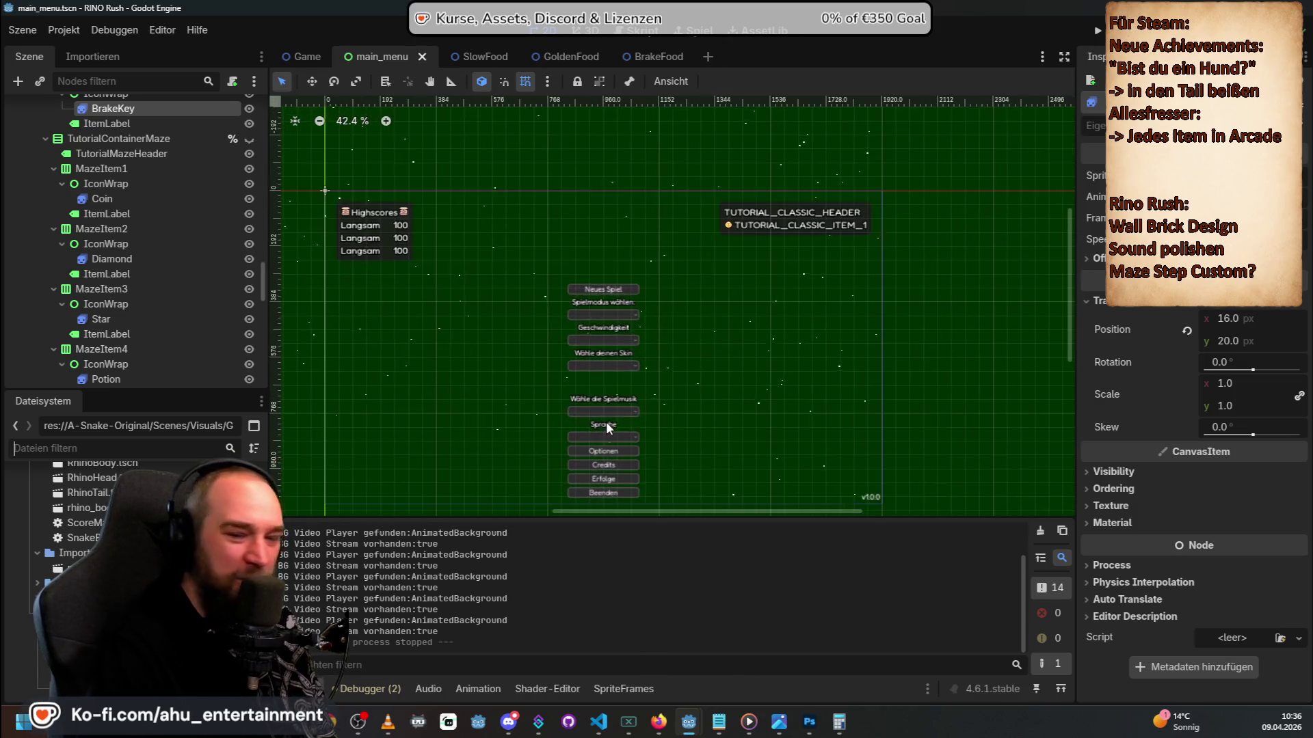
scroll(602, 359, down, 2)
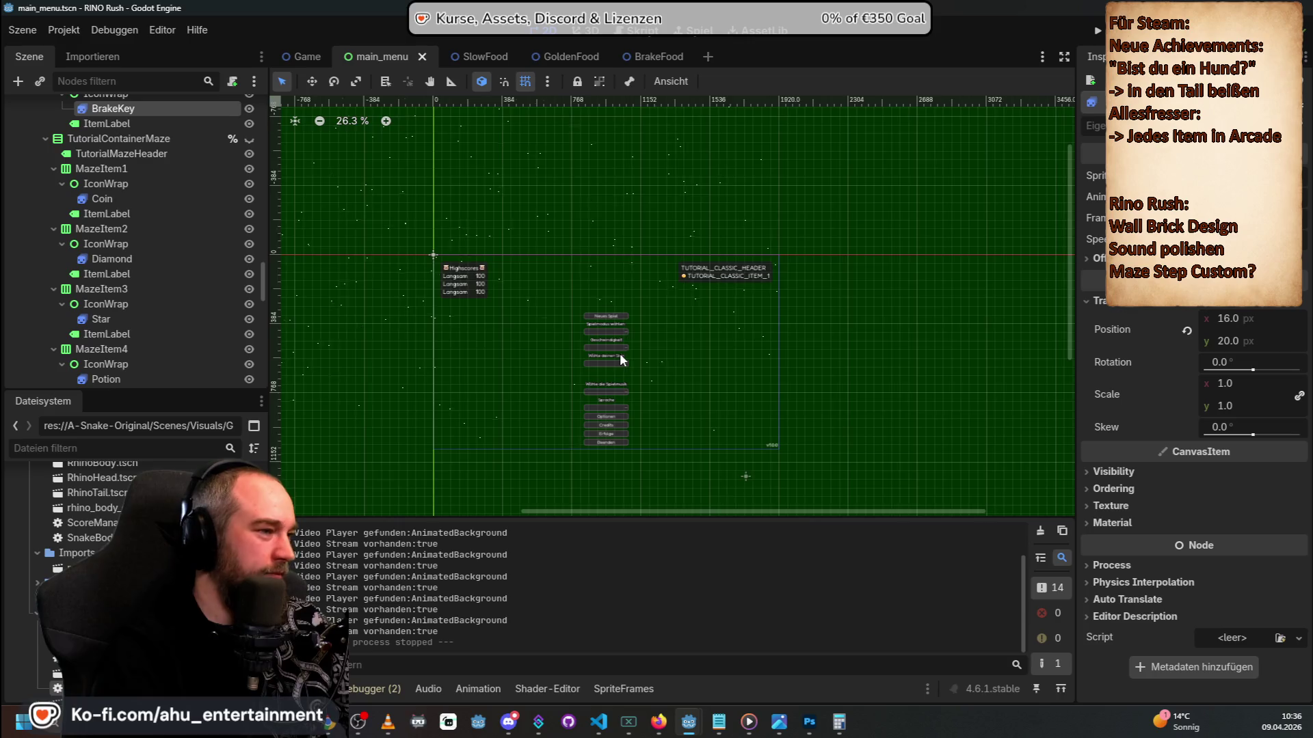
scroll(619, 355, up, 3)
scroll(615, 366, up, 5)
scroll(604, 384, down, 7)
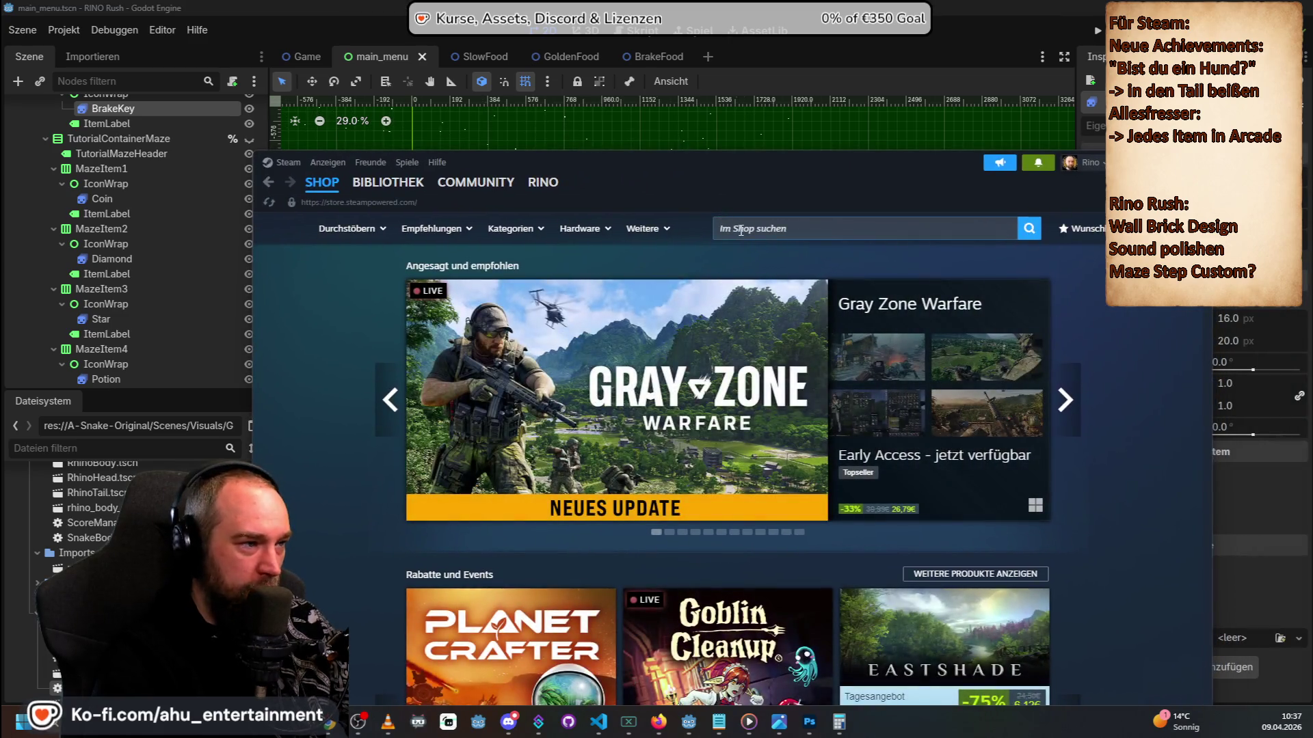
In Steam, search the store for 'snake', open the 1,59€ Snake page and play its trailer fullscreen.
click(740, 228)
text(snake)
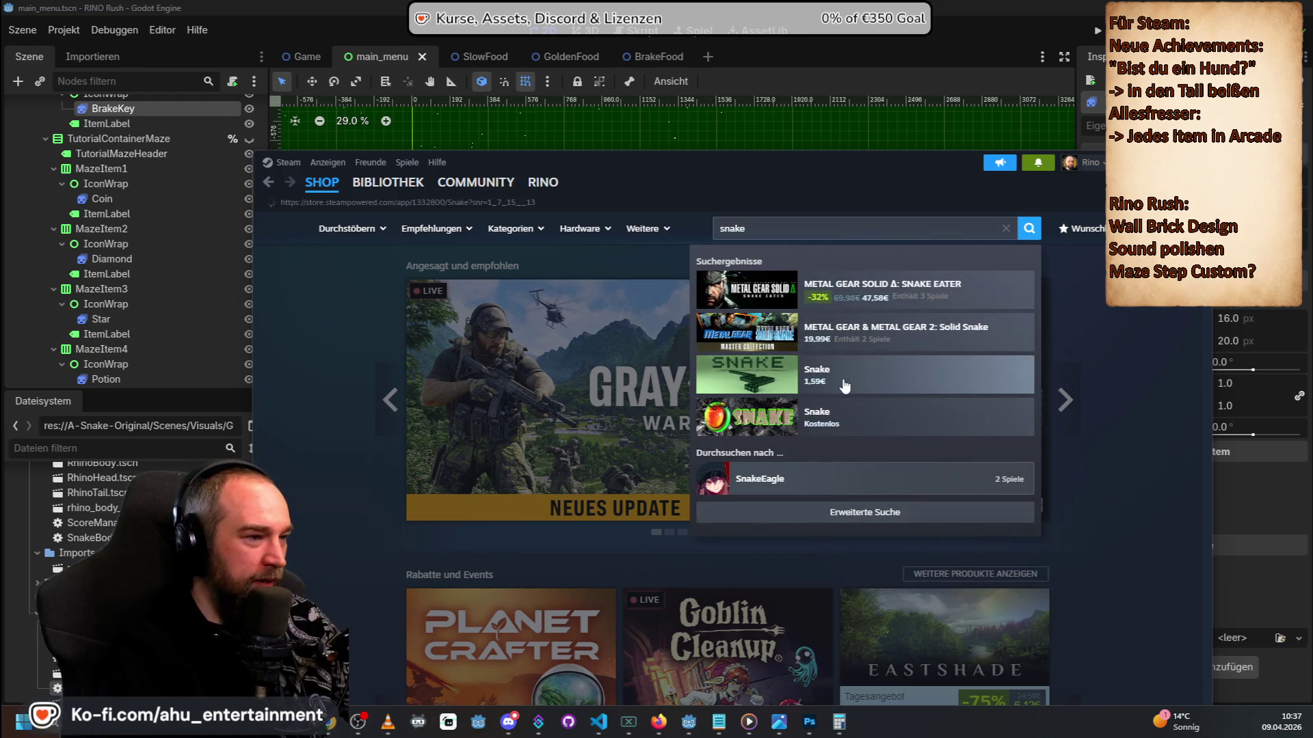
click(846, 387)
scroll(566, 354, down, 3)
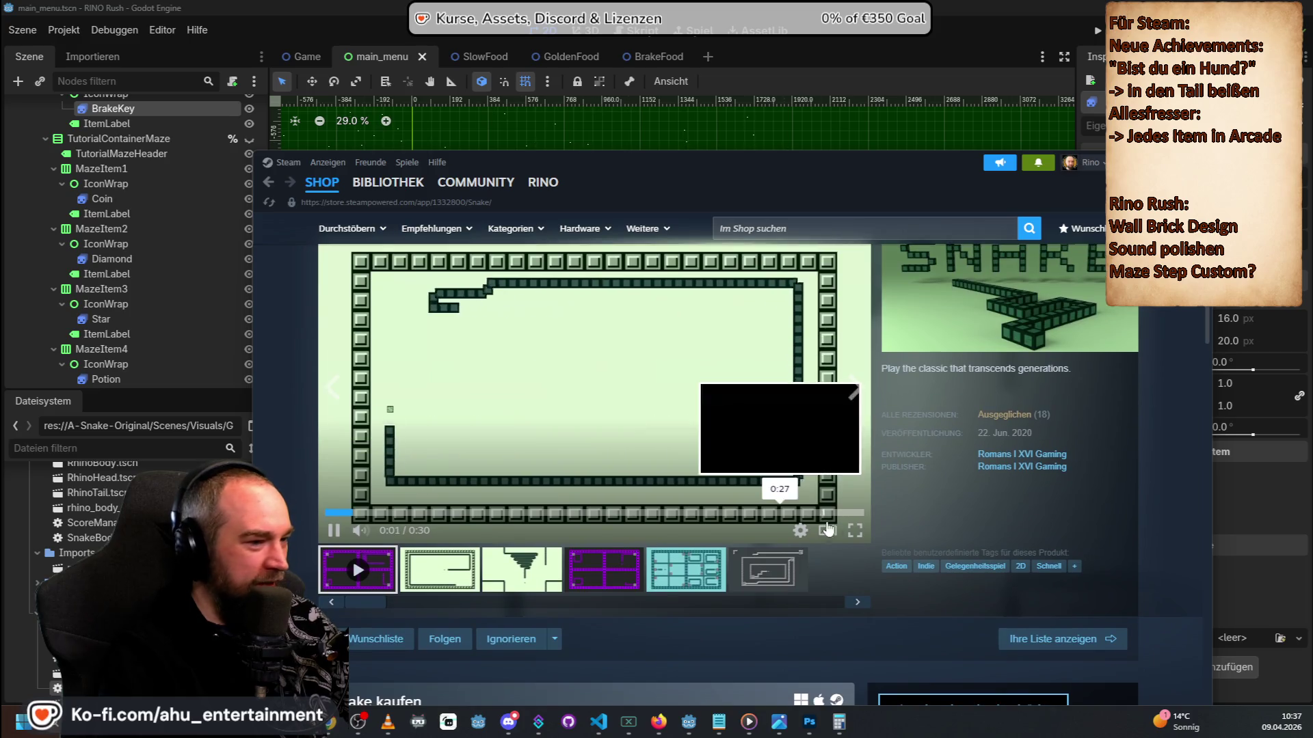
click(855, 394)
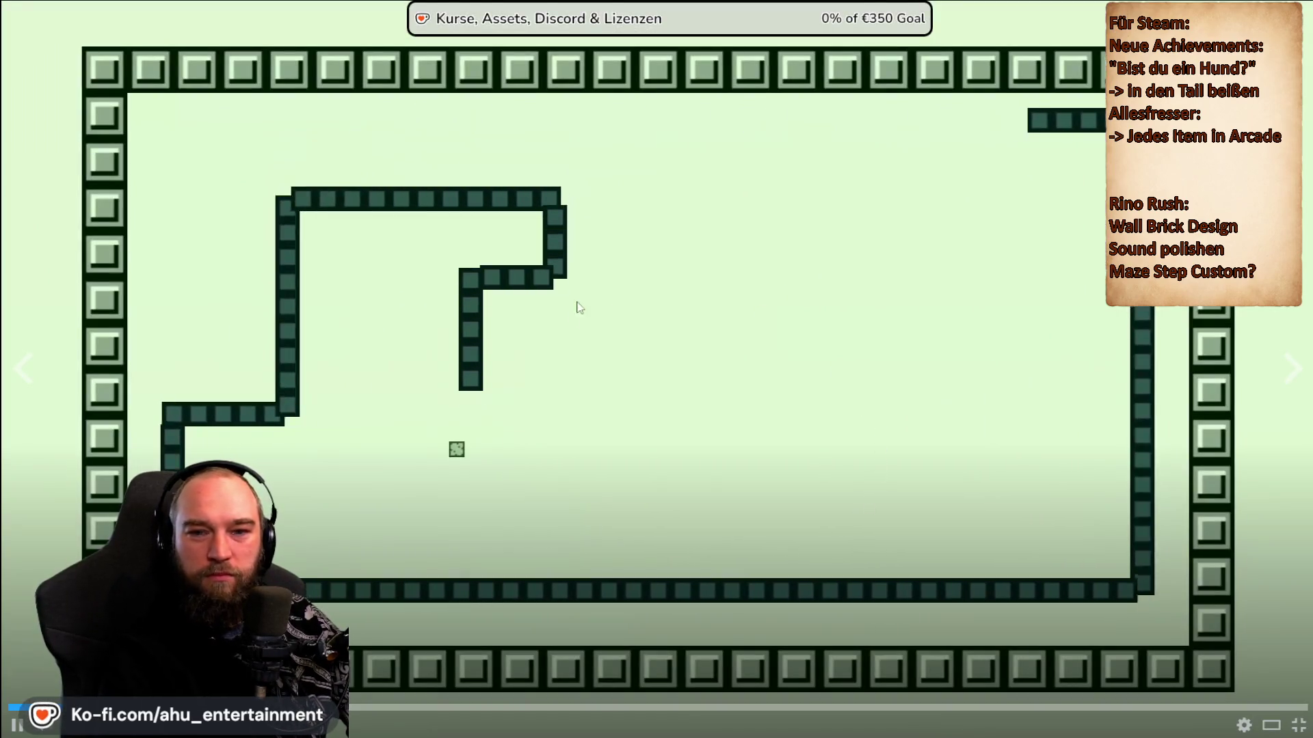
click(563, 366)
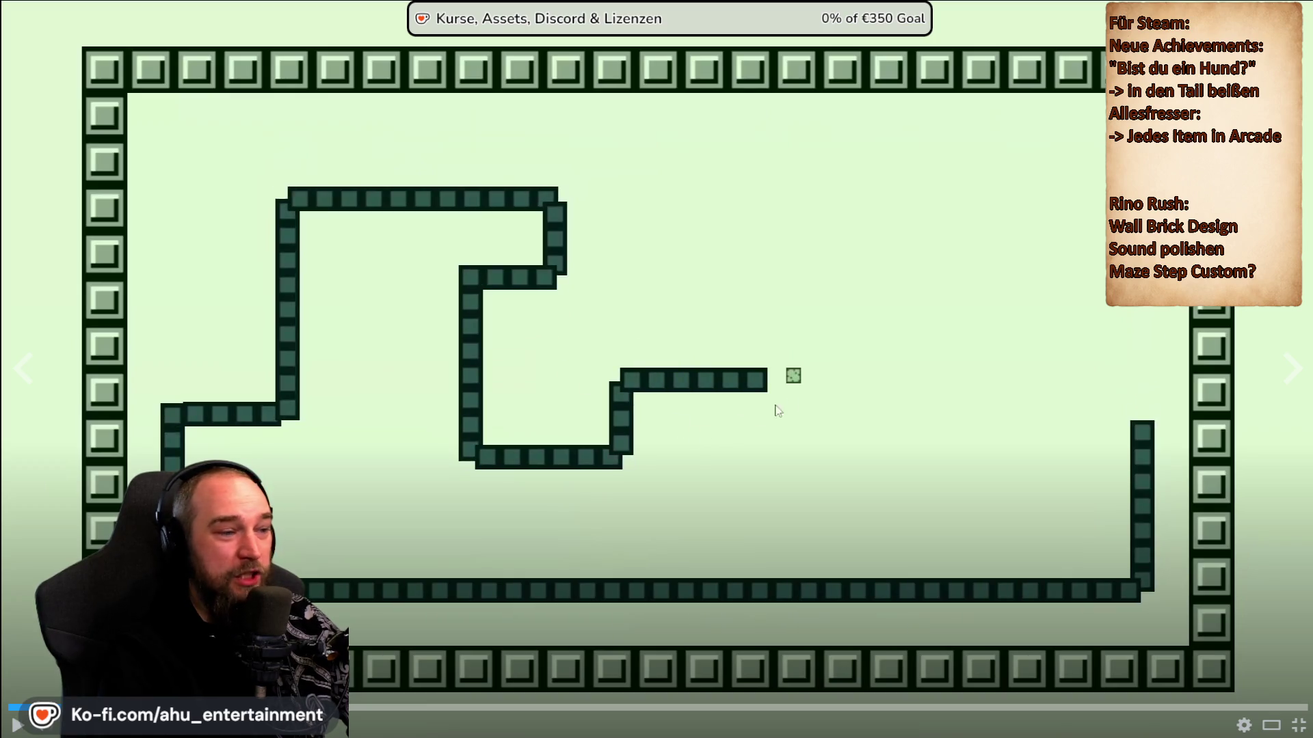
click(799, 387)
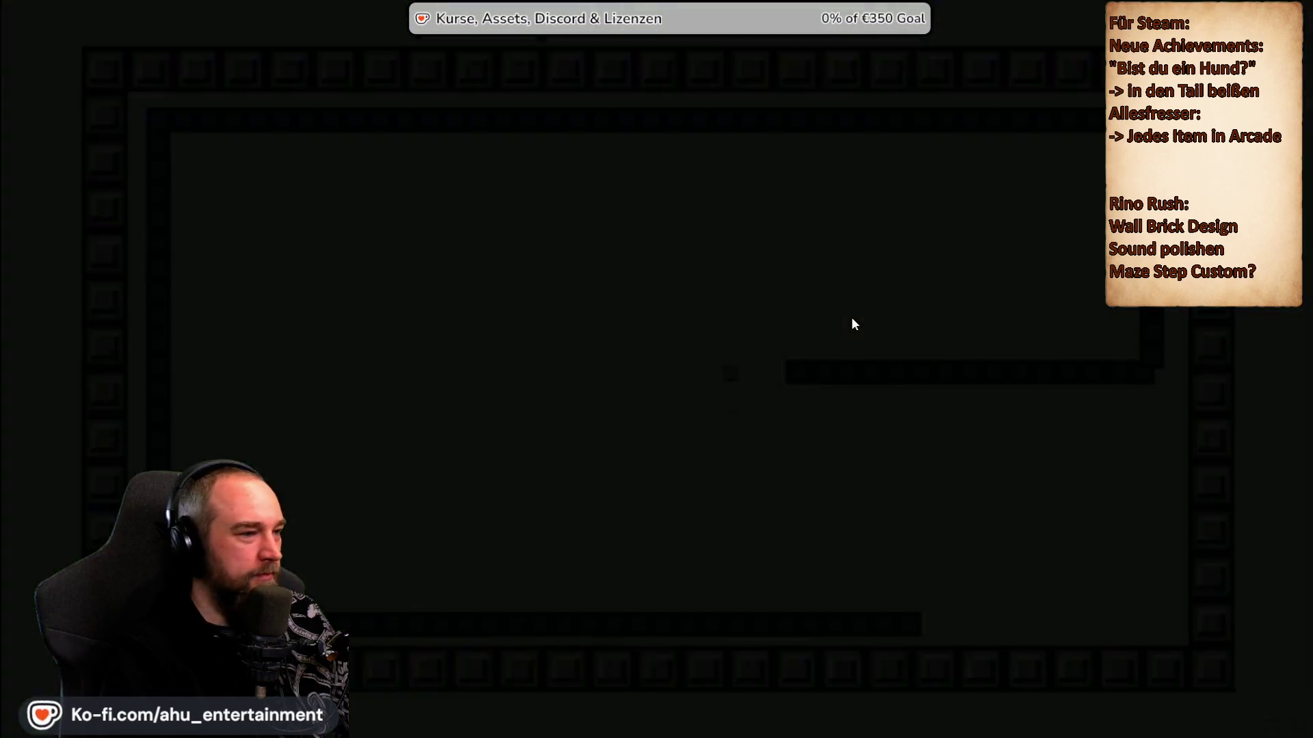
key(Escape)
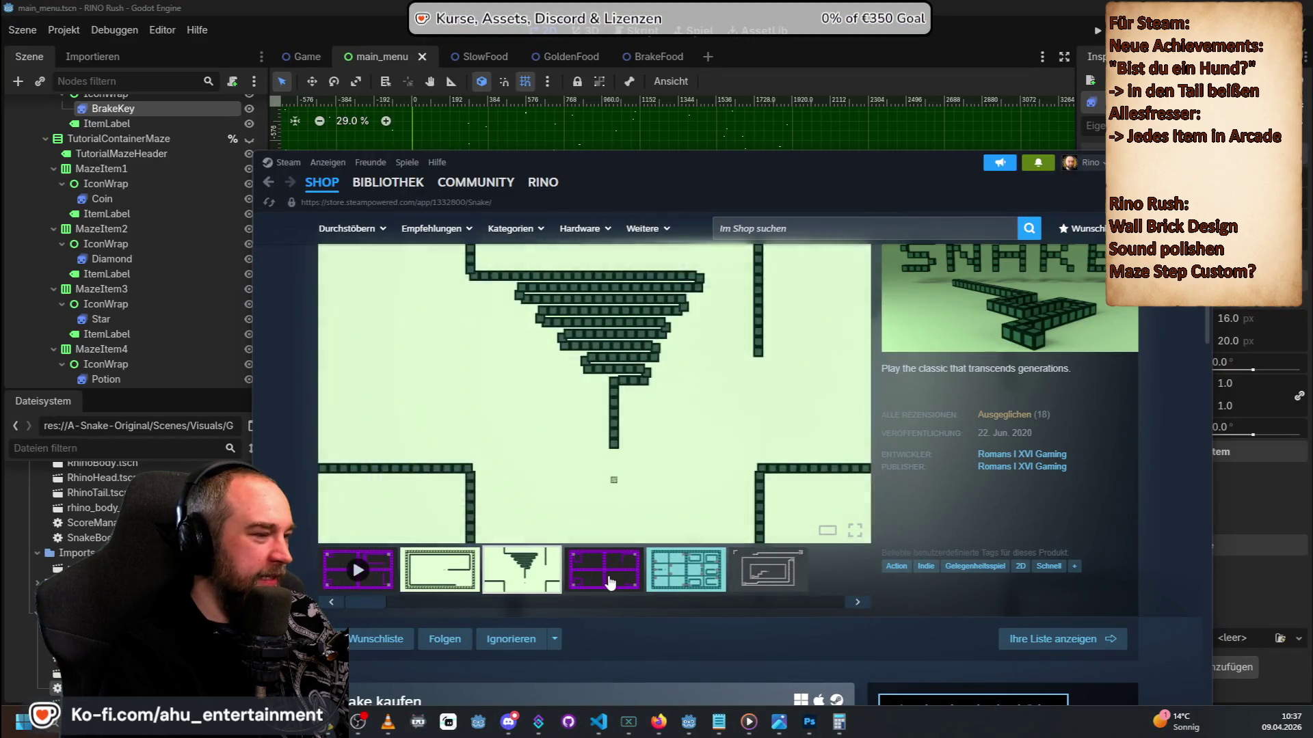
Browse the Snake screenshots: purple maze, green rectangle maze and triangle maze.
click(610, 582)
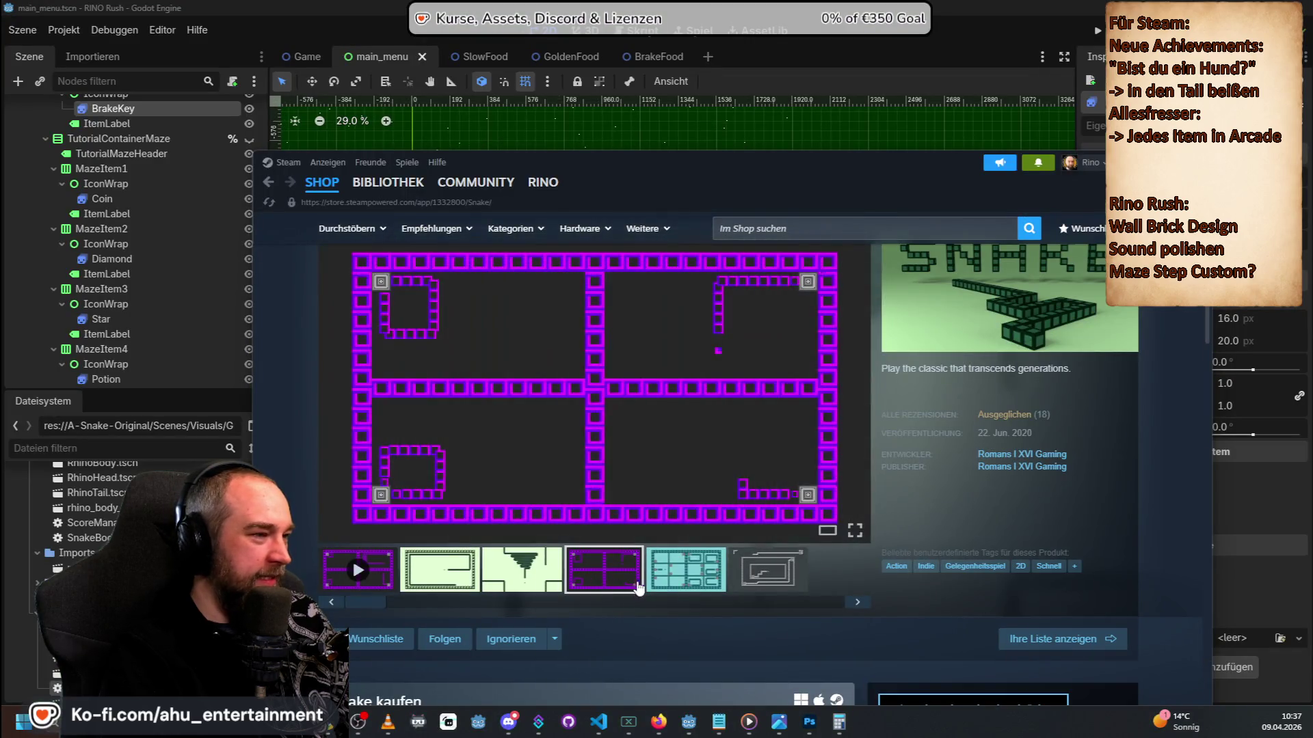
click(686, 575)
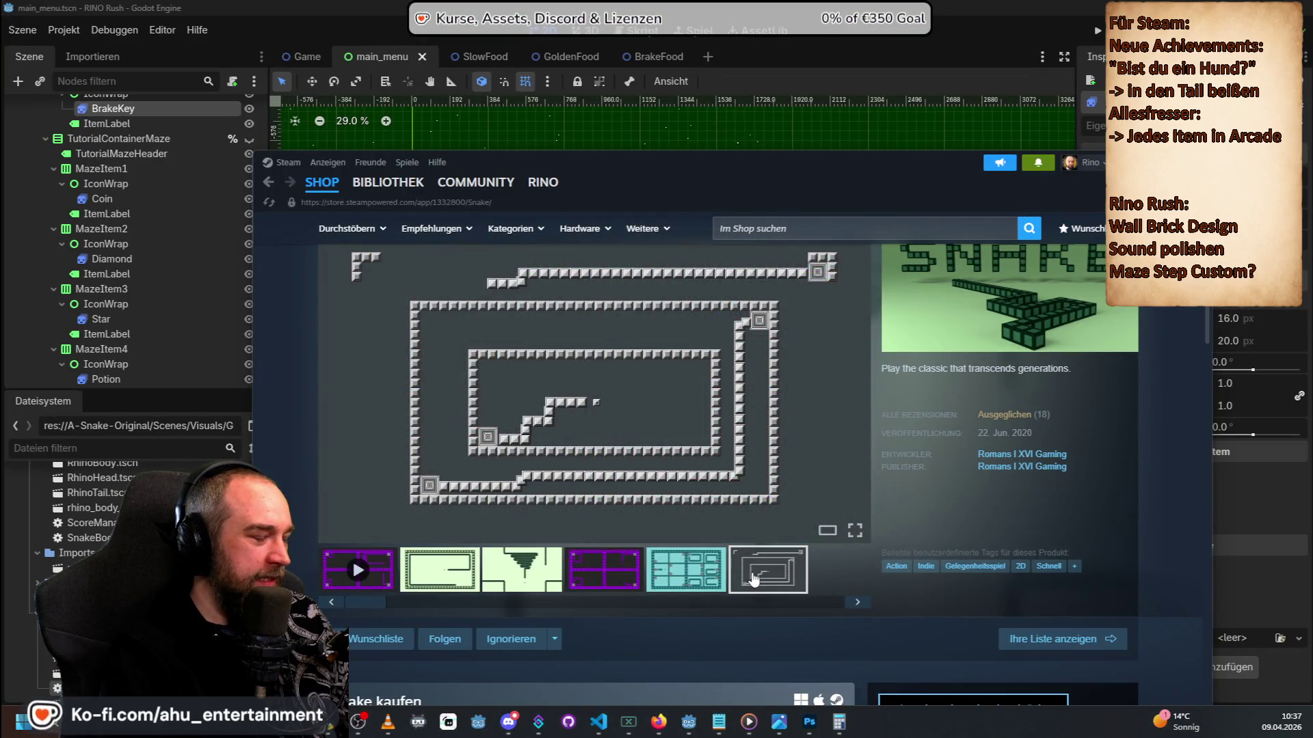
click(409, 559)
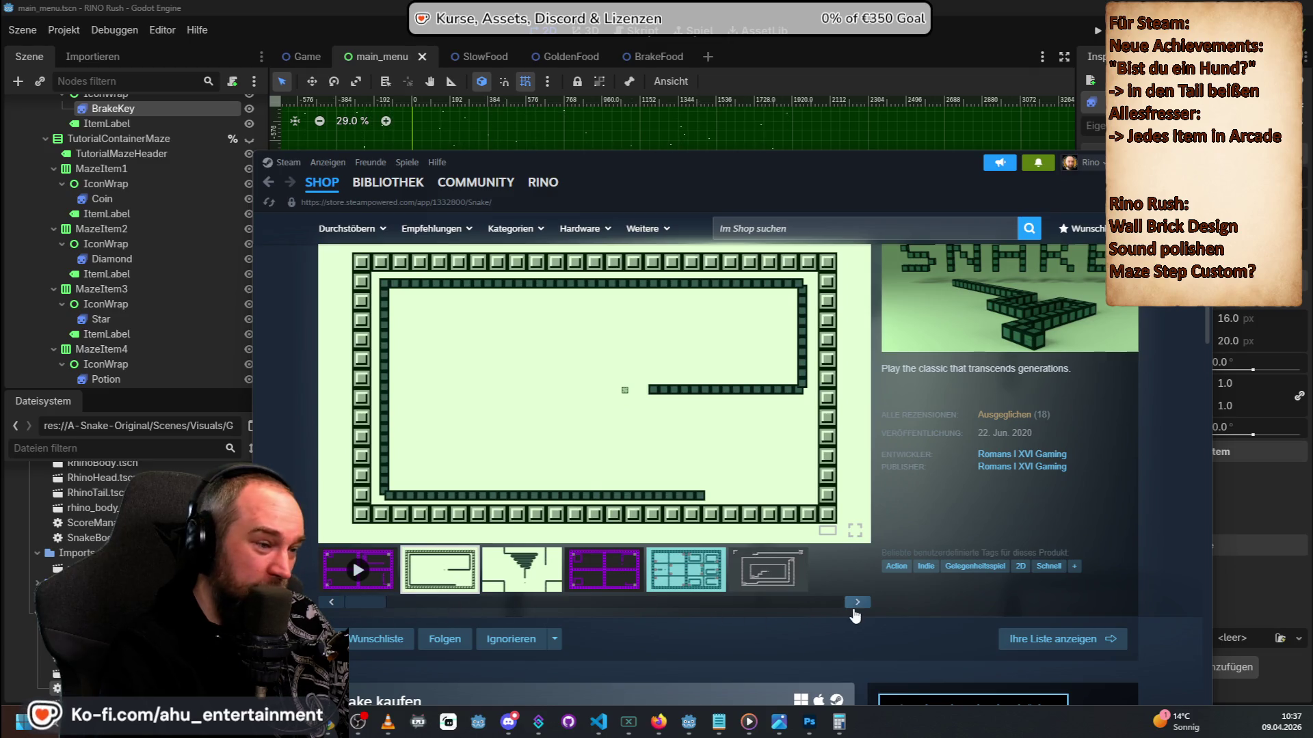
click(856, 603)
Bring the trailer back to the main view and play it fullscreen.
click(387, 576)
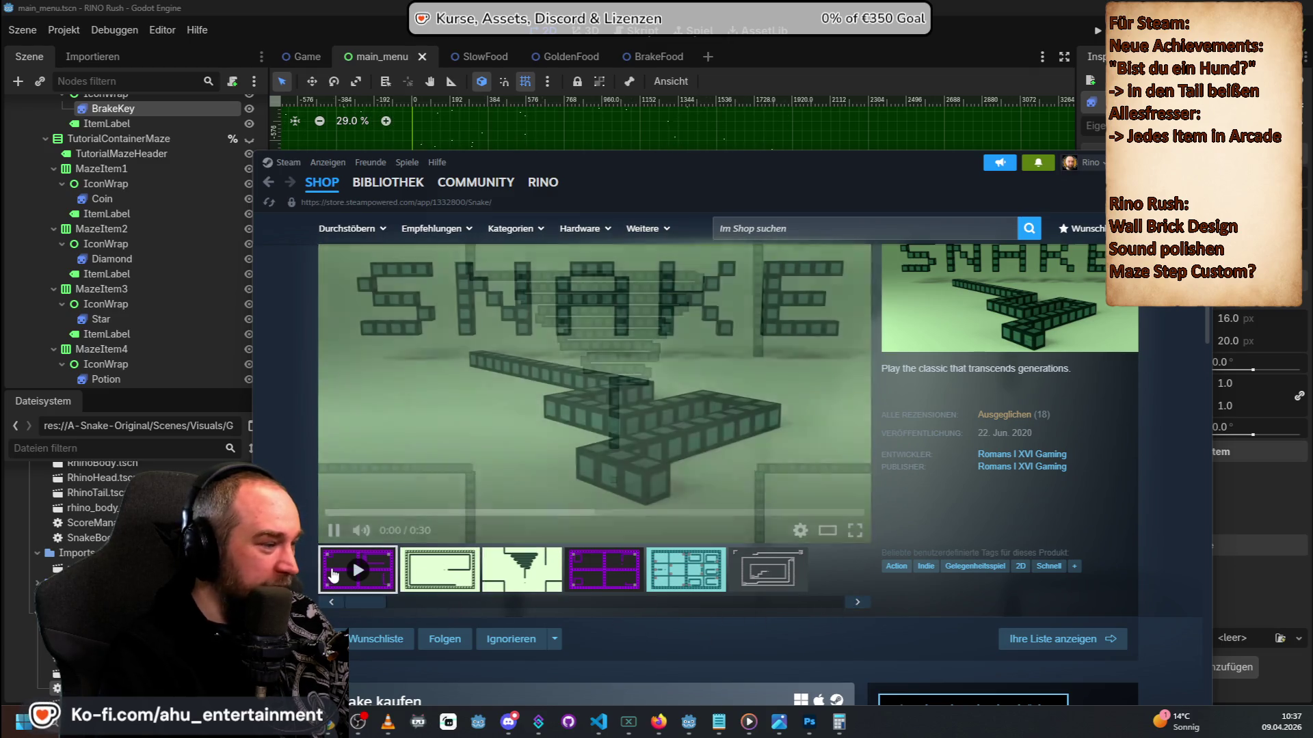
click(732, 425)
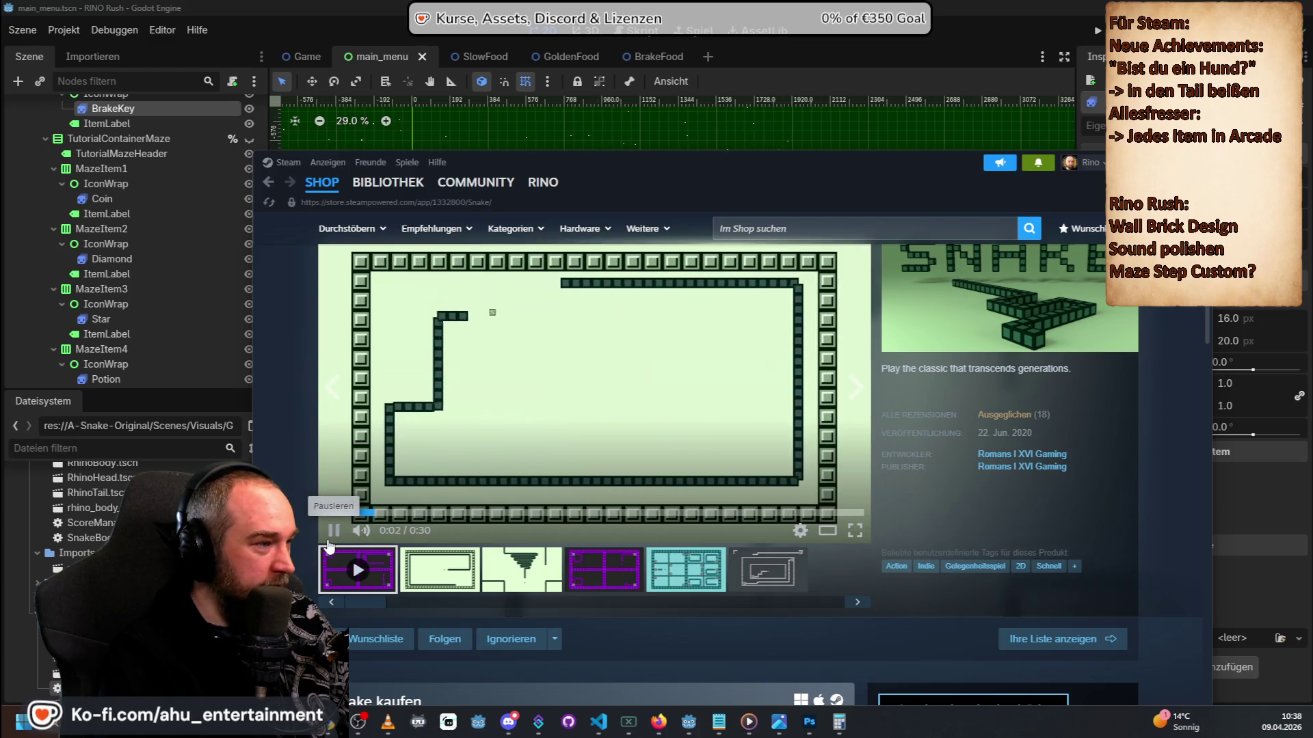
click(852, 529)
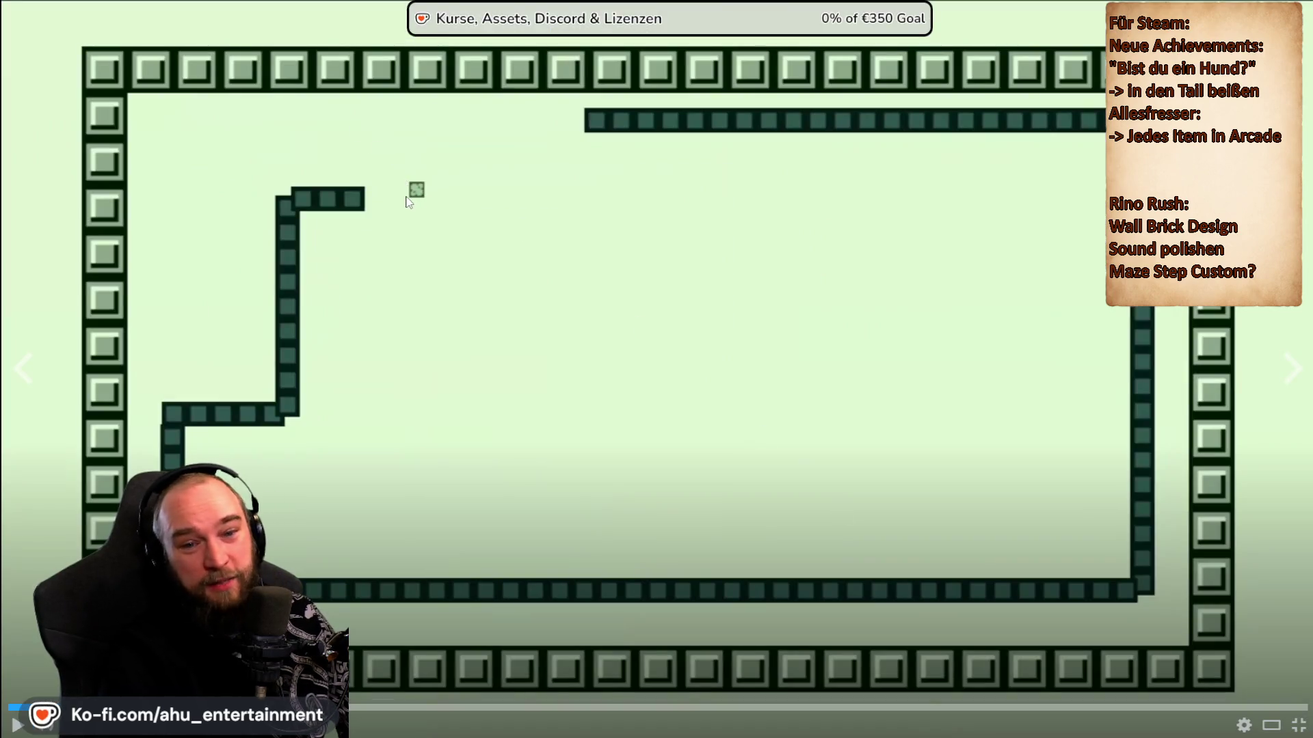
Resume the fullscreen Snake trailer, pause it at 0:04, then leave fullscreen.
click(361, 212)
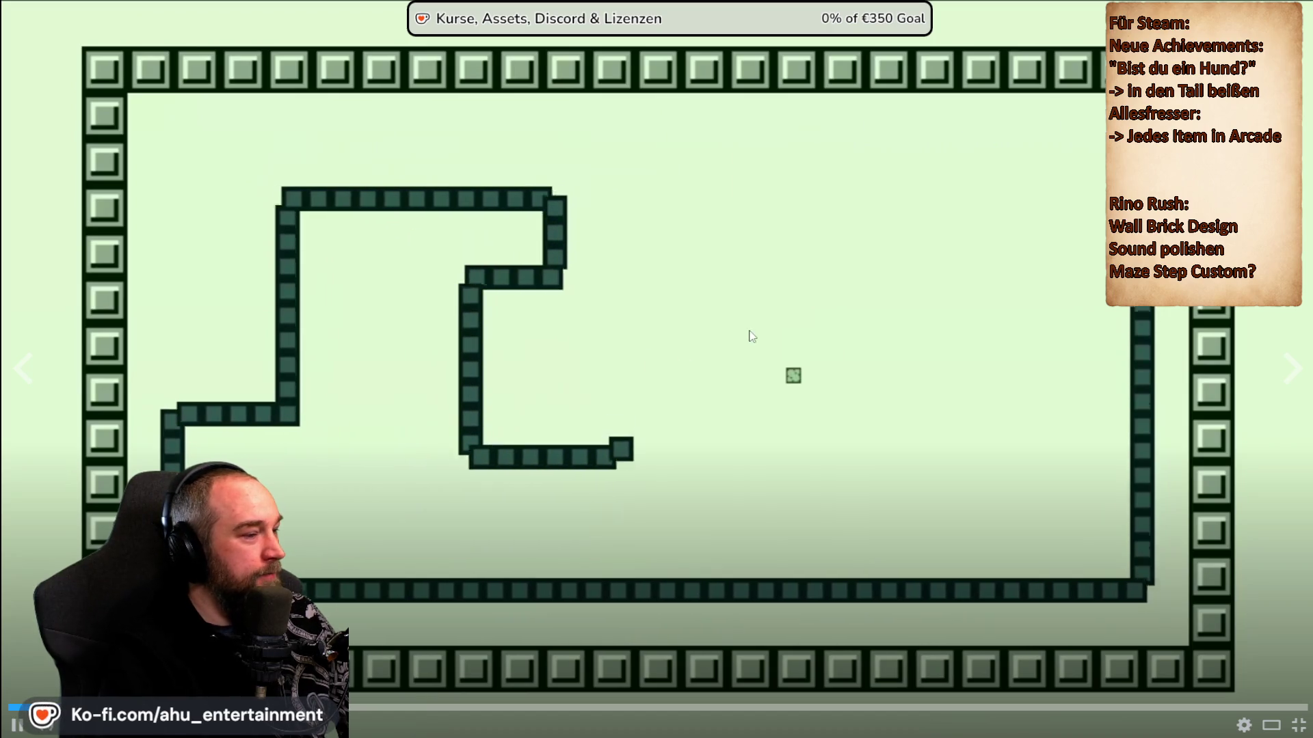
key(space)
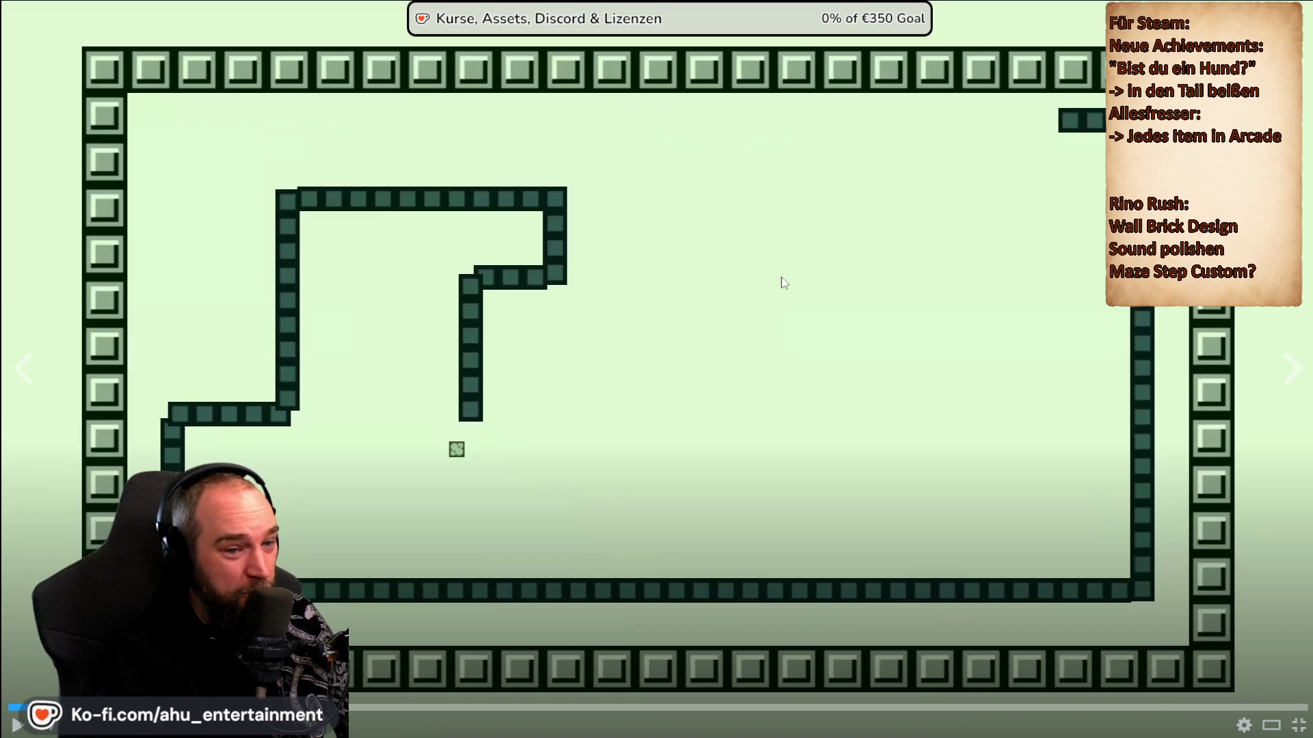
key(Escape)
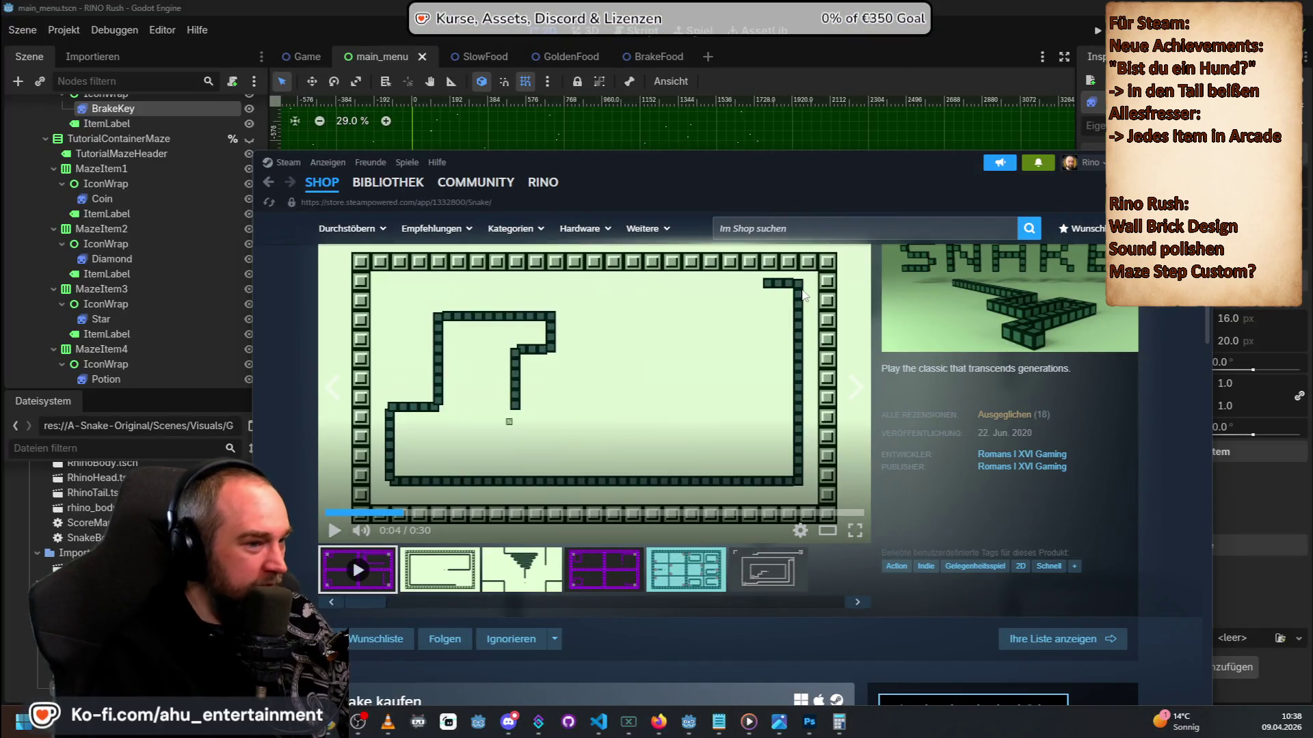
Jump to the Snake user reviews through the 'Ausgeglichen (18)' summary link.
mouse_move(1038, 422)
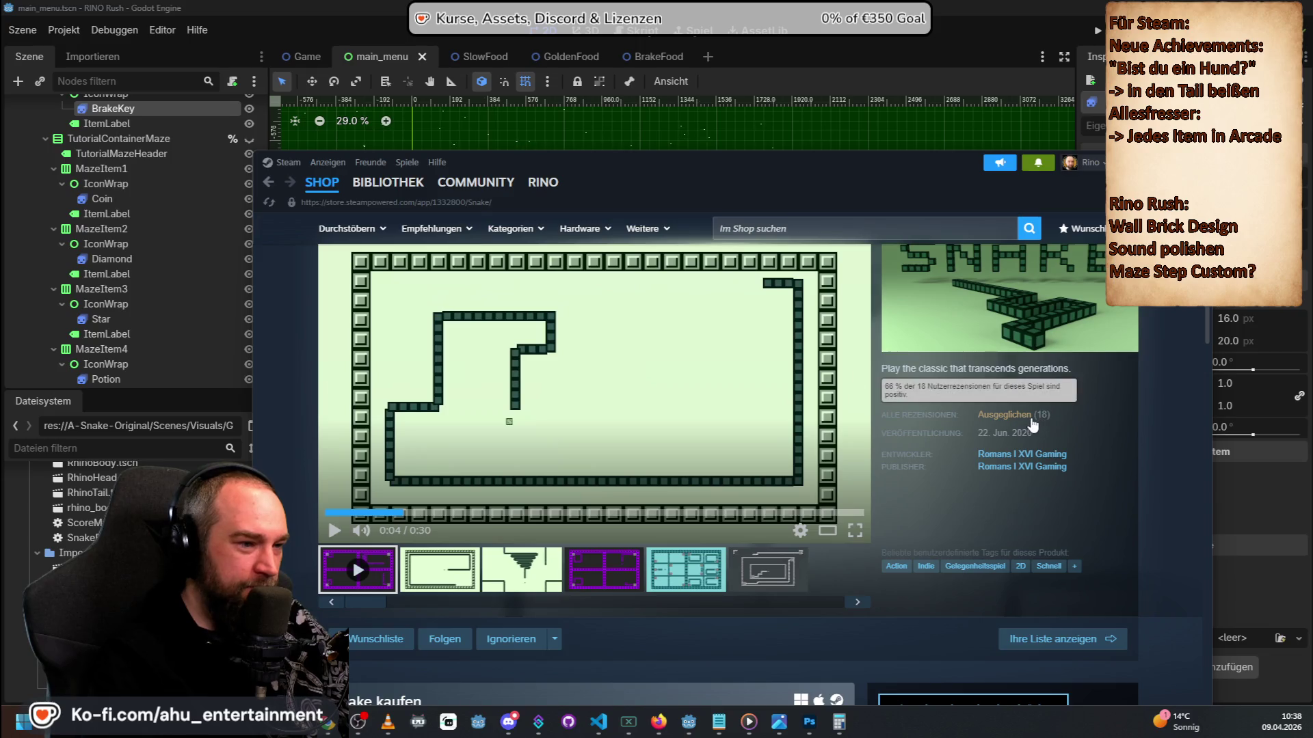
click(1030, 416)
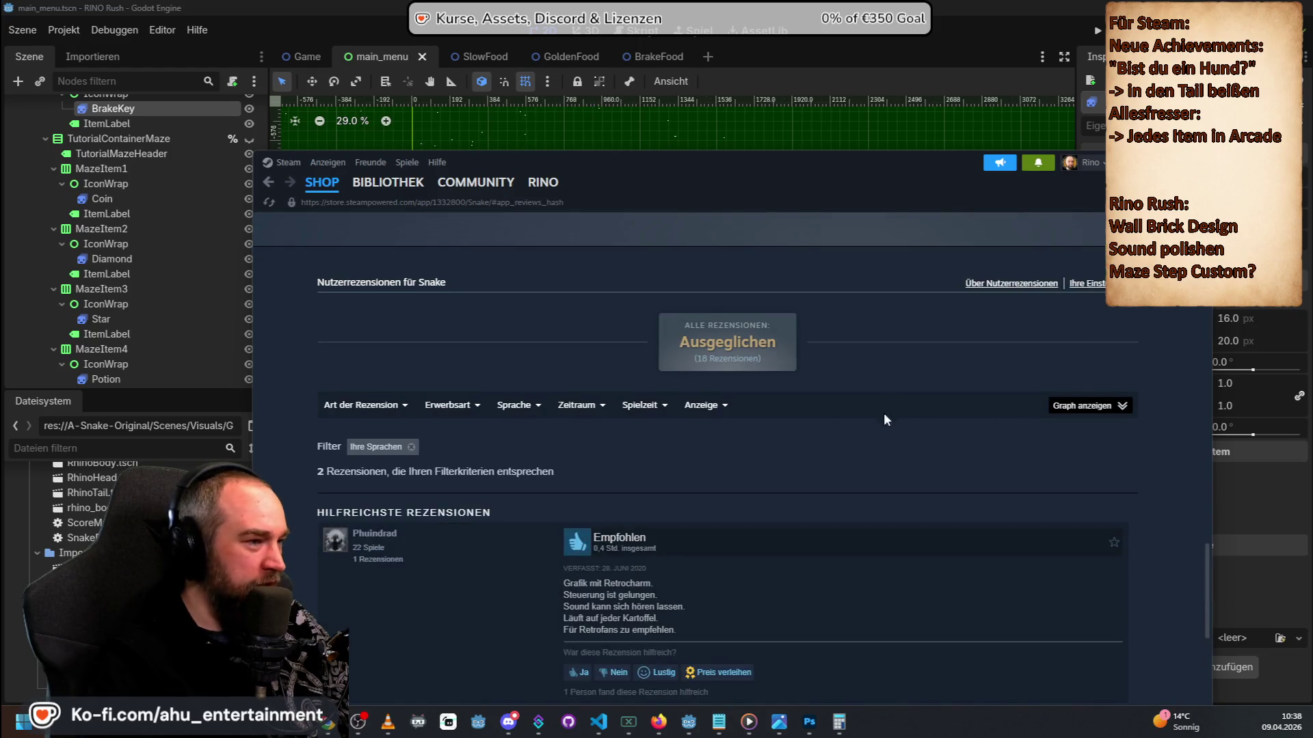
Set the Snake reviews to show reviews in all languages.
scroll(883, 412, down, 5)
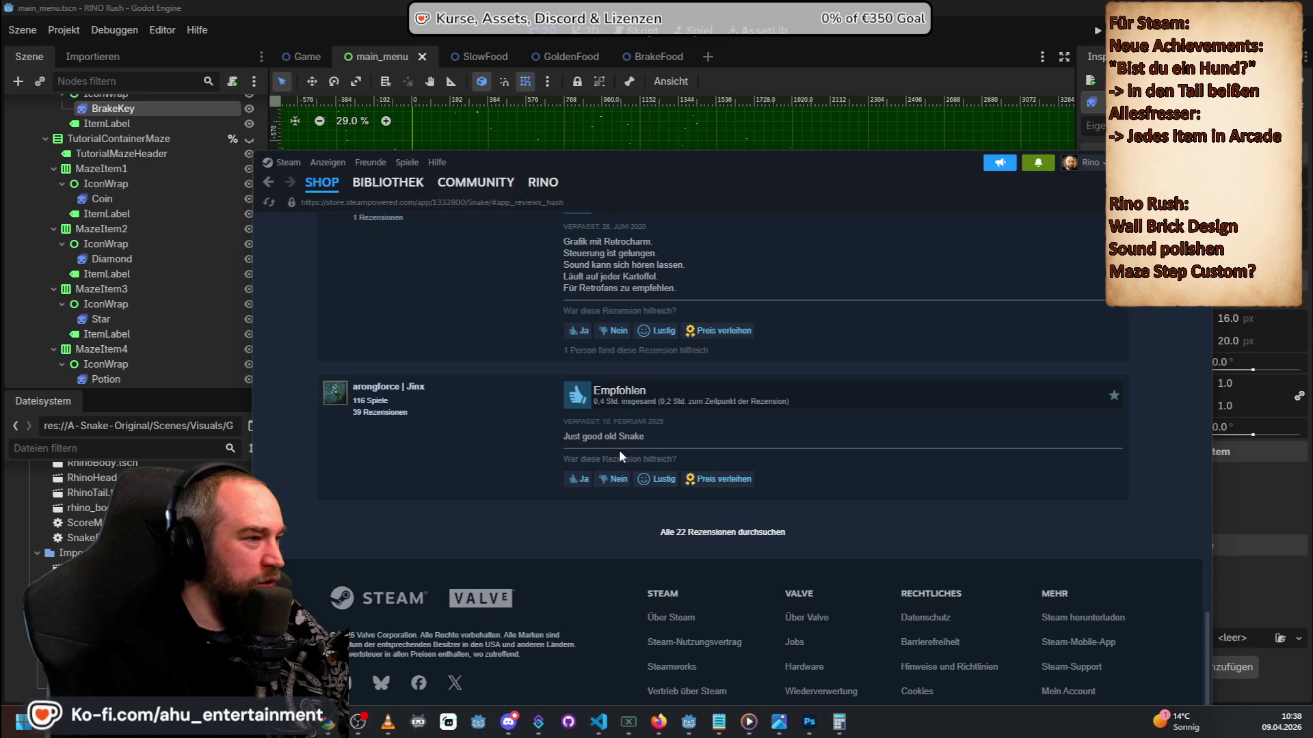
scroll(618, 449, up, 4)
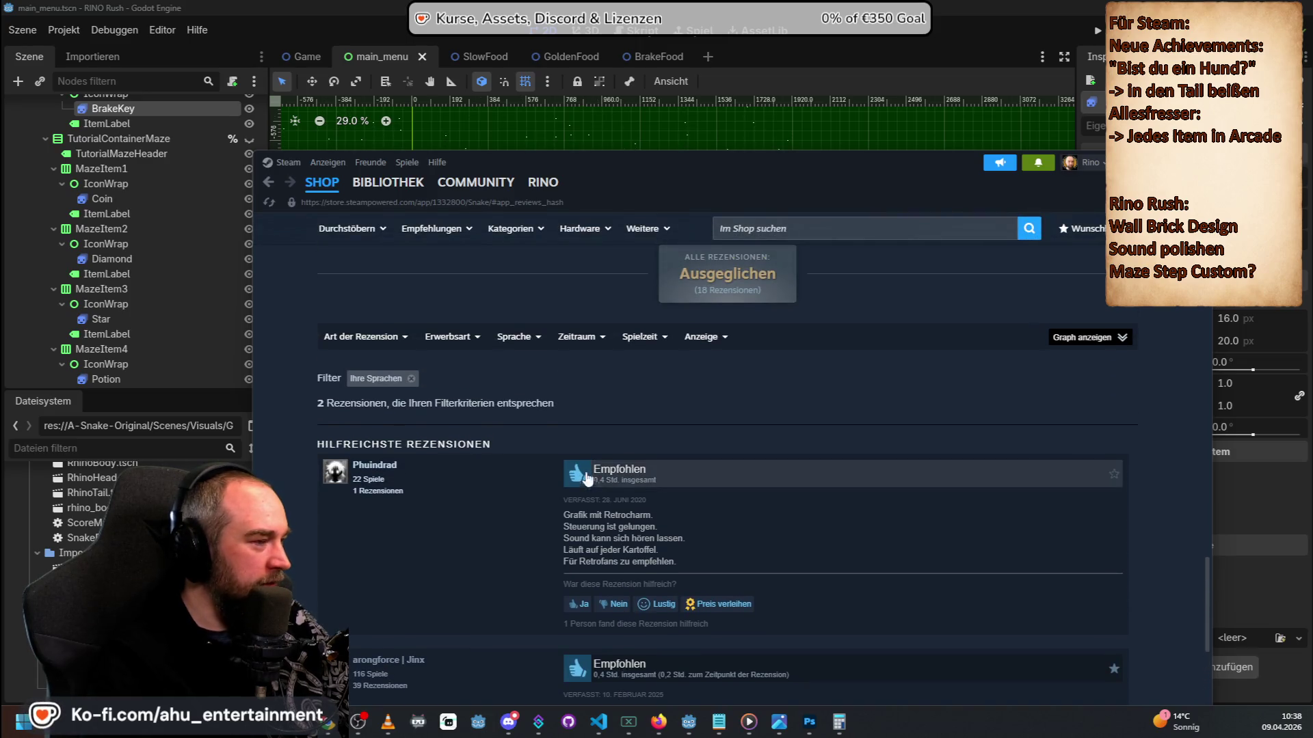
click(411, 378)
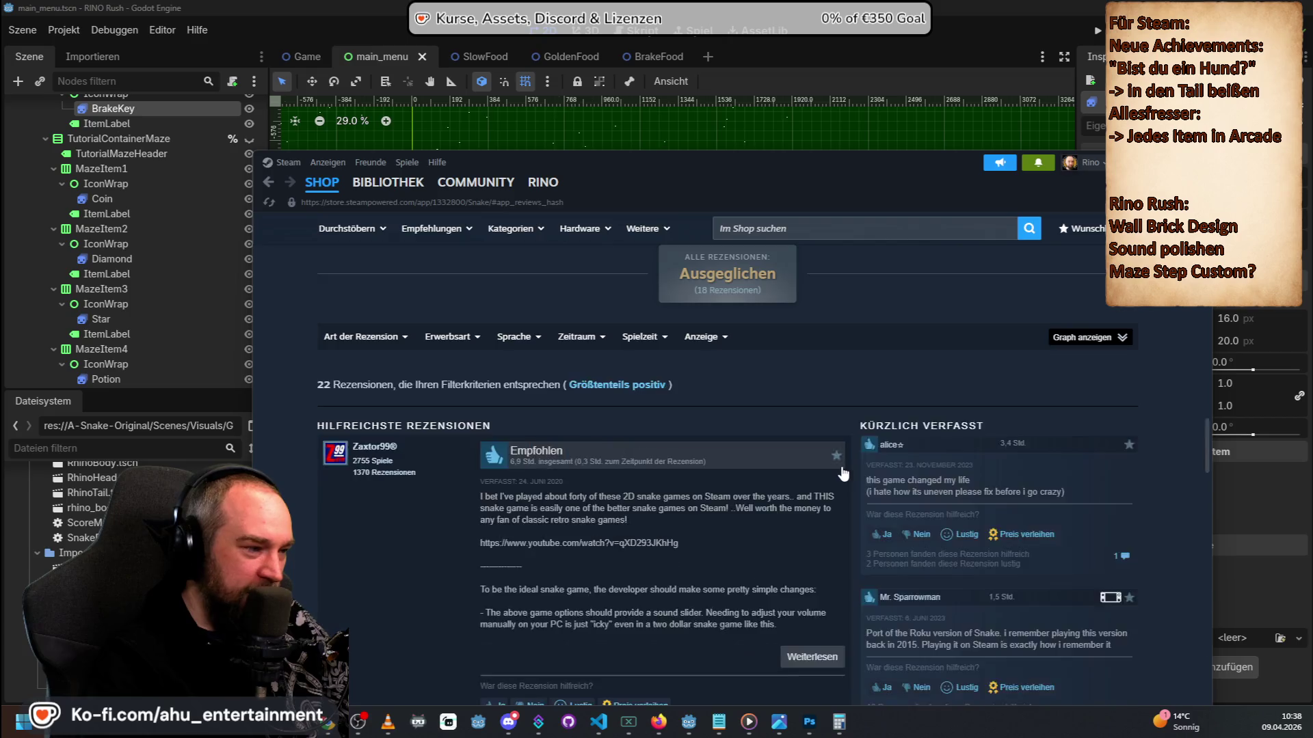
Read down through the reviews and select the Chinese review's title and text.
scroll(732, 396, down, 10)
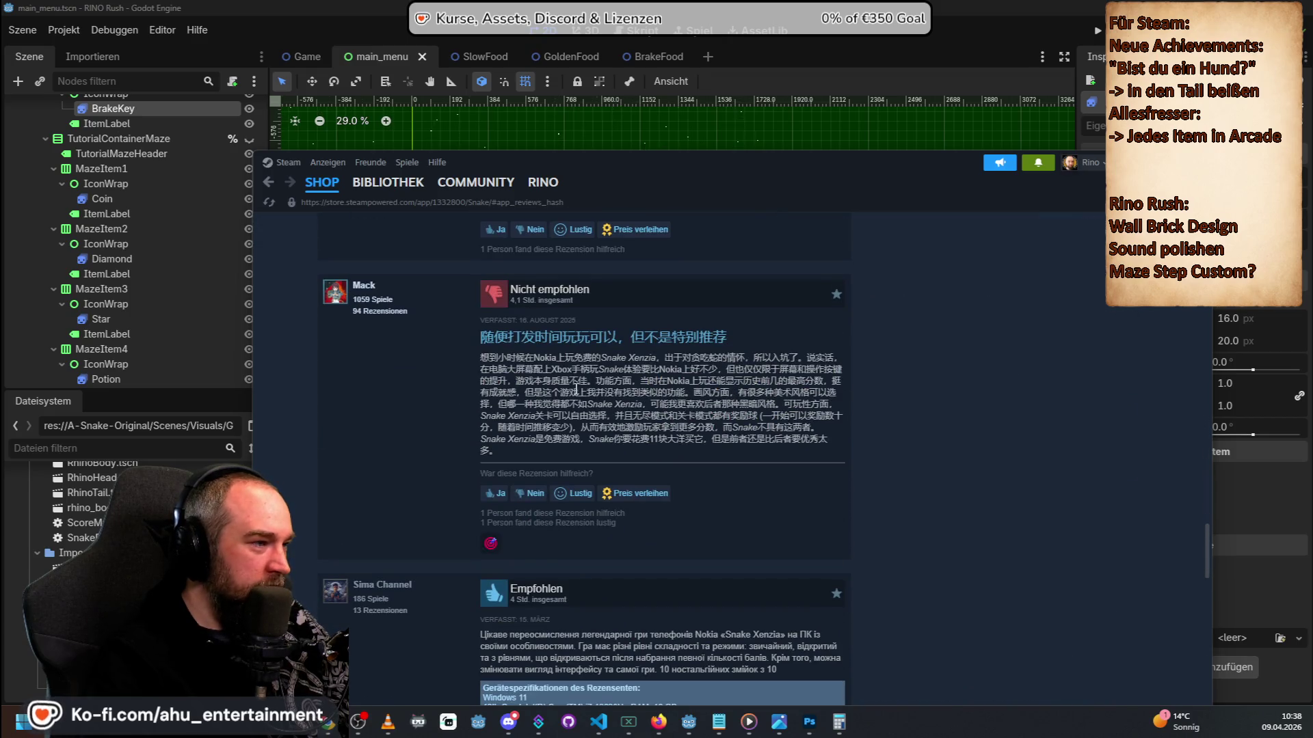
scroll(601, 393, down, 5)
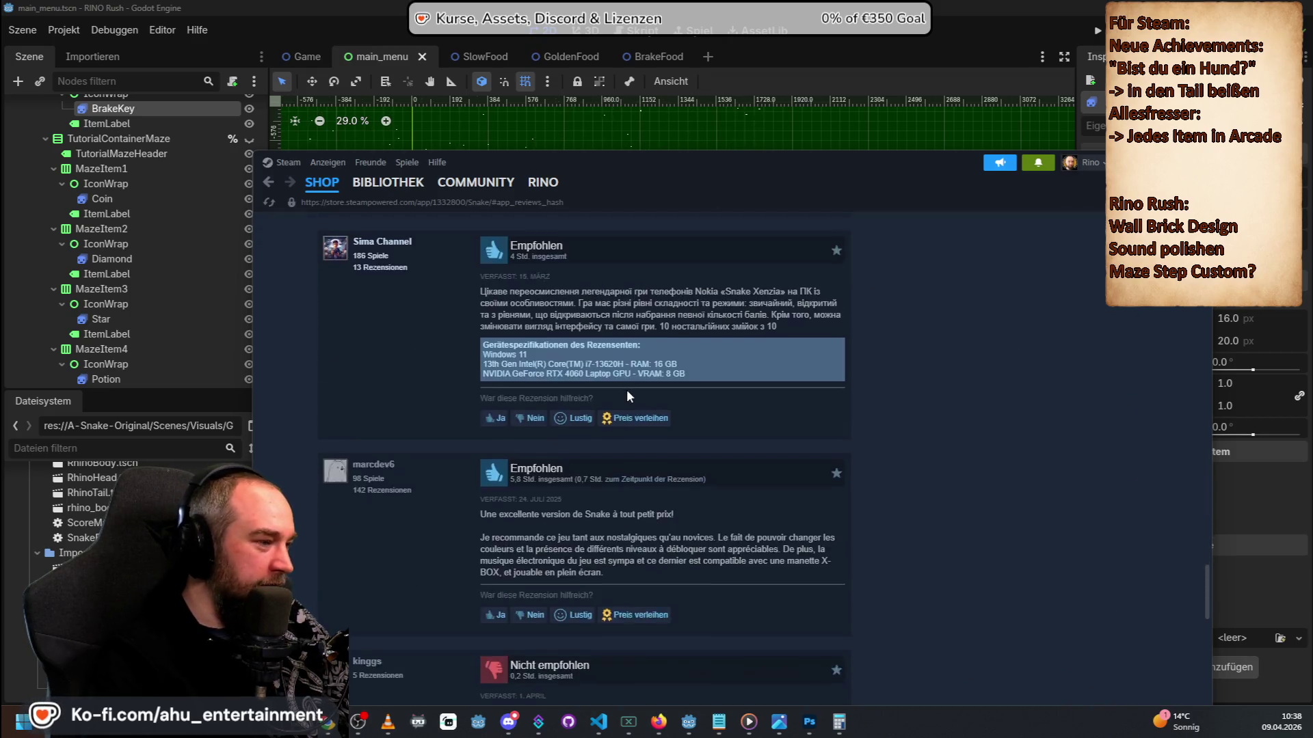
scroll(627, 396, down, 5)
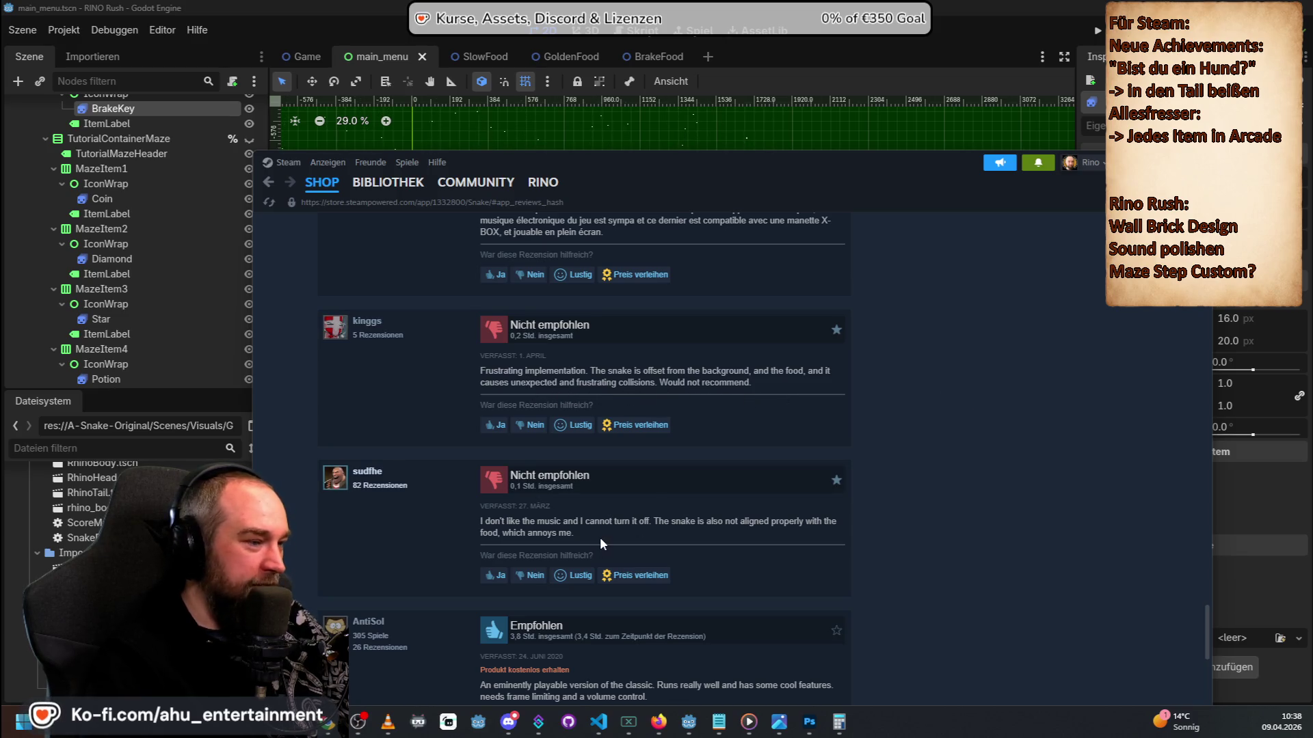
scroll(602, 544, down, 2)
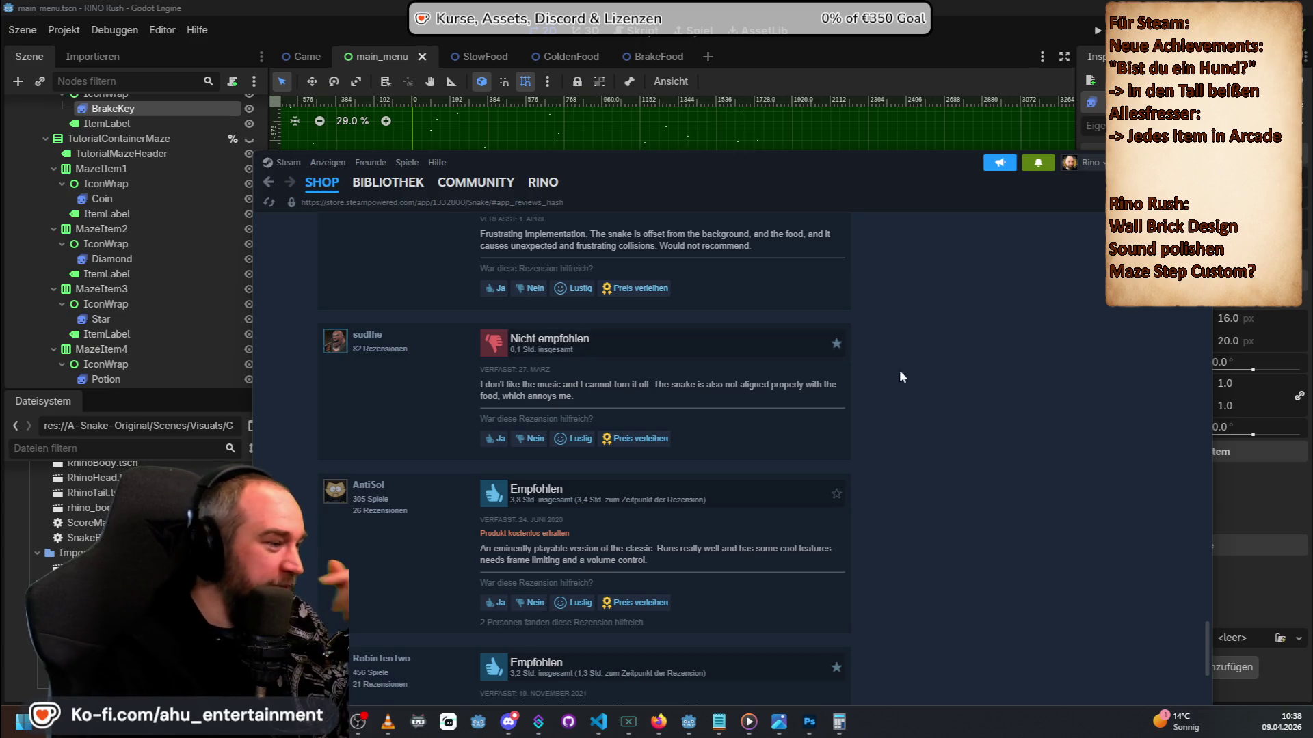
scroll(923, 383, down, 5)
scroll(937, 424, up, 10)
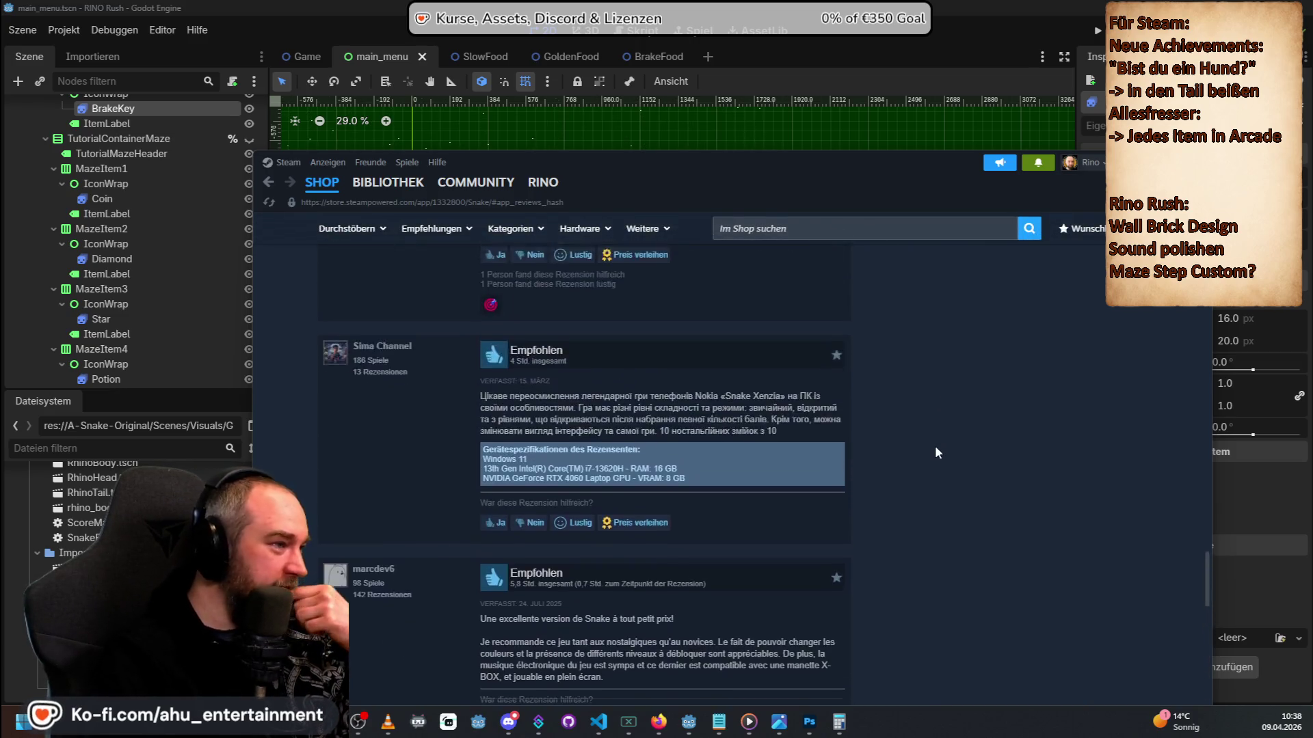
scroll(936, 478, up, 15)
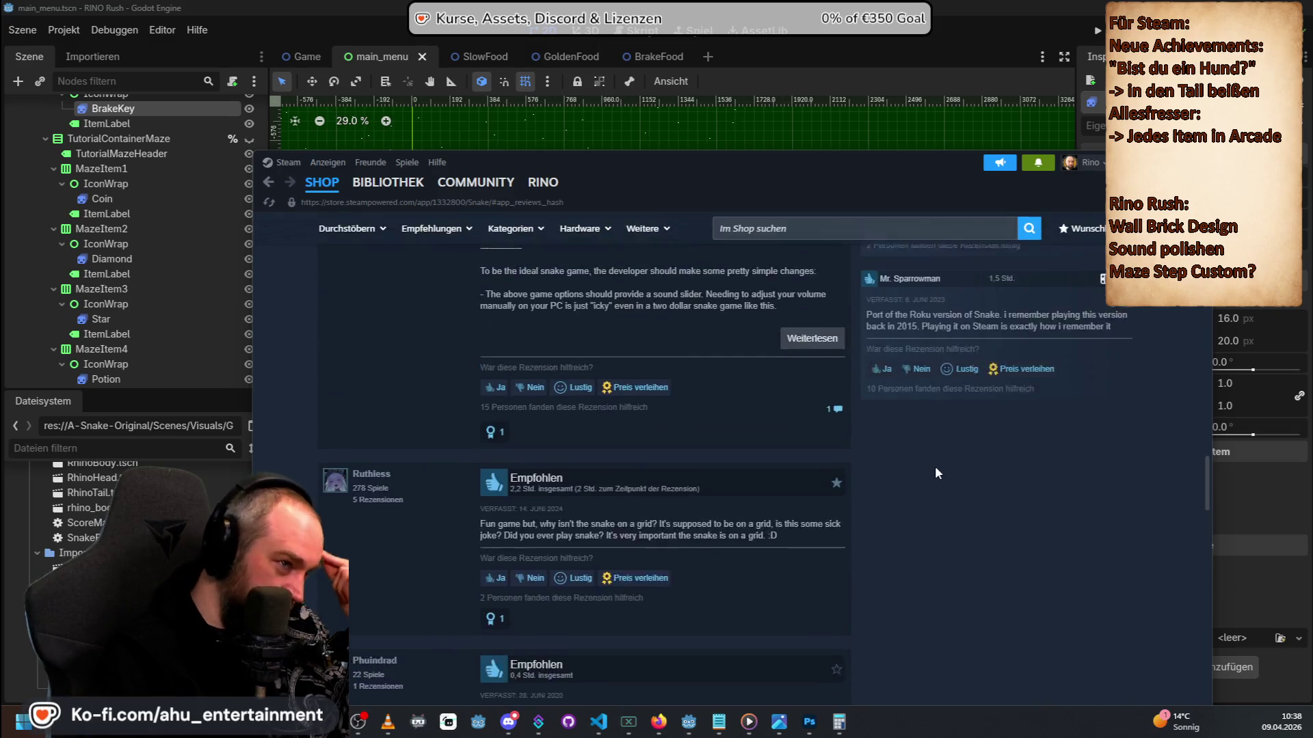
scroll(916, 492, down, 10)
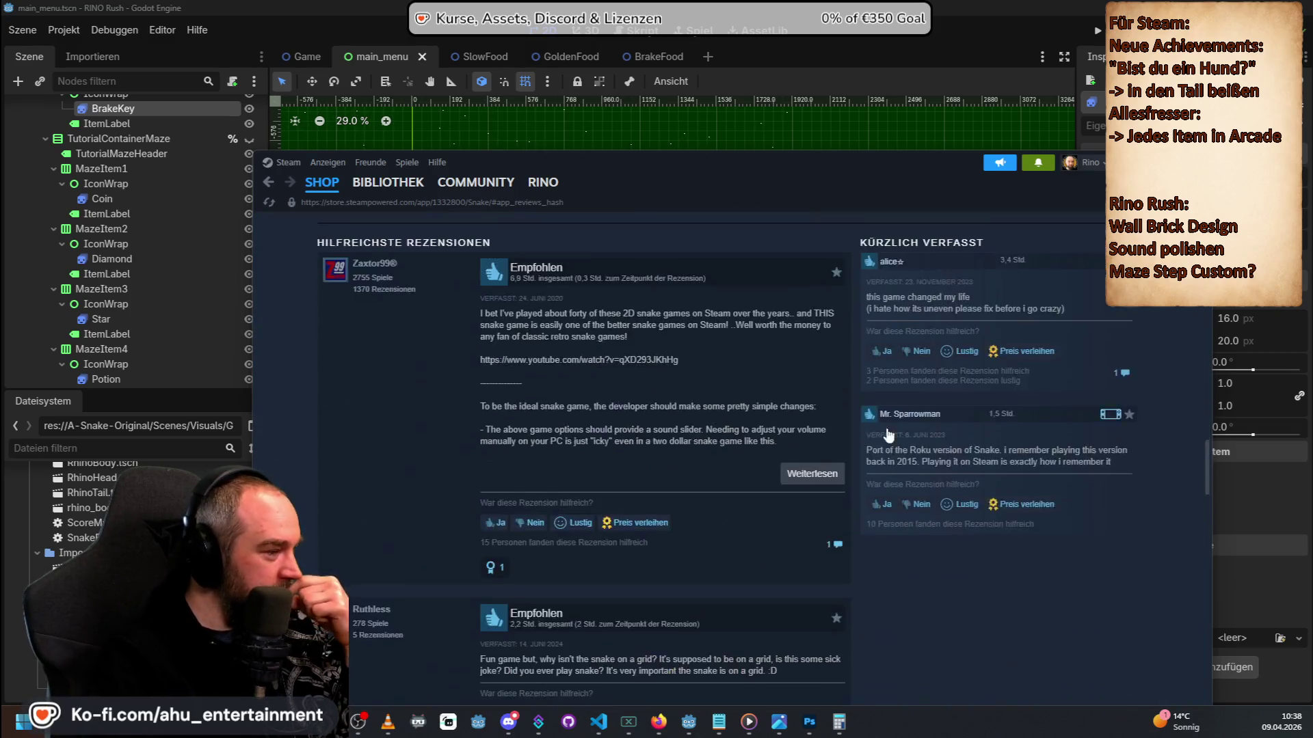
scroll(923, 424, down, 9)
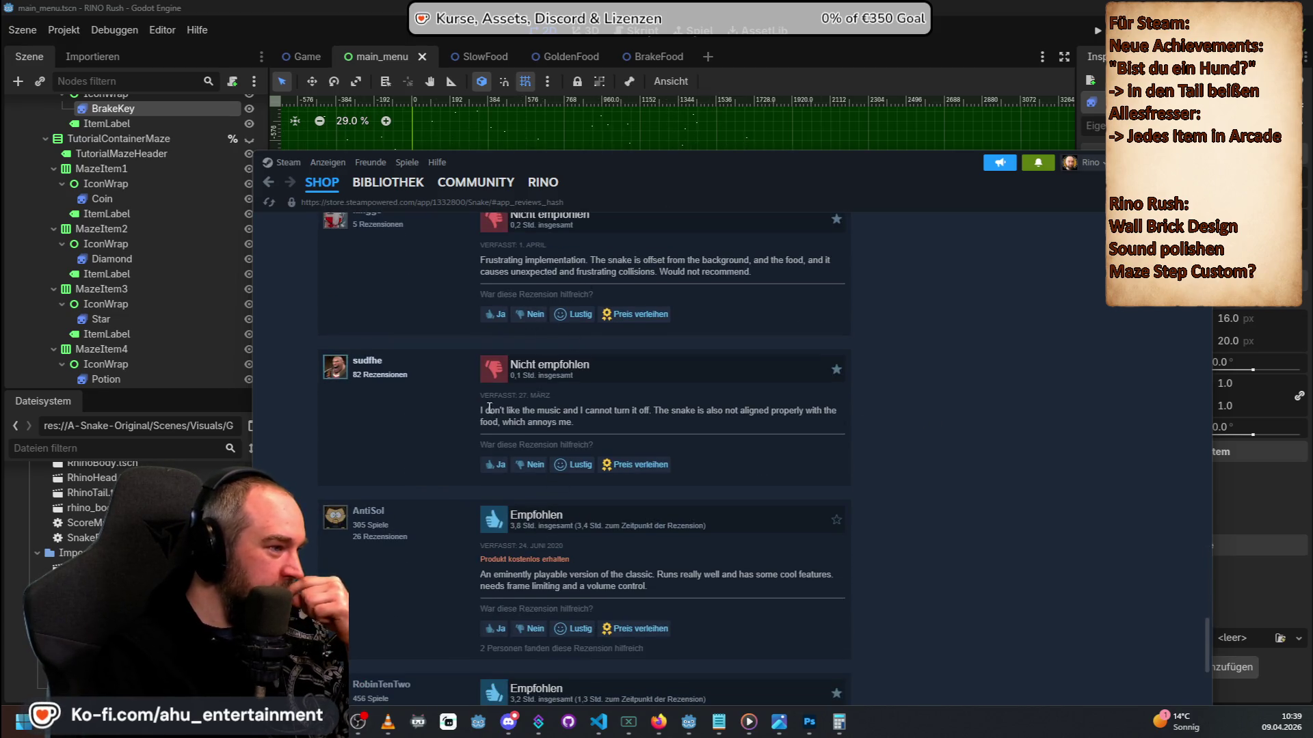
scroll(592, 467, down, 10)
scroll(596, 449, up, 10)
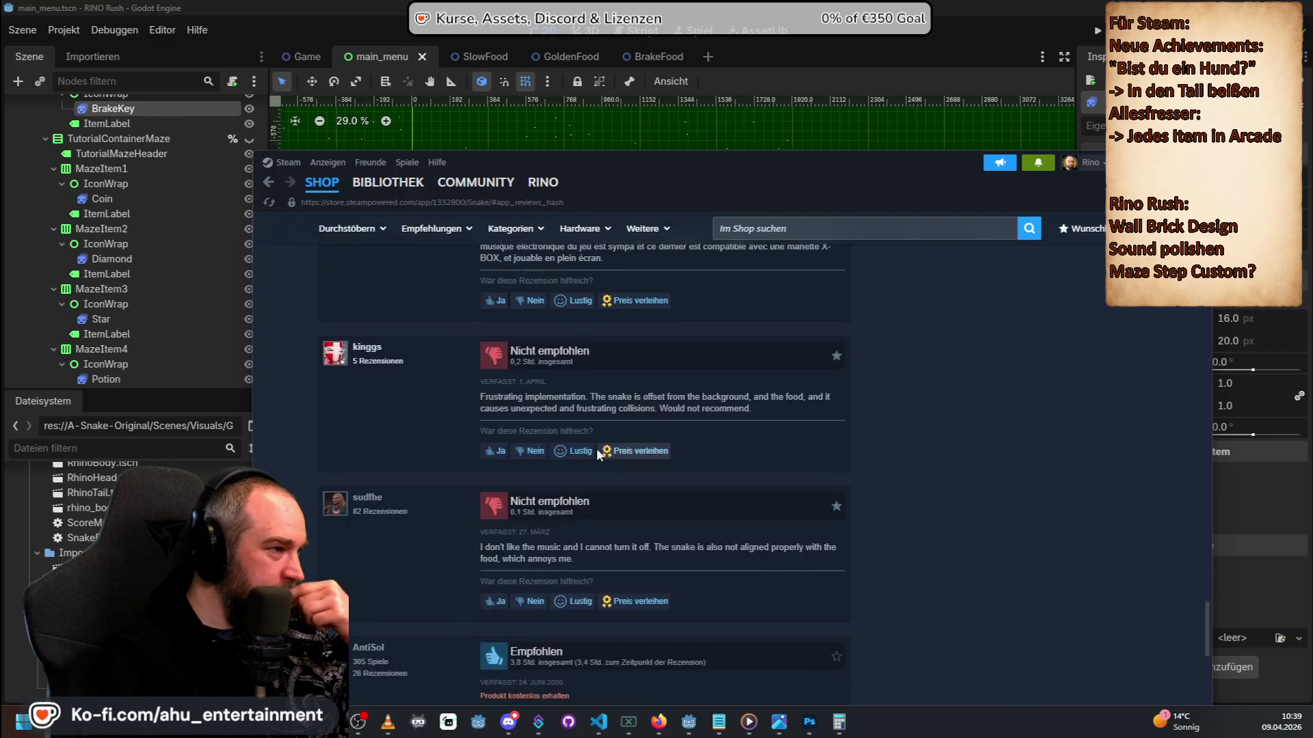
scroll(597, 449, down, 1)
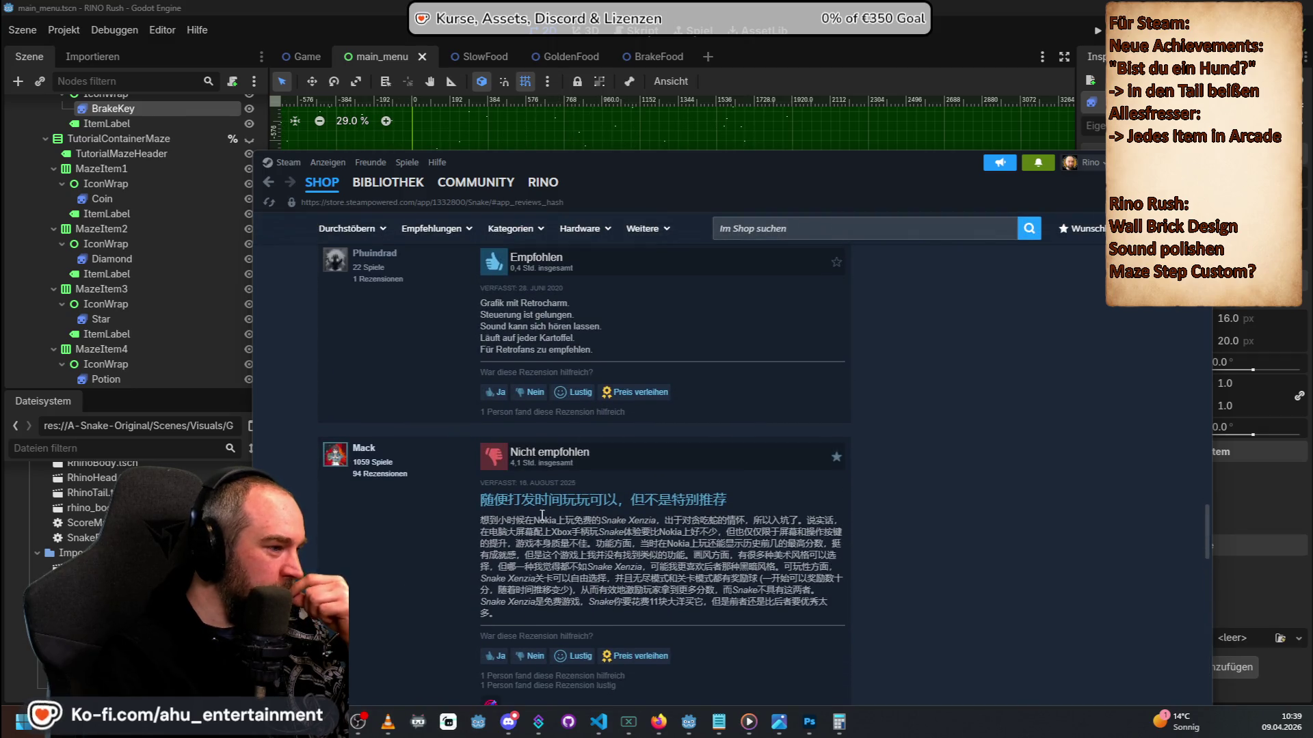
mouse_move(481, 504)
mouse_down()
mouse_move(615, 589)
mouse_move(520, 612)
mouse_move(642, 618)
mouse_up()
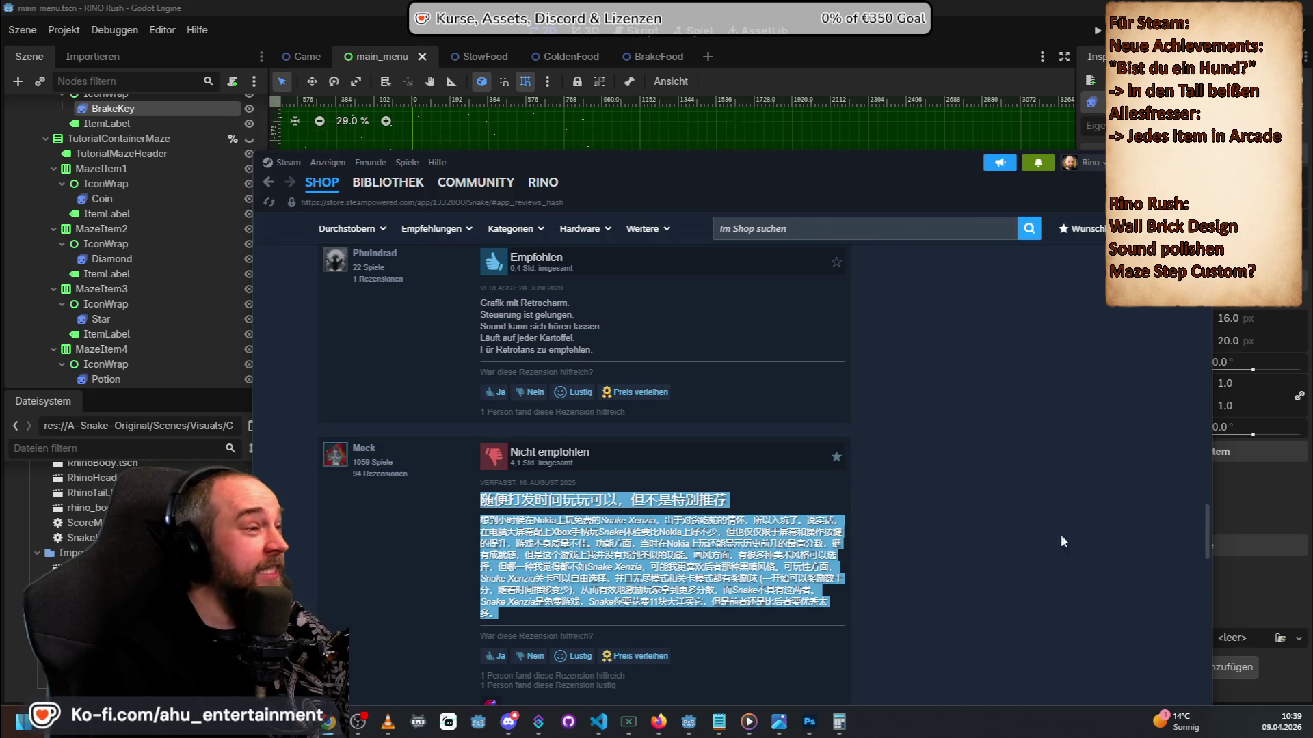
Deselect the Chinese review and return to the top of the Snake store page.
scroll(711, 492, down, 3)
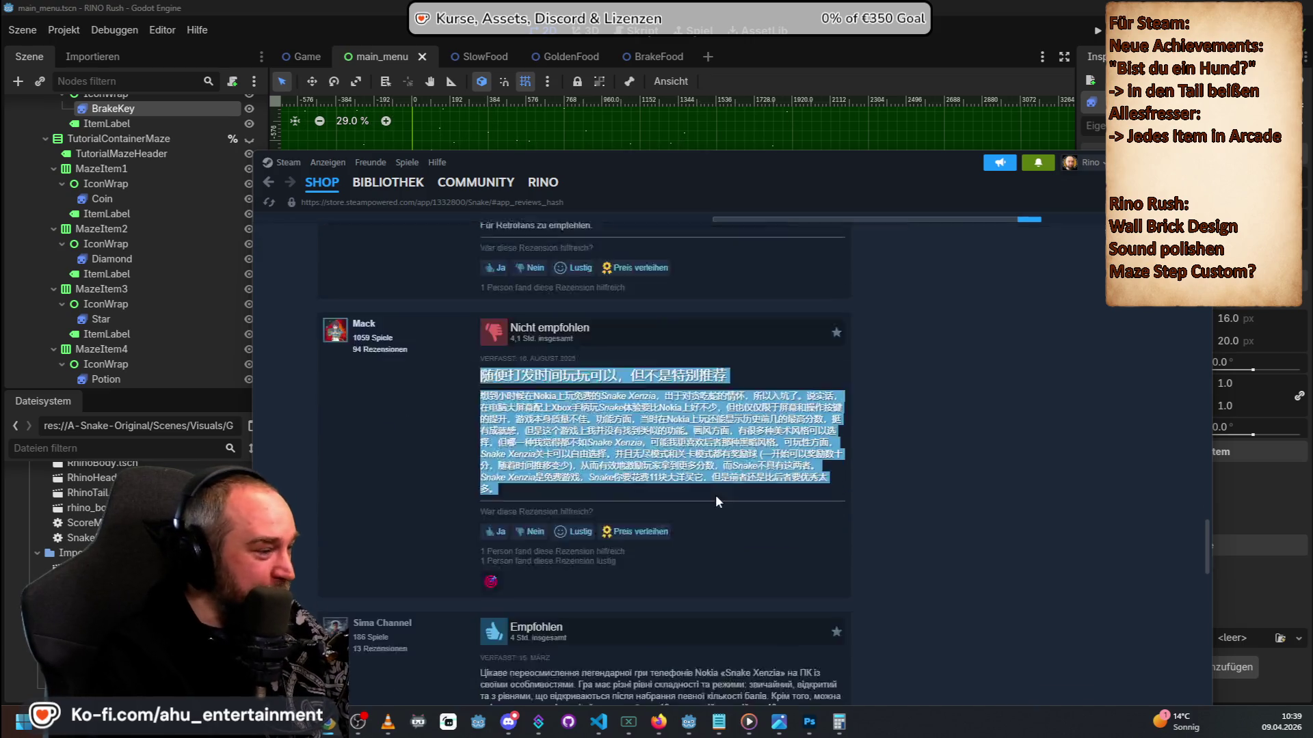
click(391, 415)
scroll(391, 415, up, 15)
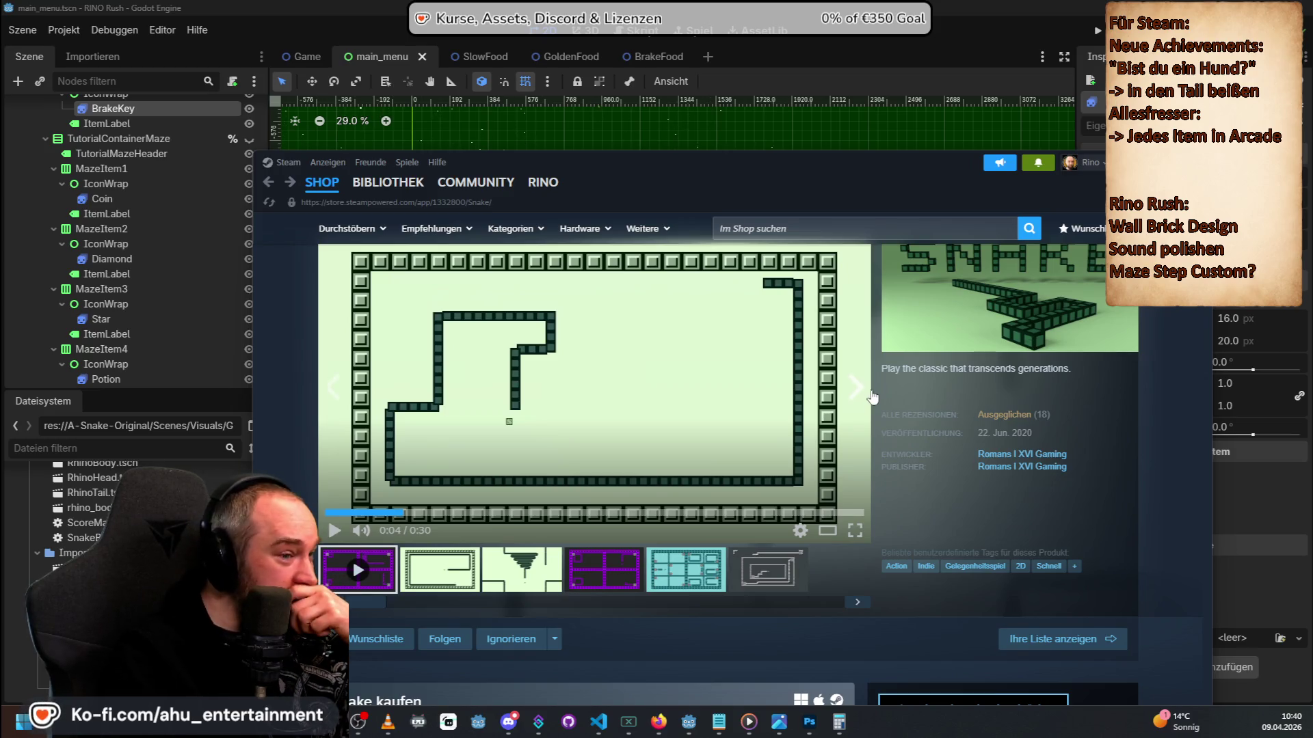
scroll(1079, 463, down, 5)
scroll(1079, 463, up, 6)
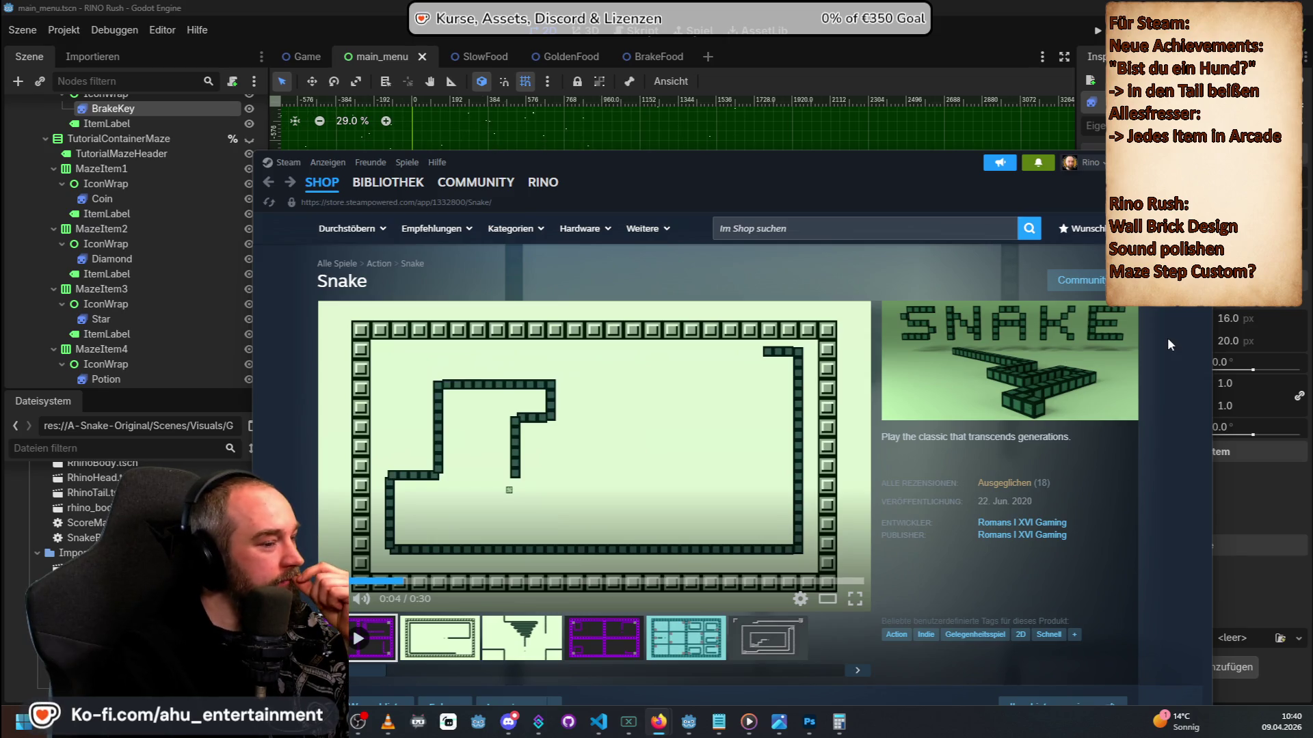
scroll(1017, 473, down, 5)
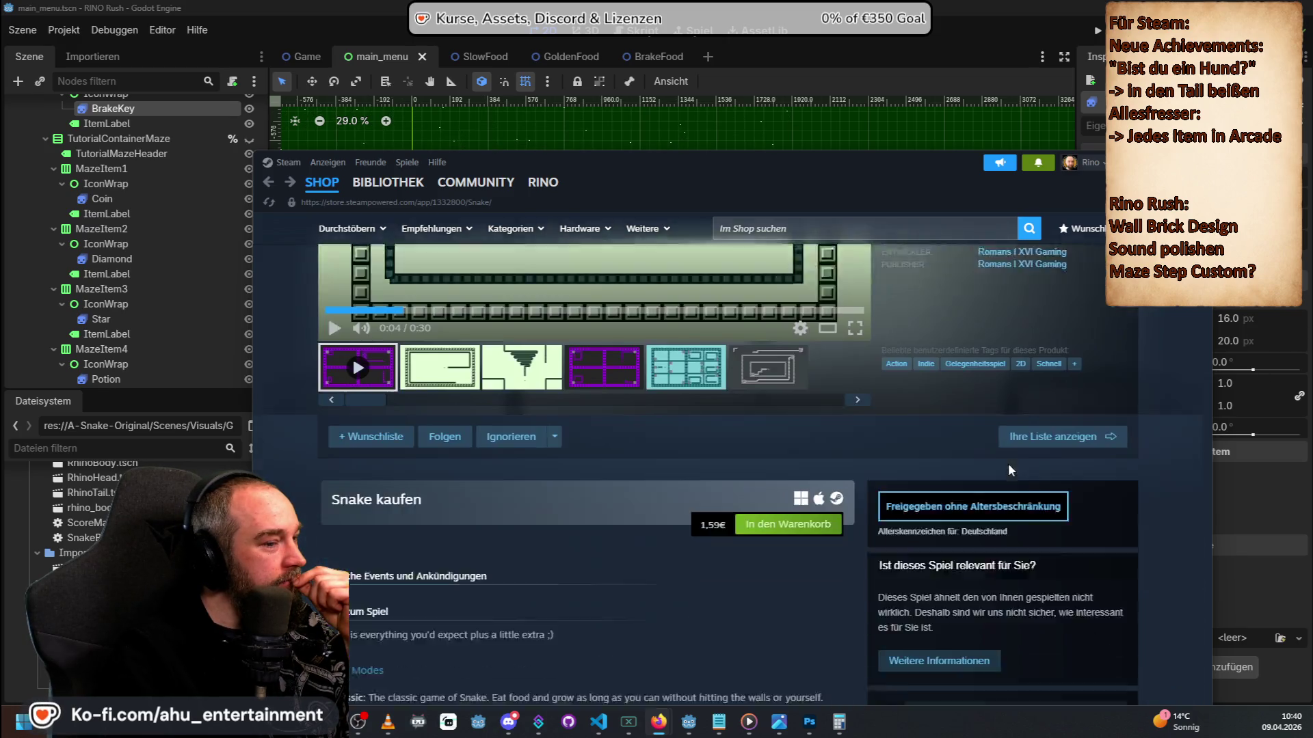
scroll(429, 523, down, 4)
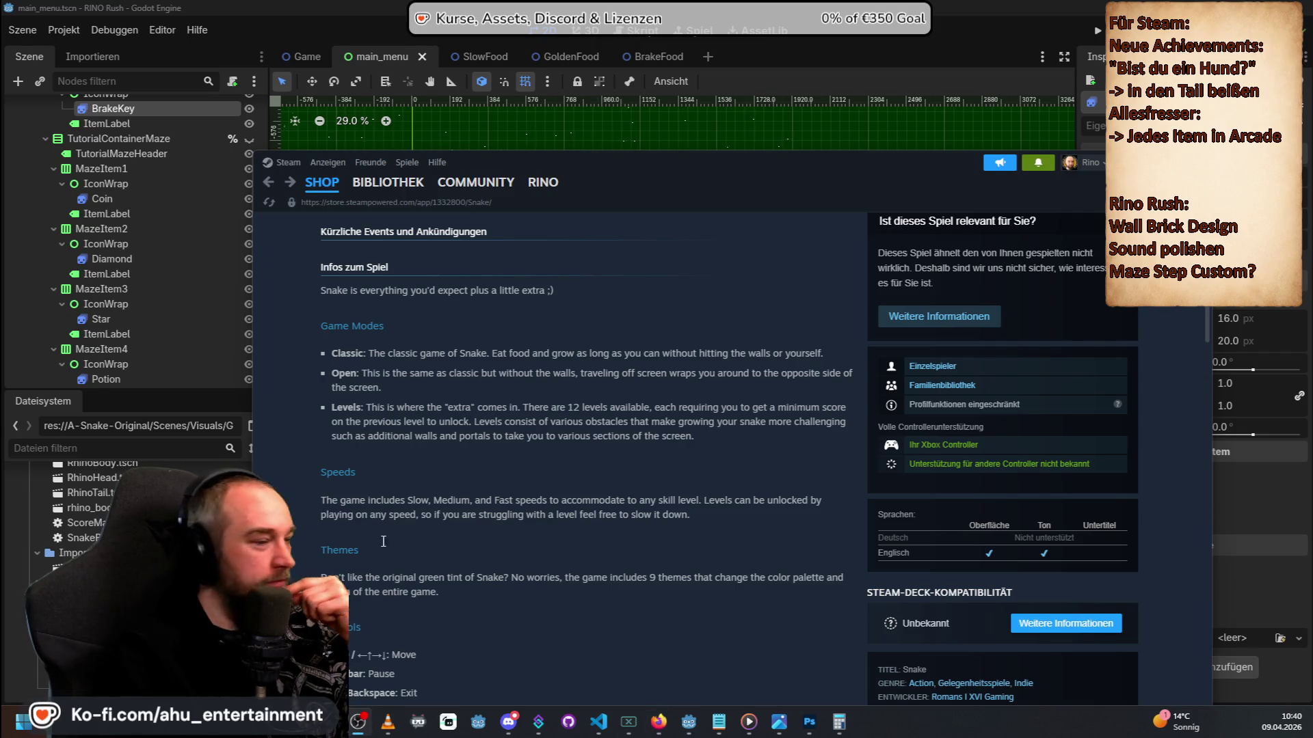
scroll(786, 518, up, 9)
scroll(772, 515, down, 5)
scroll(775, 526, down, 14)
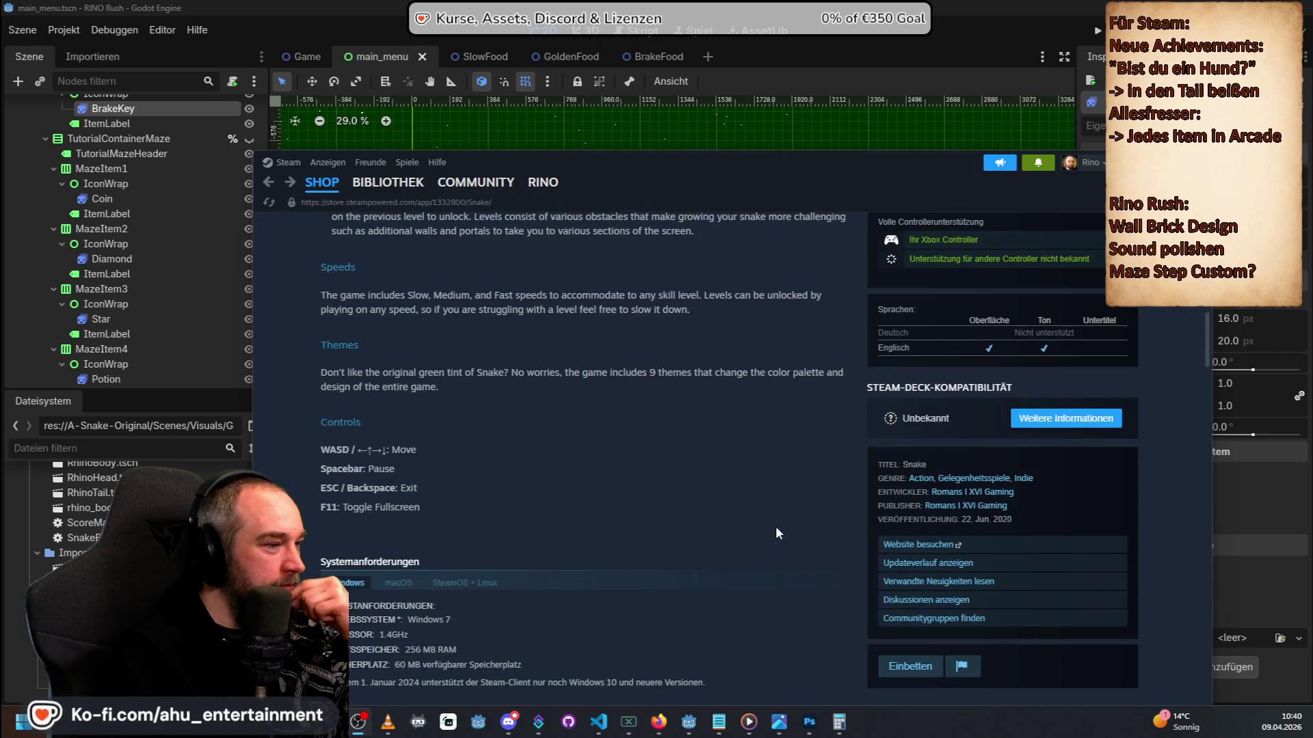
scroll(770, 529, up, 6)
scroll(688, 540, up, 10)
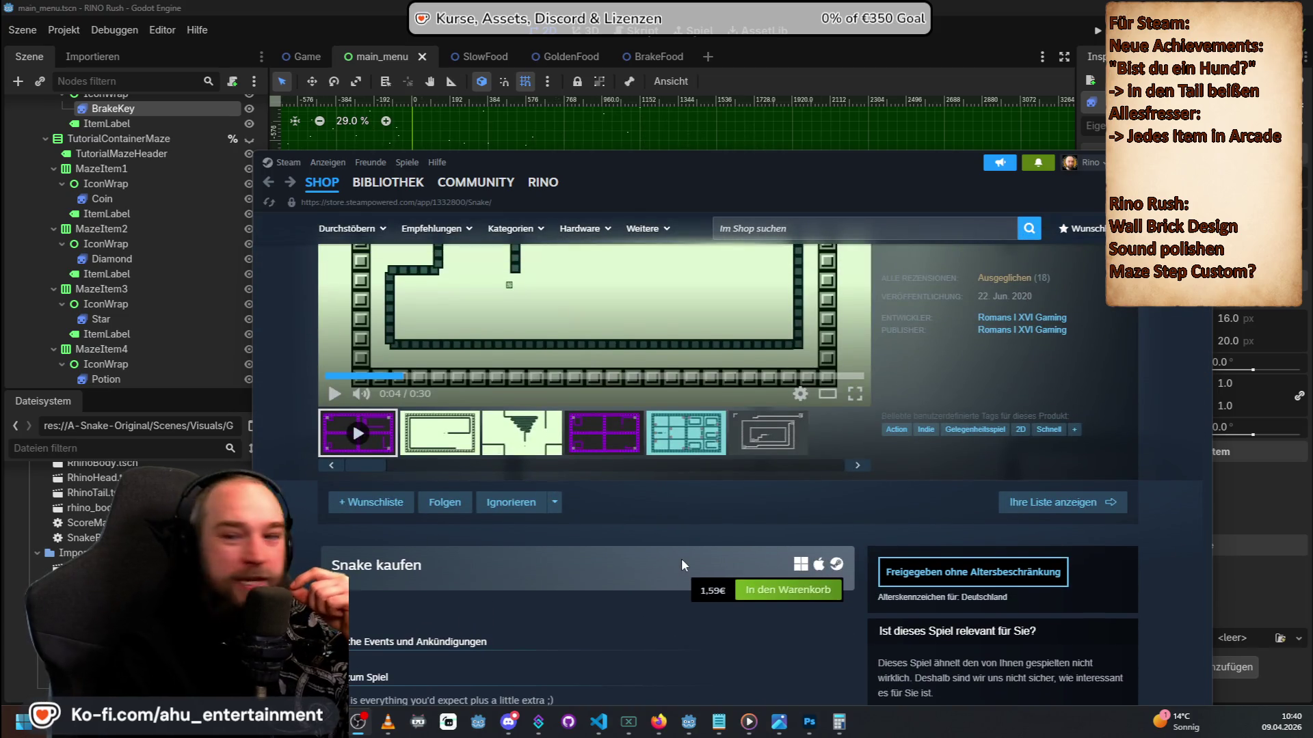
scroll(680, 558, down, 5)
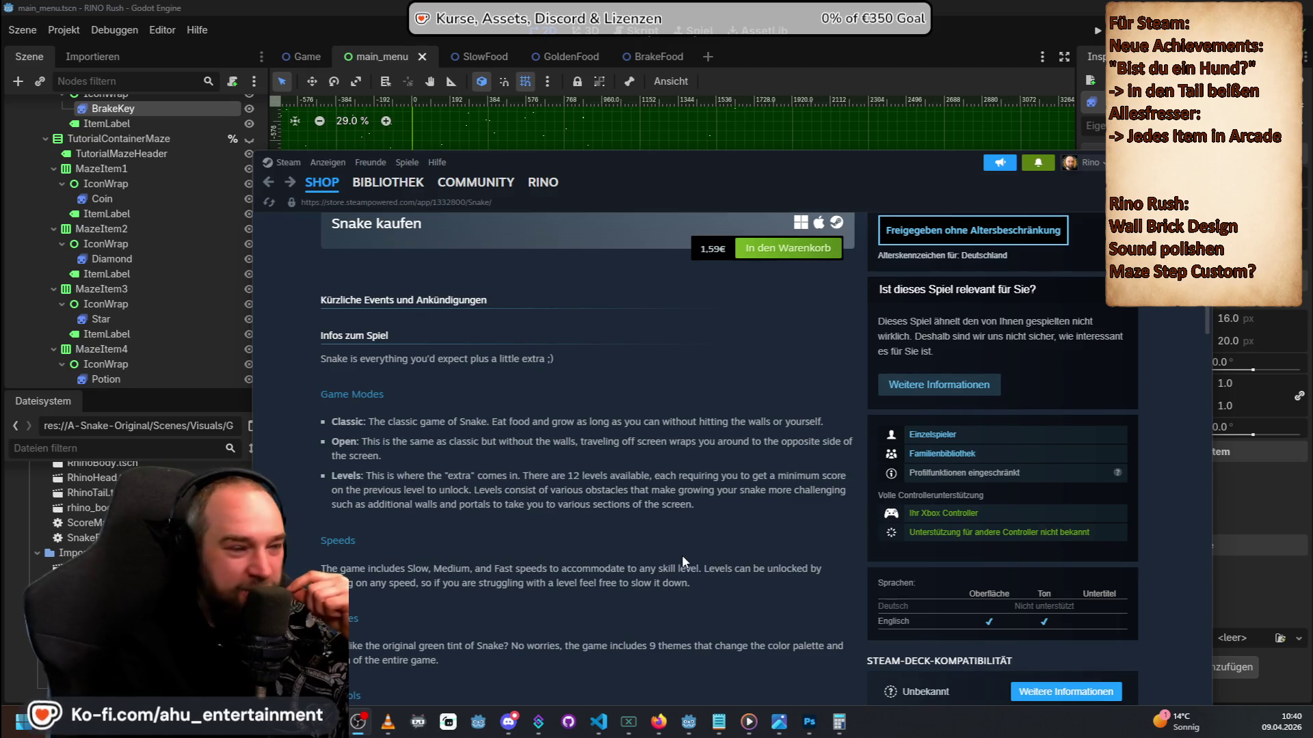
scroll(682, 555, up, 10)
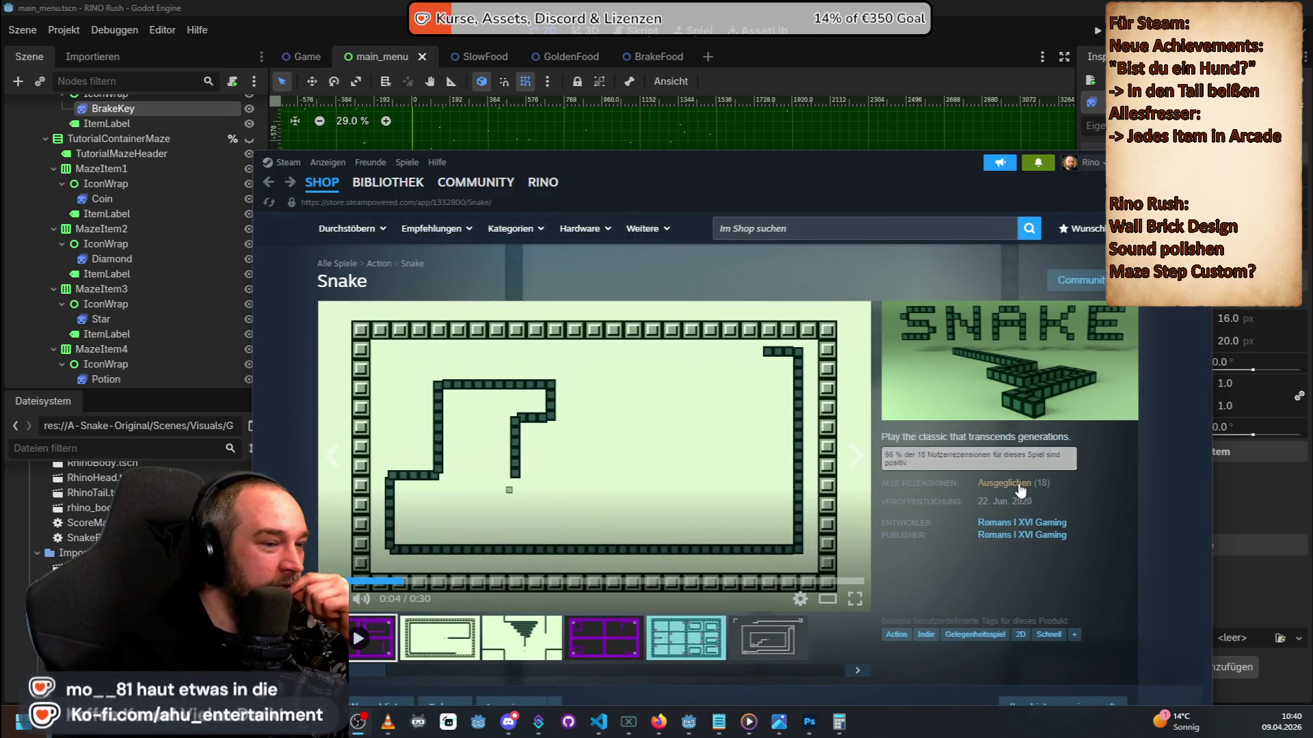
Jump to the Snake user reviews, then show the desktop and bring up the SpriteSheets collectables folder.
click(1004, 483)
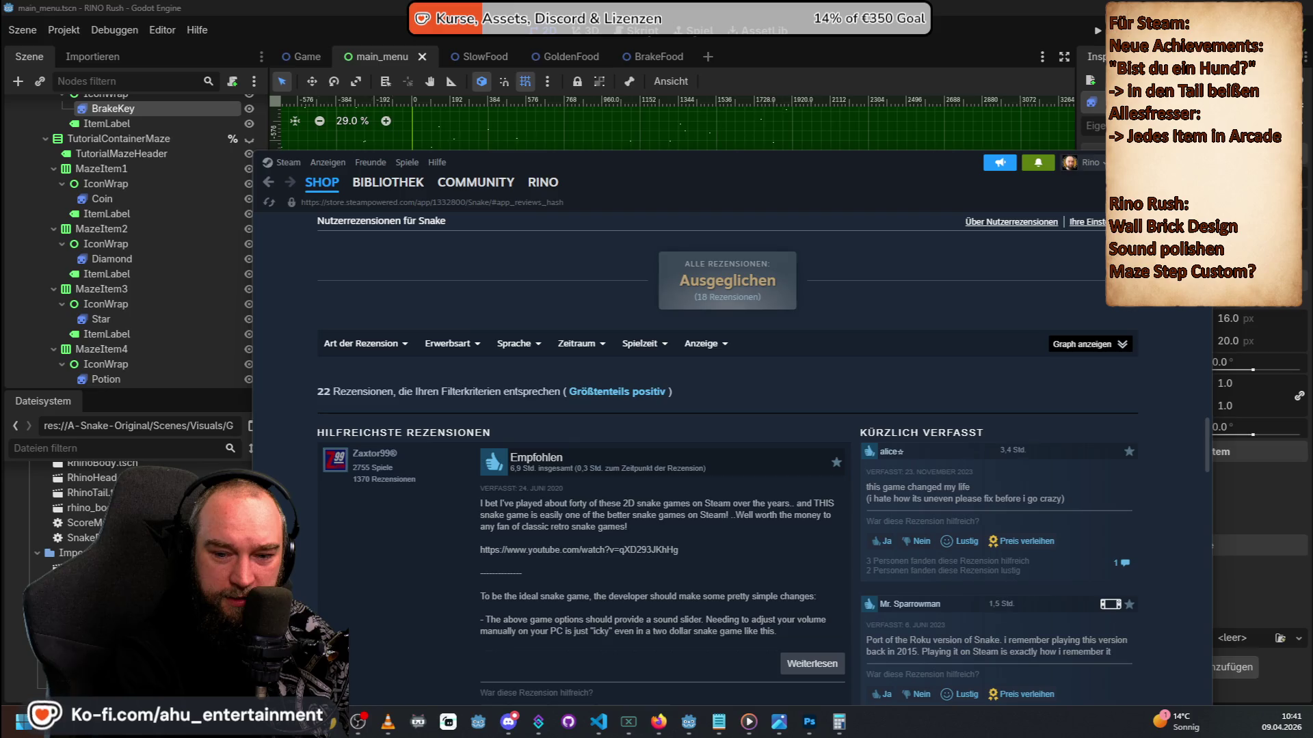
key(super+d)
key(super+d)
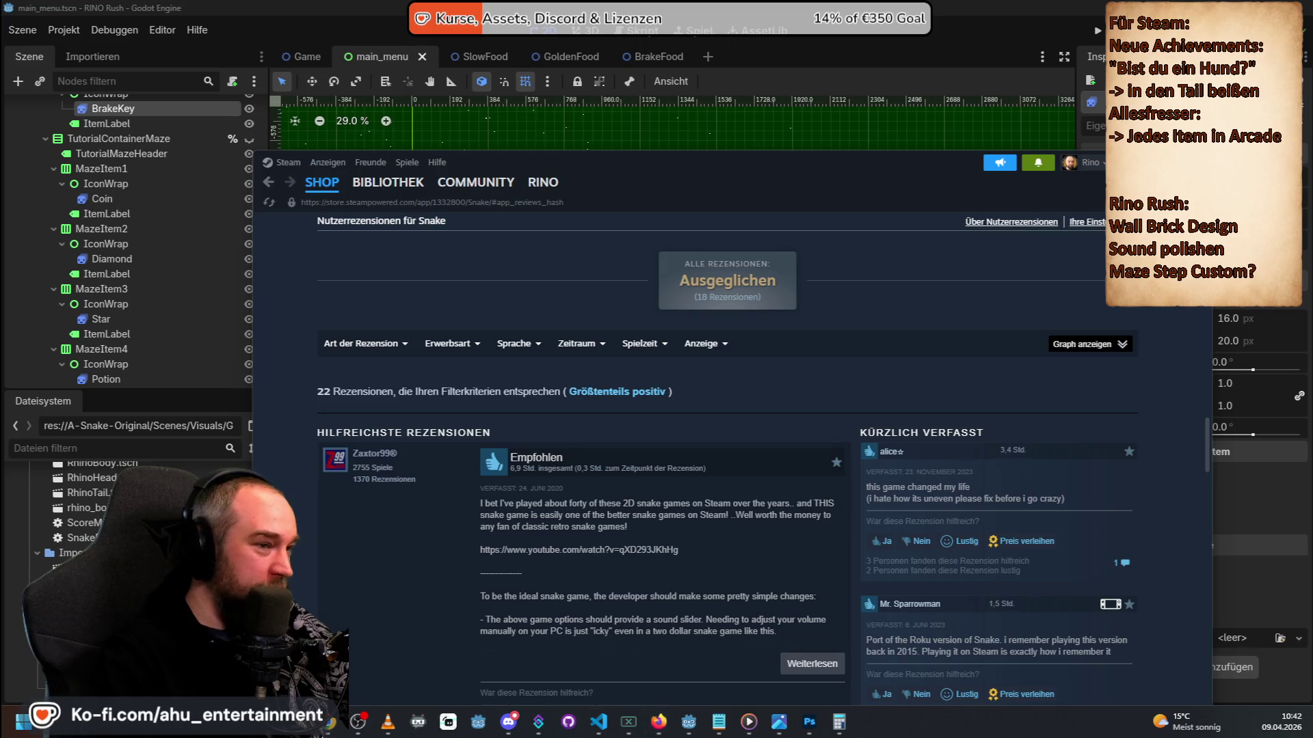
key(alt+Tab)
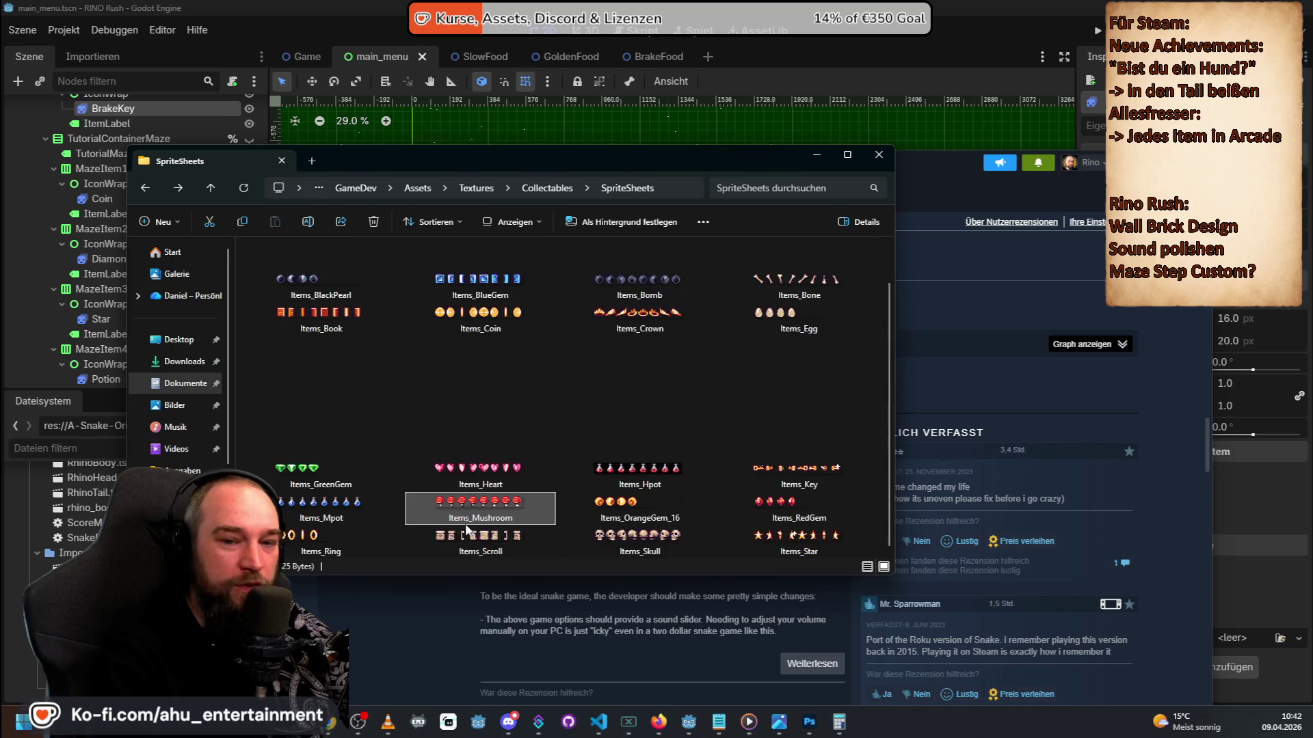
key(alt+Left)
key(alt+Left)
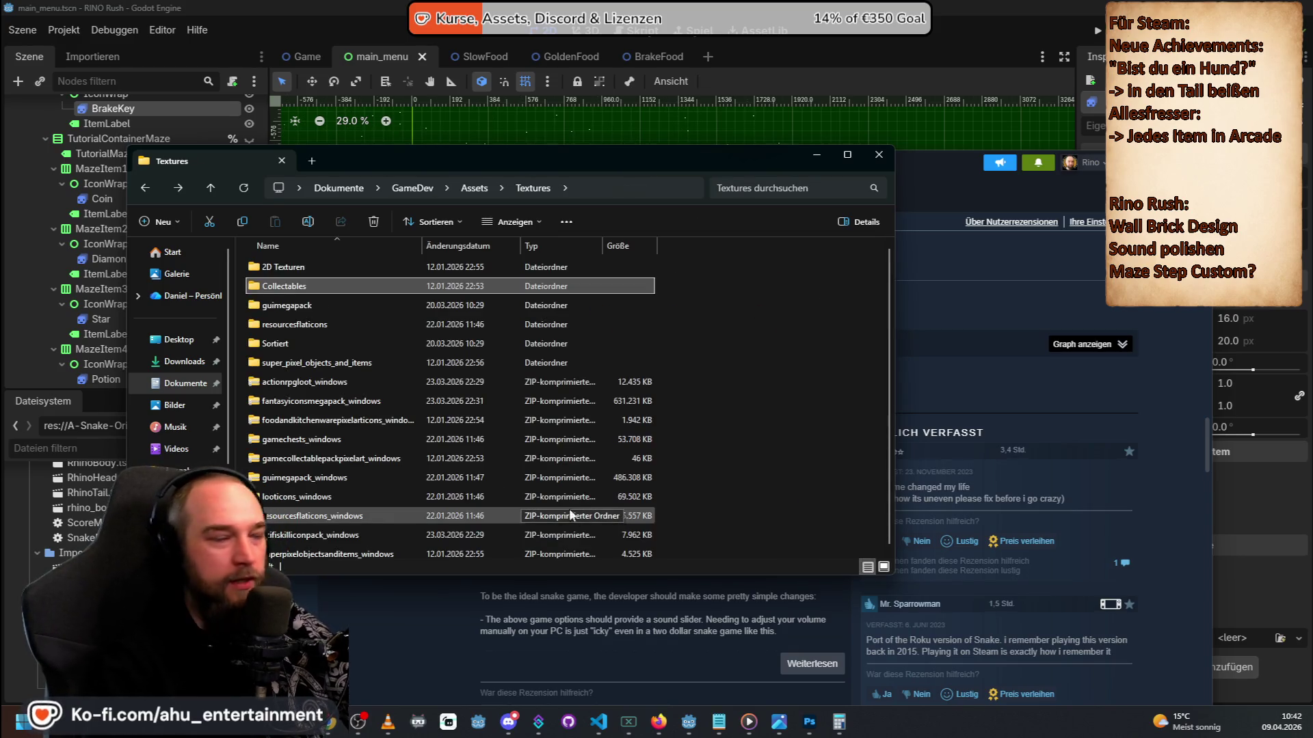
drag(611, 162, 792, 147)
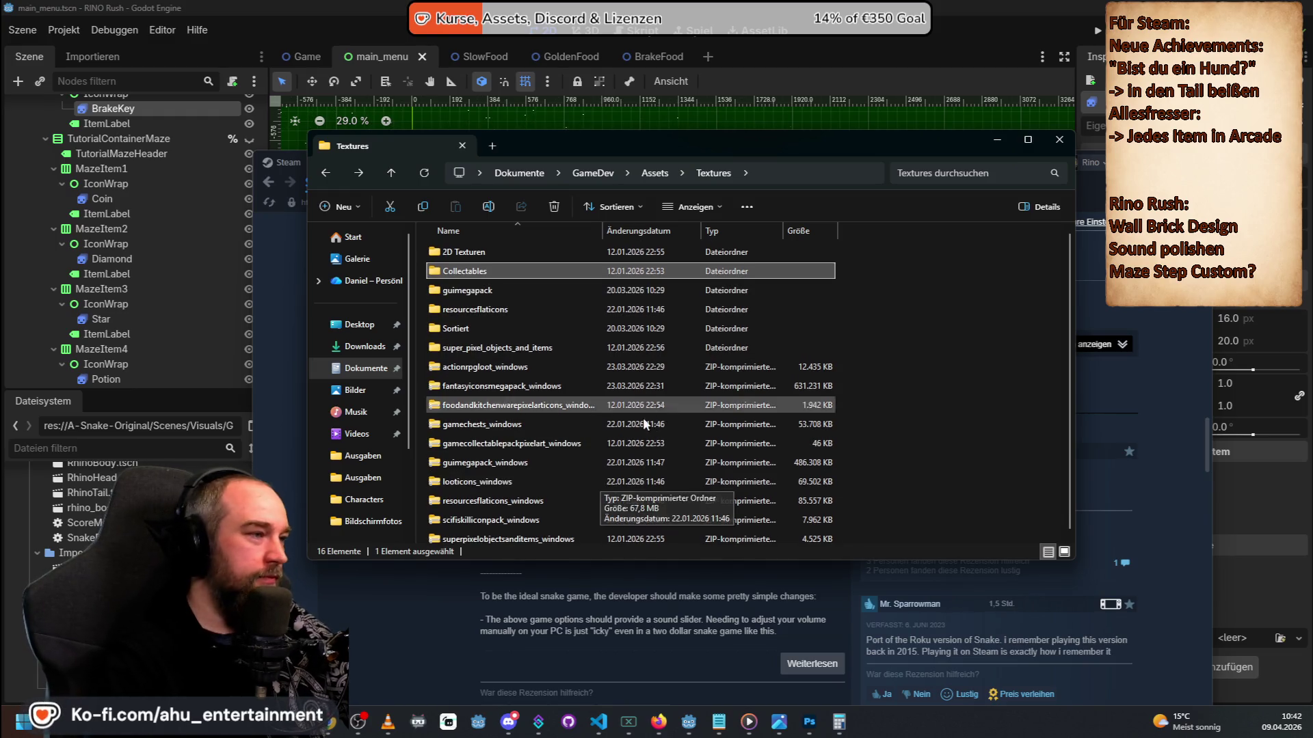
key(alt+Up)
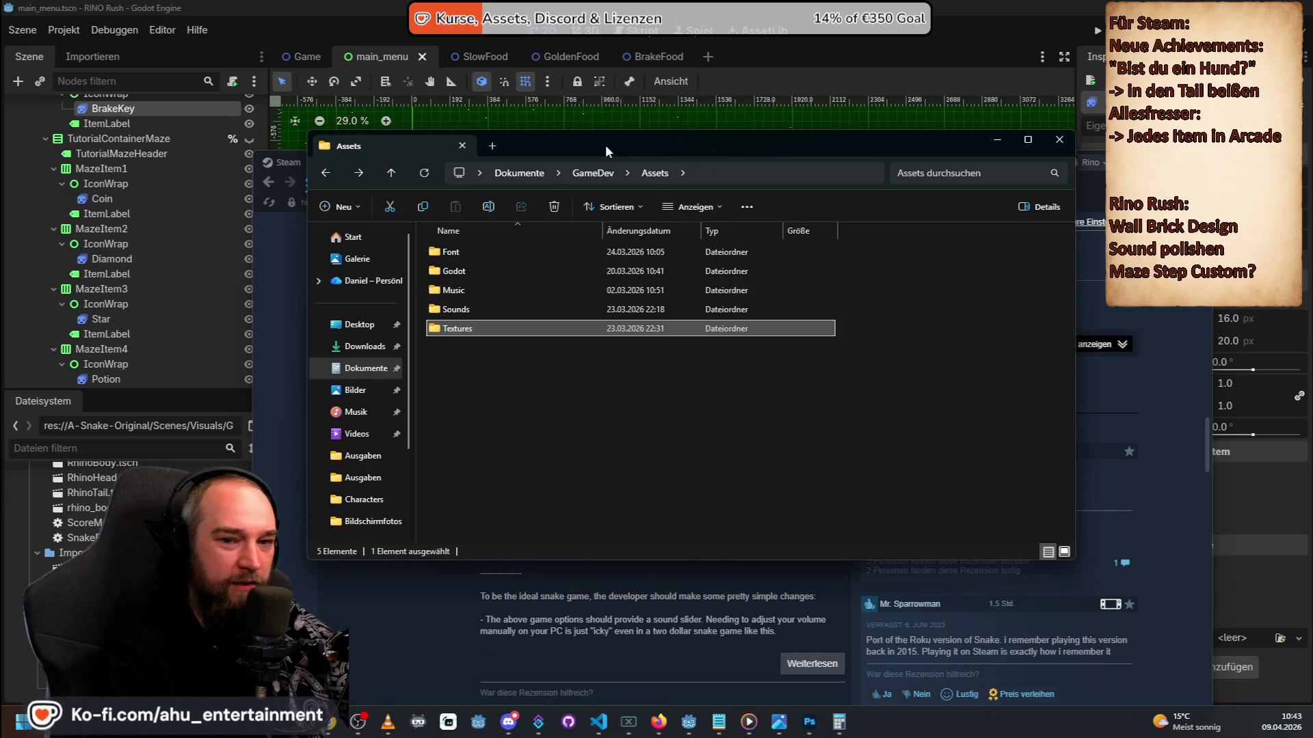
drag(598, 141, 1312, 151)
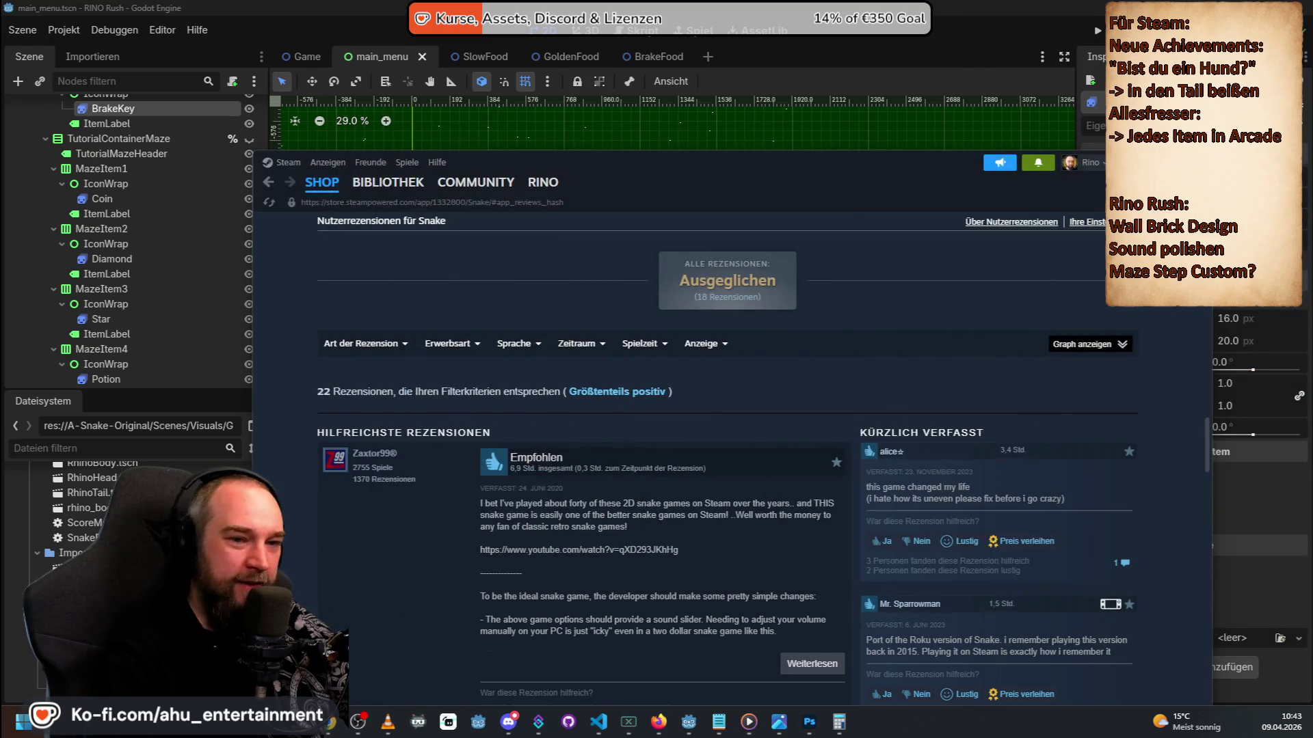
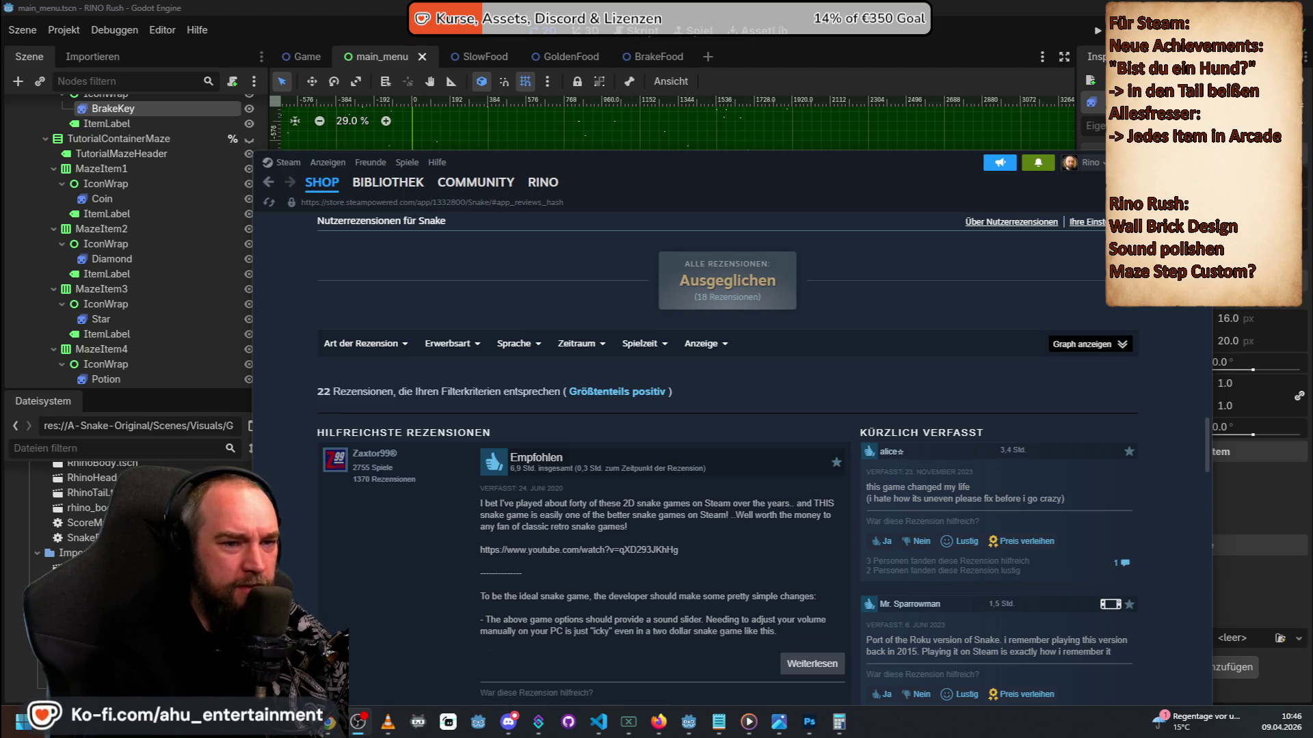
Bring the Godot editor to the front and run the Rino Rush project.
click(711, 7)
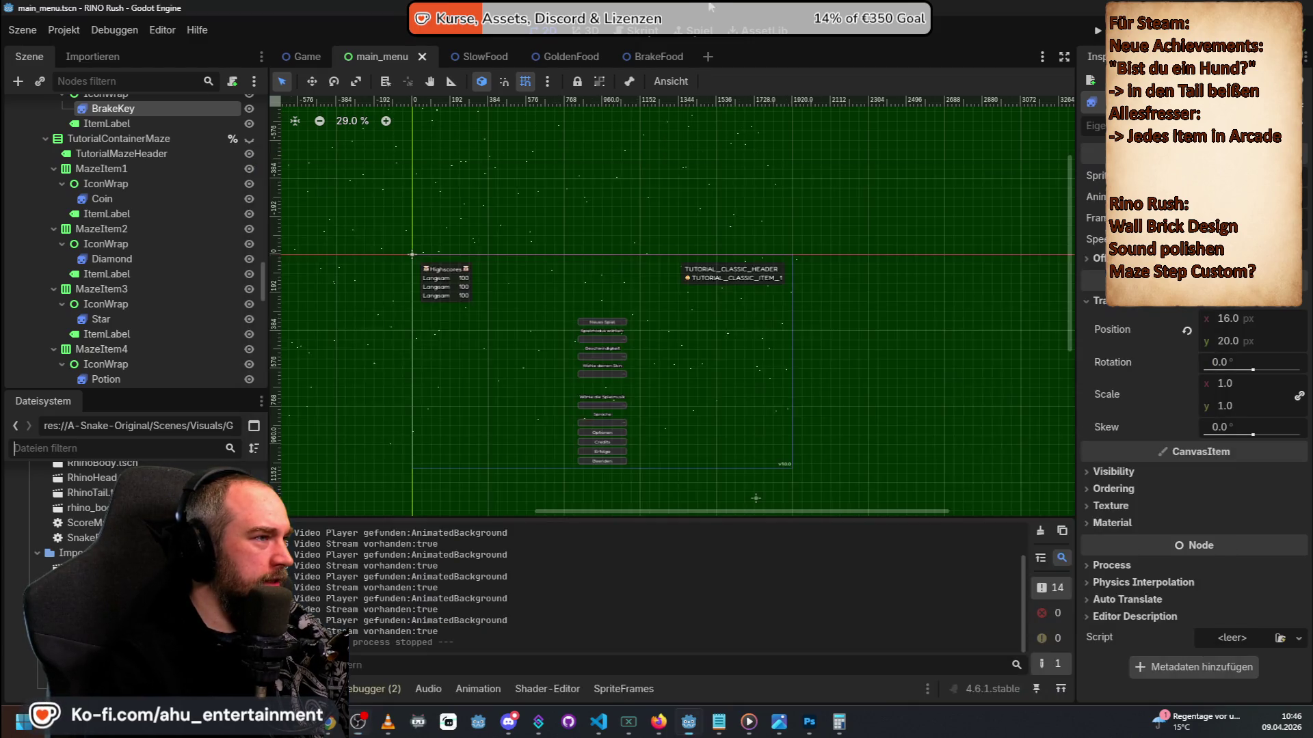
scroll(514, 248, up, 1)
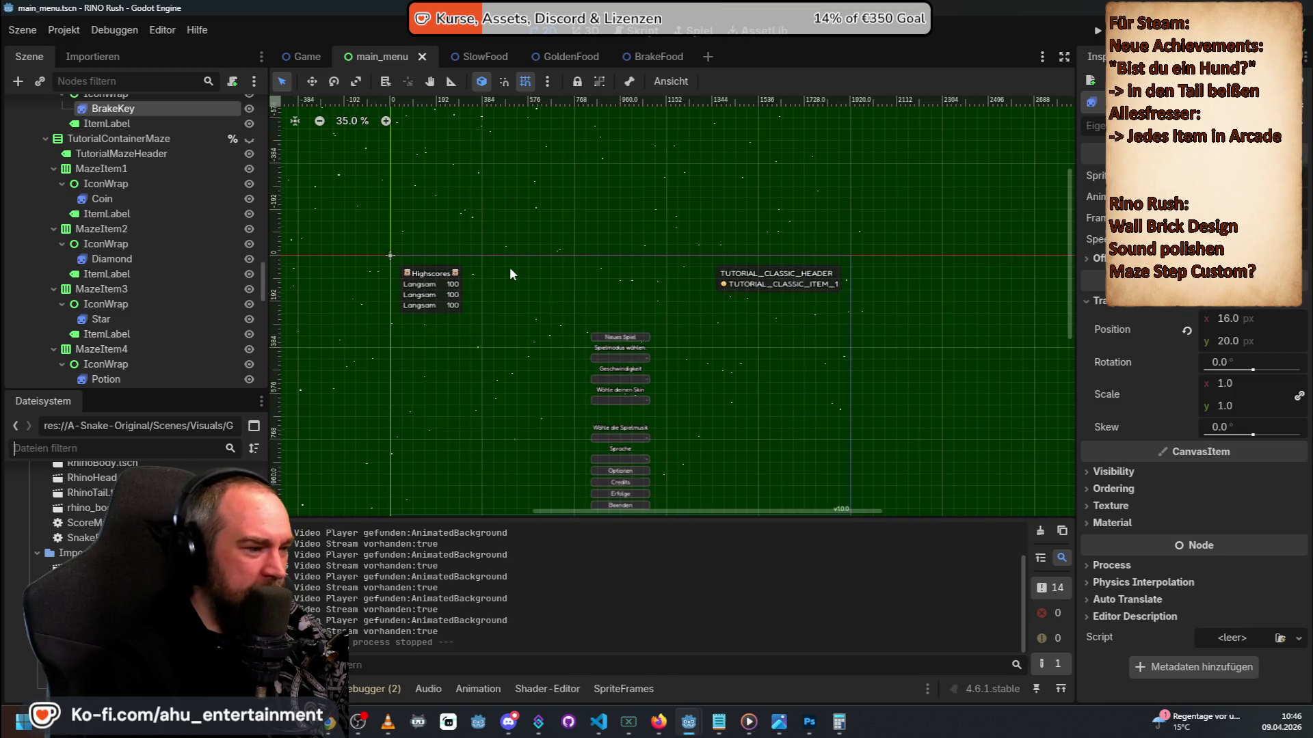
click(1095, 32)
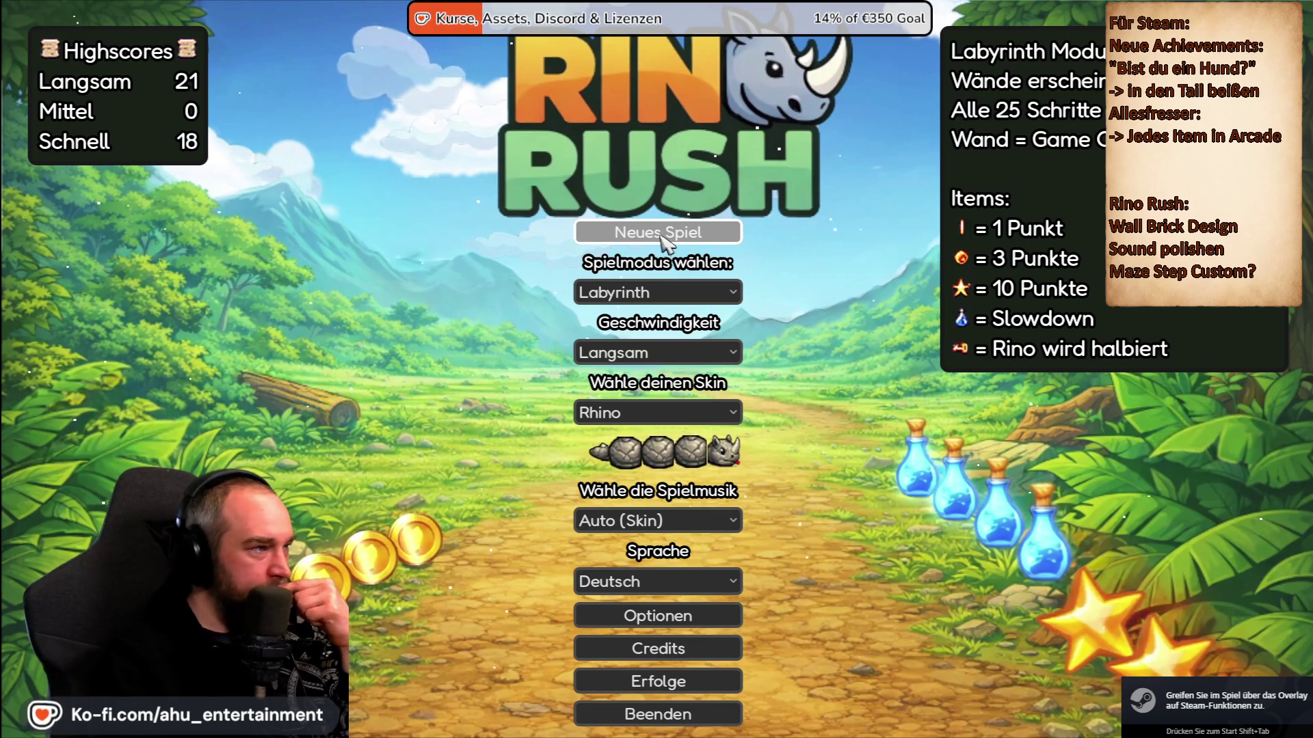
Try the Speed Up and Classic game modes, then settle on Arcade.
click(649, 294)
click(646, 363)
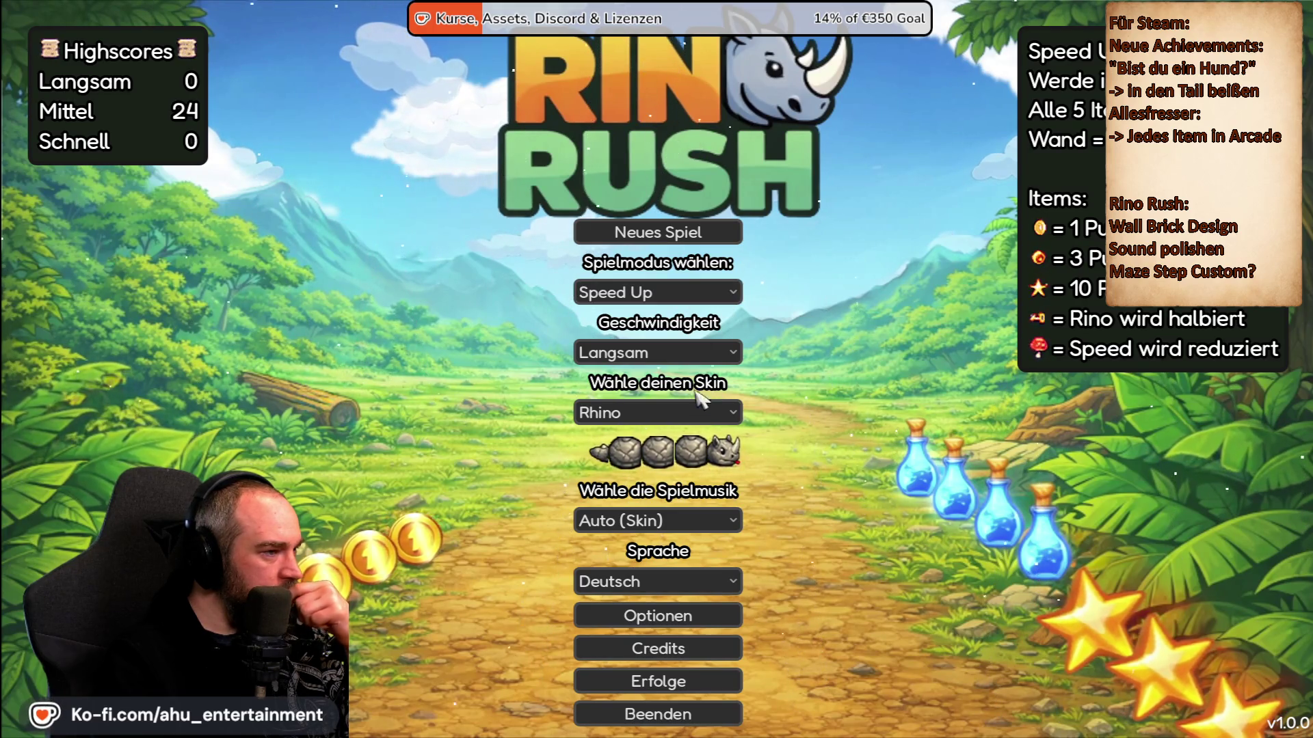
click(692, 292)
click(666, 342)
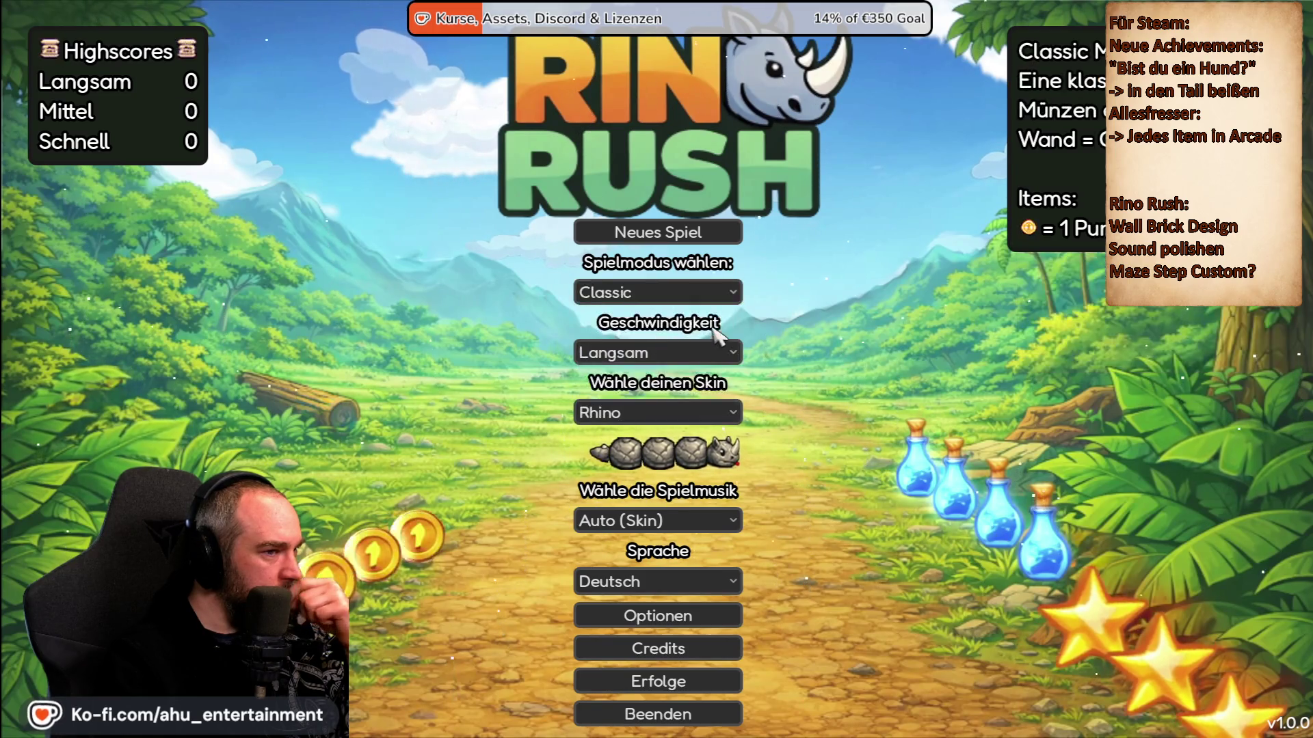
click(666, 295)
click(668, 295)
click(655, 294)
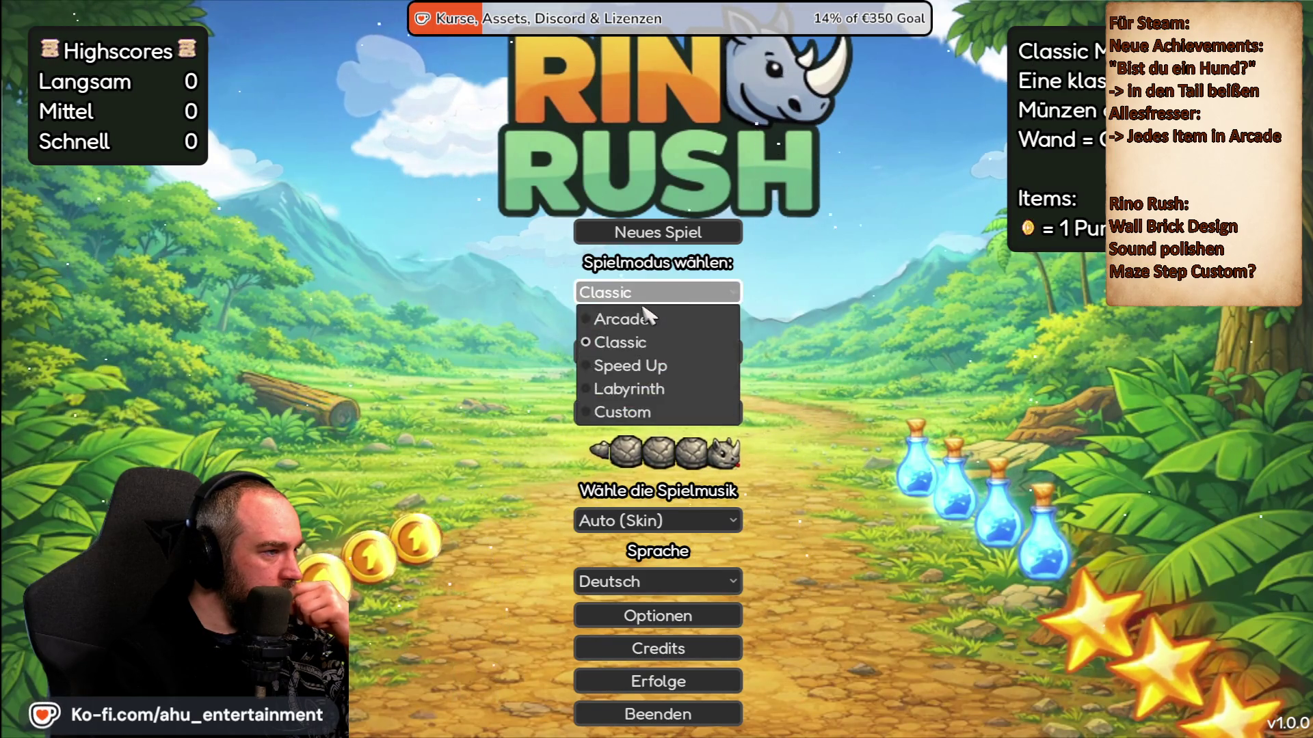
click(646, 318)
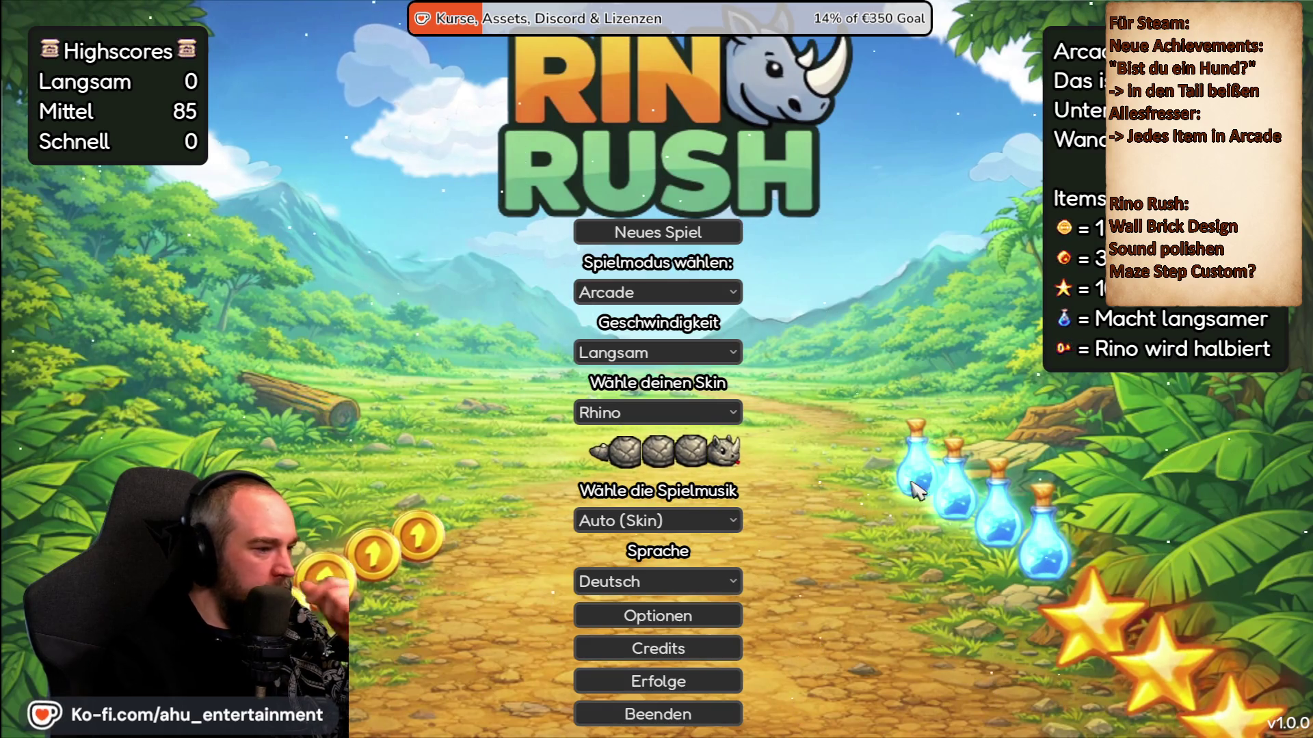
Browse the Custom Mode and Game options pages, then return to the menu and start a round.
click(711, 621)
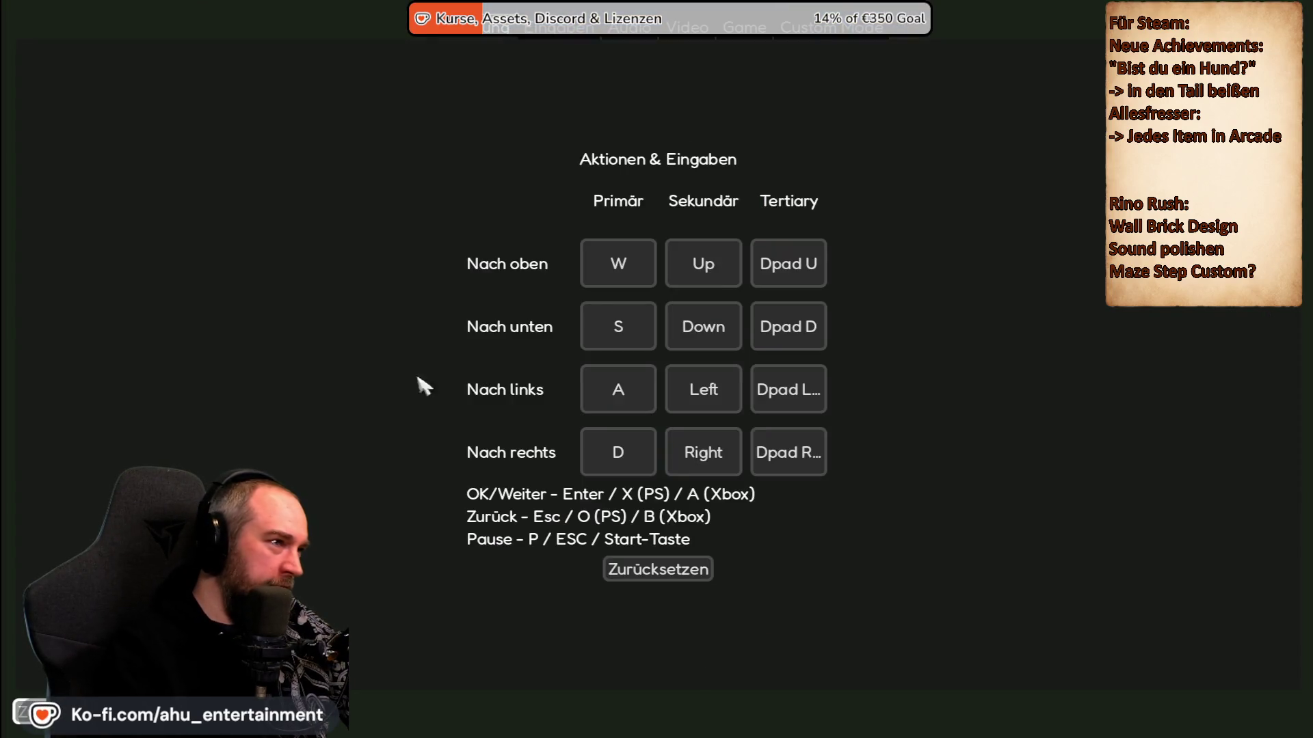
click(809, 39)
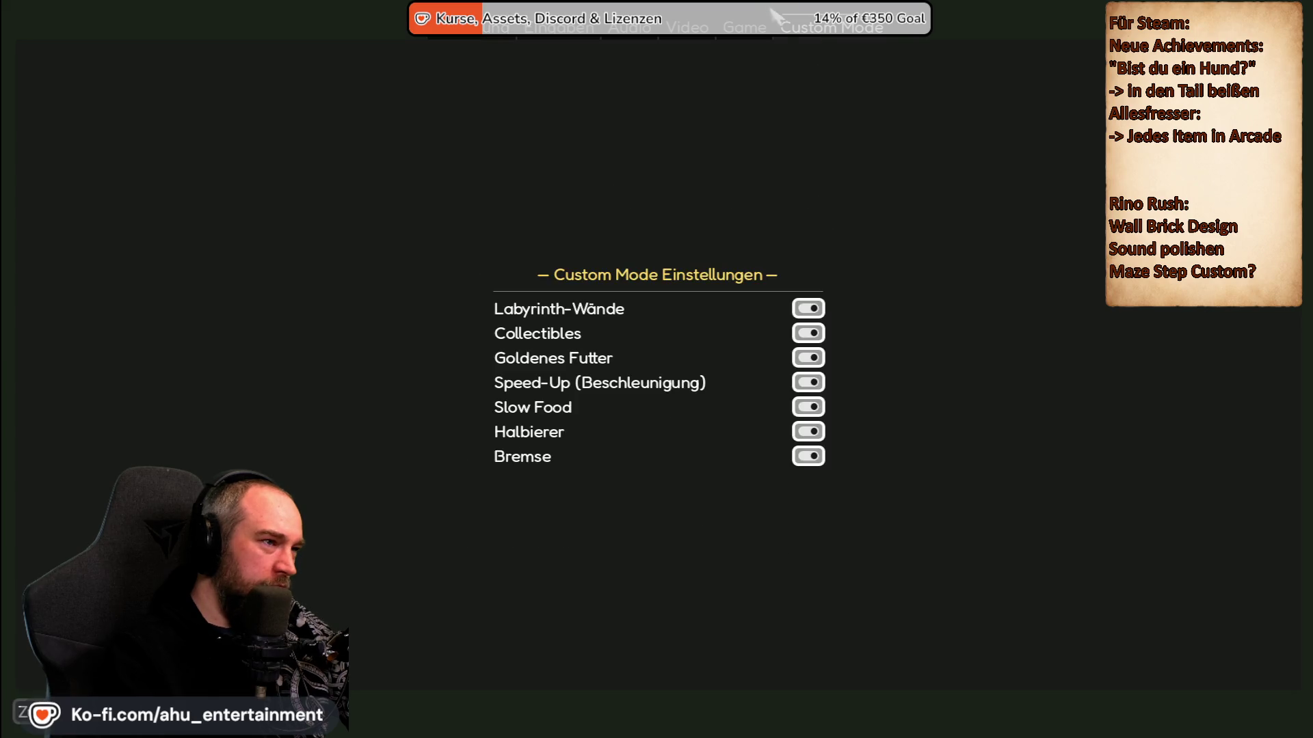
click(763, 39)
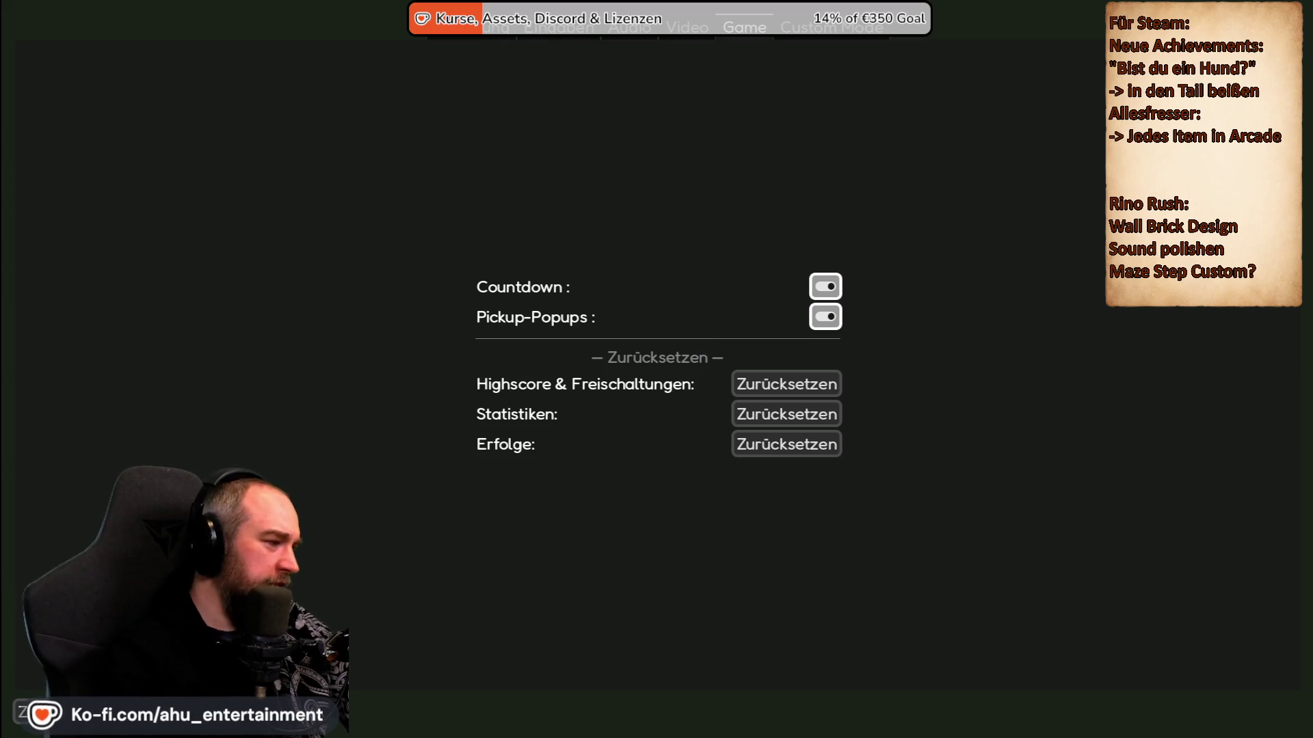
key(Escape)
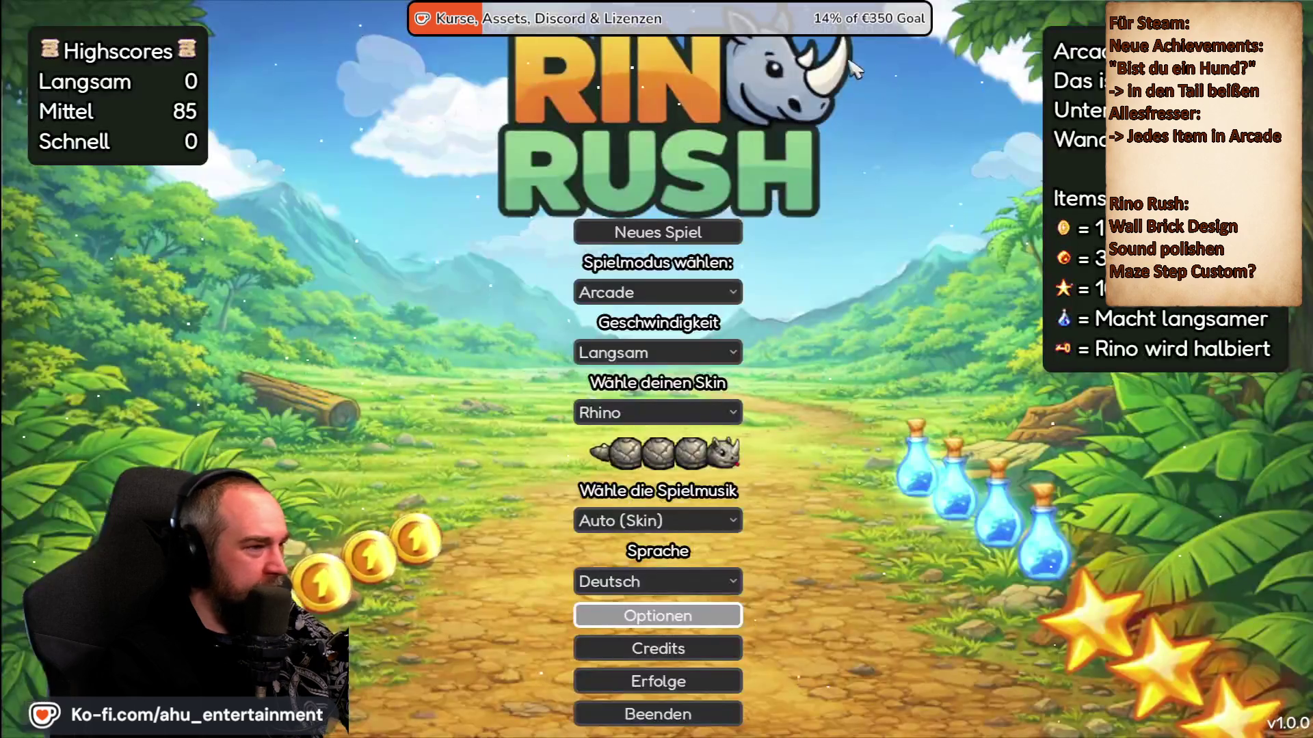
key(Return)
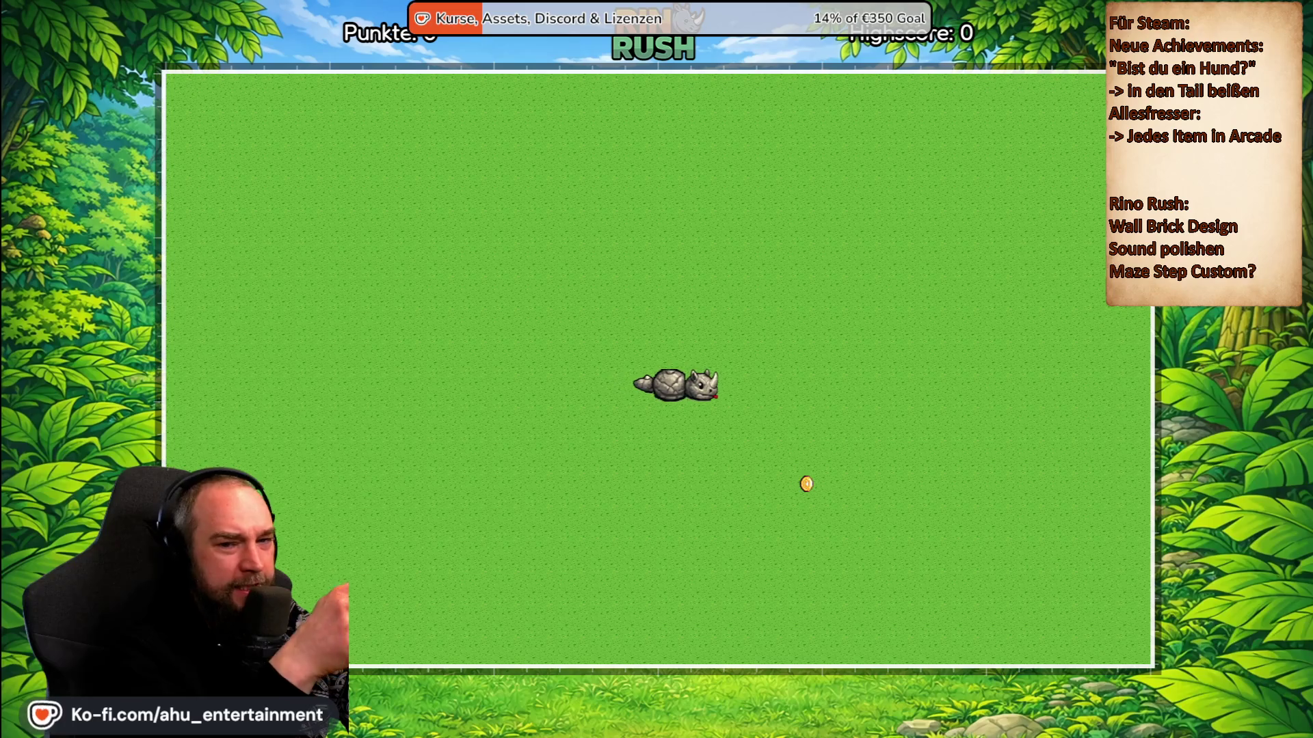
Pause the test round, quit the game with Spiel beenden and Ja, and show the Game scene.
key(Escape)
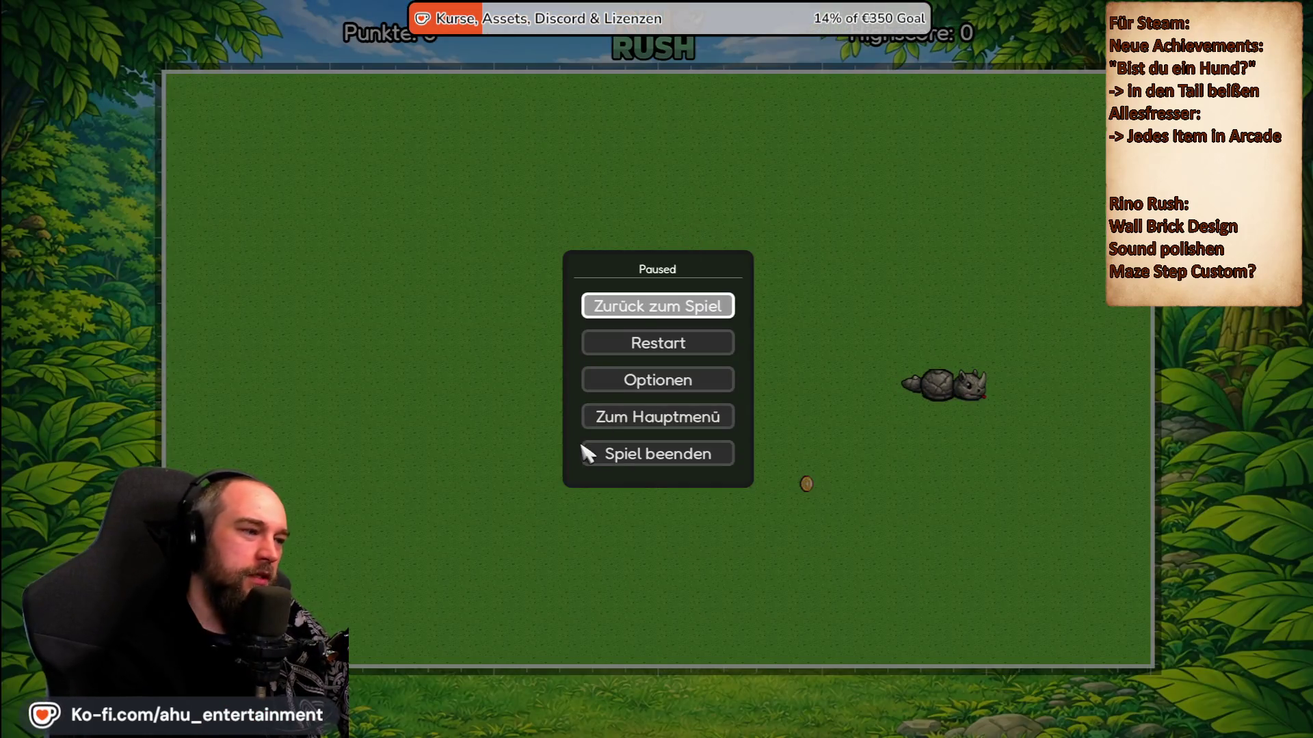
click(650, 454)
click(704, 396)
click(677, 456)
click(639, 407)
click(658, 456)
click(687, 401)
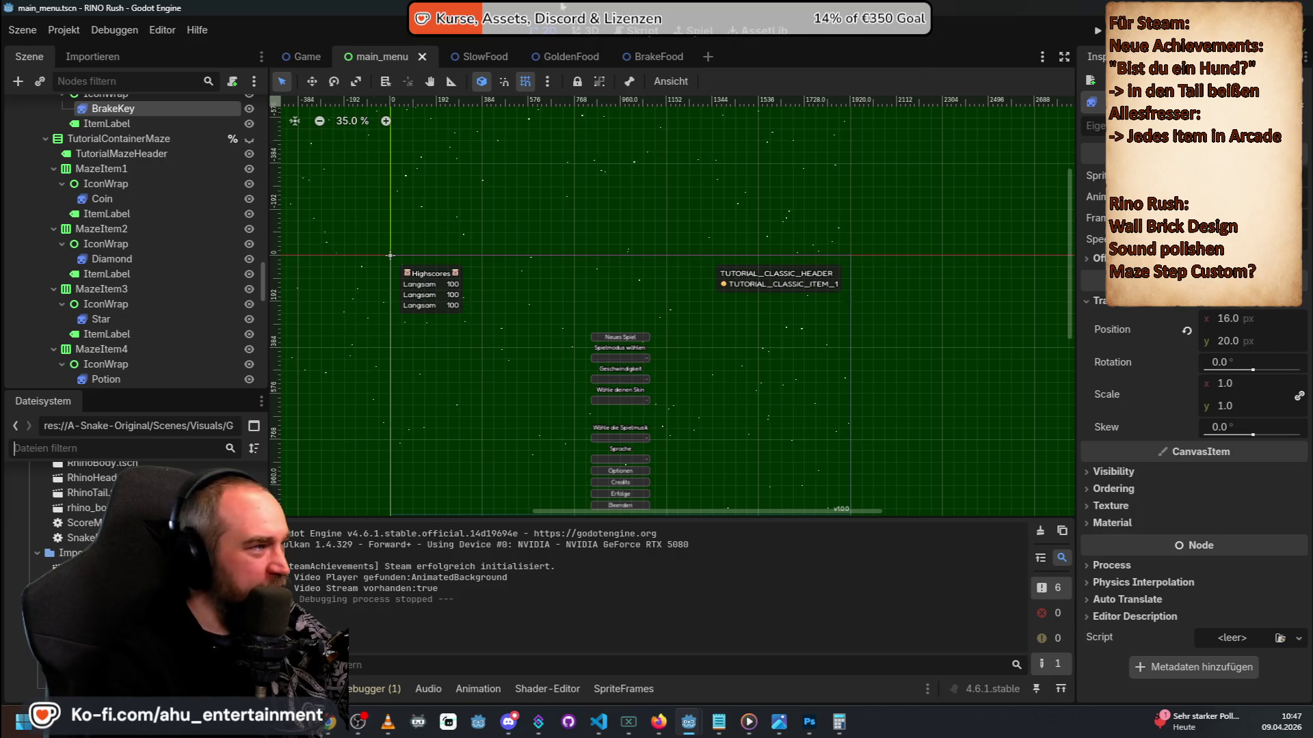
click(303, 51)
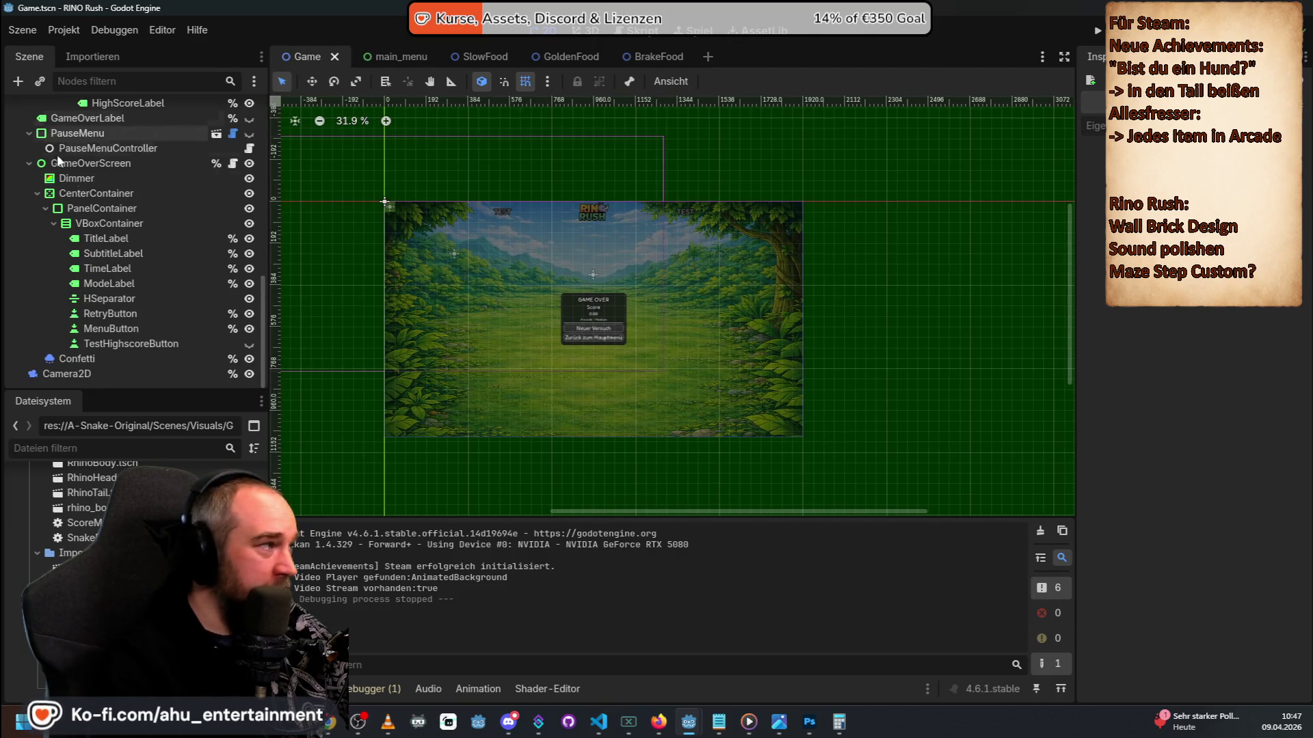
Select the Game root node to check its empty Countdown Sound, then bring up Windows search.
scroll(191, 178, up, 10)
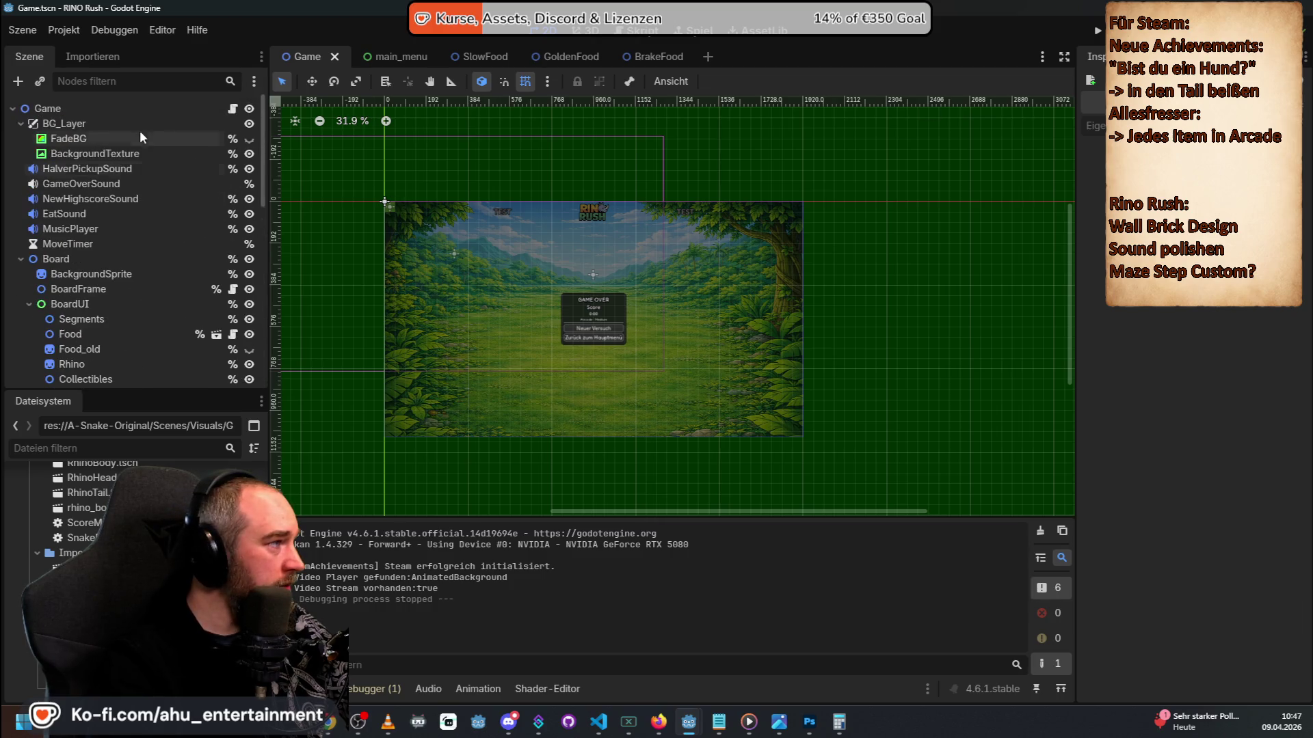
click(115, 117)
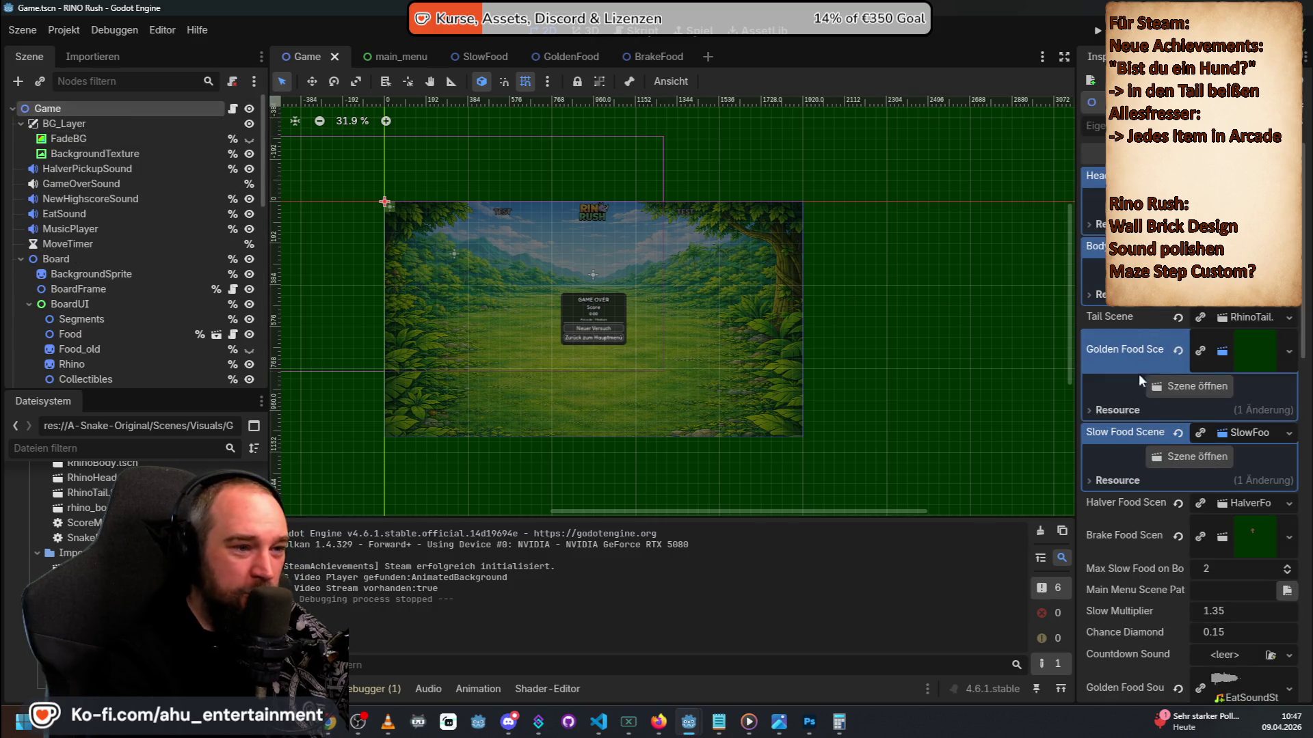
scroll(1153, 438, down, 3)
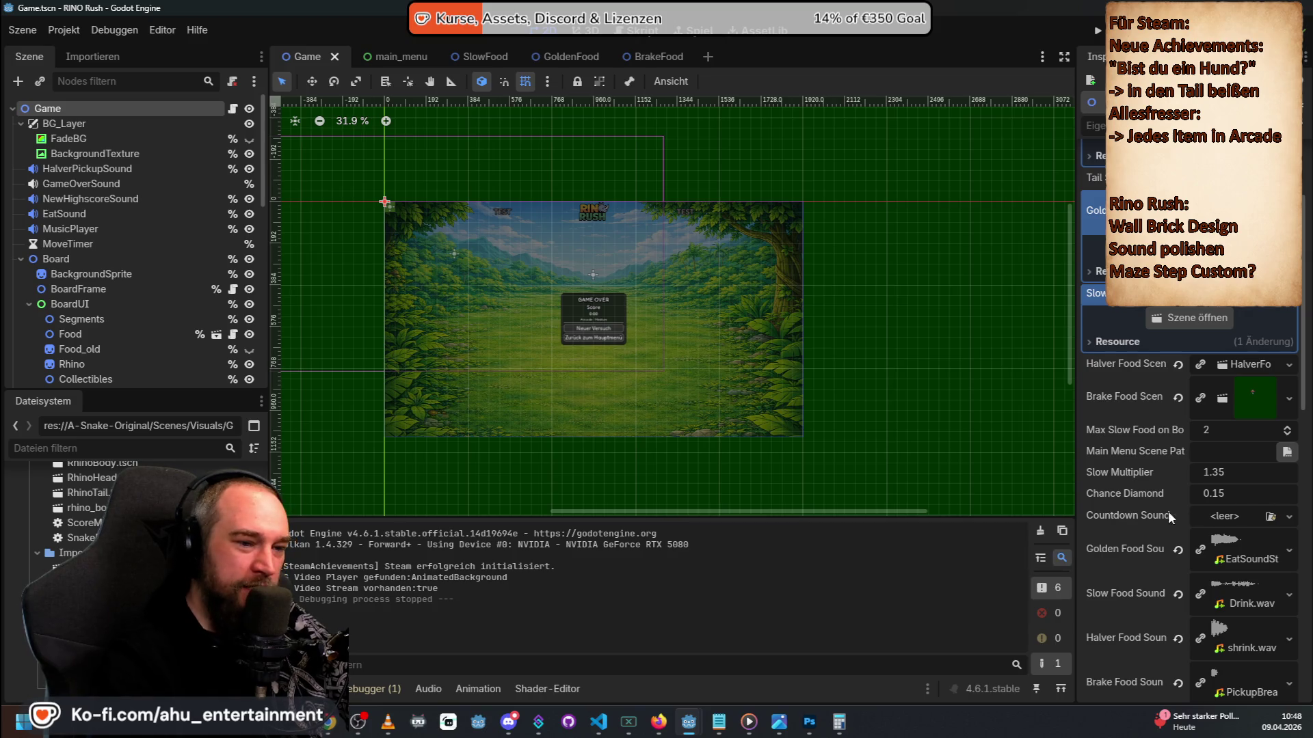
click(20, 730)
Launch Audacity via 'audacity' search, shrink its window, and return to the Godot editor.
text(audacity)
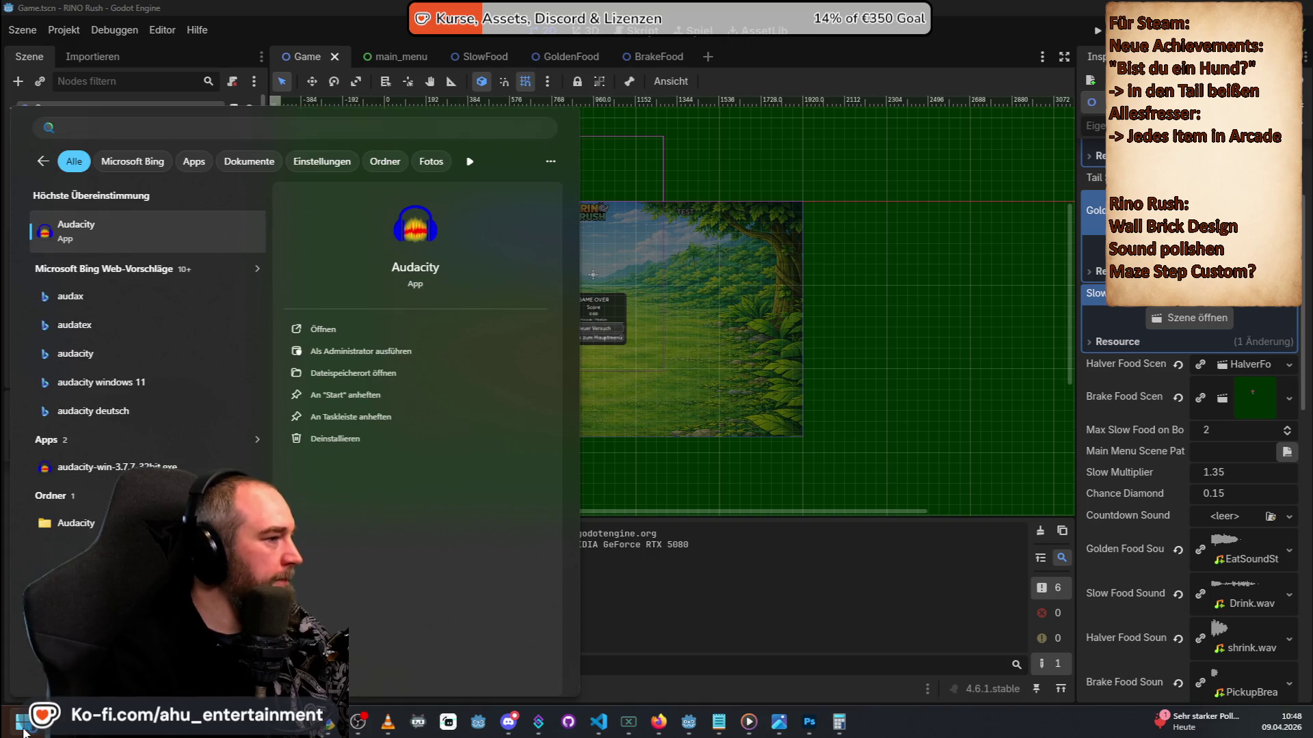
key(Return)
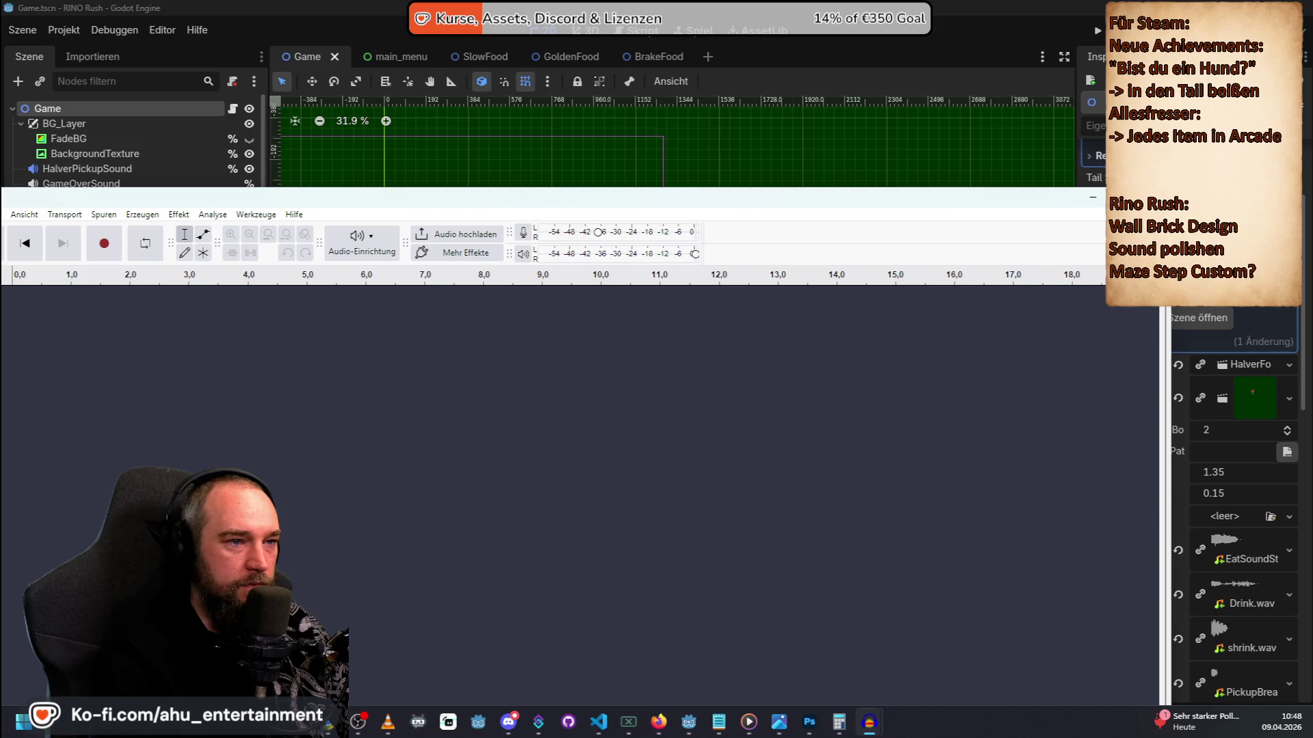
mouse_move(1176, 189)
mouse_down()
mouse_move(949, 307)
mouse_move(561, 408)
mouse_up()
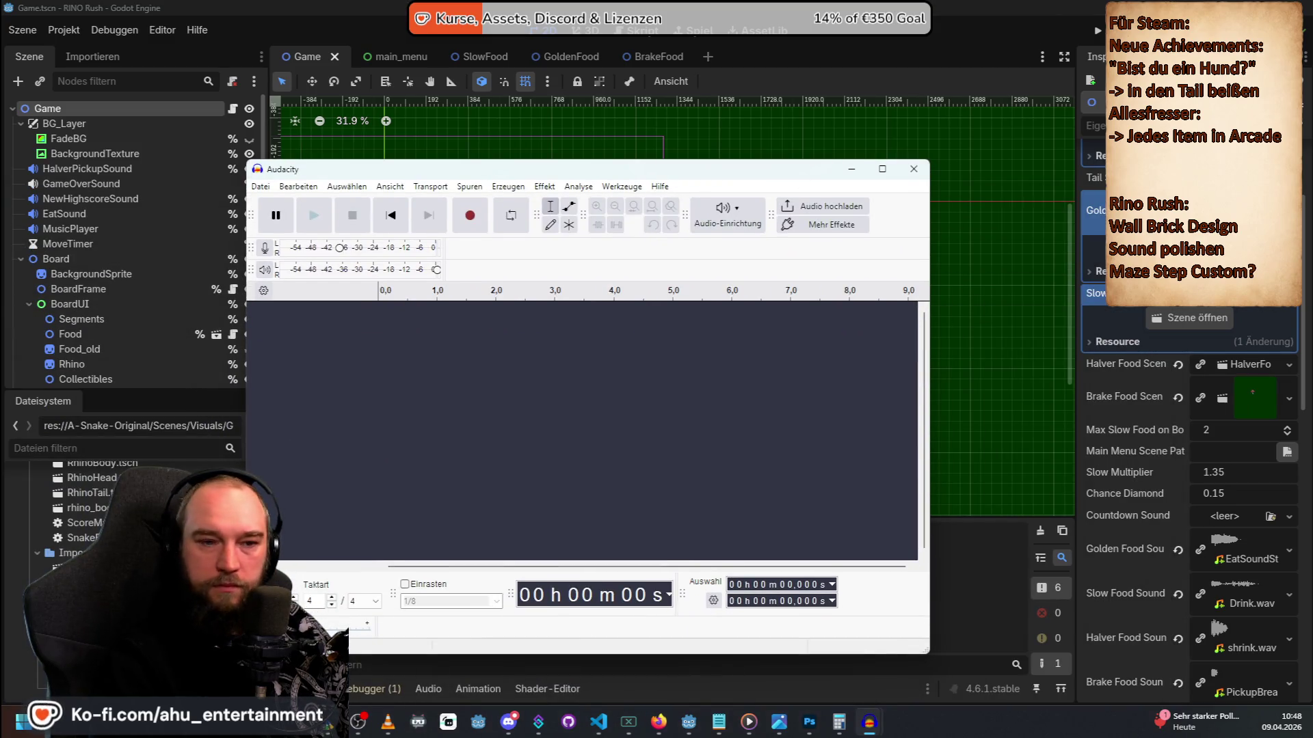
key(alt+Tab)
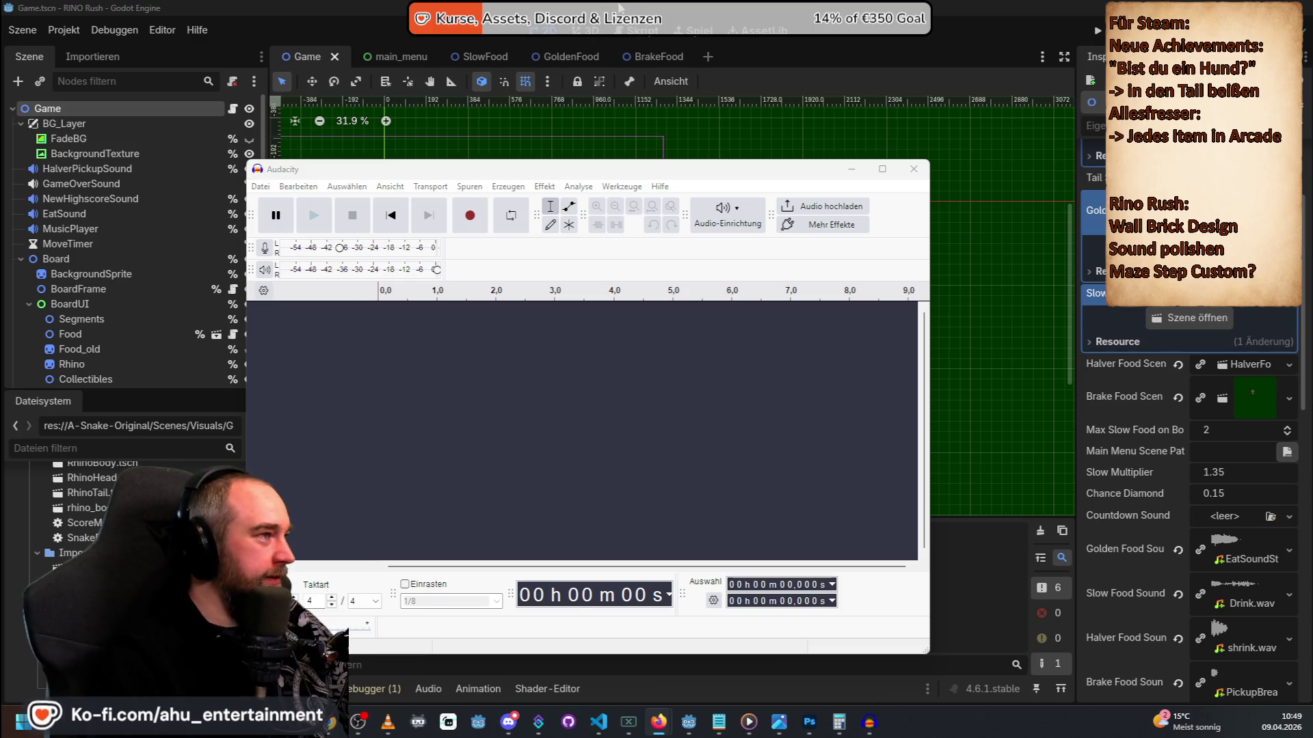
click(697, 7)
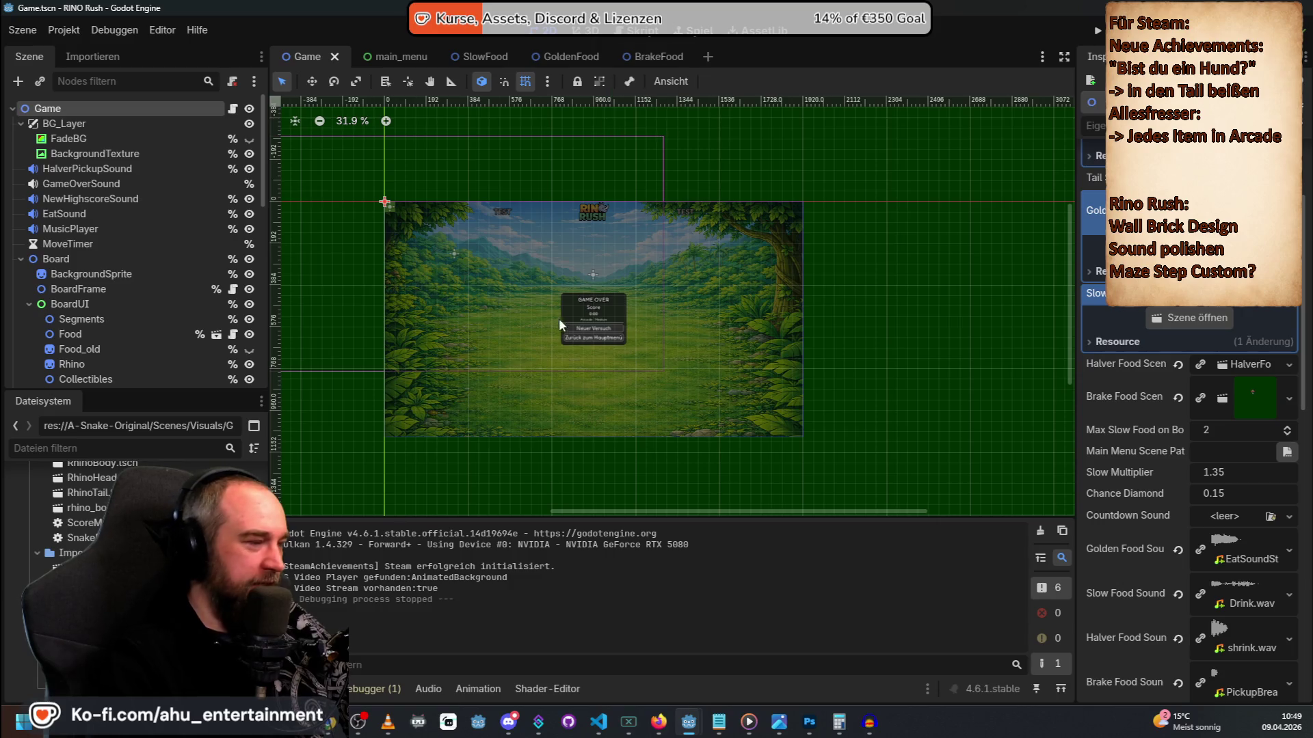
Relaunch Rino Rush from Godot, showing the main menu with Arcade mode at Langsam speed.
scroll(510, 330, up, 6)
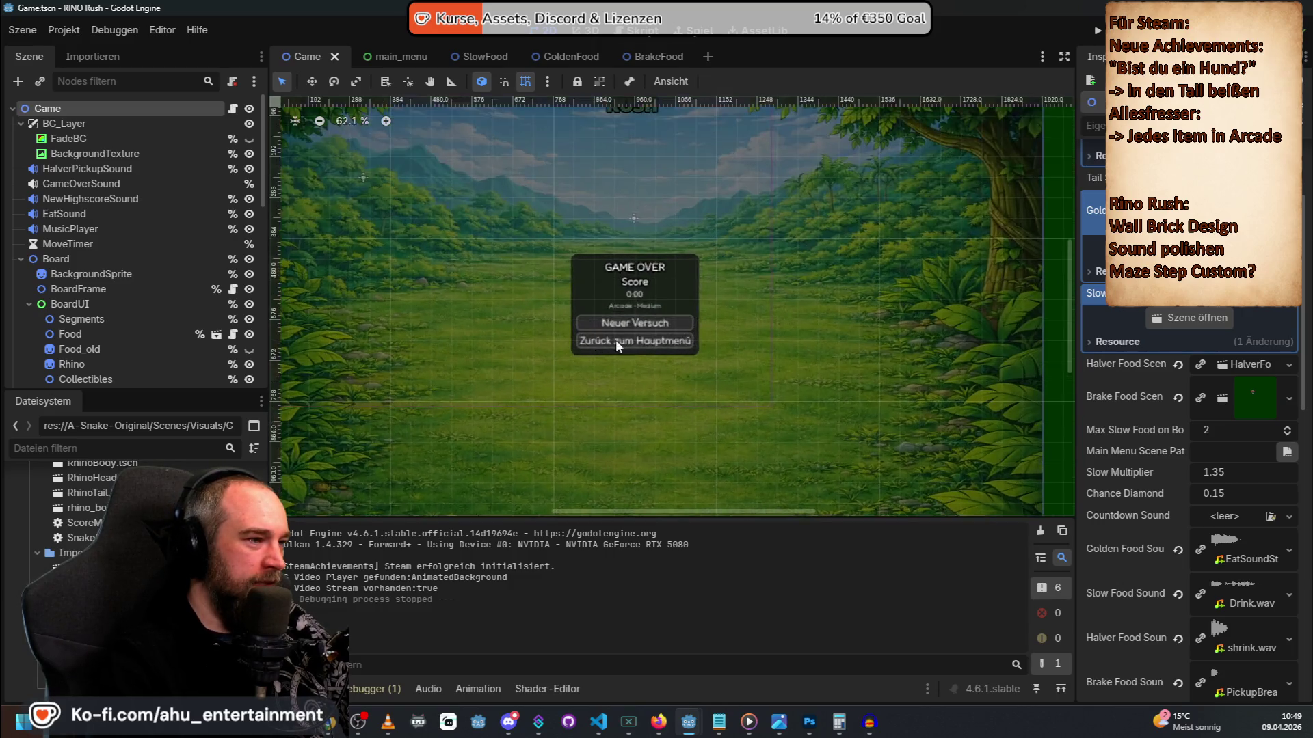
scroll(682, 250, down, 7)
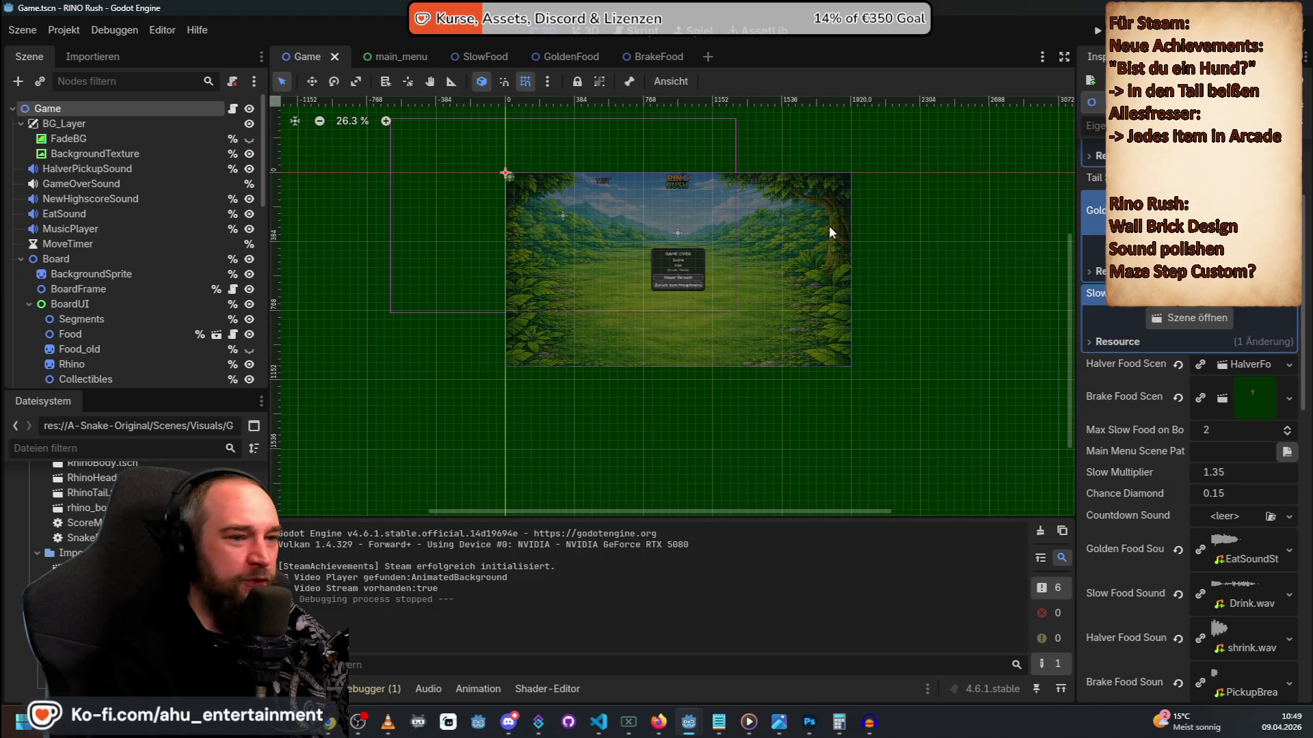
scroll(836, 191, up, 1)
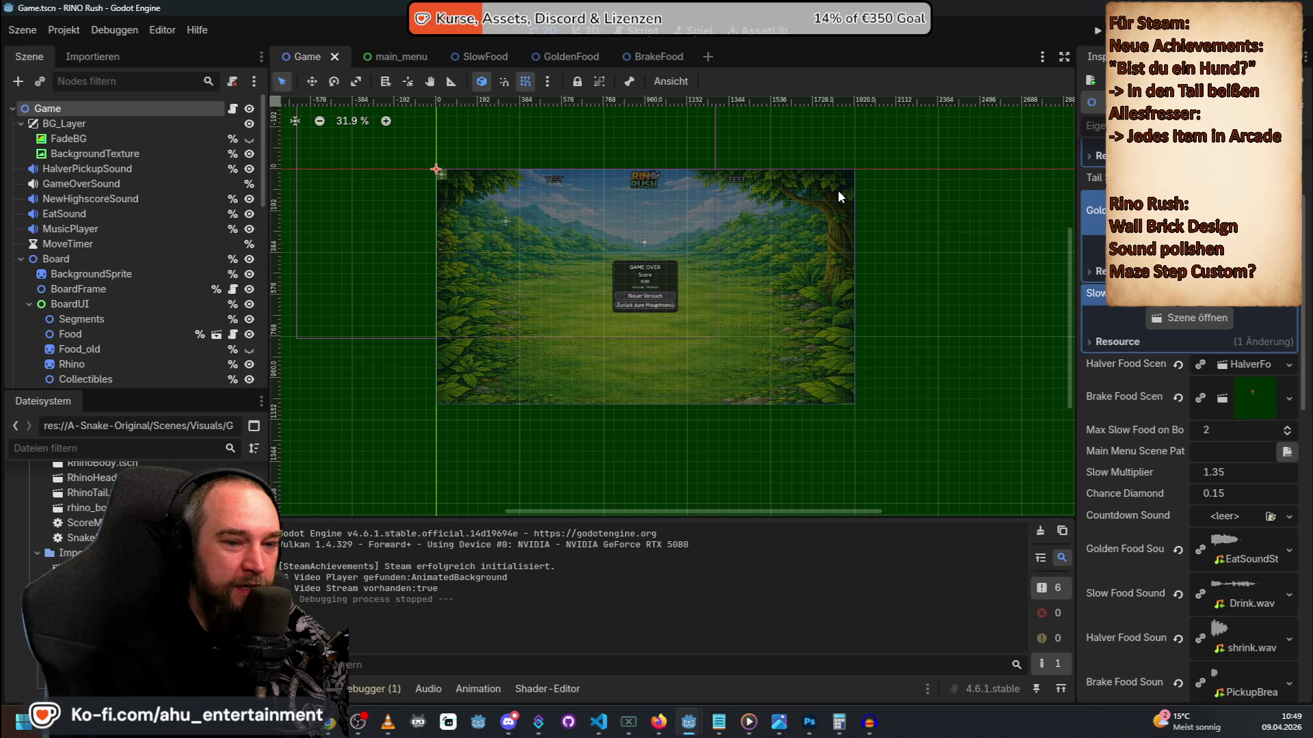
click(1098, 32)
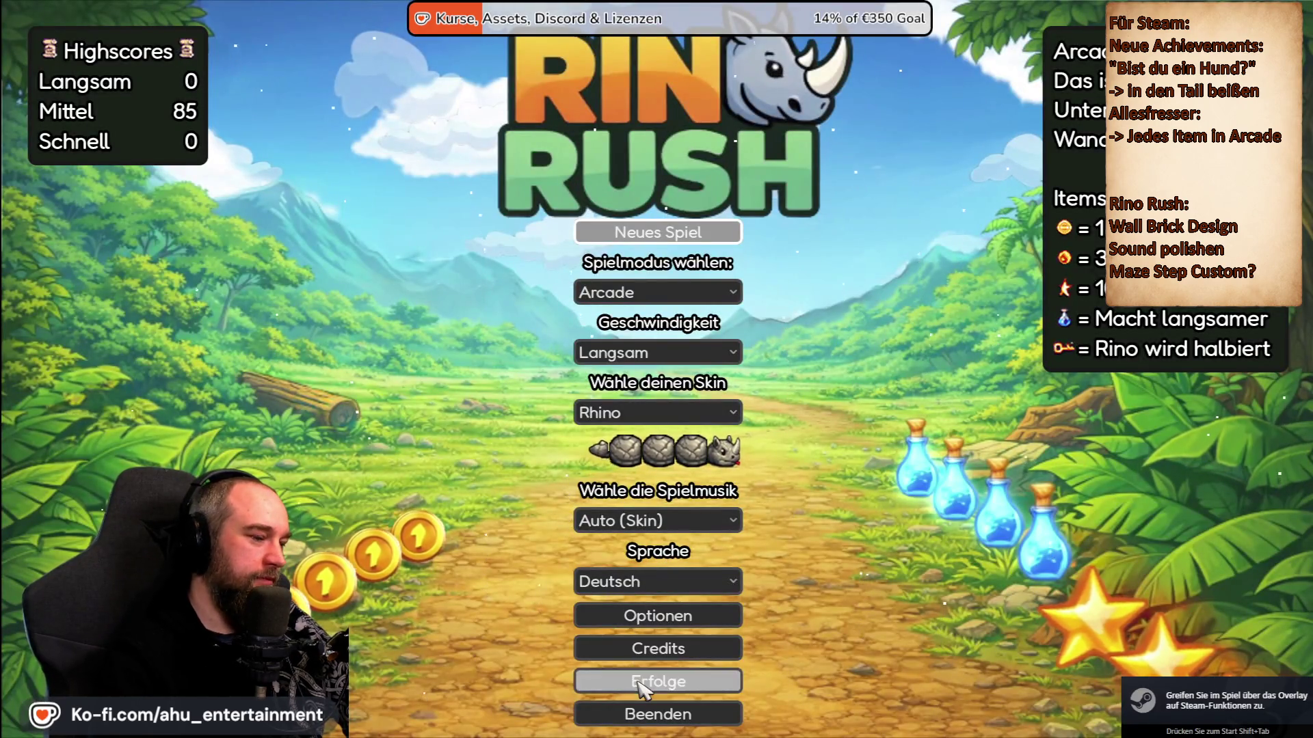
Scroll through the Erfolge achievements overview and go back to the main menu.
click(659, 680)
scroll(638, 439, down, 3)
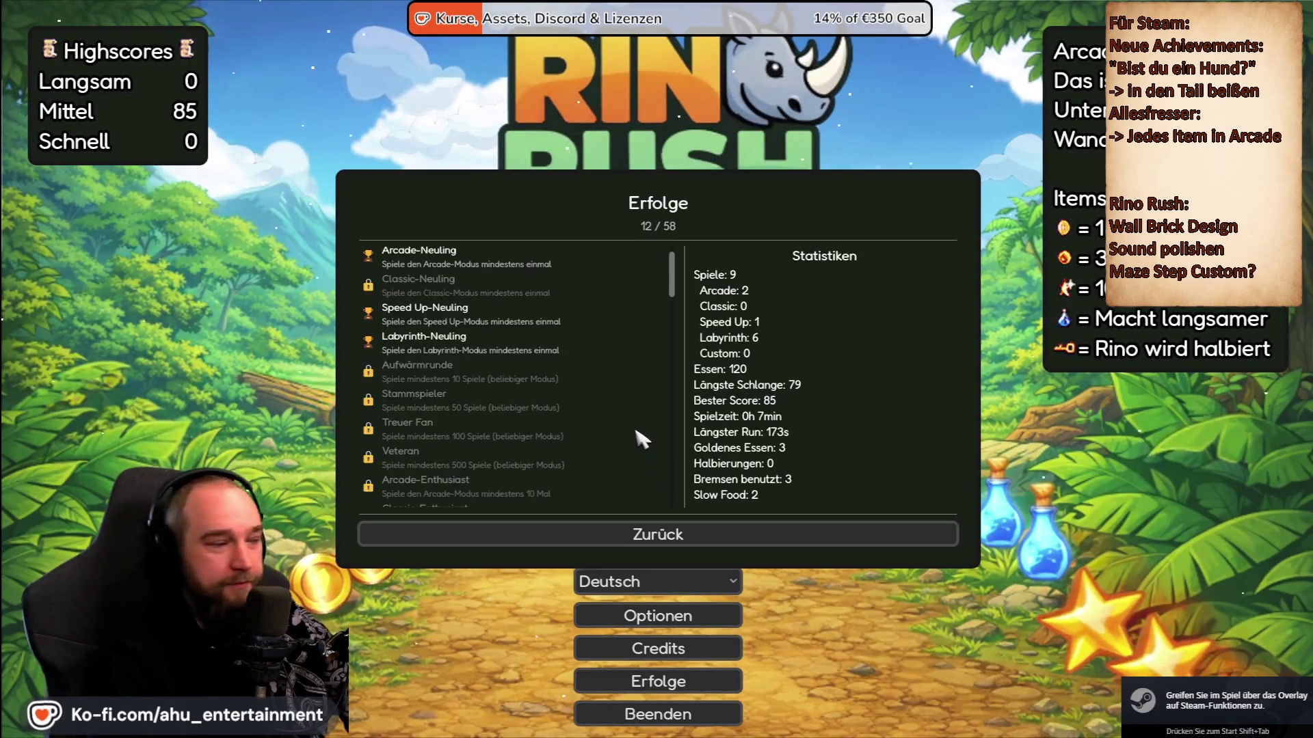
scroll(637, 436, down, 6)
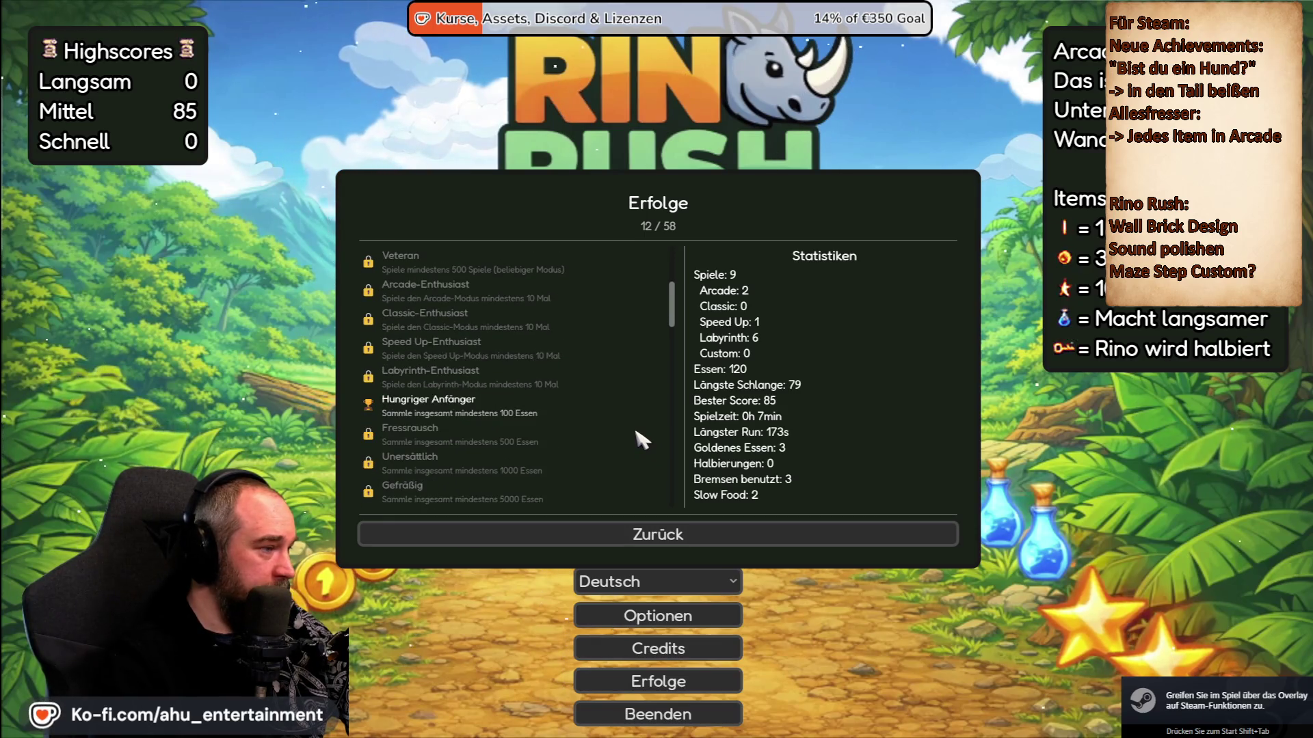
scroll(642, 439, down, 7)
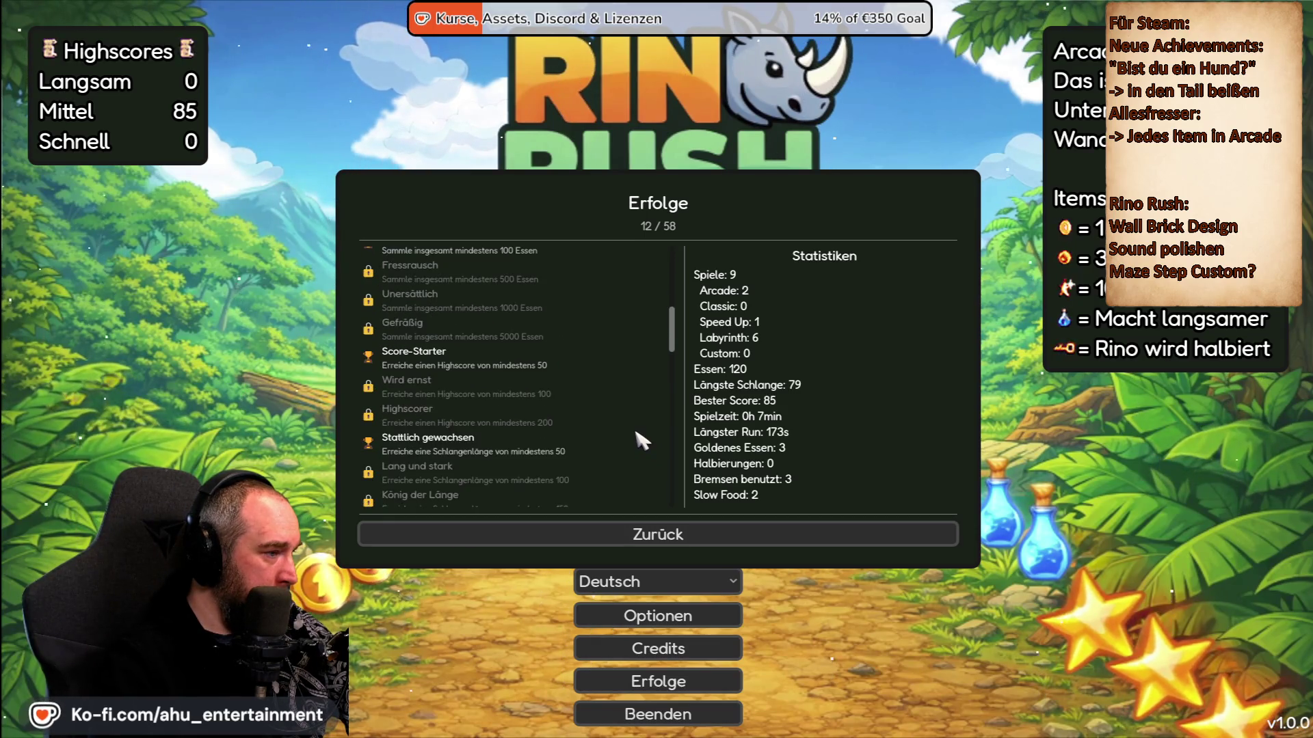
scroll(641, 439, down, 8)
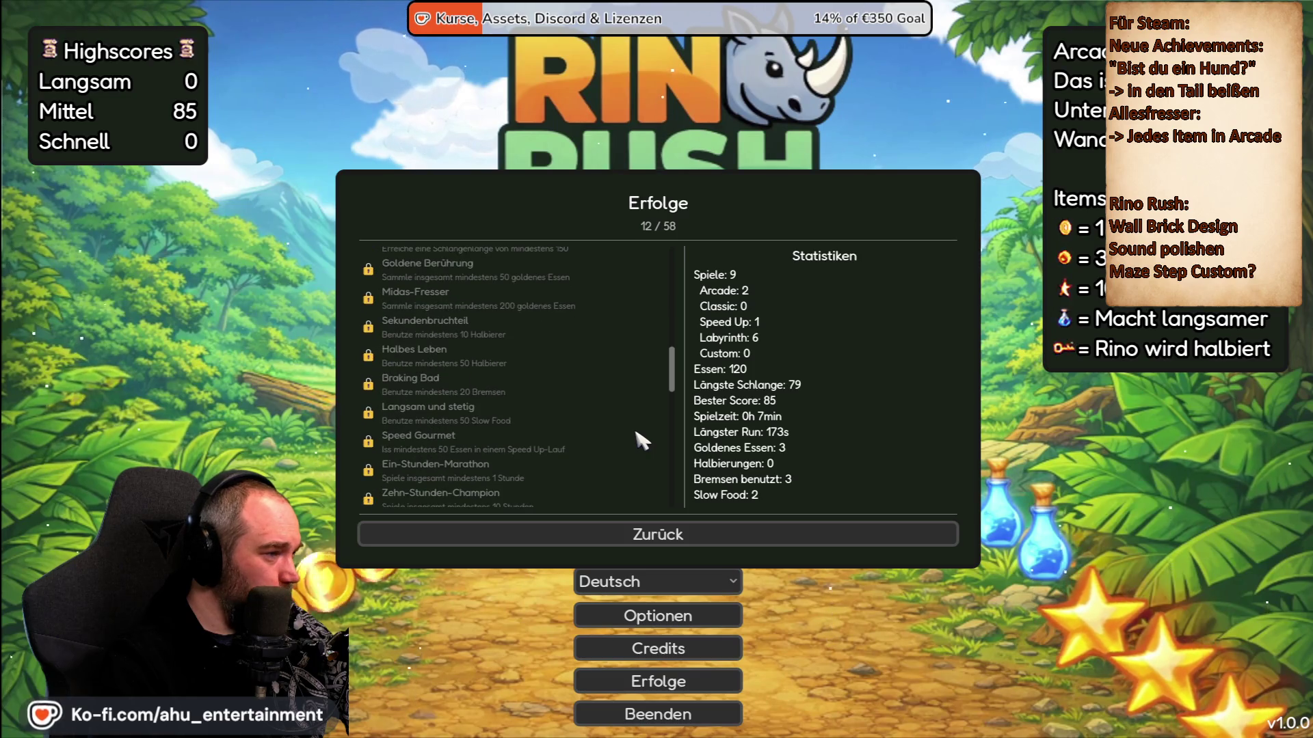
scroll(641, 439, down, 1)
scroll(641, 440, down, 1)
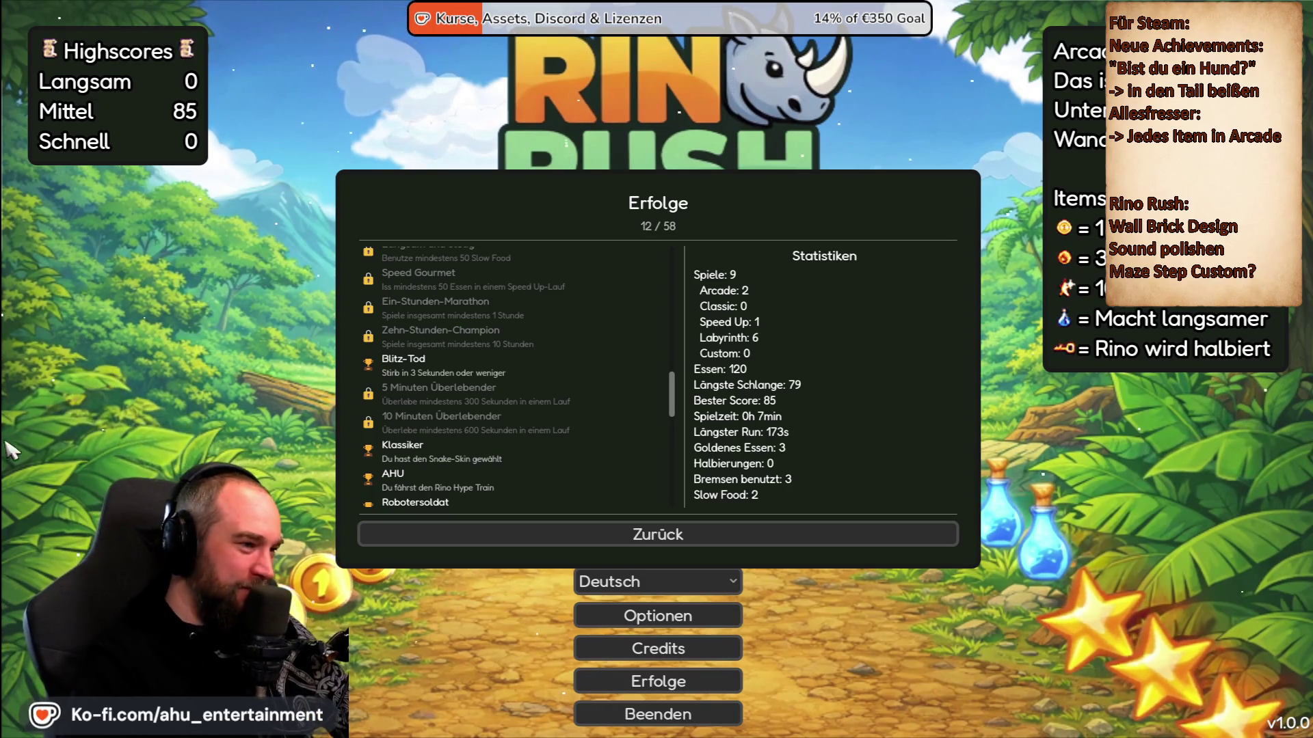
scroll(479, 332, down, 3)
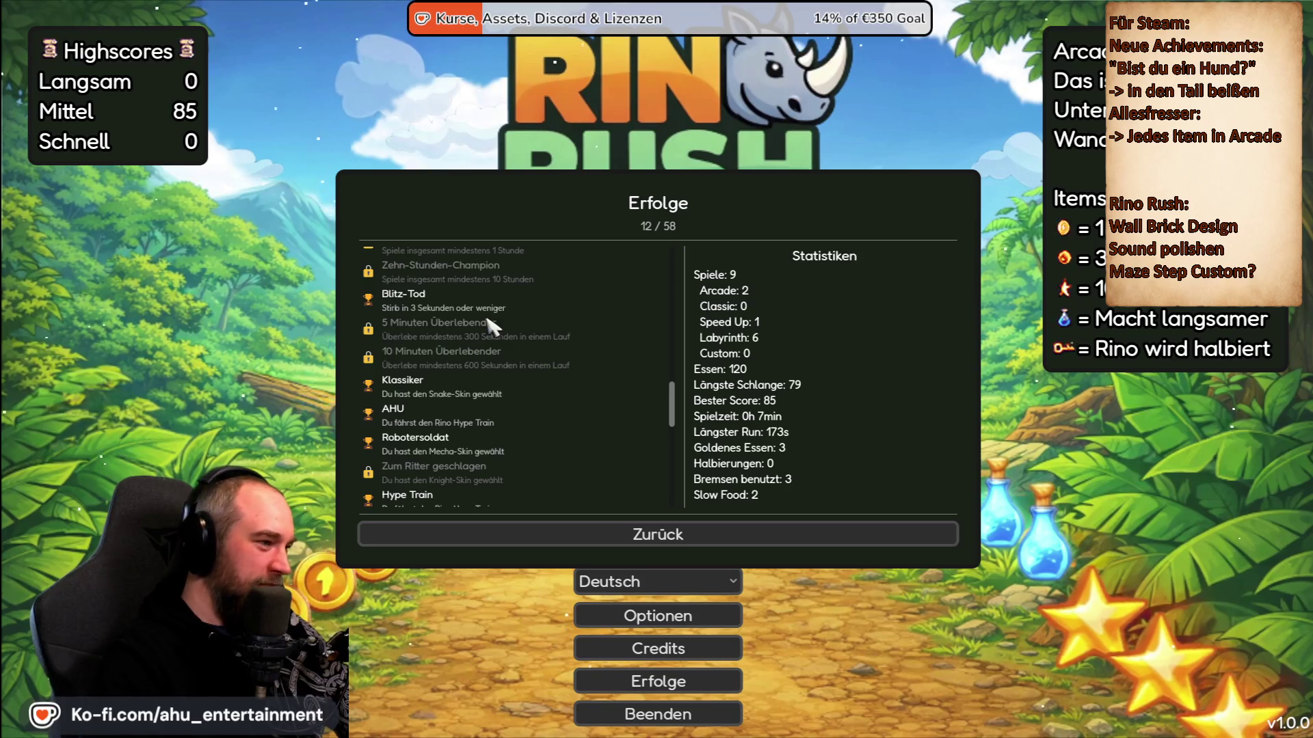
scroll(510, 341, down, 4)
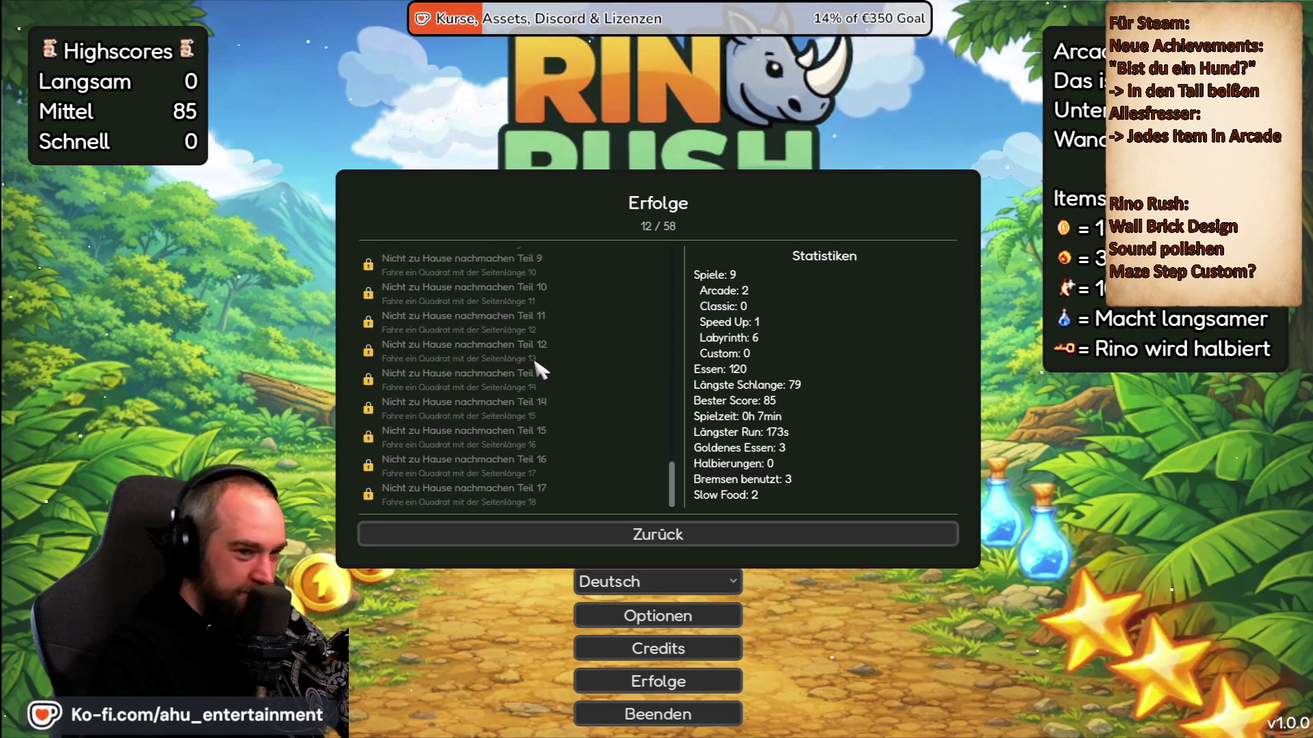
scroll(520, 373, up, 8)
scroll(493, 366, up, 4)
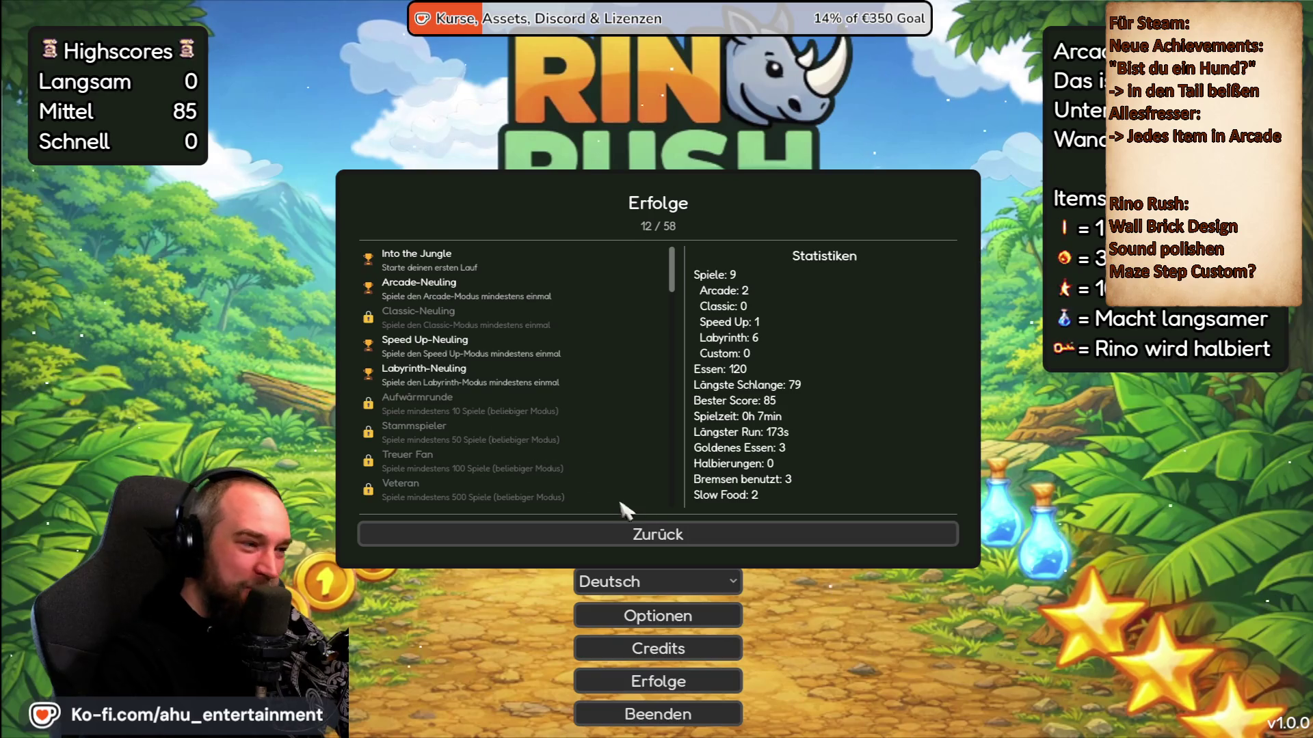
click(650, 537)
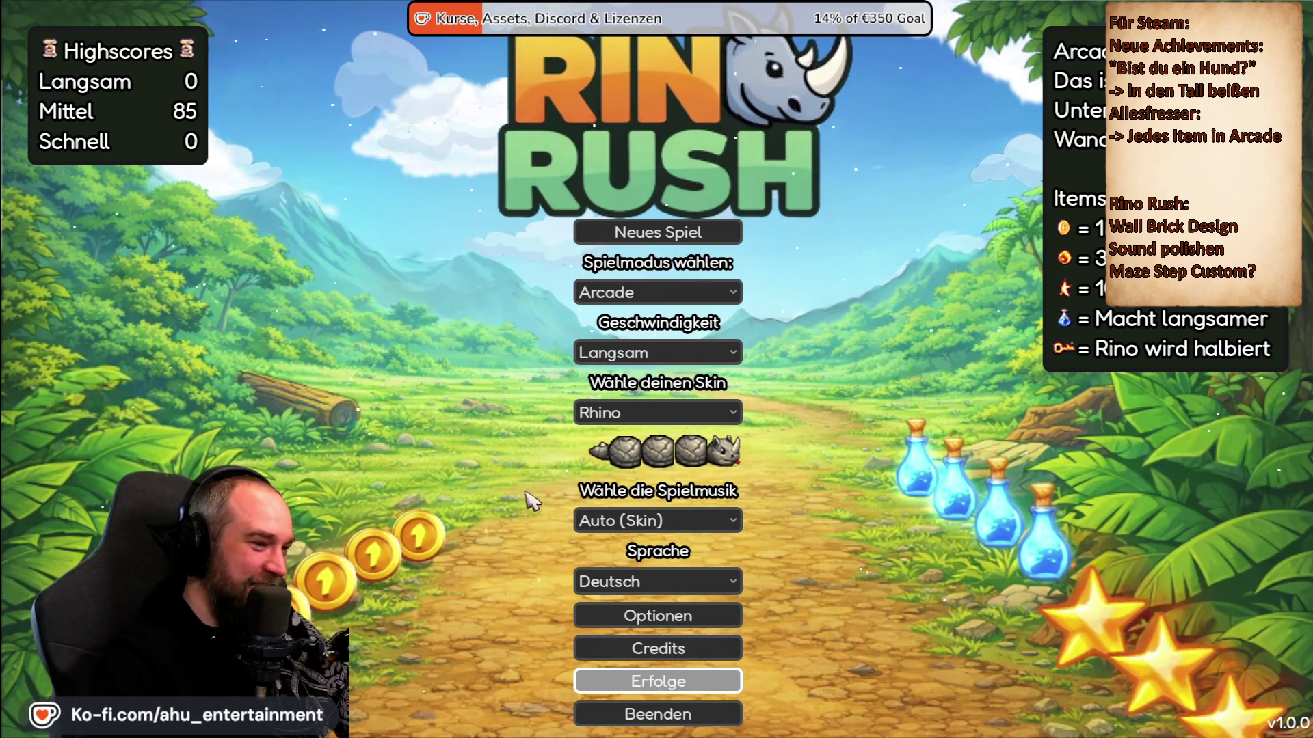
Reopen Erfolge, review the 12 of 58 unlocked achievements again, and close it.
click(683, 678)
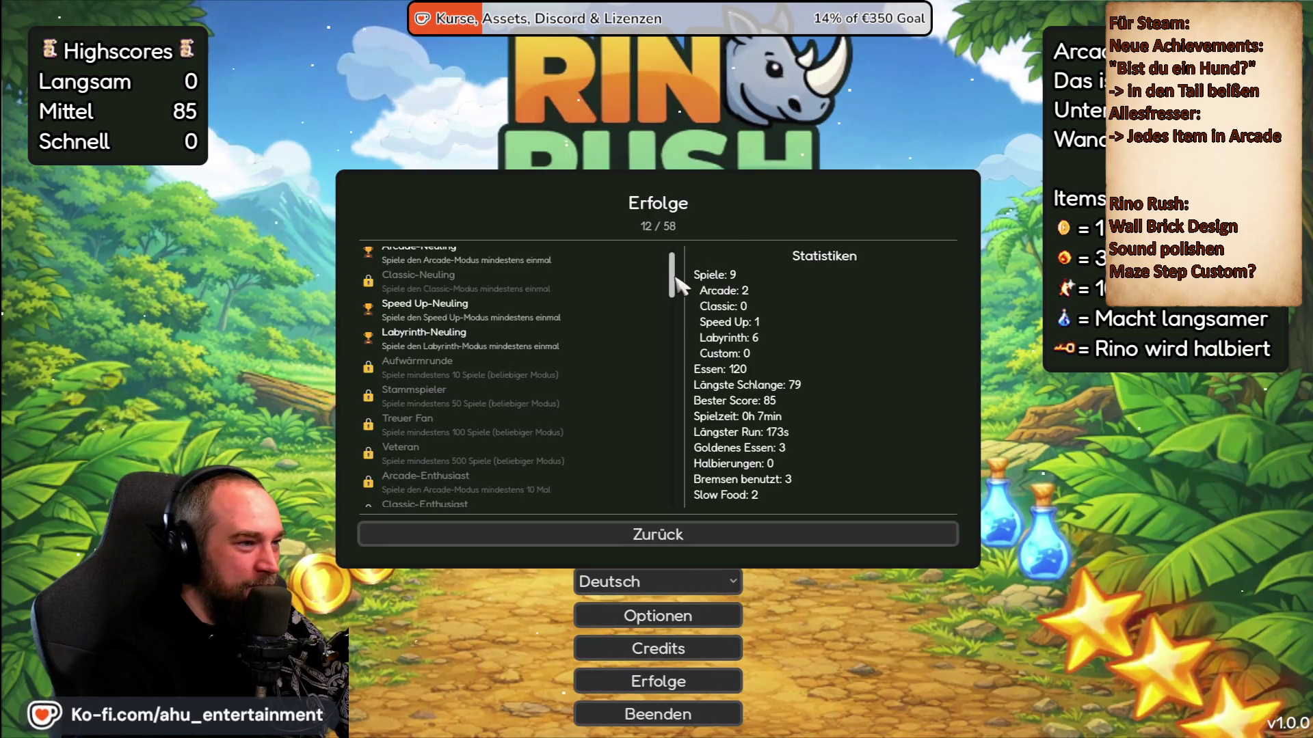
drag(673, 277, 673, 529)
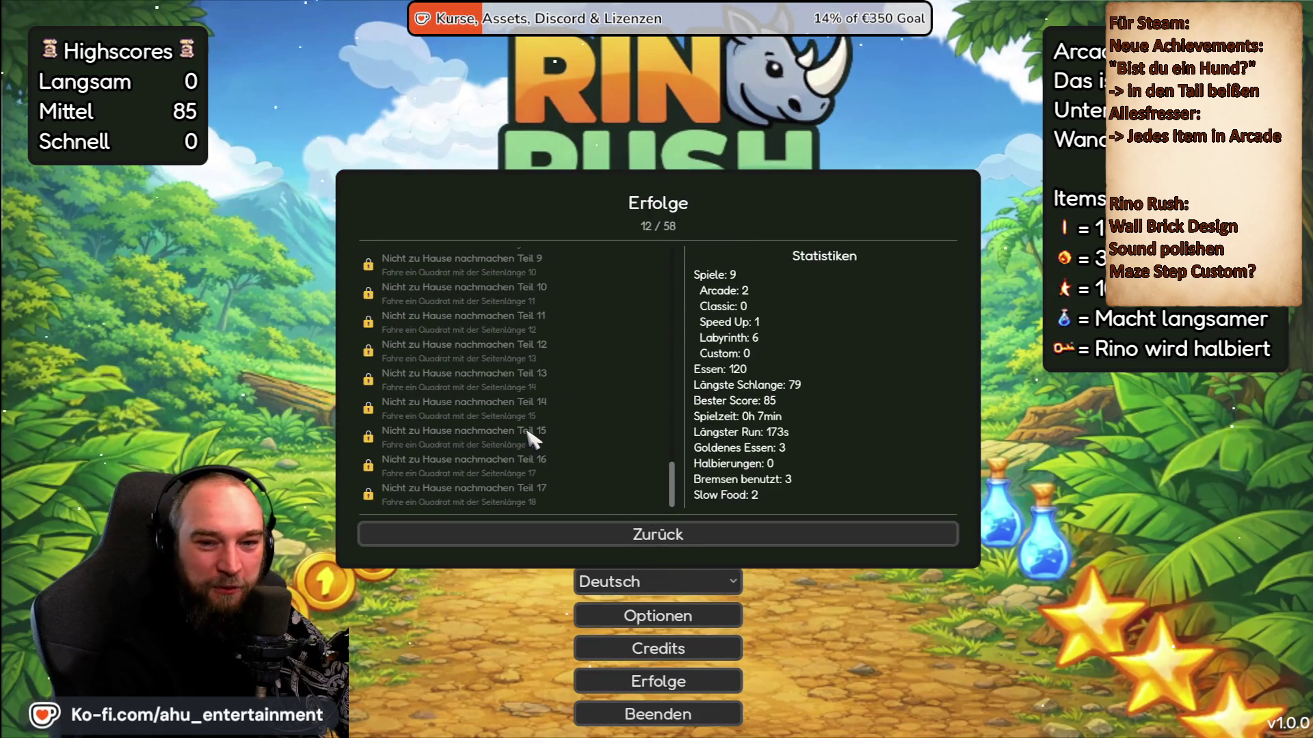
scroll(542, 438, up, 5)
scroll(547, 440, up, 2)
scroll(551, 440, down, 2)
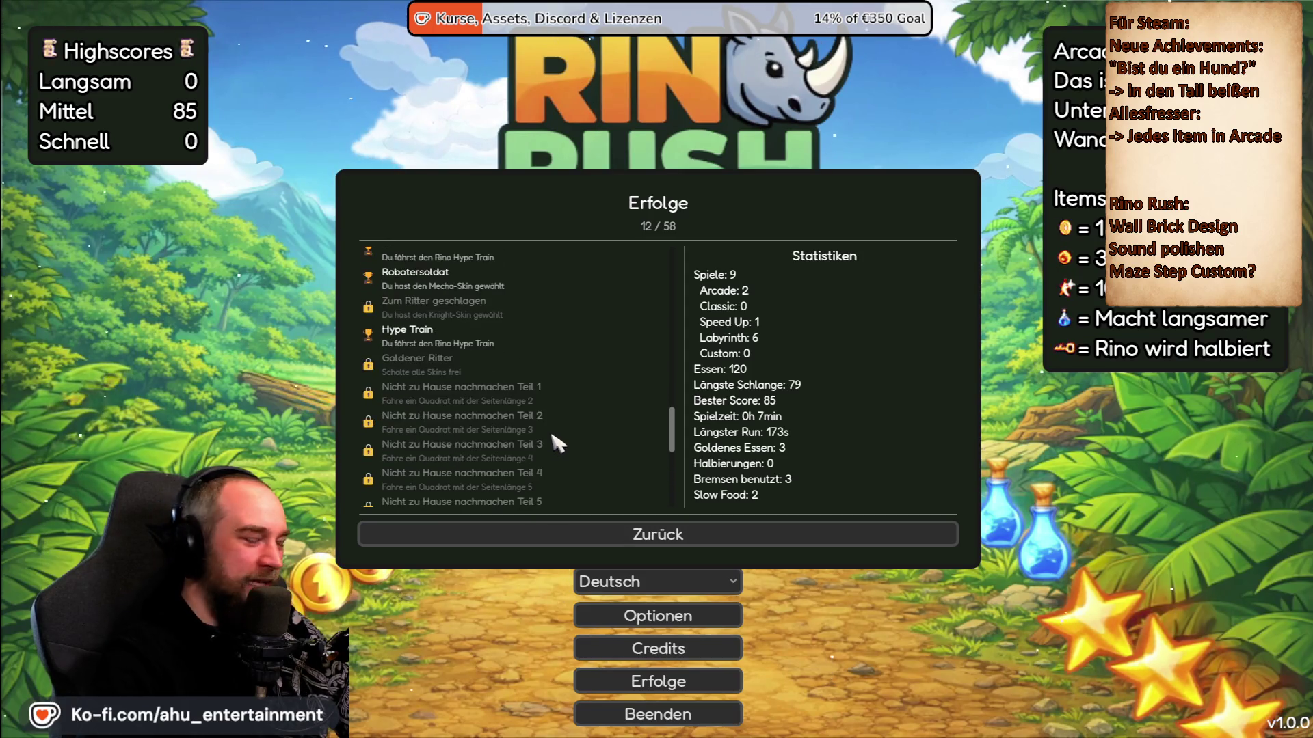
scroll(572, 441, down, 1)
scroll(570, 440, up, 1)
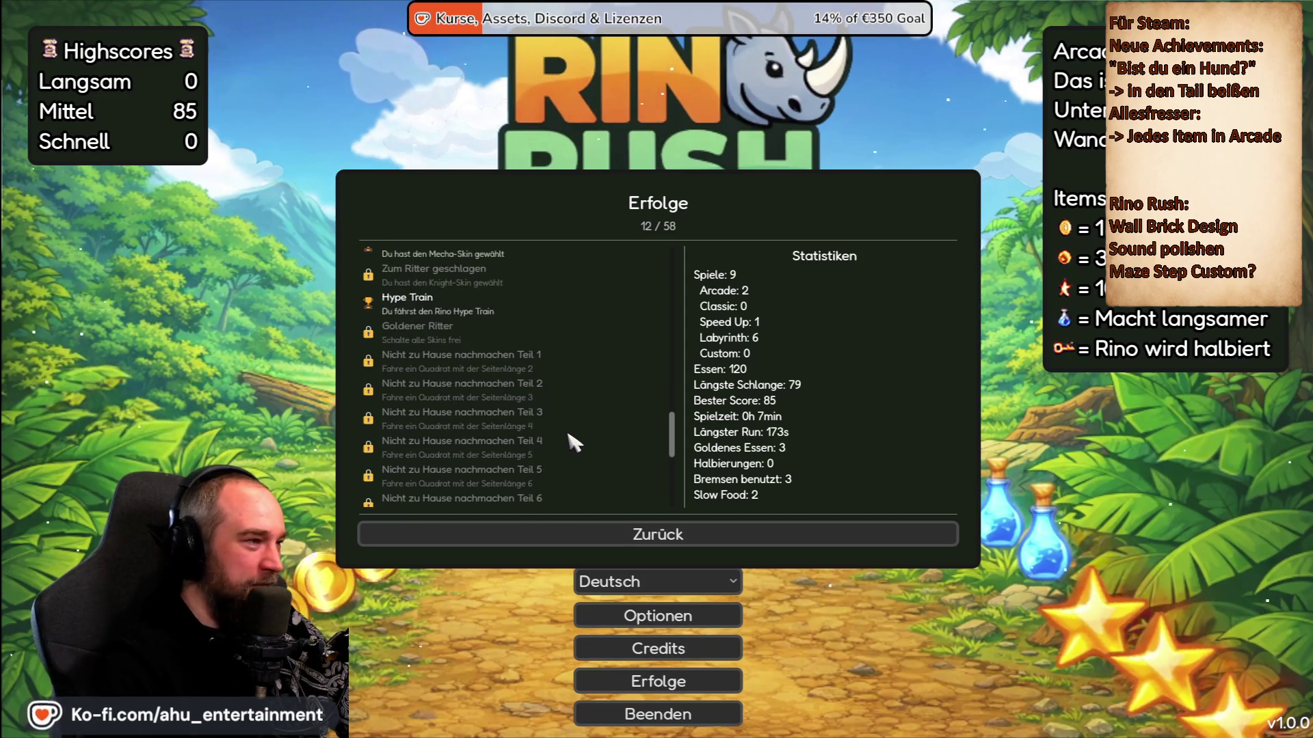
scroll(534, 439, up, 5)
scroll(506, 441, up, 5)
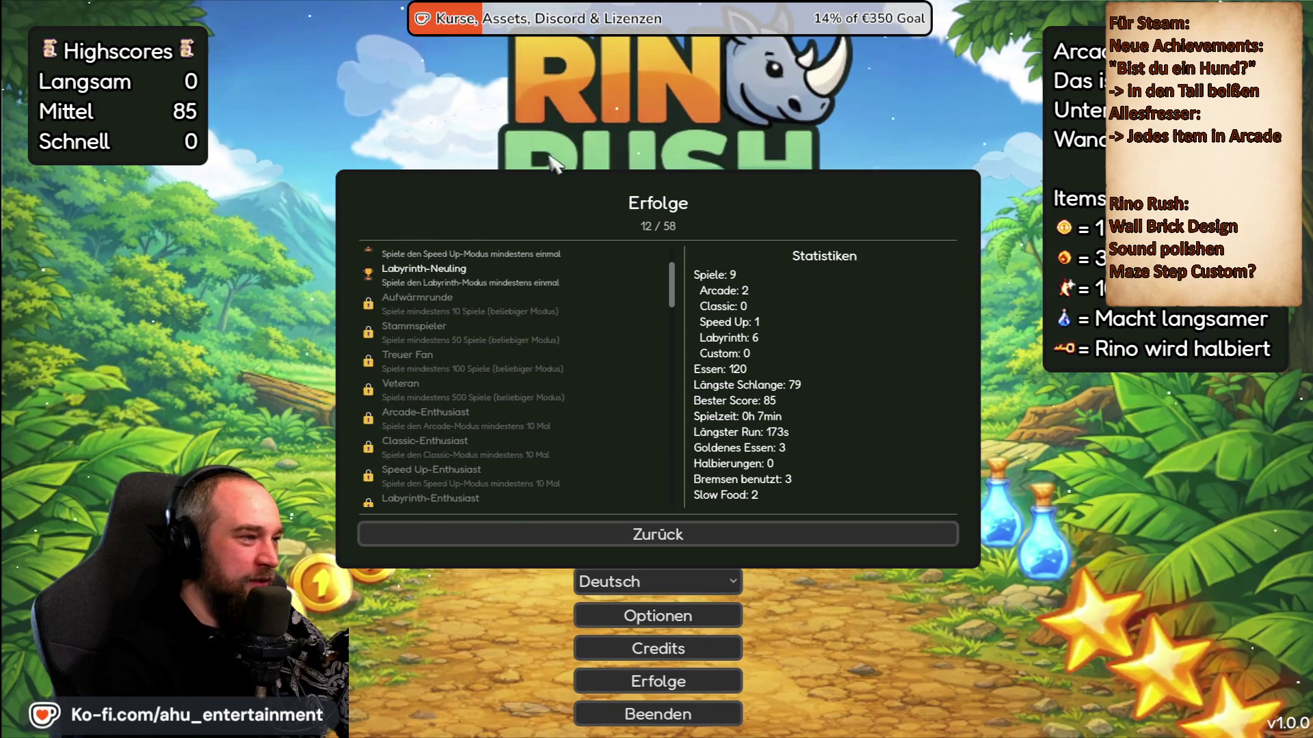
scroll(551, 461, up, 2)
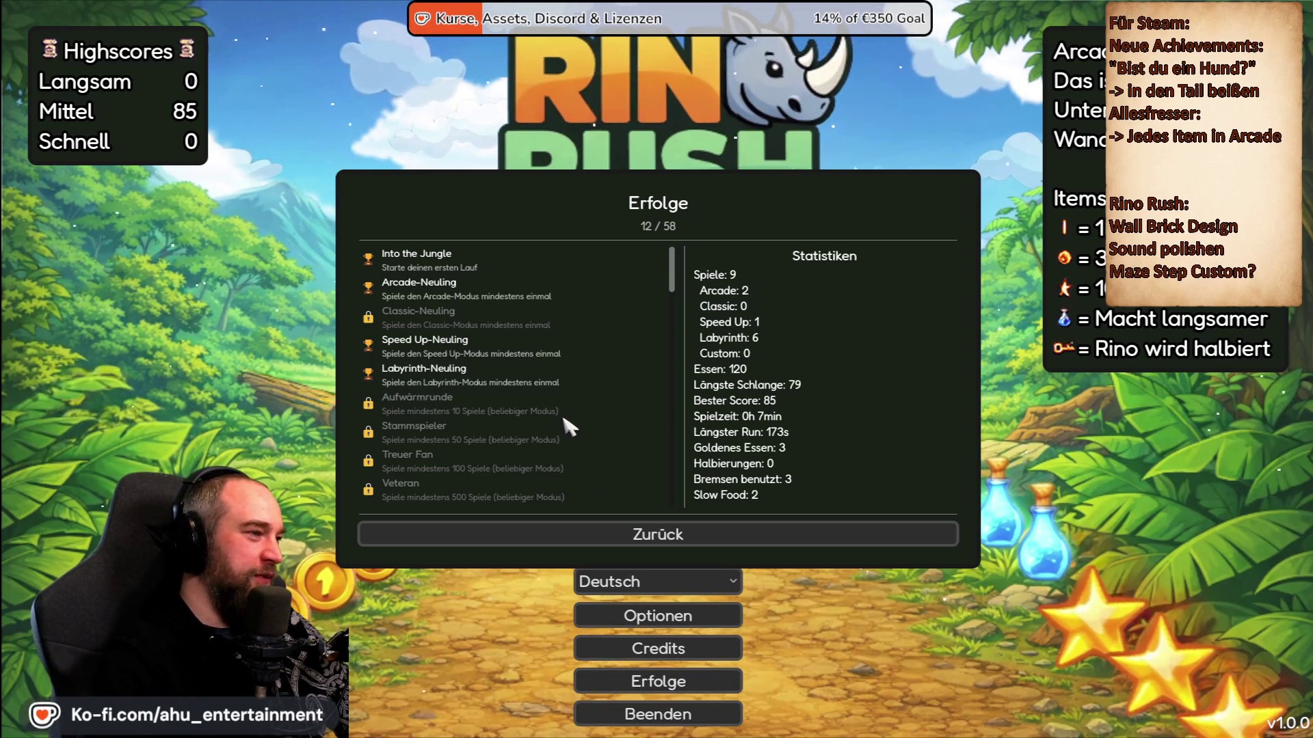
scroll(567, 427, down, 15)
scroll(605, 451, down, 5)
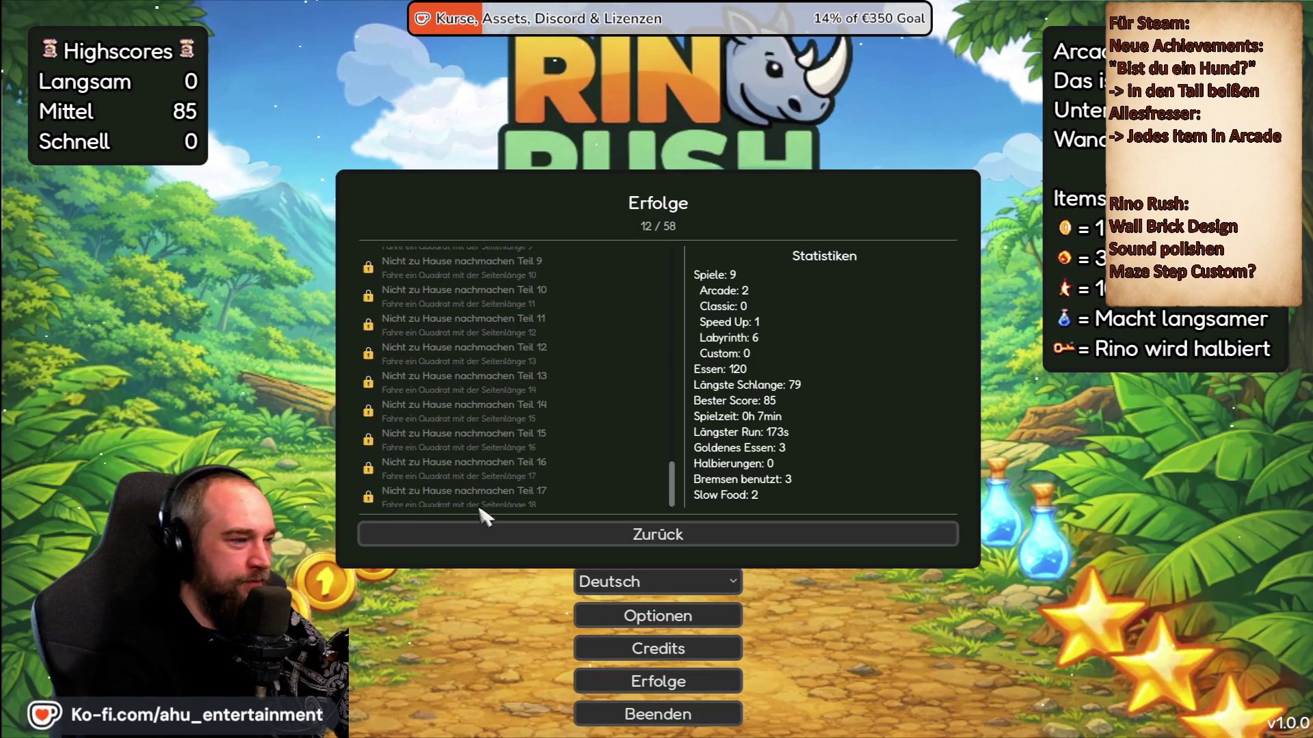
click(485, 536)
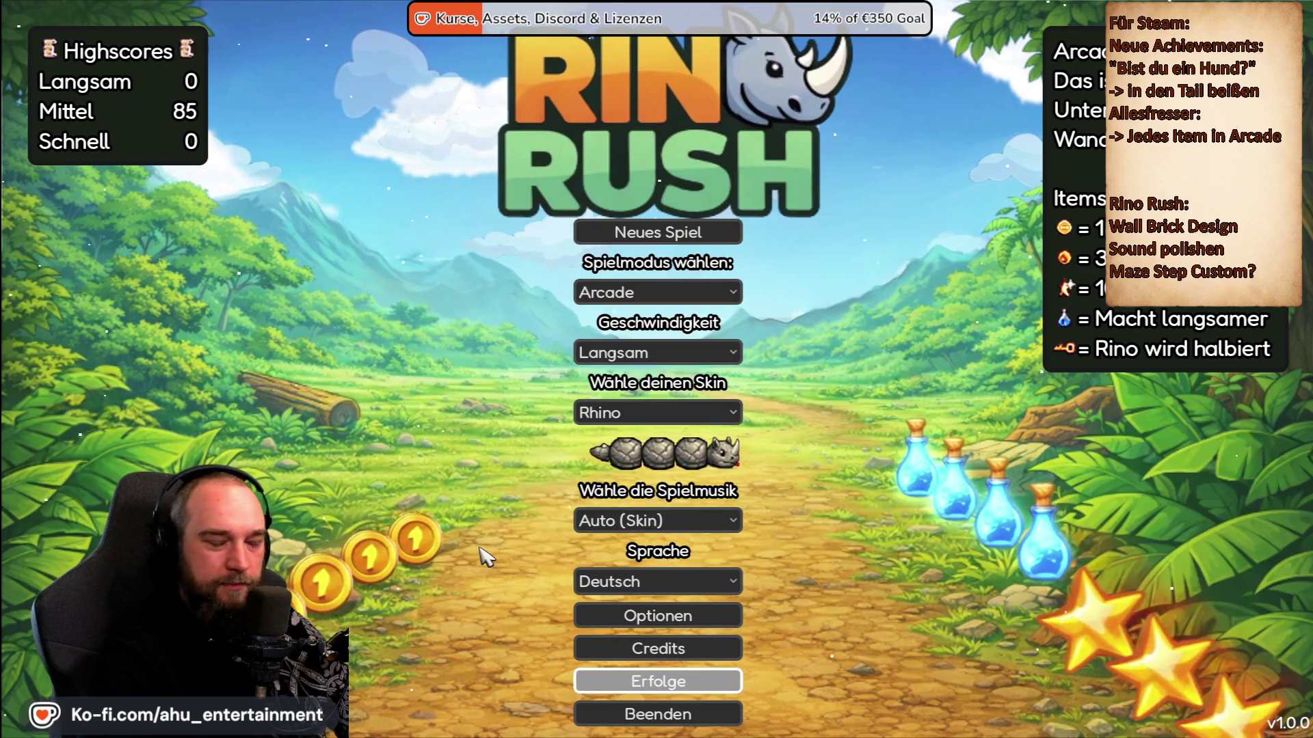
Quit Rino Rush with Beenden and Ja, then open the 'Wo ist mehr?' game.
click(658, 714)
click(688, 402)
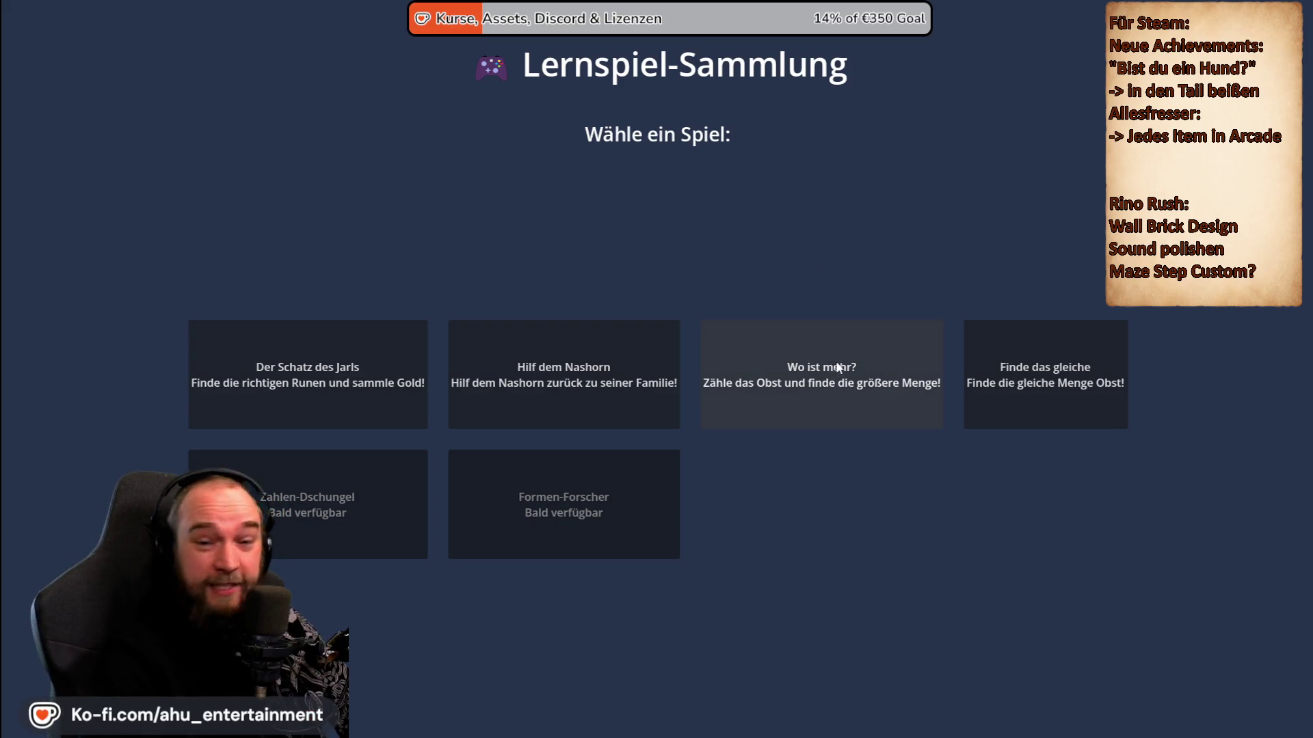
click(870, 357)
click(524, 371)
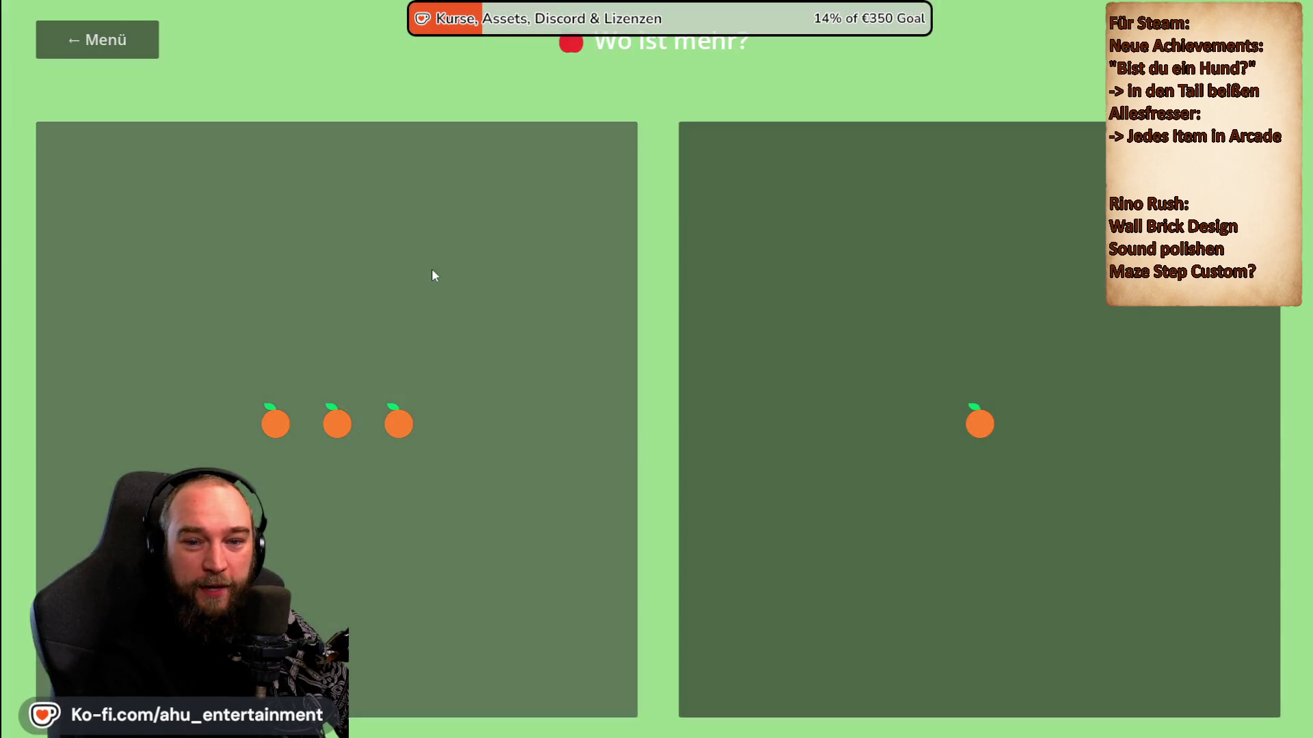
click(432, 271)
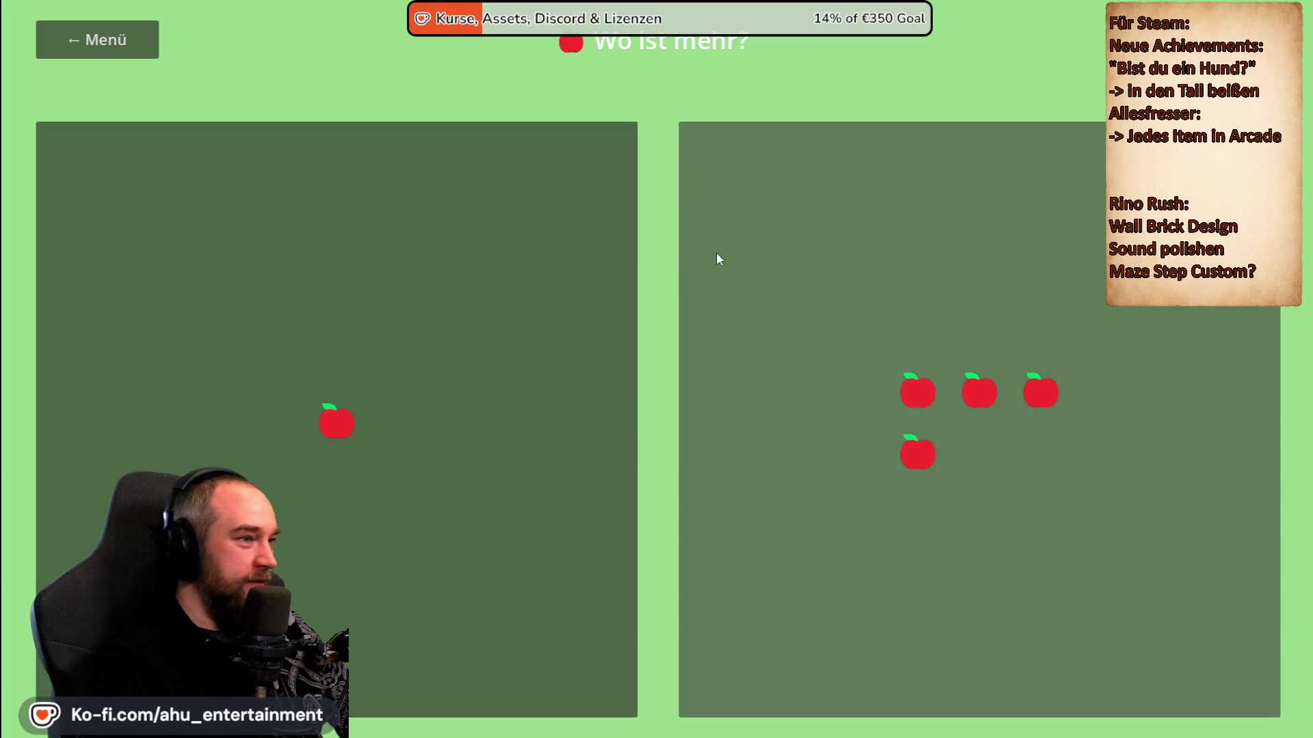
click(820, 272)
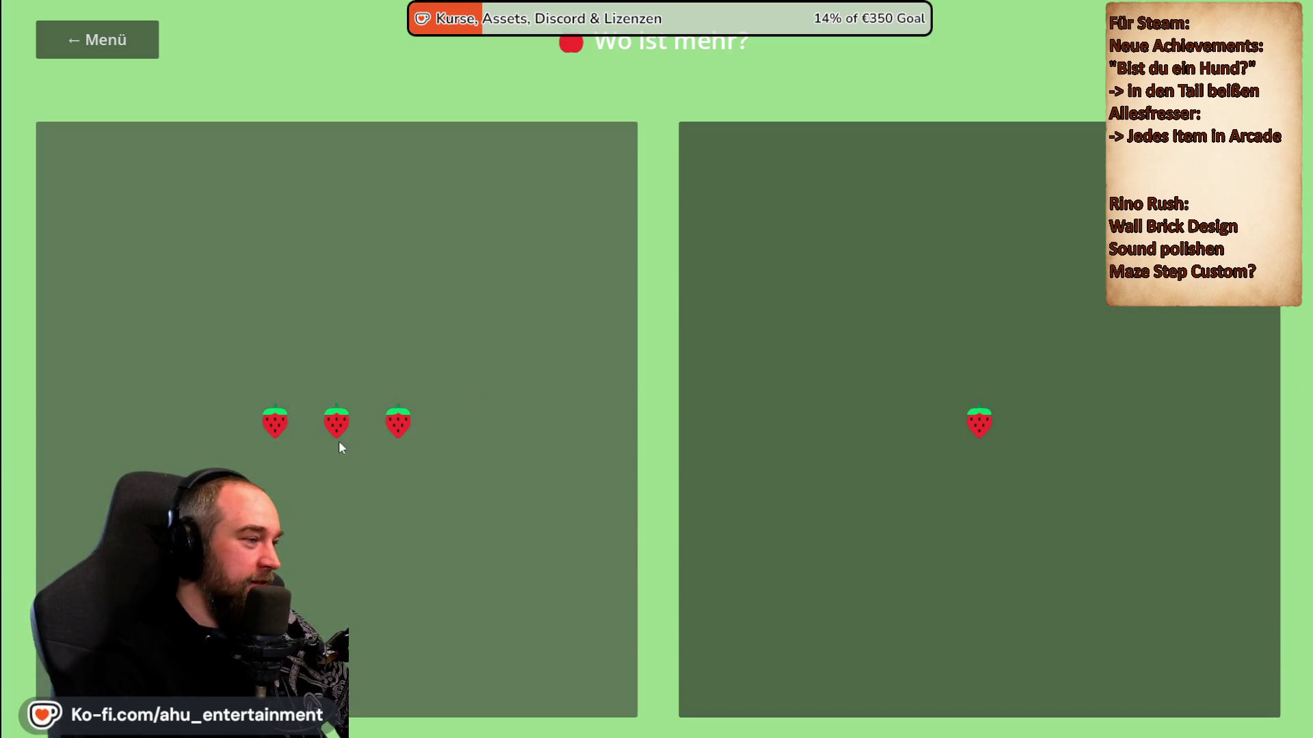
click(475, 321)
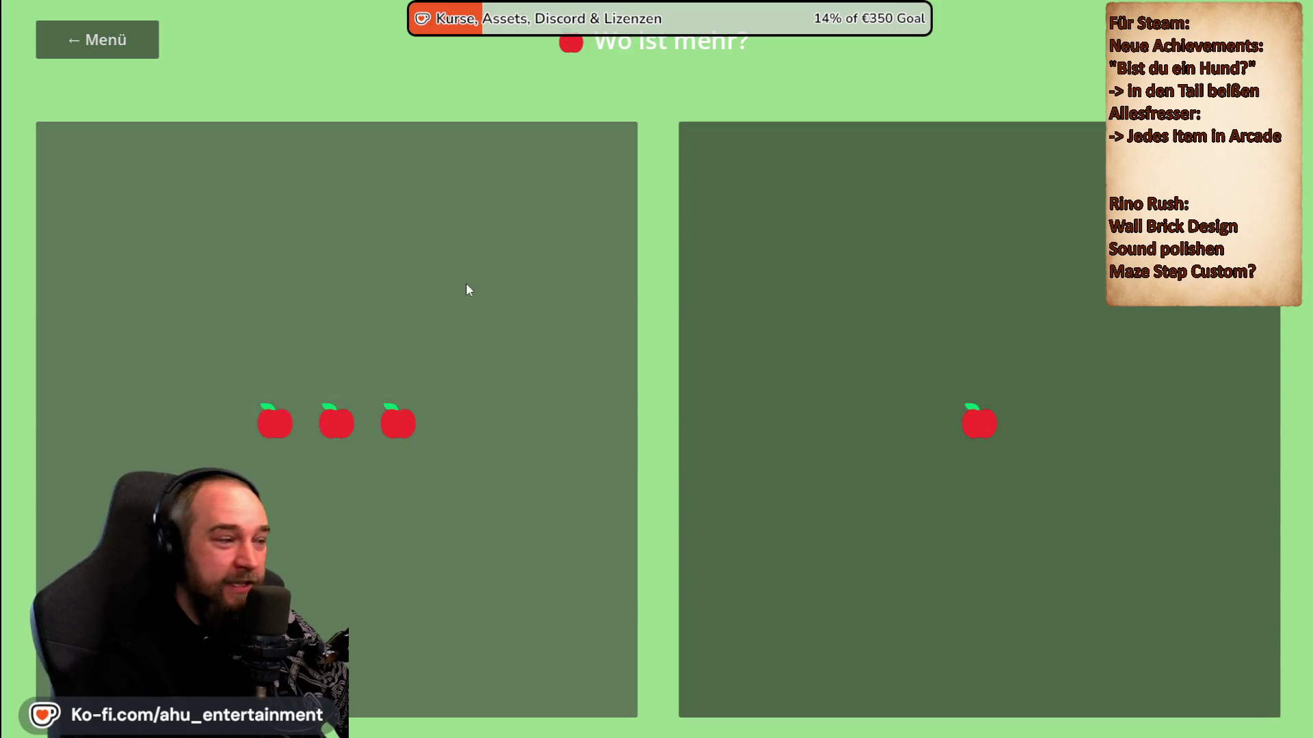
click(467, 286)
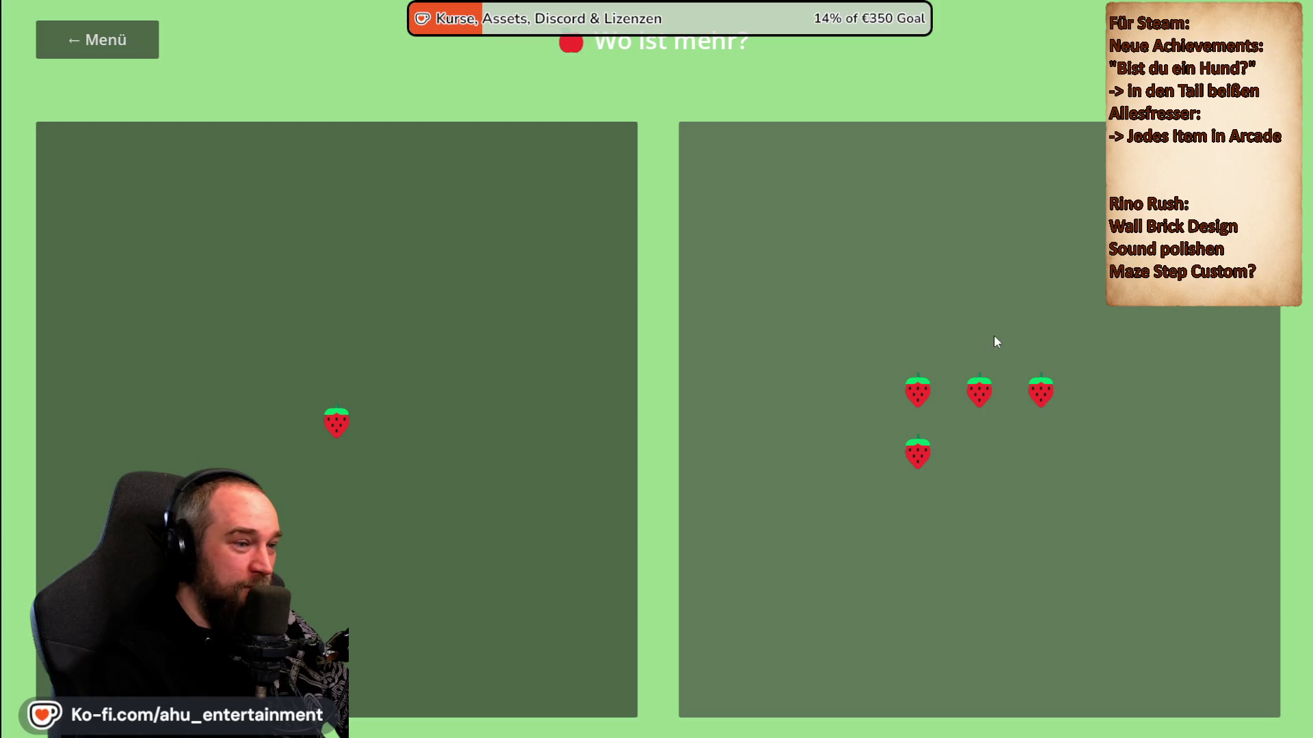
click(994, 336)
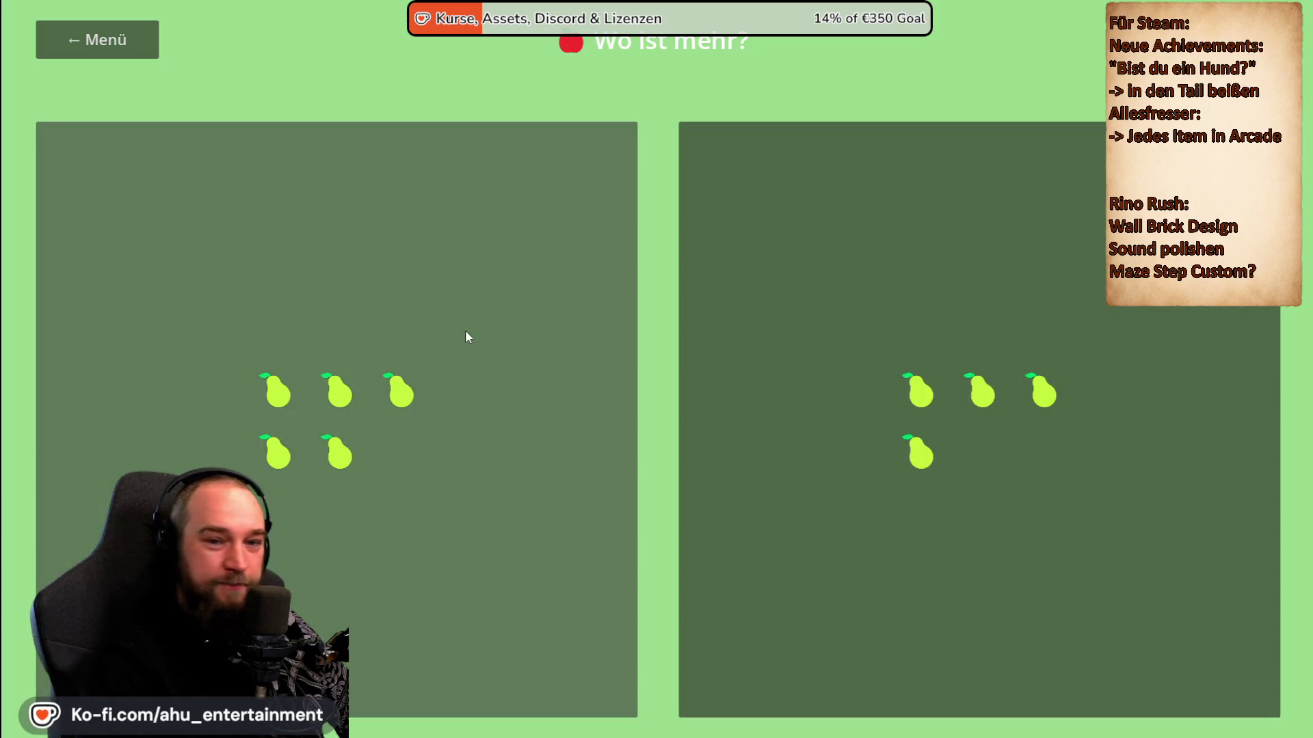
click(472, 335)
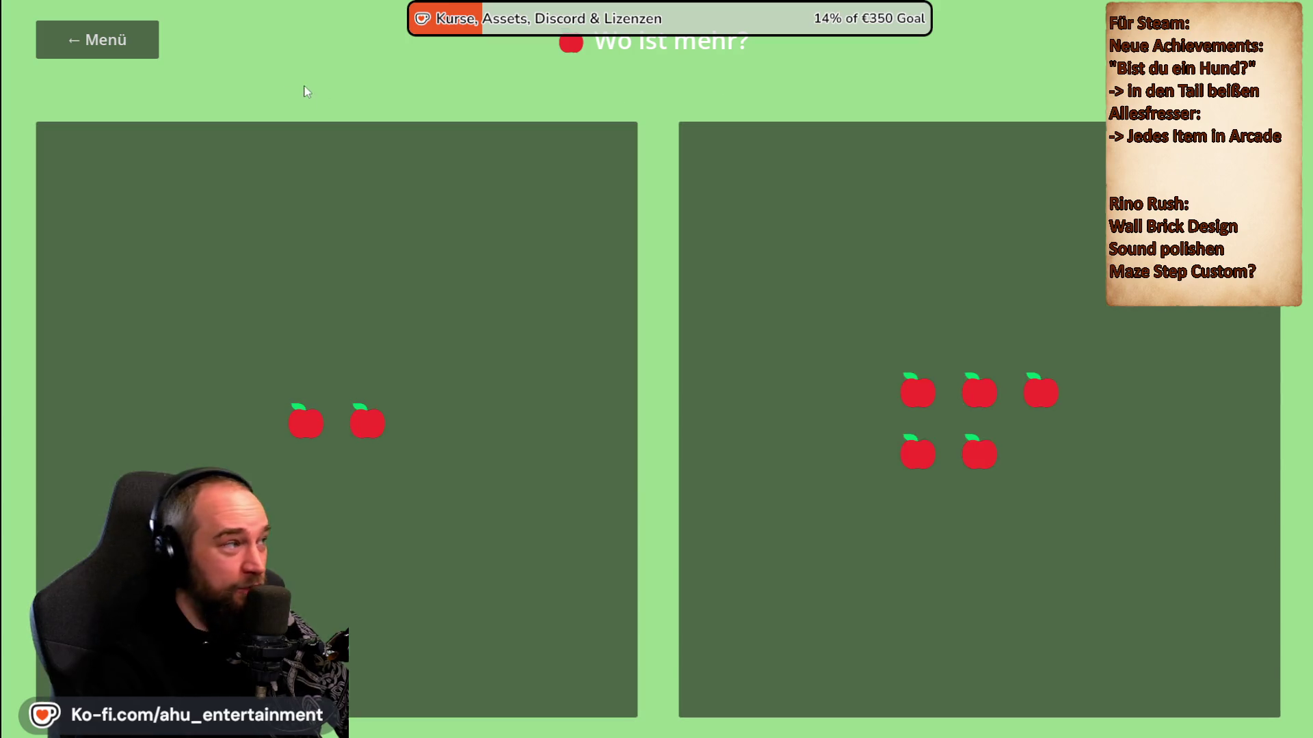
click(113, 38)
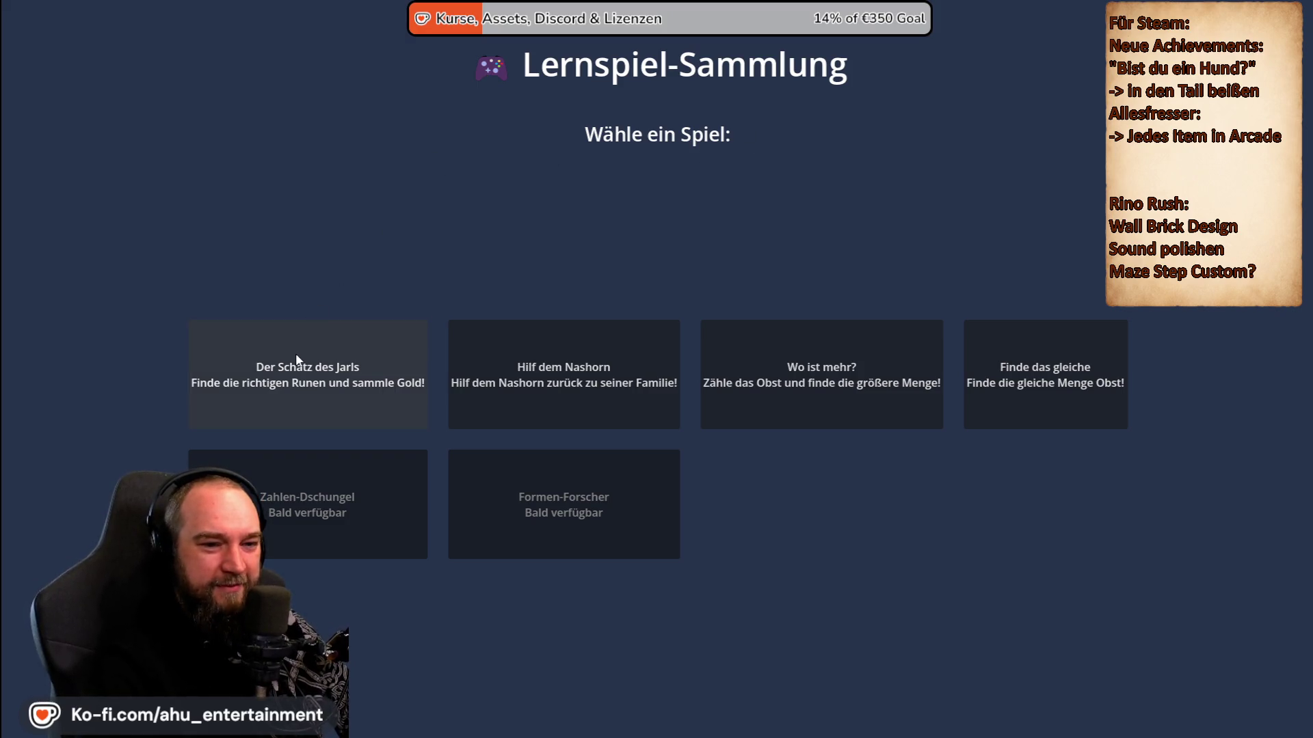
Start a two-player Der Schatz des Jarls round and flip rune stones, revealing Eber top-left.
click(352, 383)
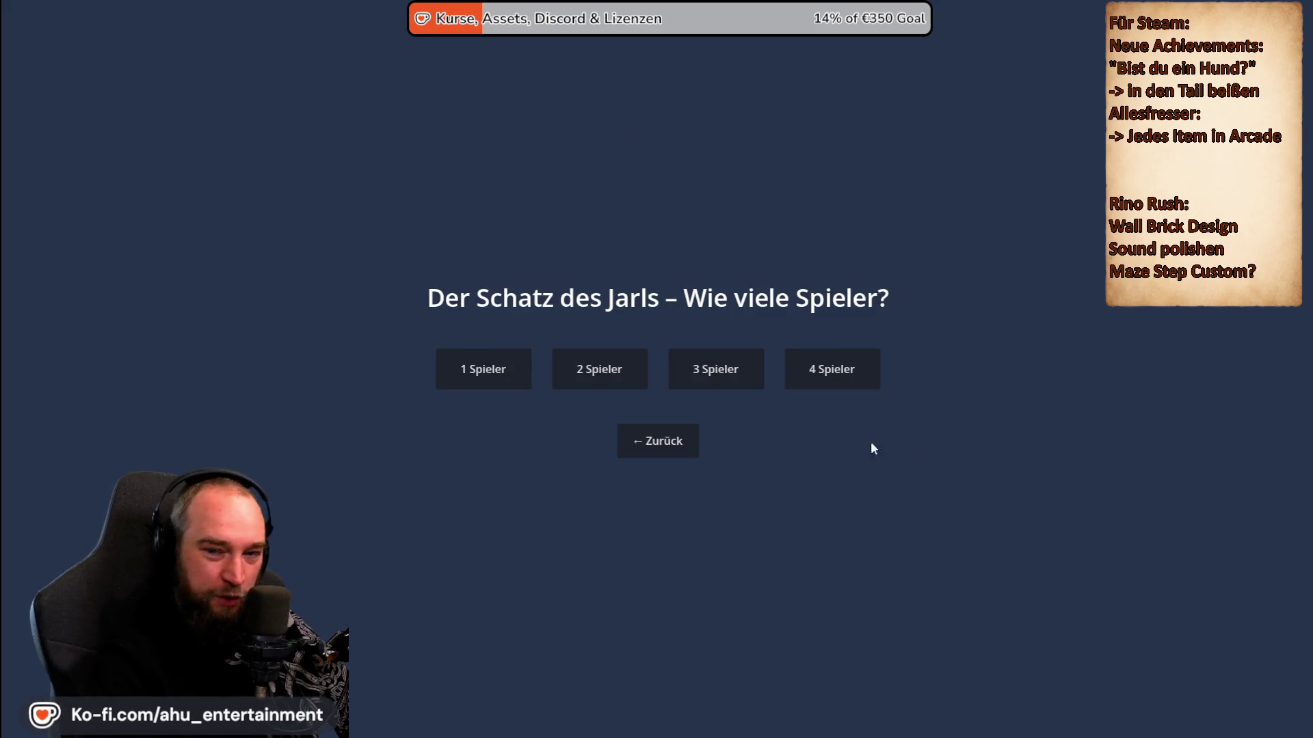
click(625, 384)
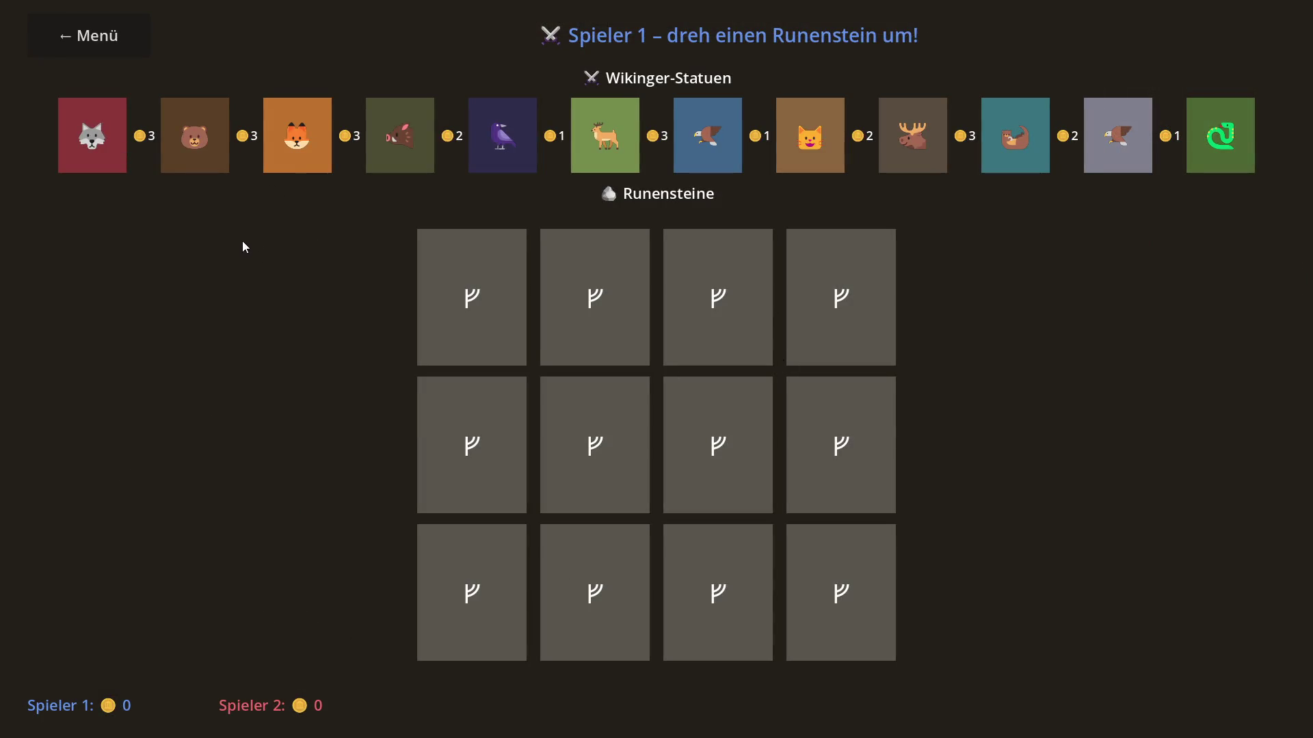
key(Return)
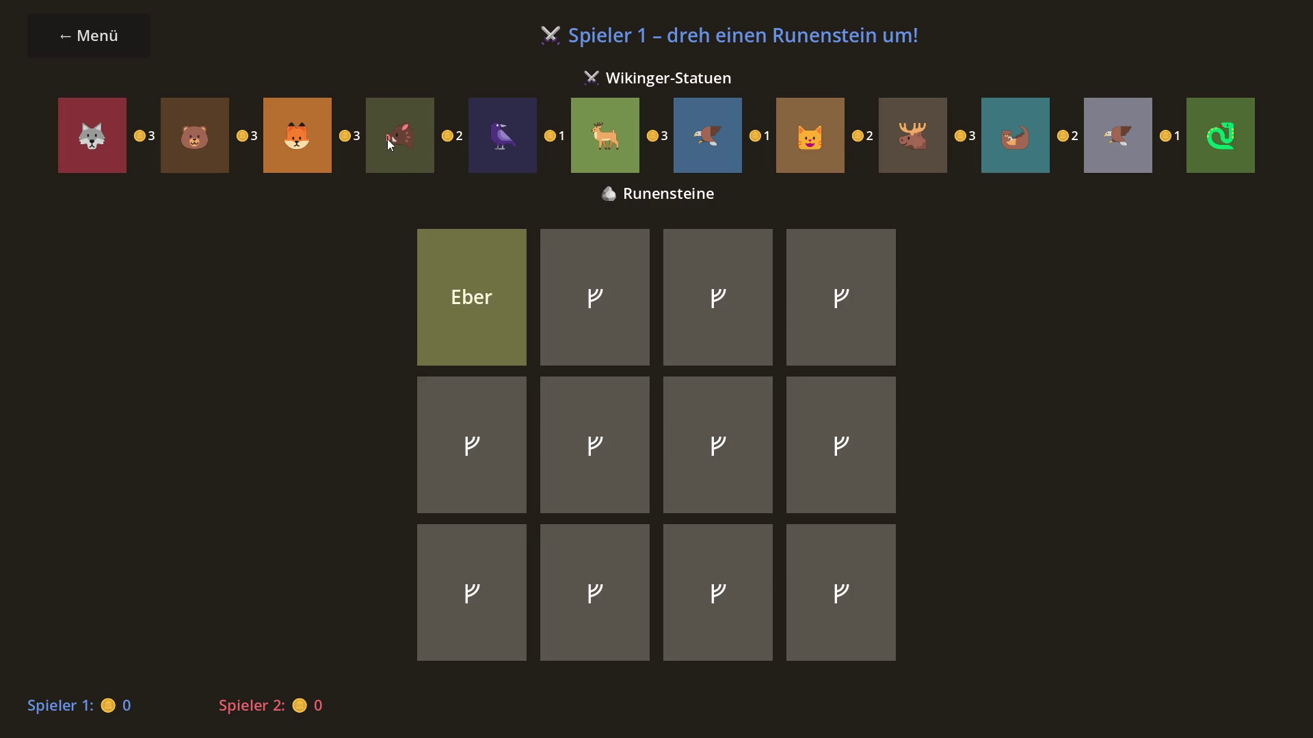
click(611, 312)
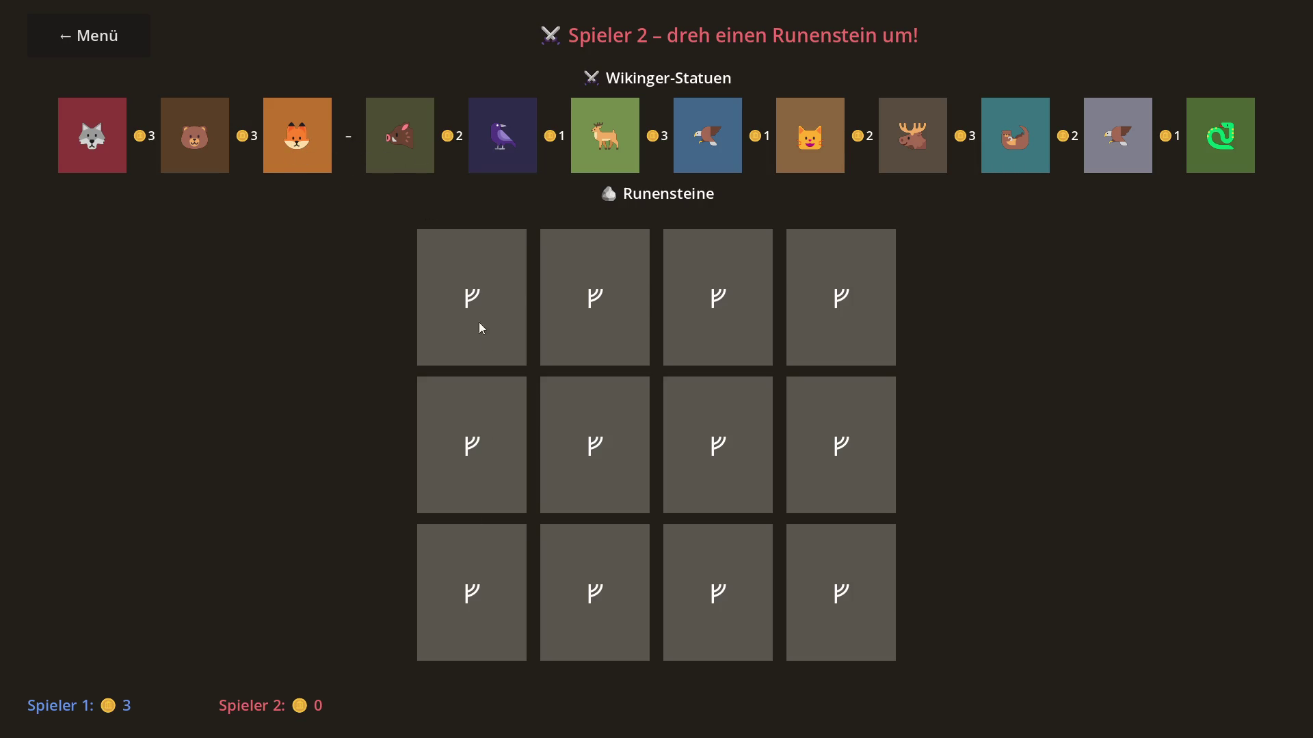
click(478, 294)
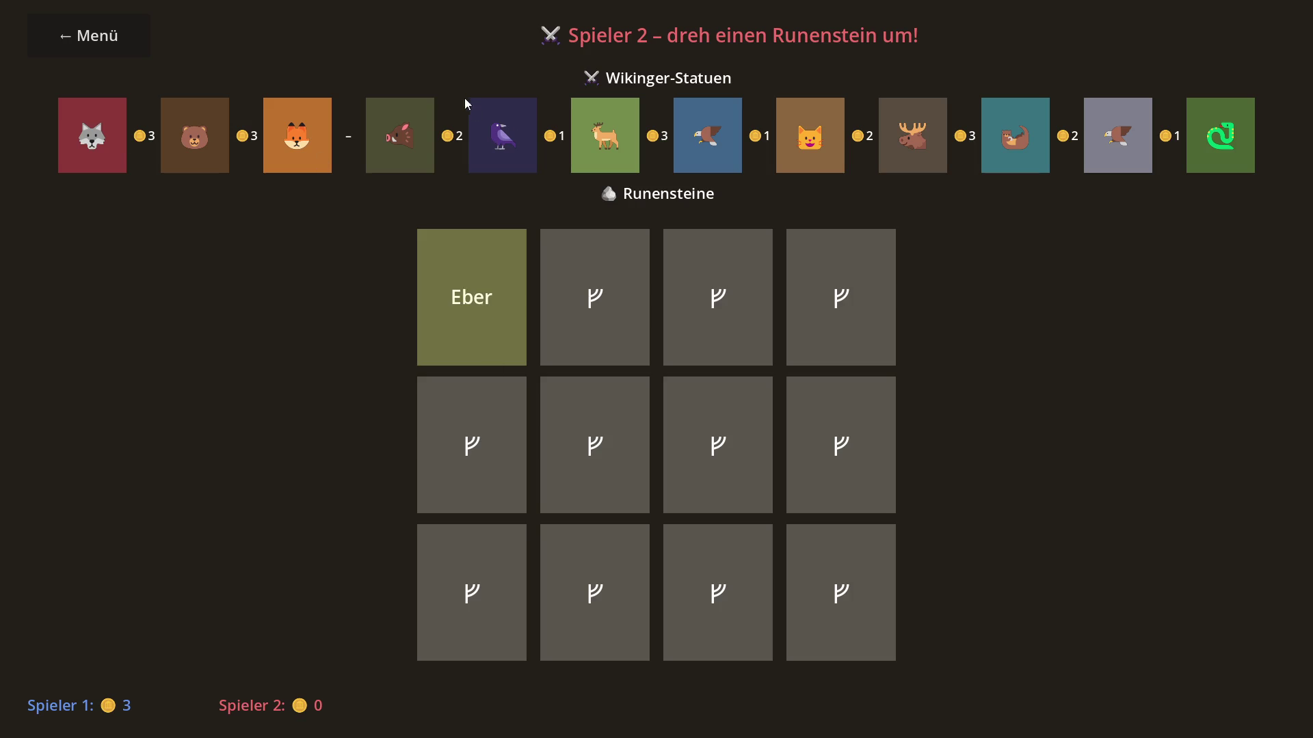
click(487, 638)
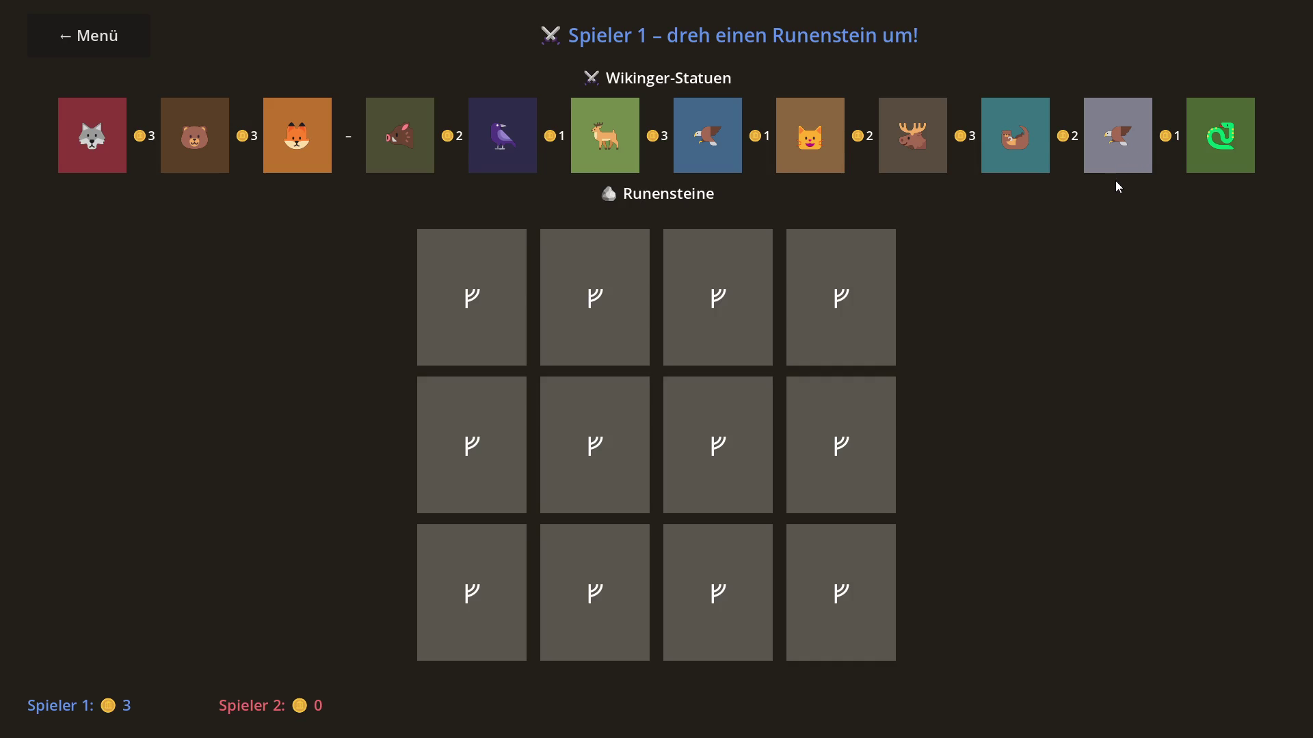
Flip rune stones until Spieler 2 matches the Bär pair, then return to the menu.
click(834, 568)
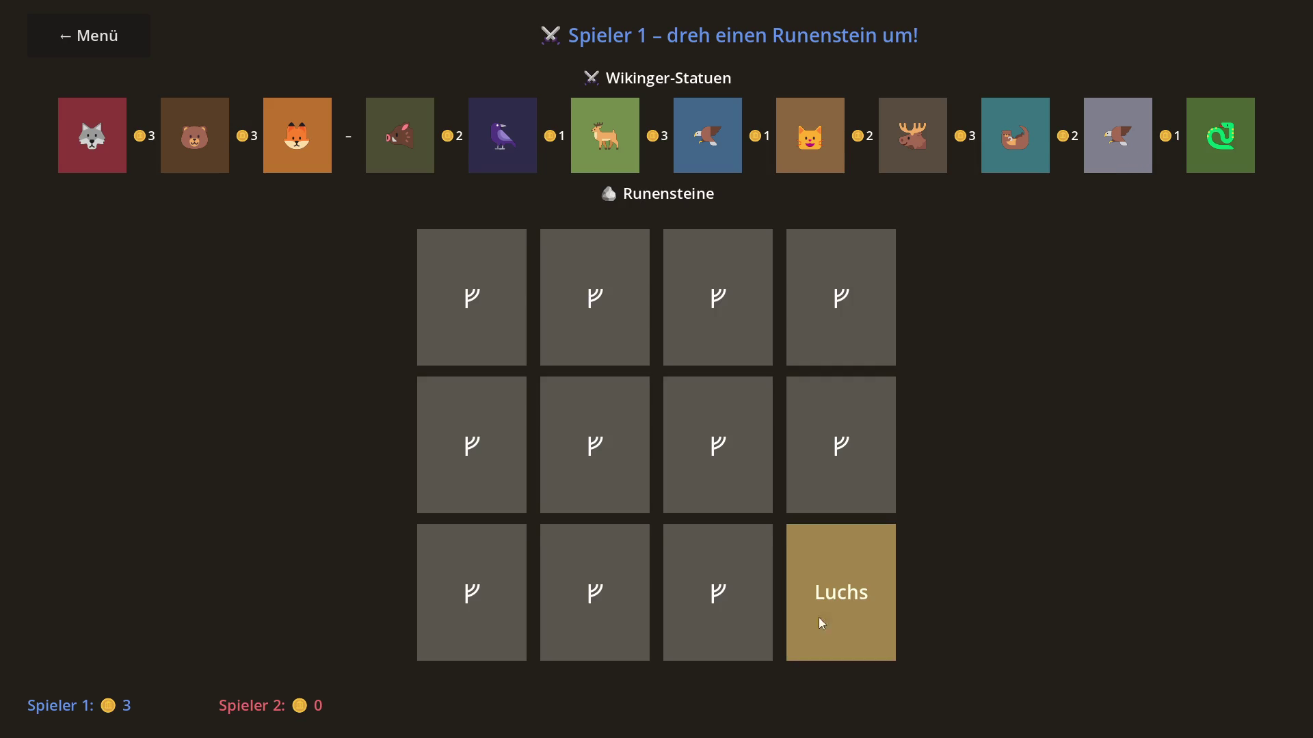
click(771, 481)
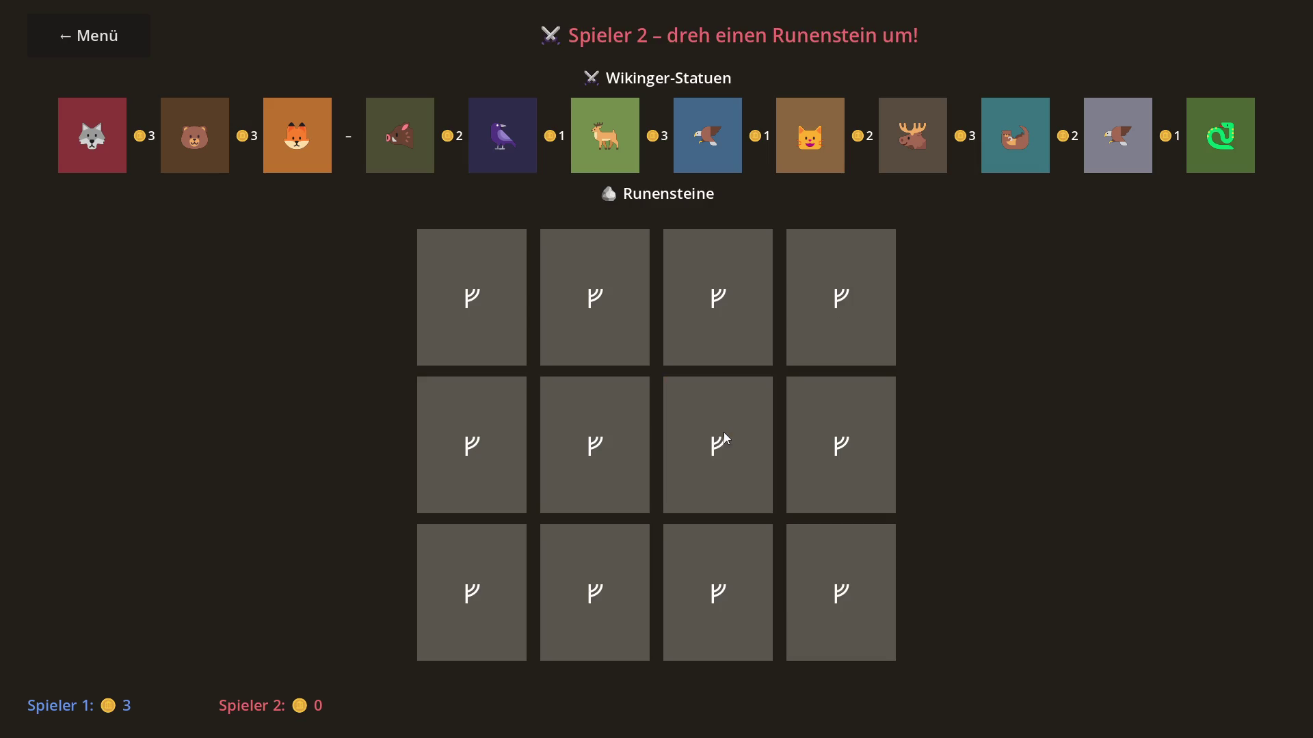
click(605, 283)
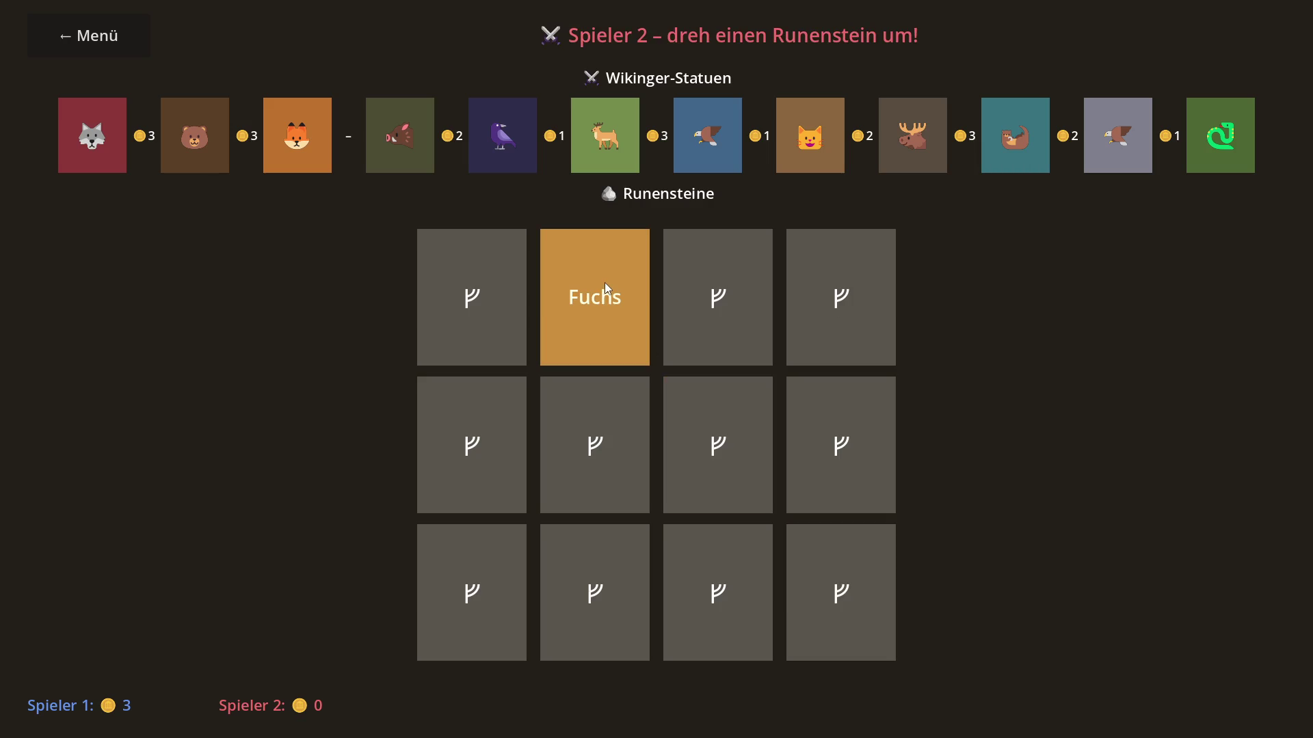
click(720, 445)
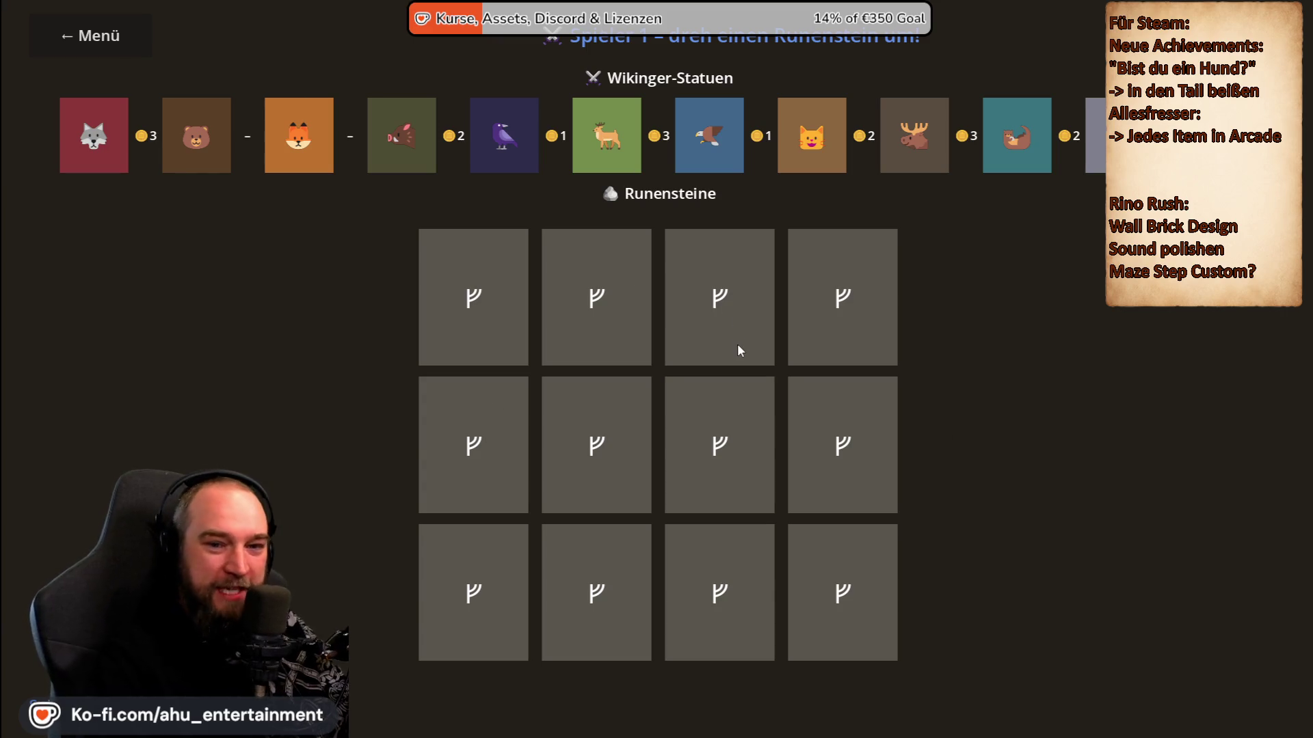
click(90, 36)
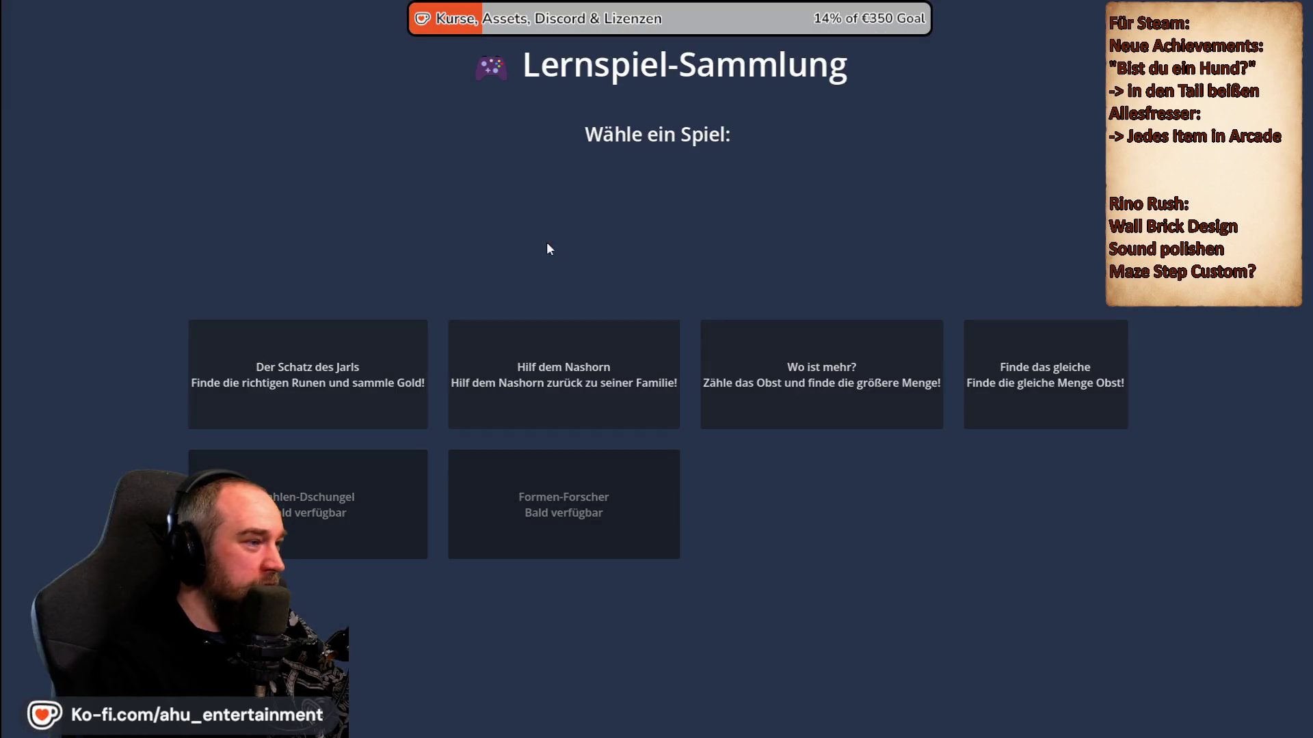
Start a 2-player 'Hilf dem Nashorn' game and roll the dice for Spieler 1.
click(592, 350)
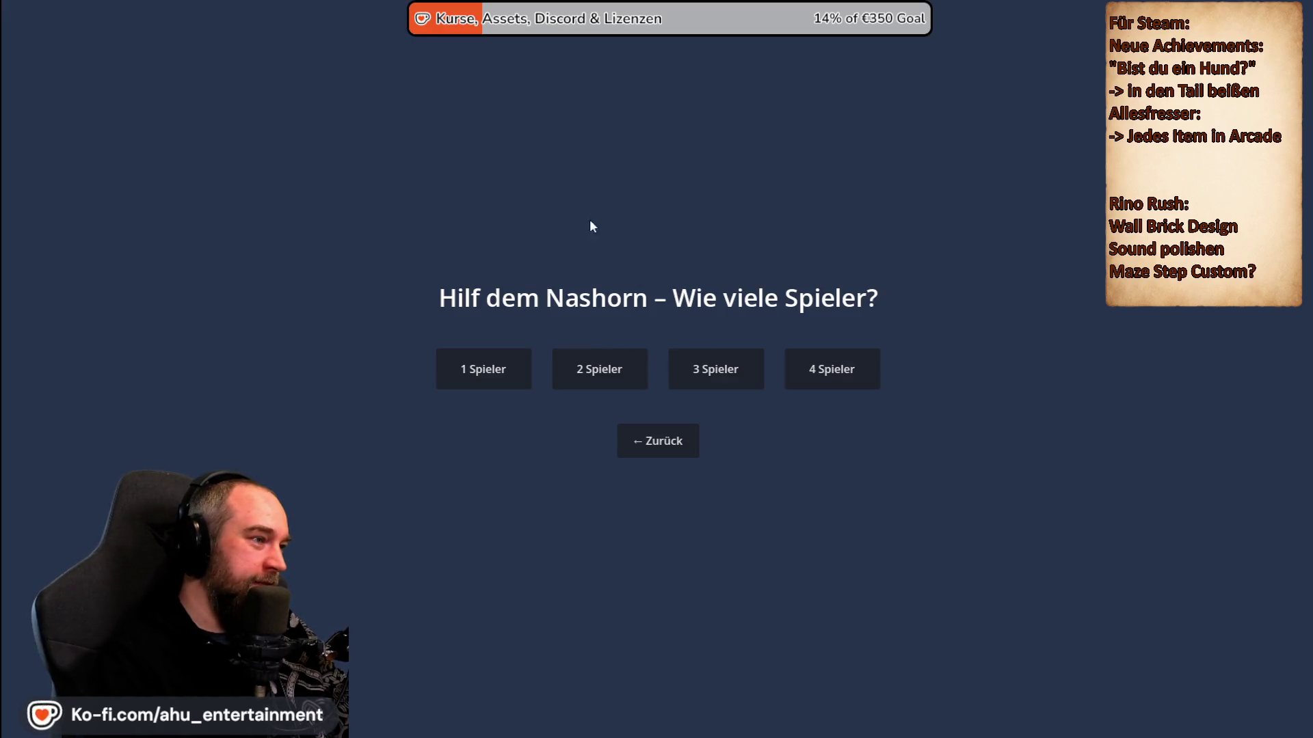
click(601, 371)
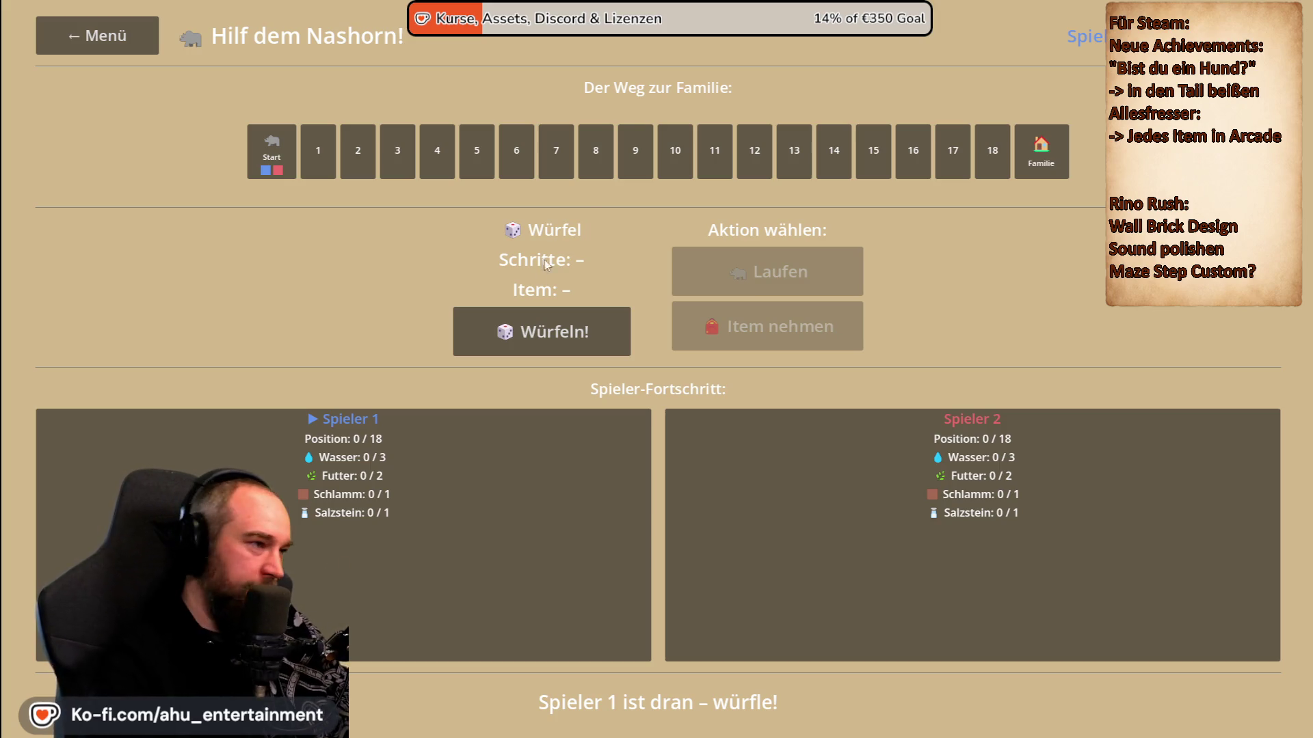
click(537, 345)
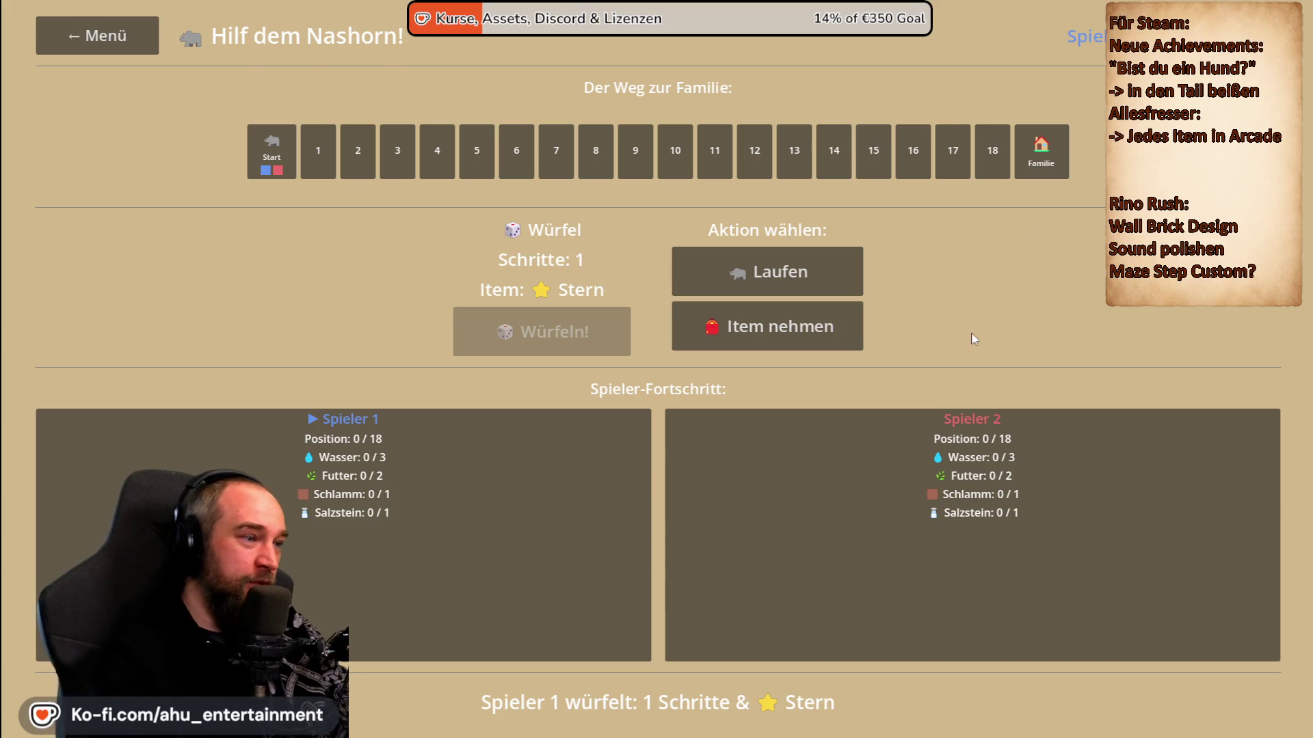
Give Spieler 1 the Salzstein and Spieler 2 the Schlamm, then move Spieler 1 two fields.
click(851, 329)
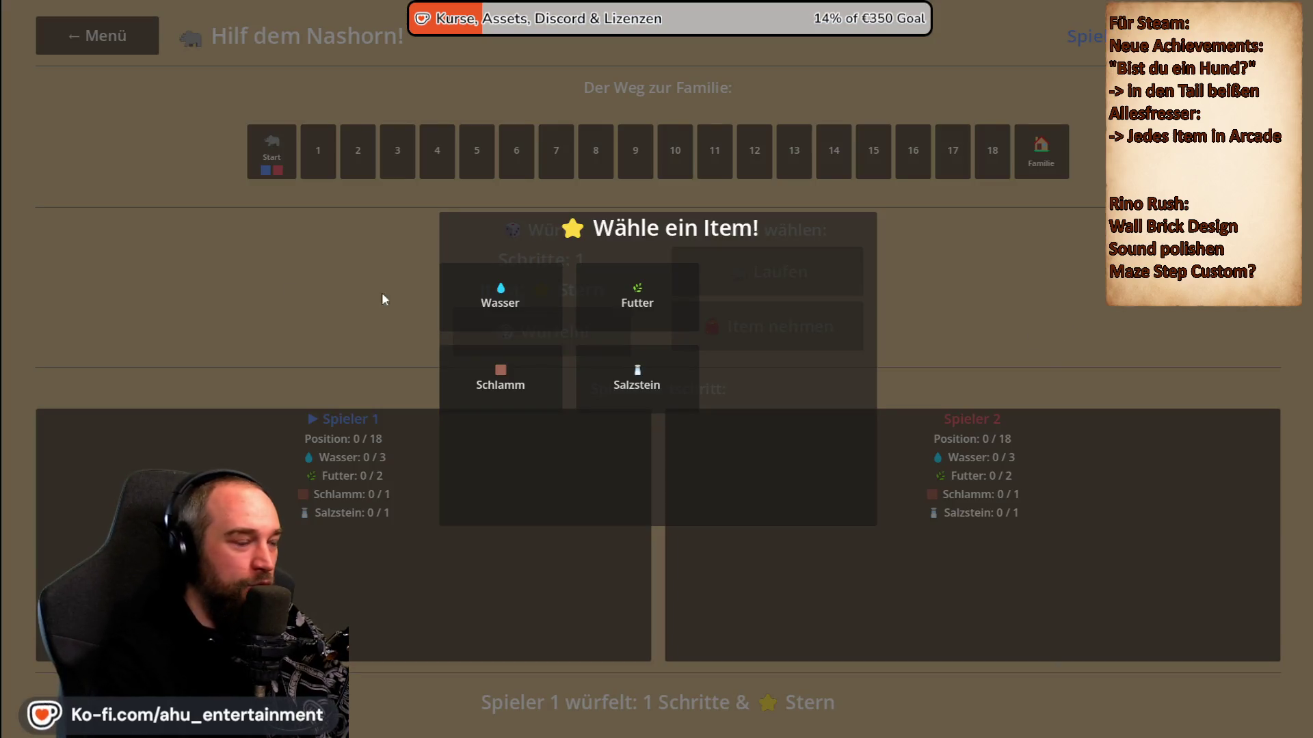
click(646, 381)
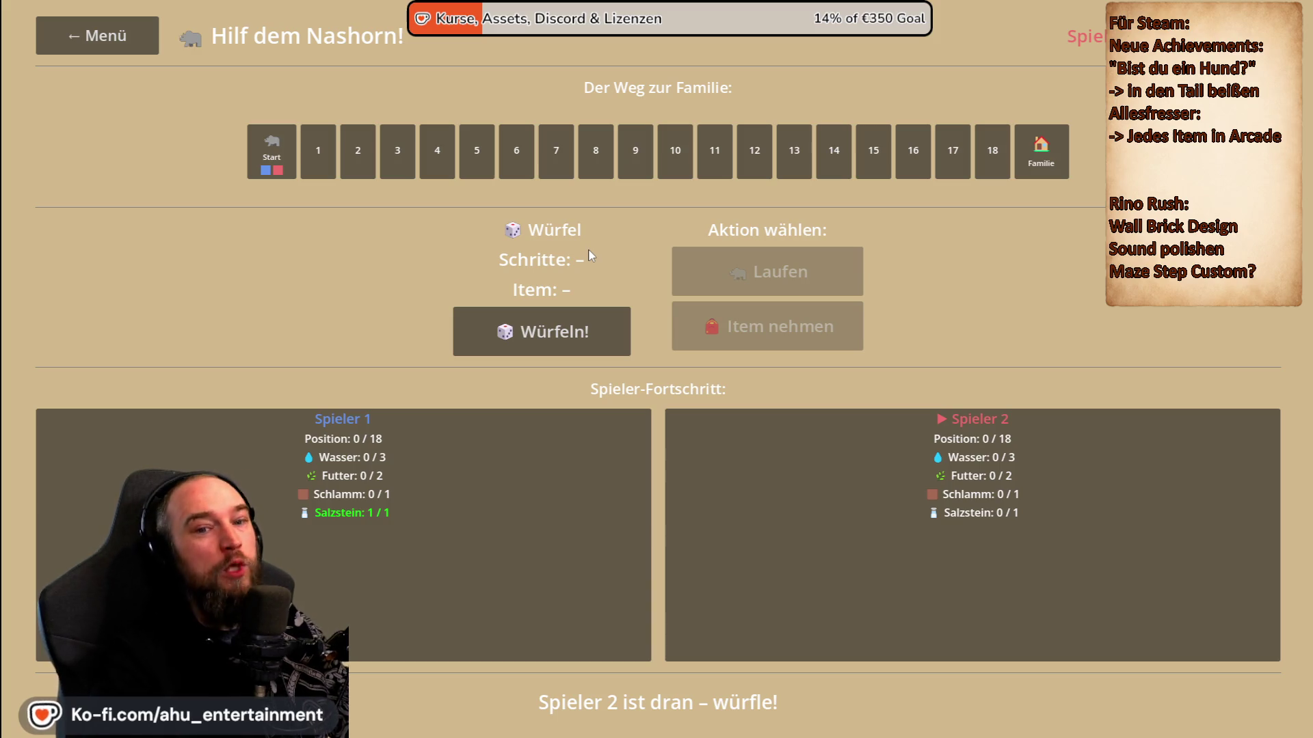
click(500, 329)
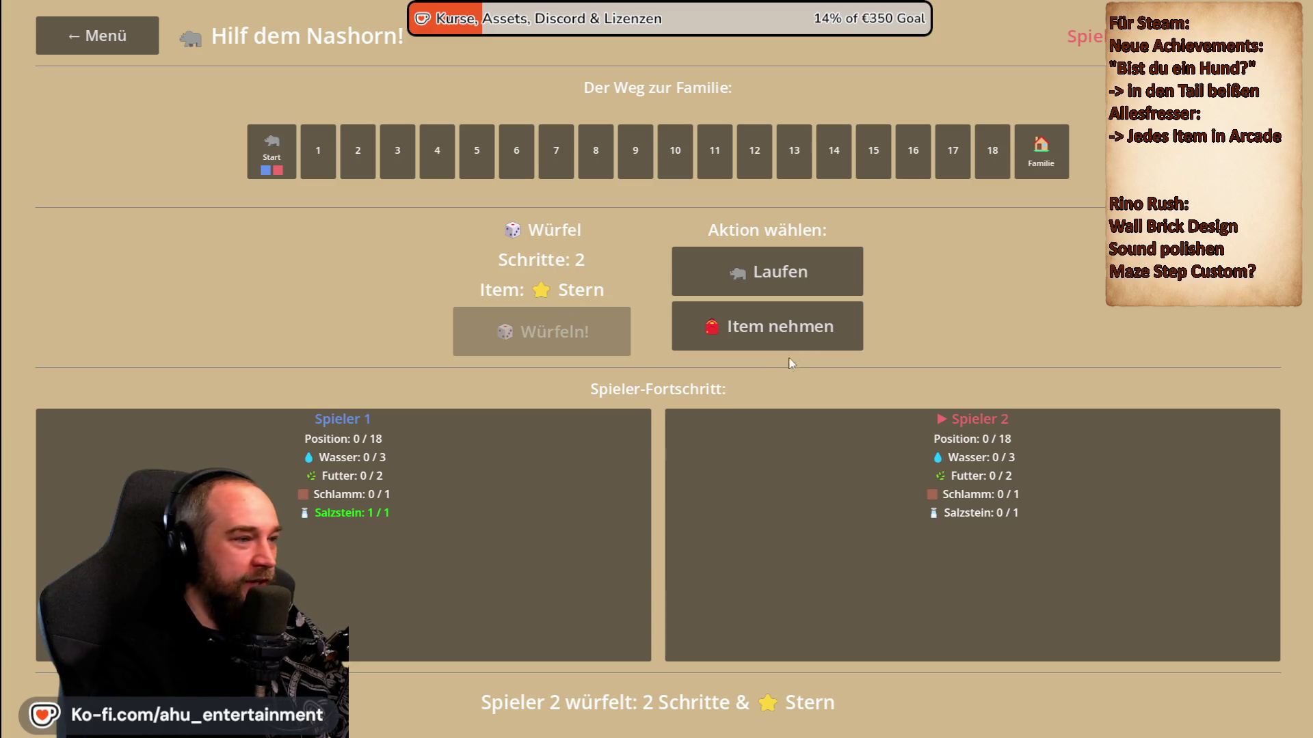
click(854, 336)
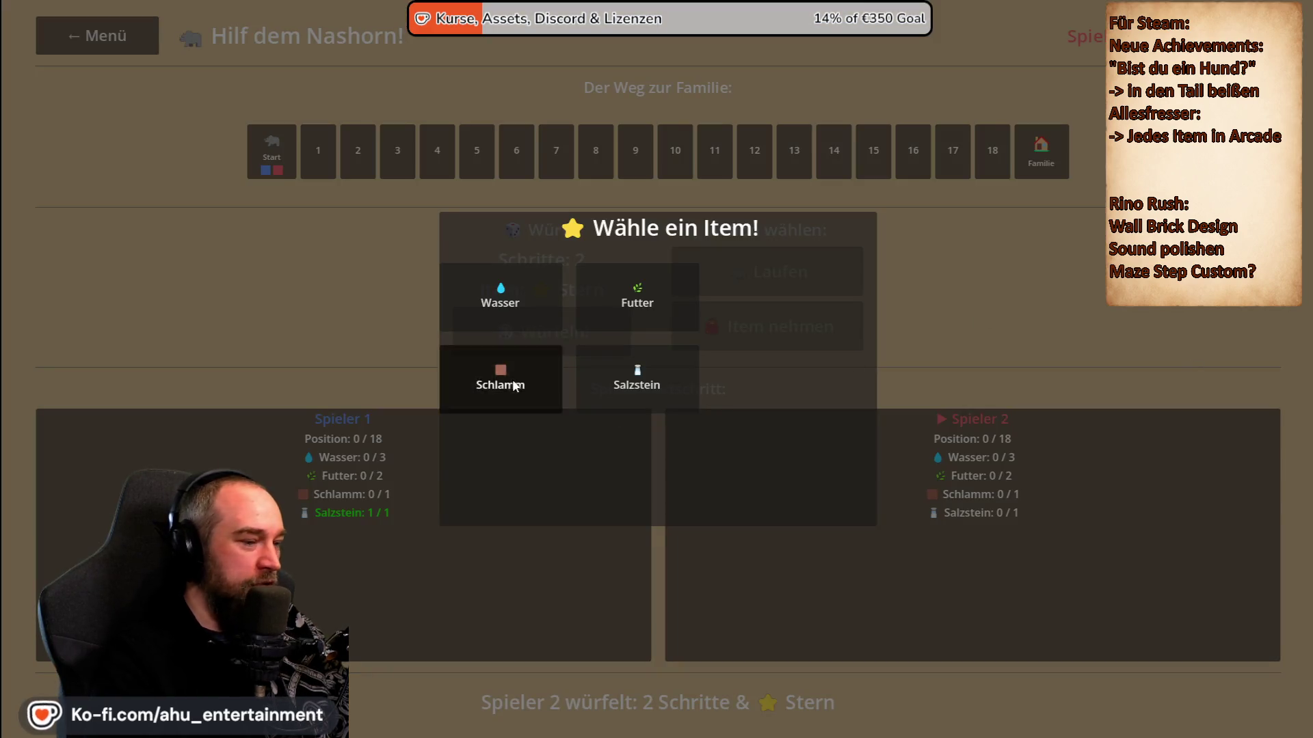
click(515, 386)
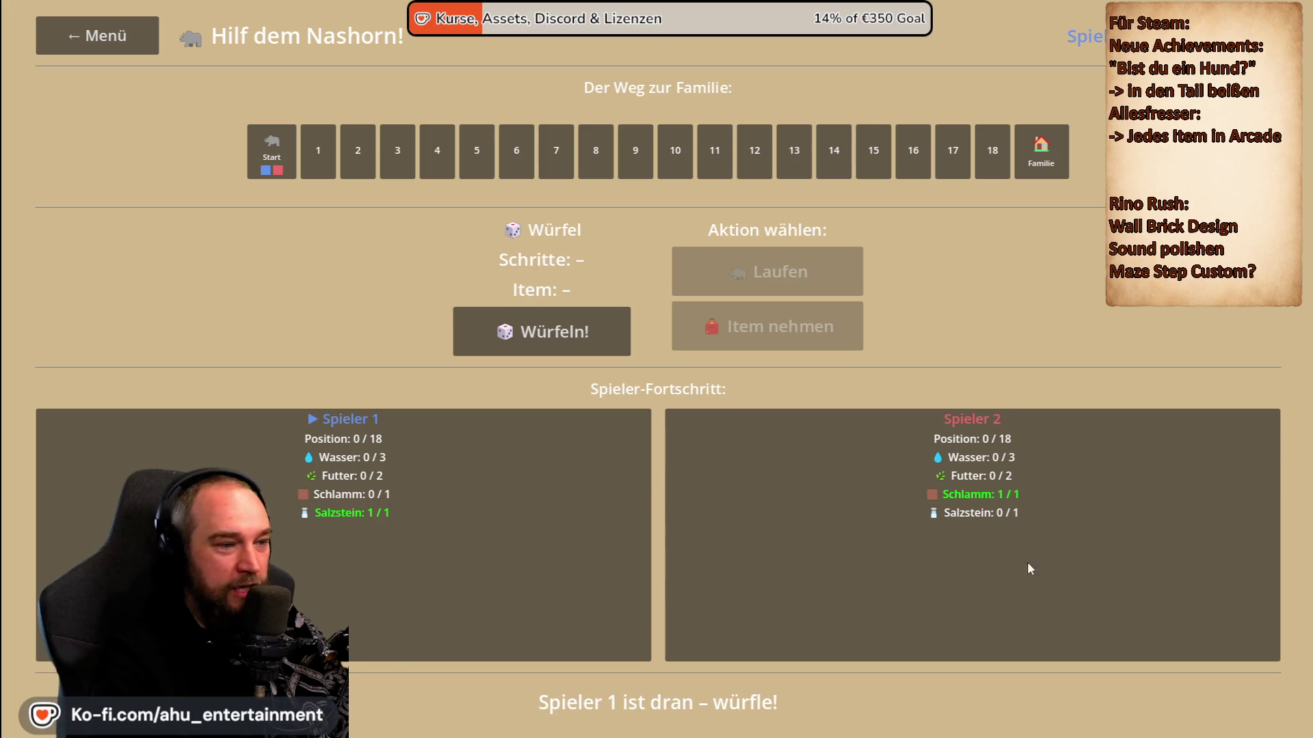
click(626, 350)
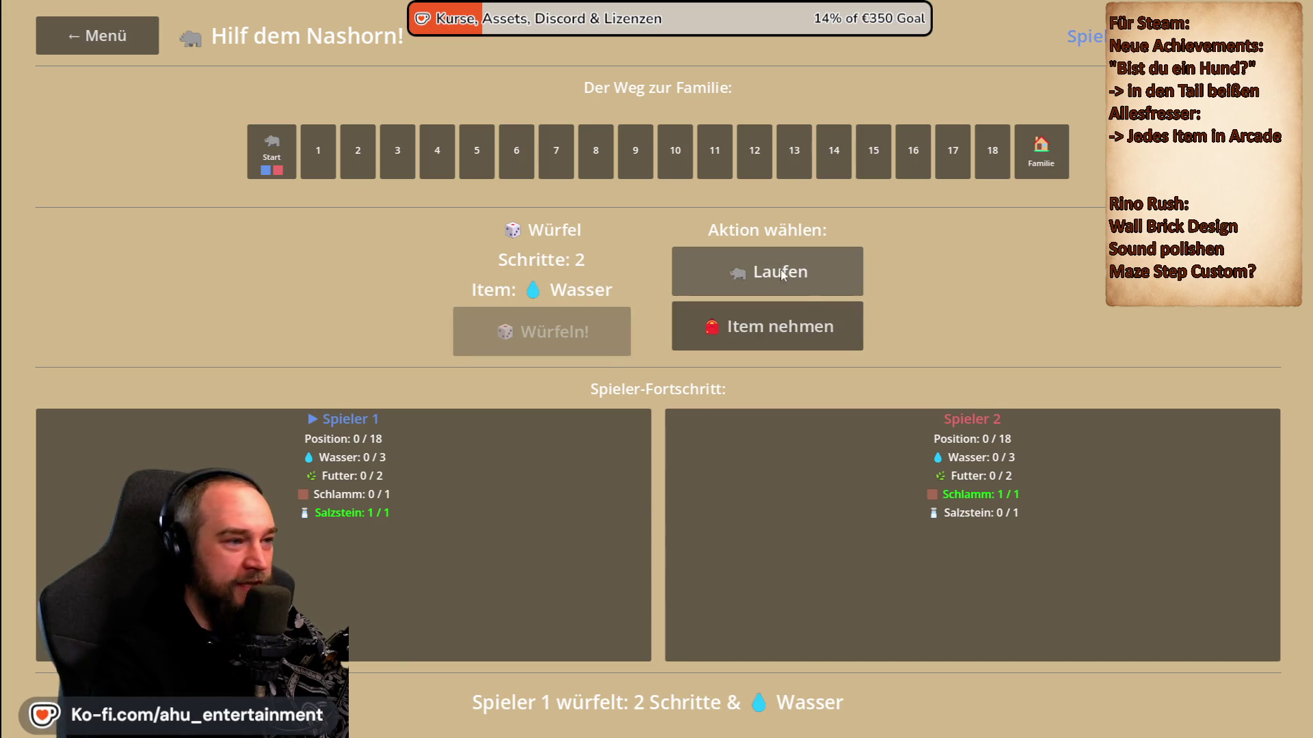
click(809, 271)
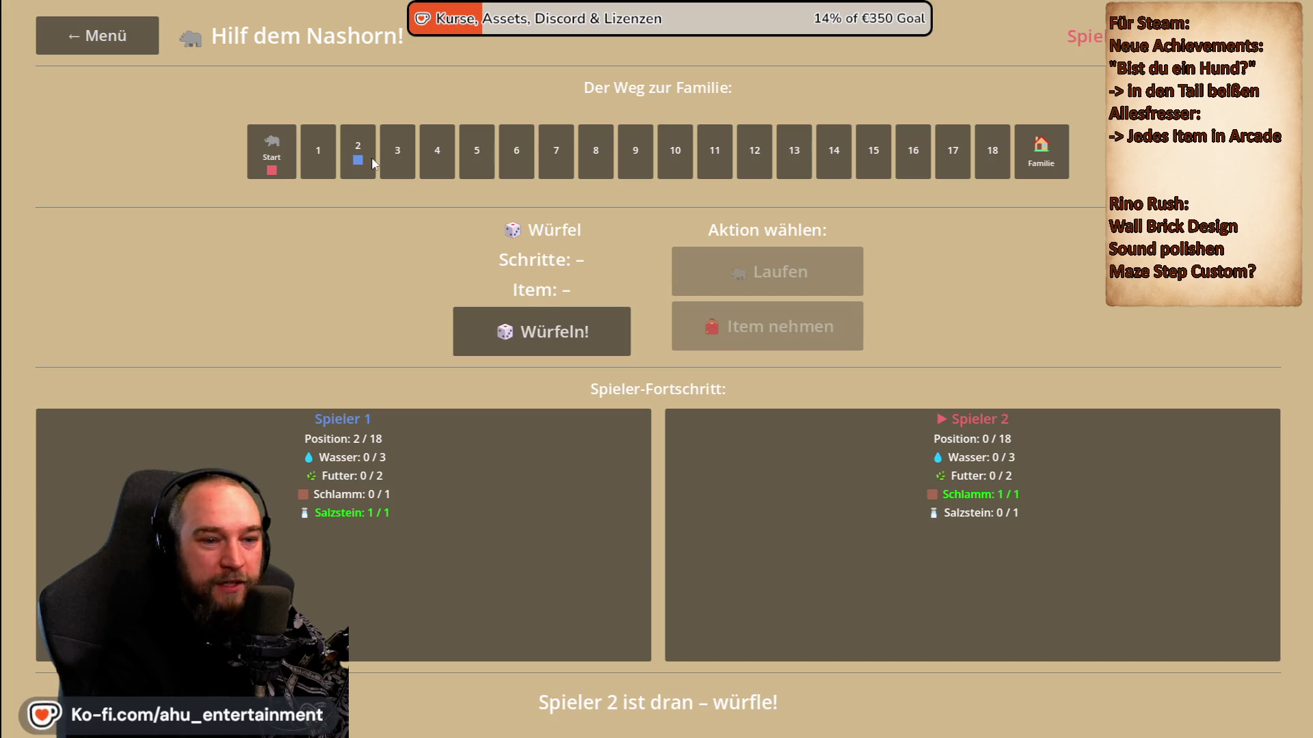
Collect Salzstein for Spieler 2 and Wasser for Spieler 1, then continue the Hilf dem Nashorn note's second line.
click(562, 354)
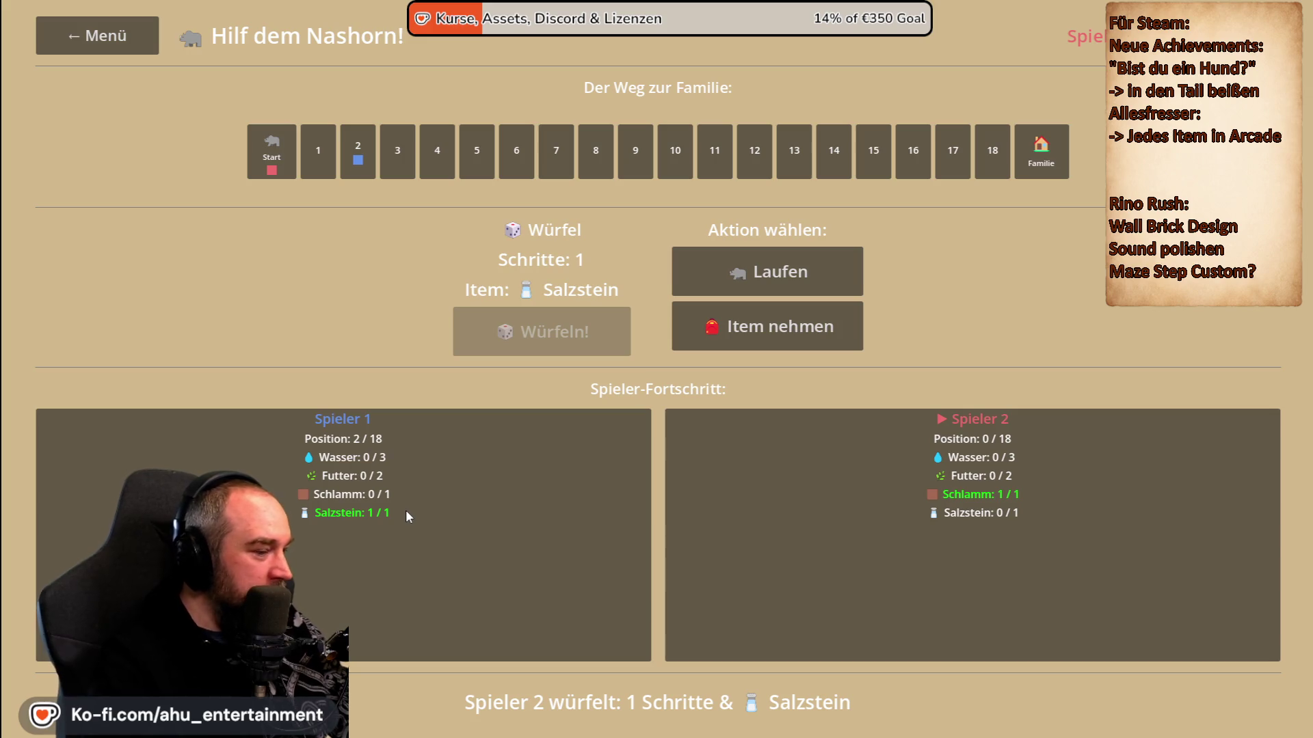
click(800, 335)
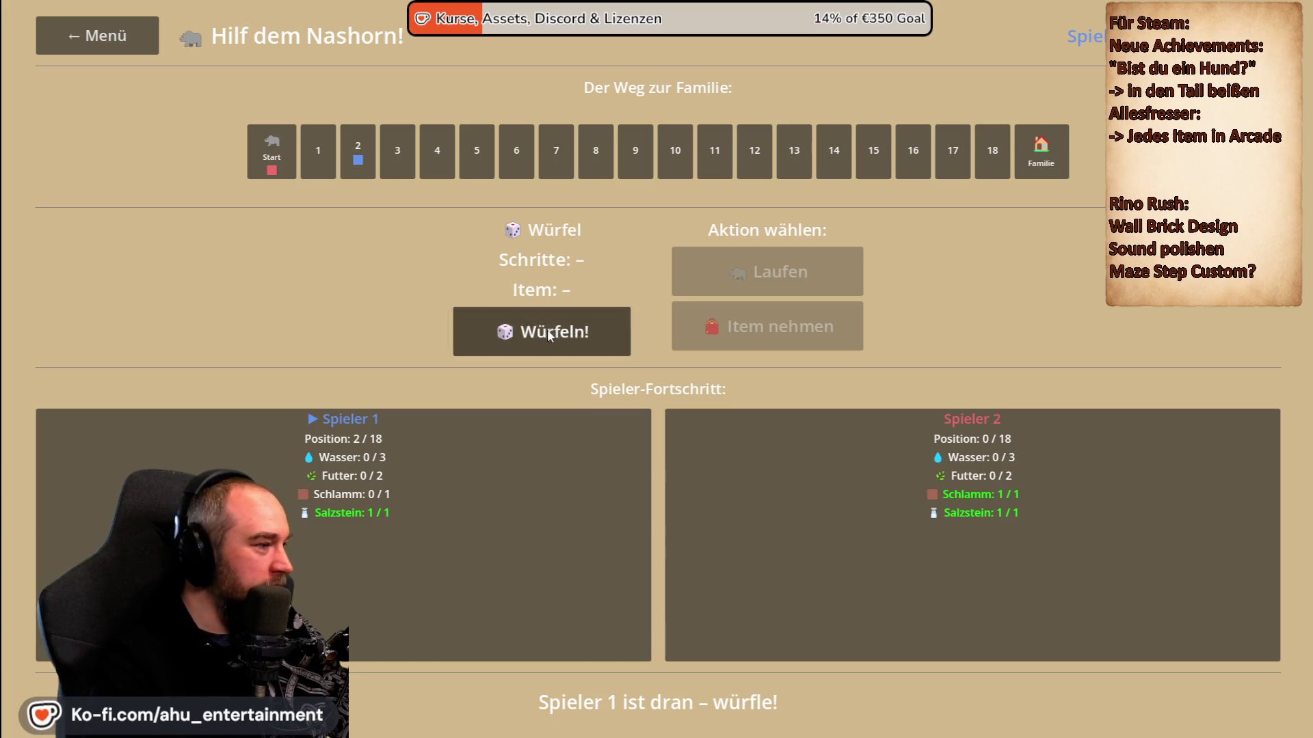
click(546, 329)
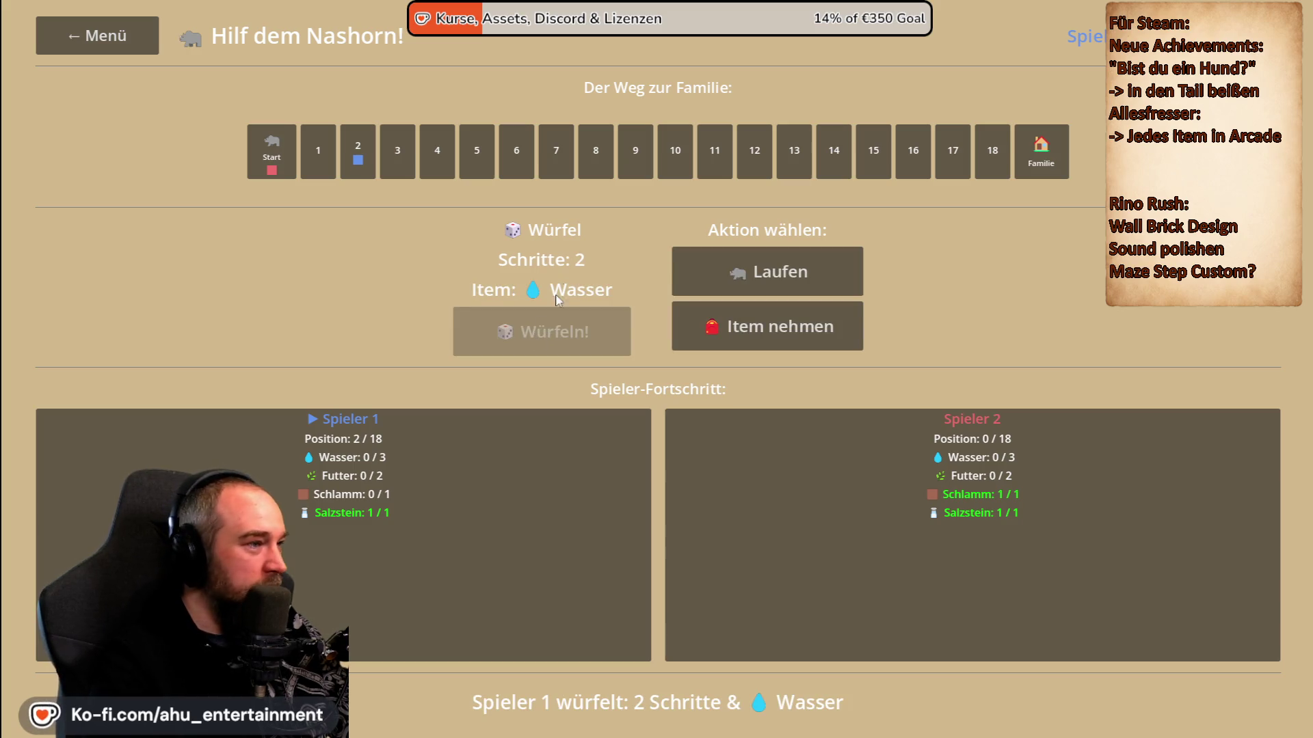
click(786, 331)
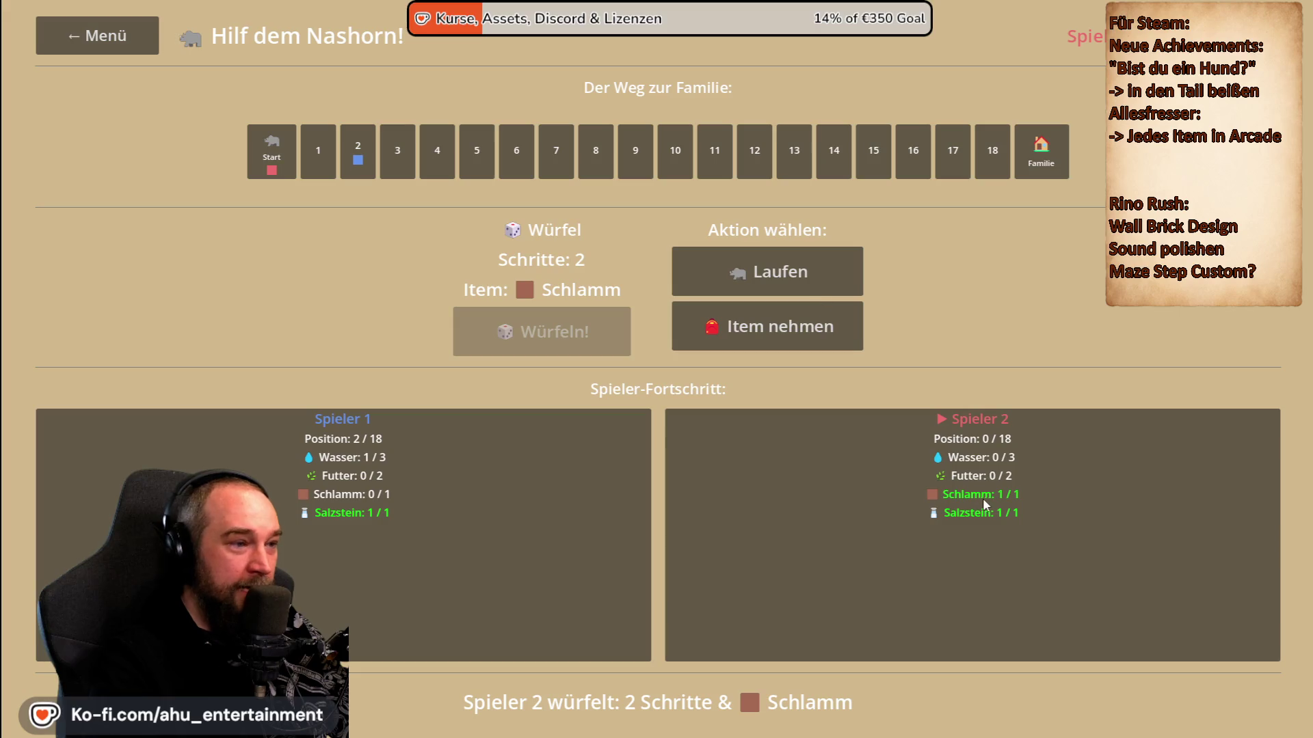
click(793, 326)
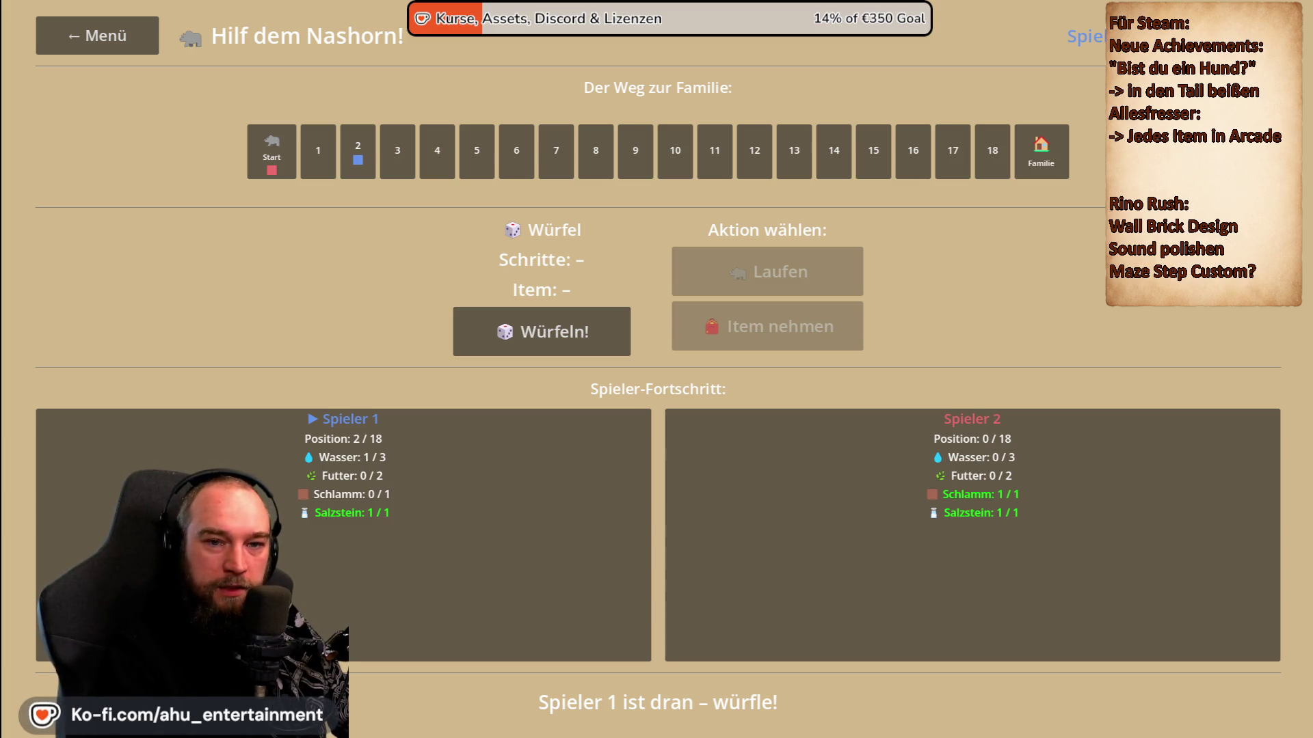
click(718, 722)
click(699, 337)
text(Wenn man ein Item schon)
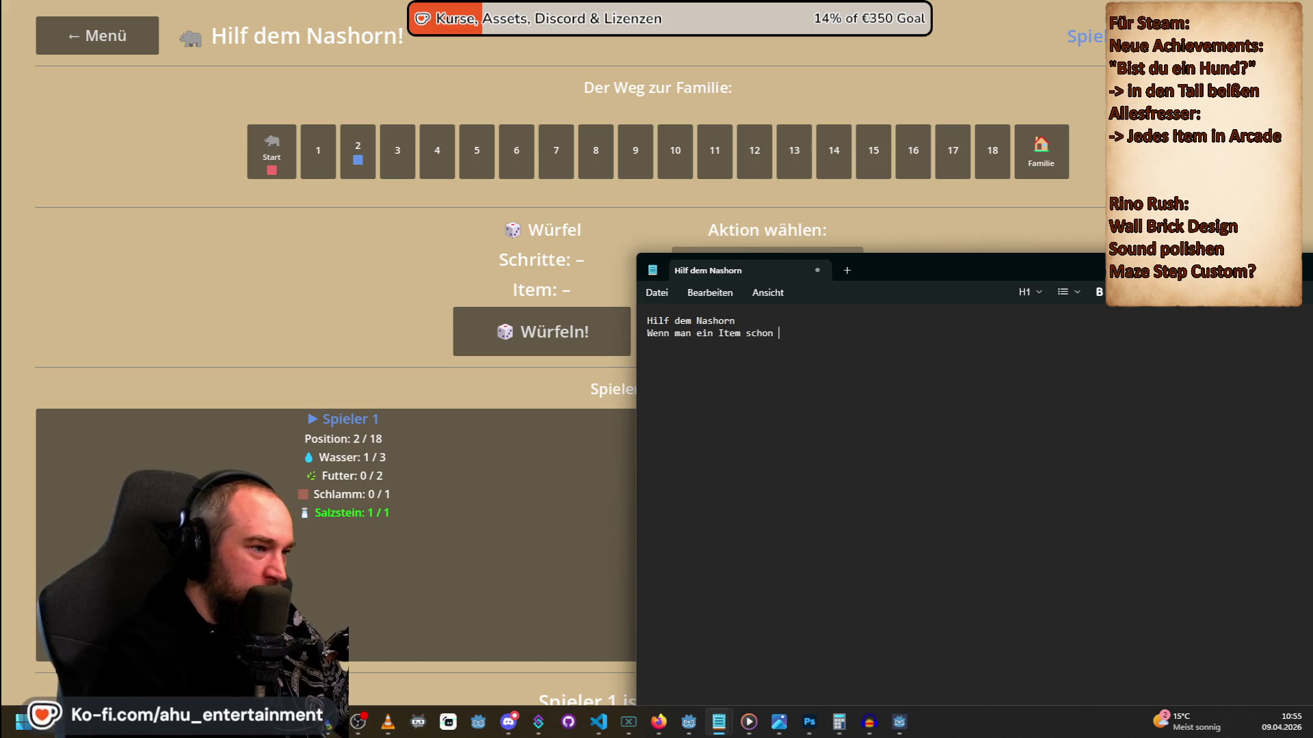
Write the item rules into the note, ending with 'Leider kannst du diese Runde nichts machen… Spieler ran'.
text(hat und versucht es e)
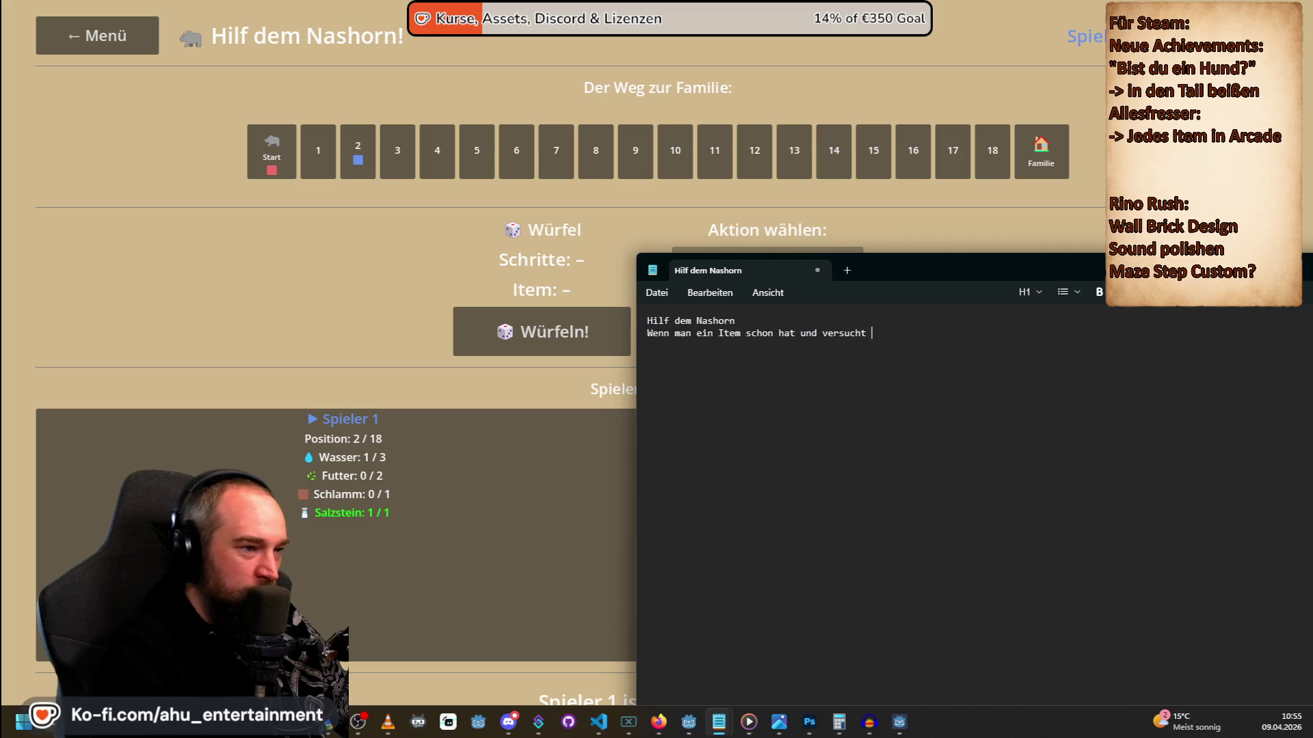
text(inzusammeln)
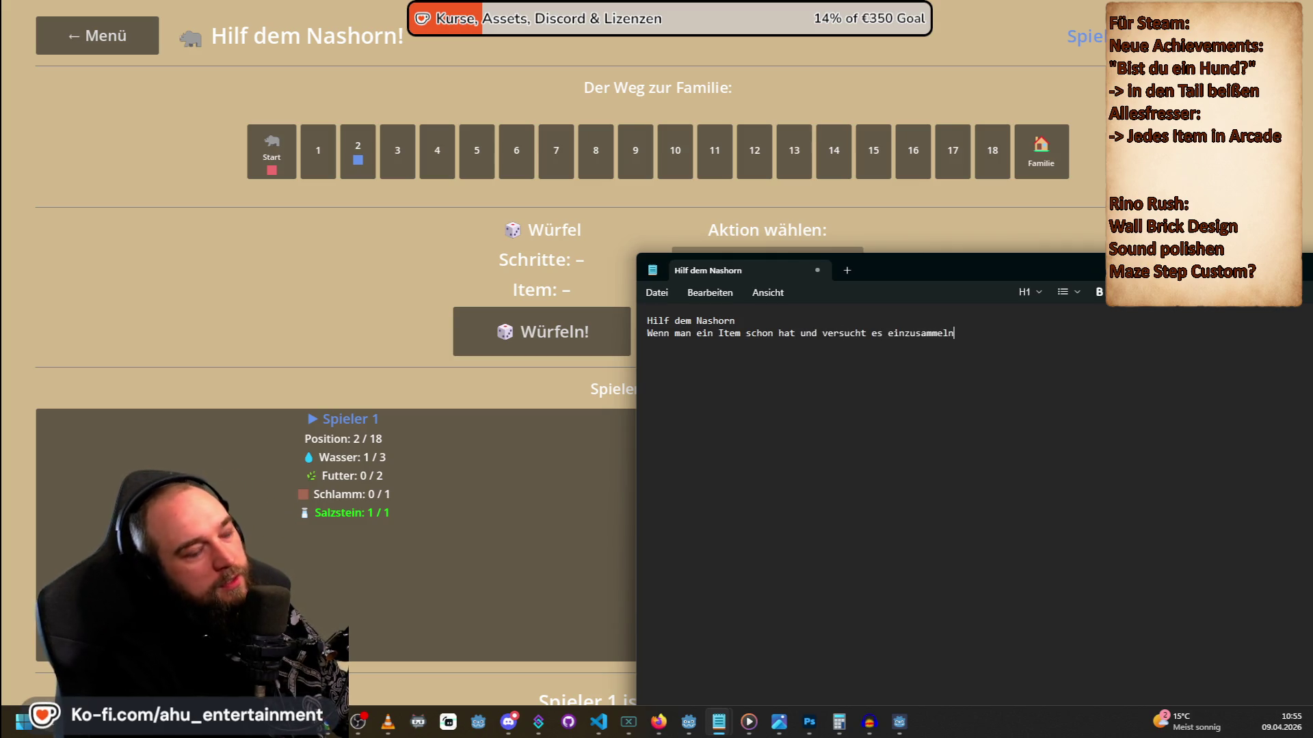
text(, dann )
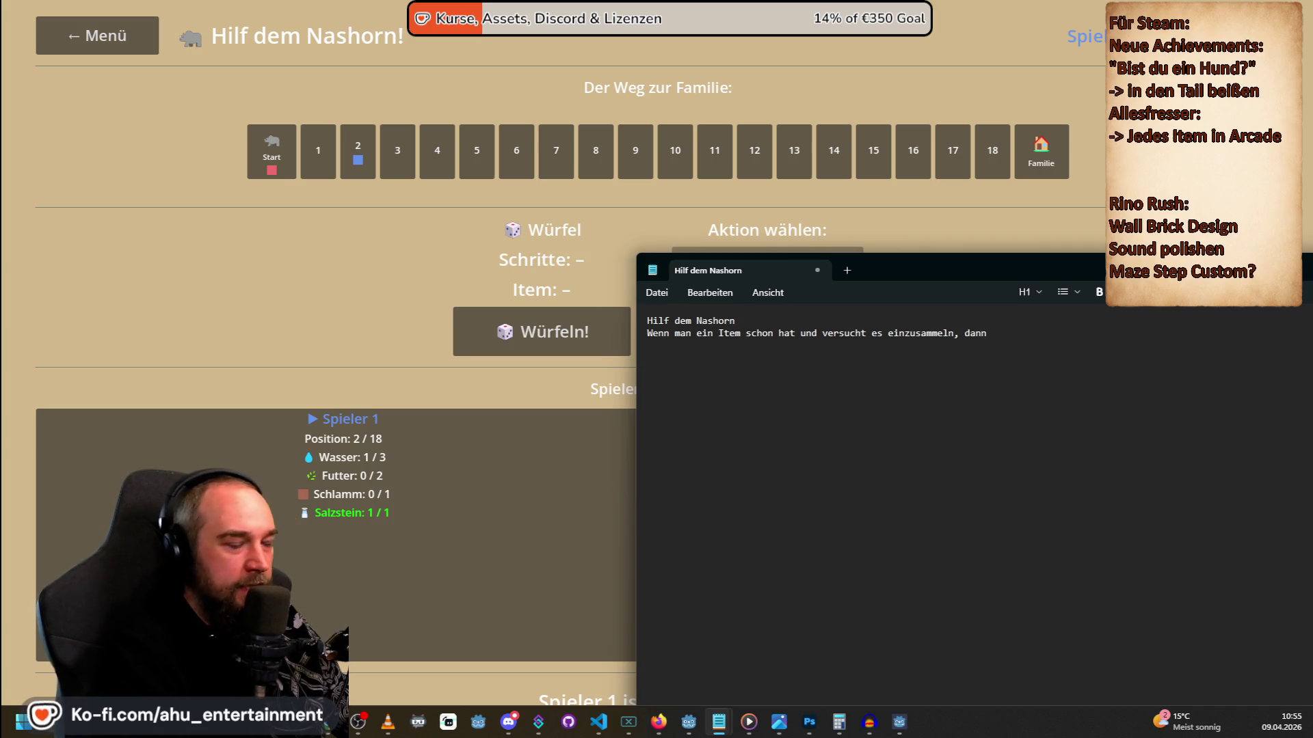
text(sag: Das kannst du nicht sammeln)
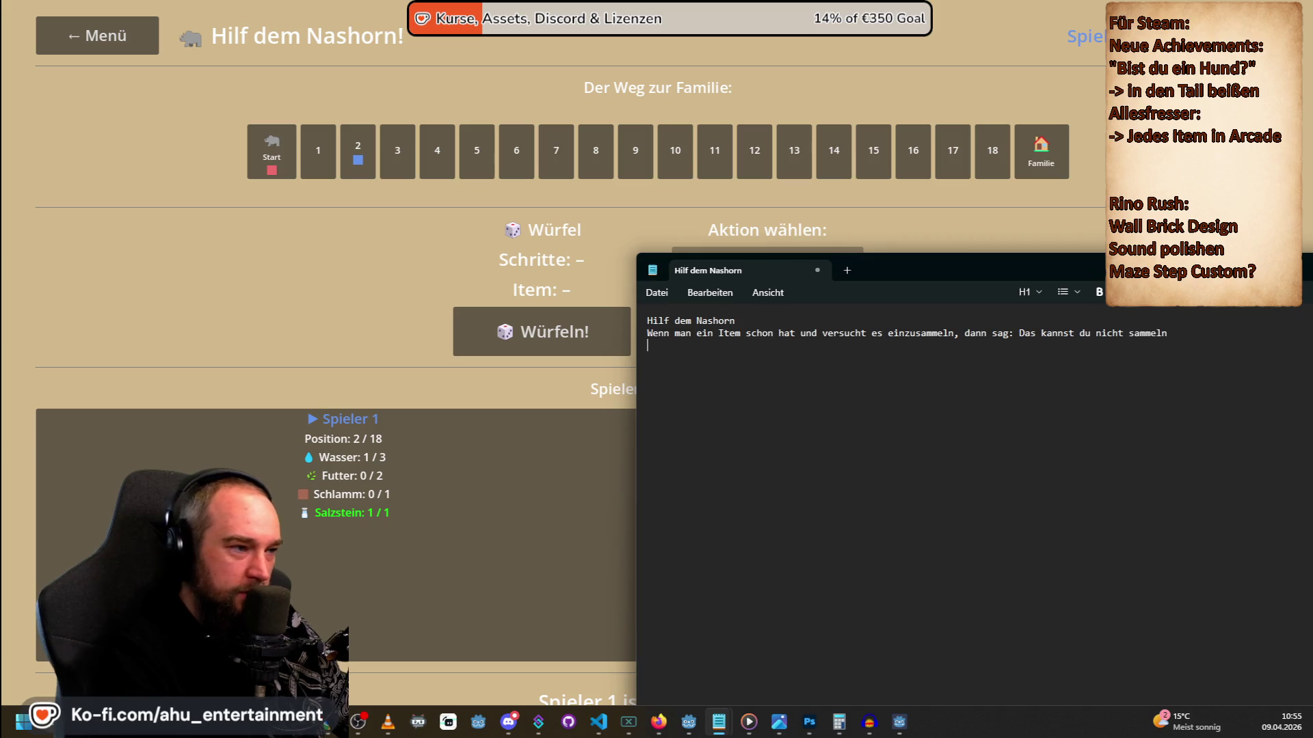
key(Return)
text(Wenn es der Stern ist)
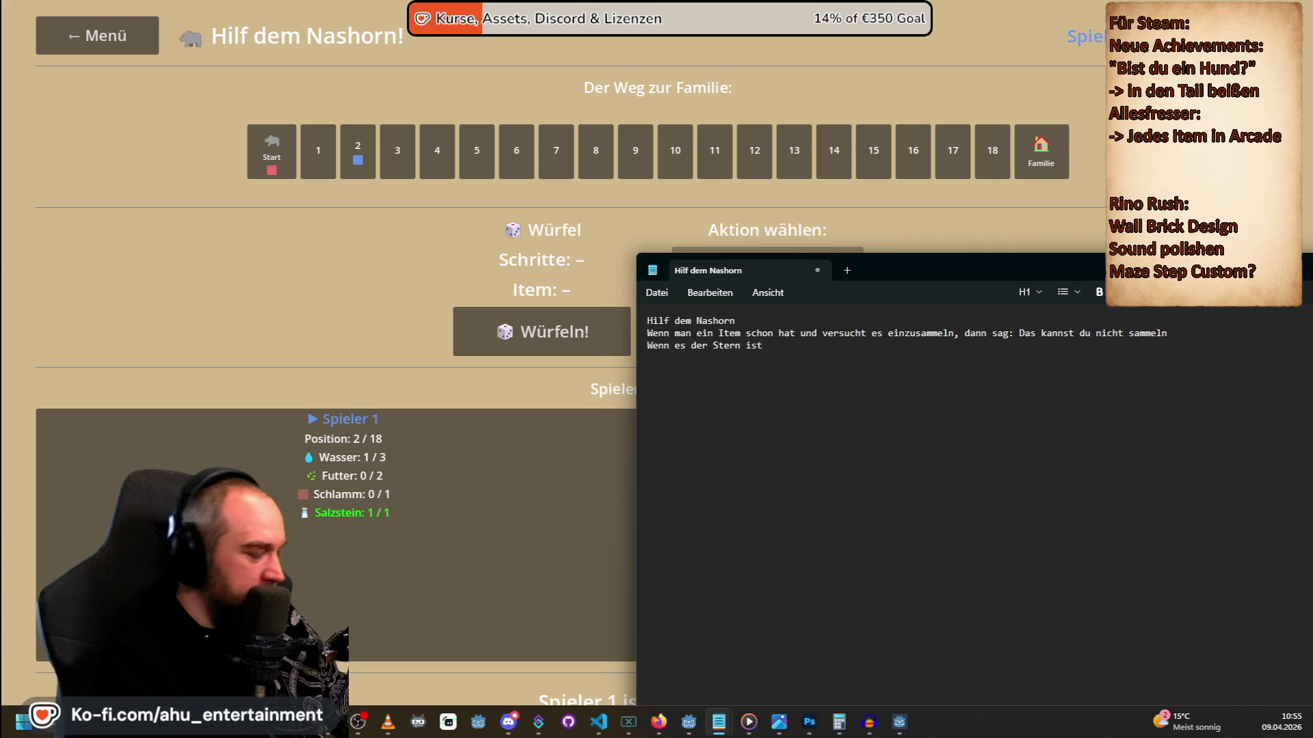
text(, mn)
key(BackSpace)
text(hat man ja noch die Option falls man nicht al)
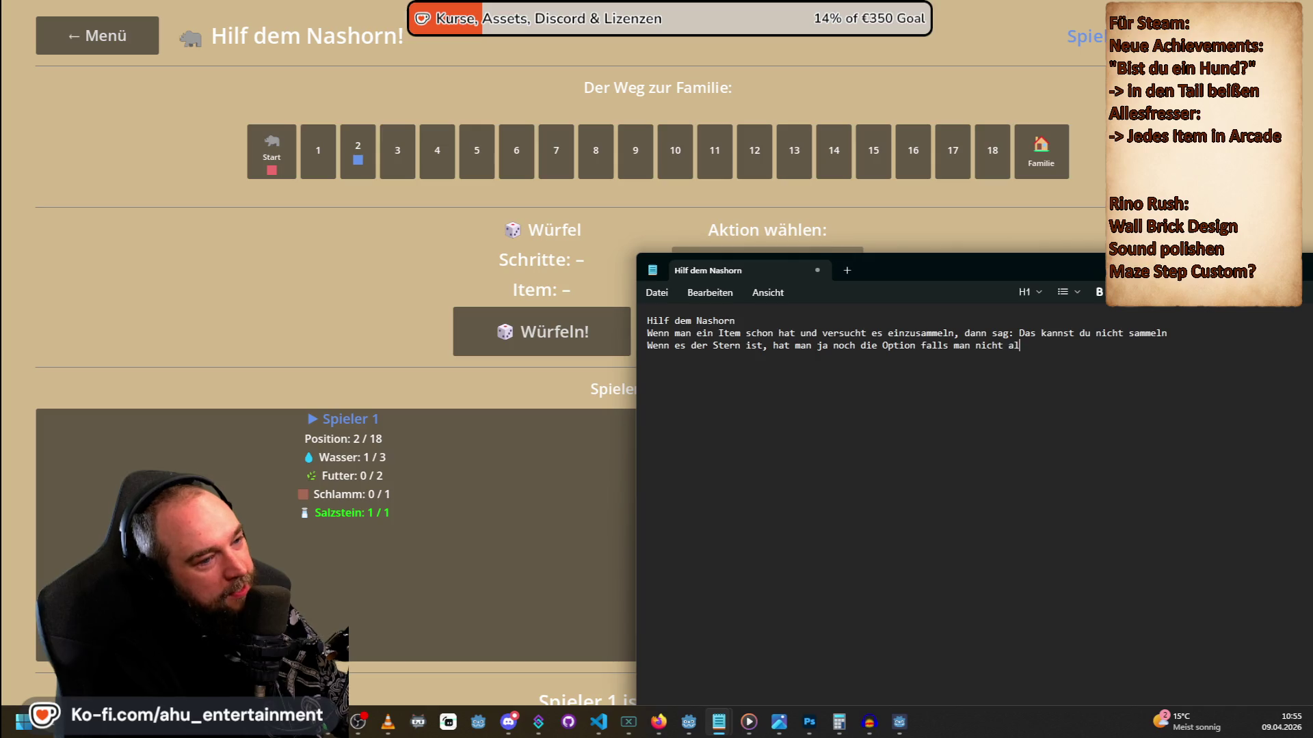
text(les eingesammelt h)
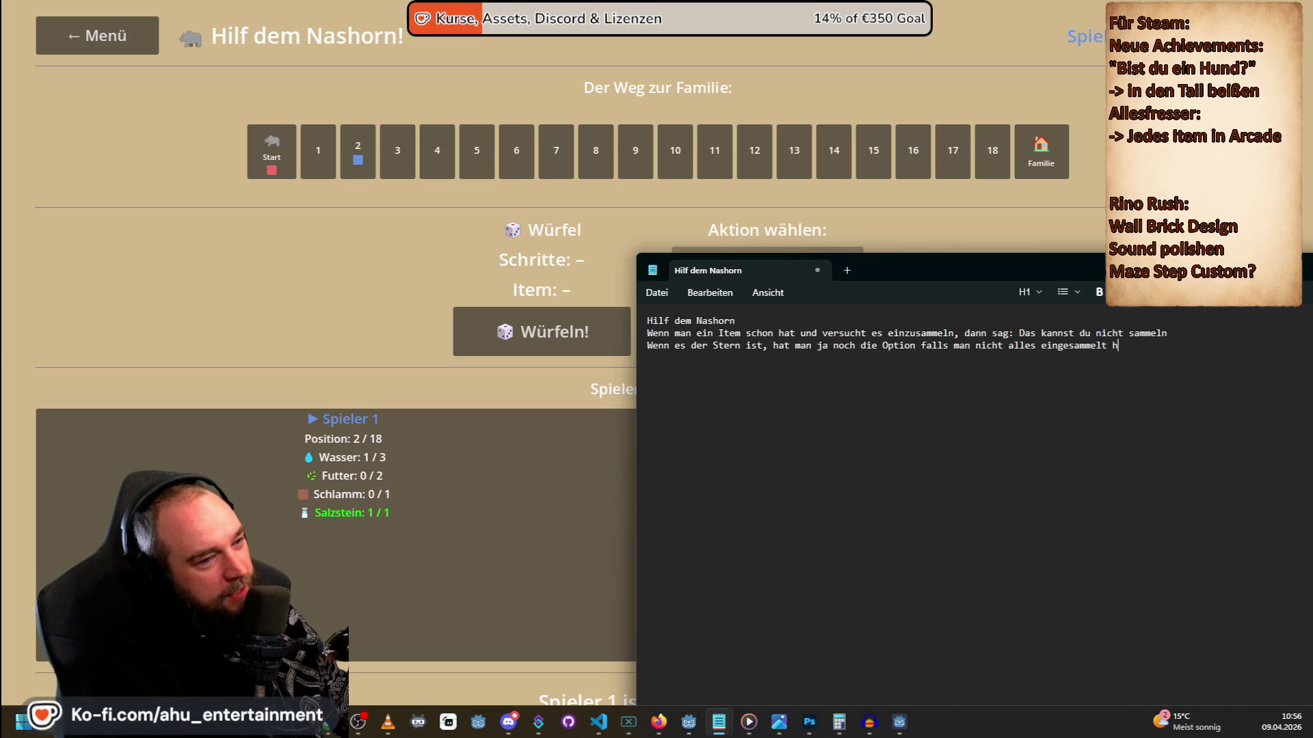
text(at, dann )
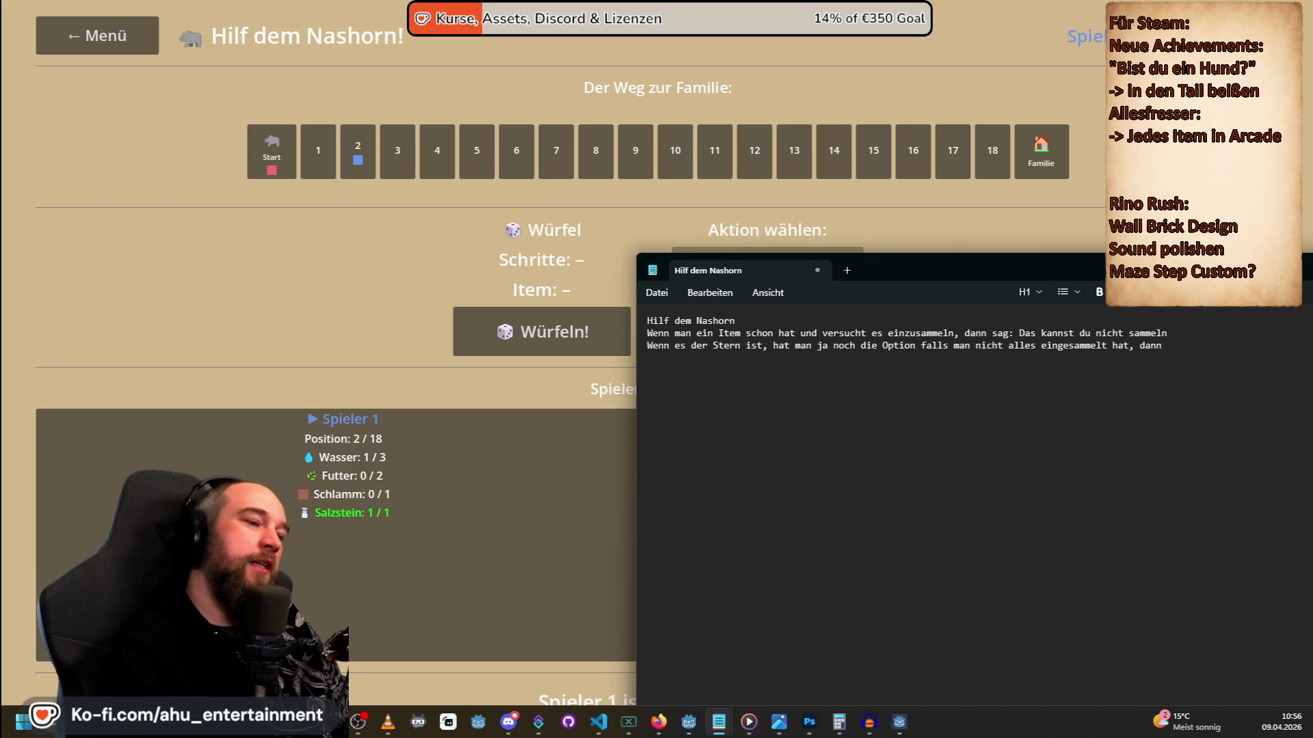
text(ein anderes)
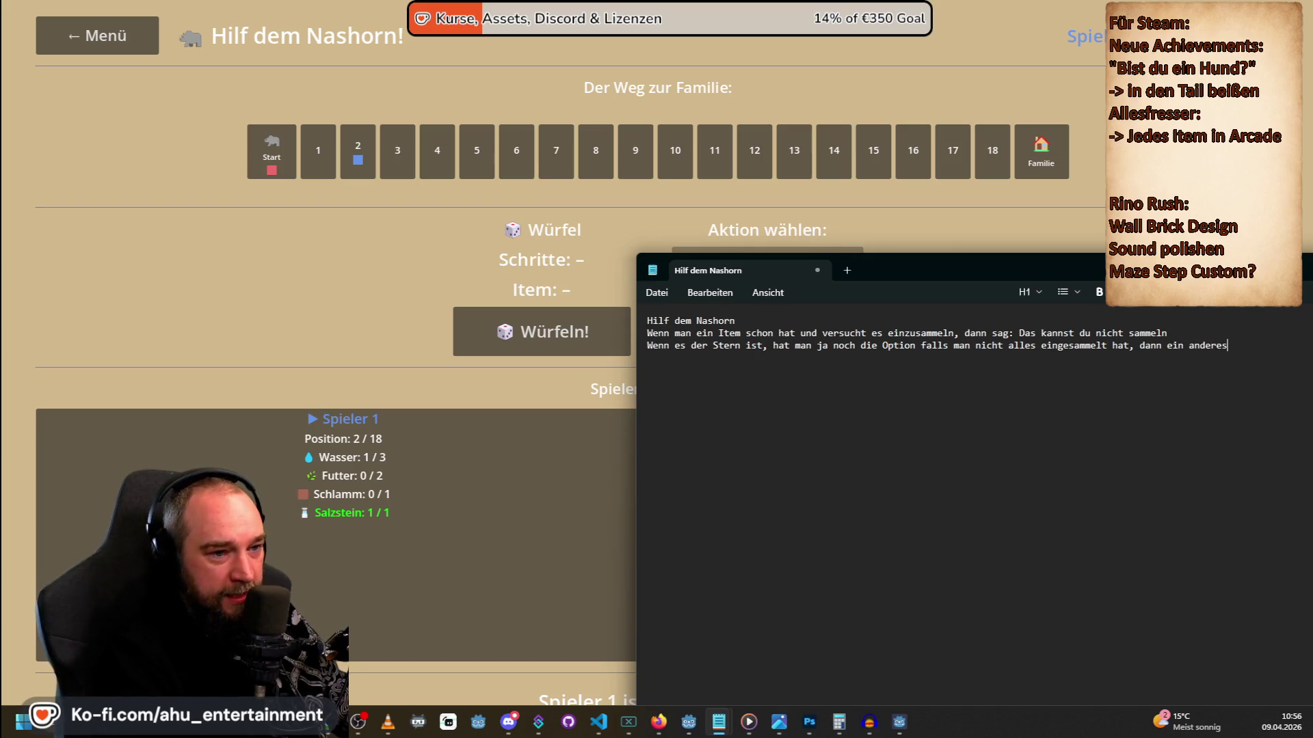
text( Item zu wähle)
text(Sollten al)
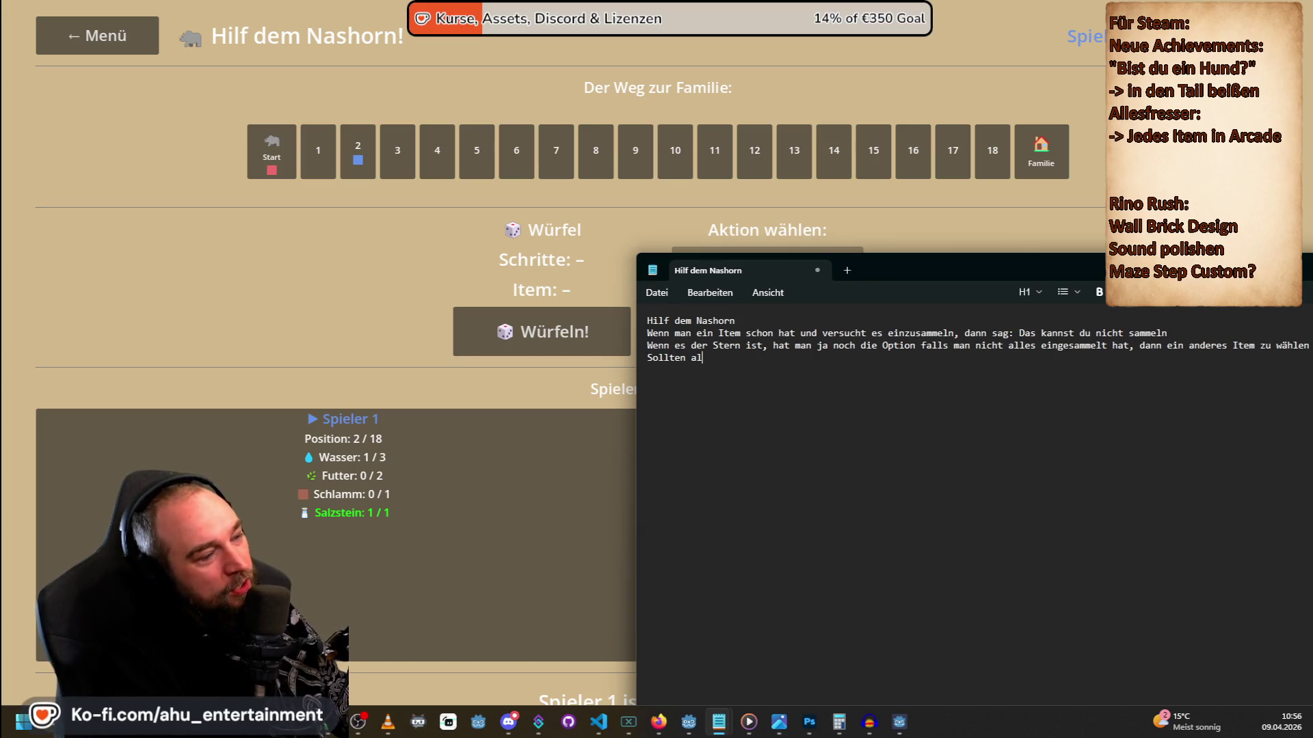
key(BackSpace)
key(BackSpace)
text(e)
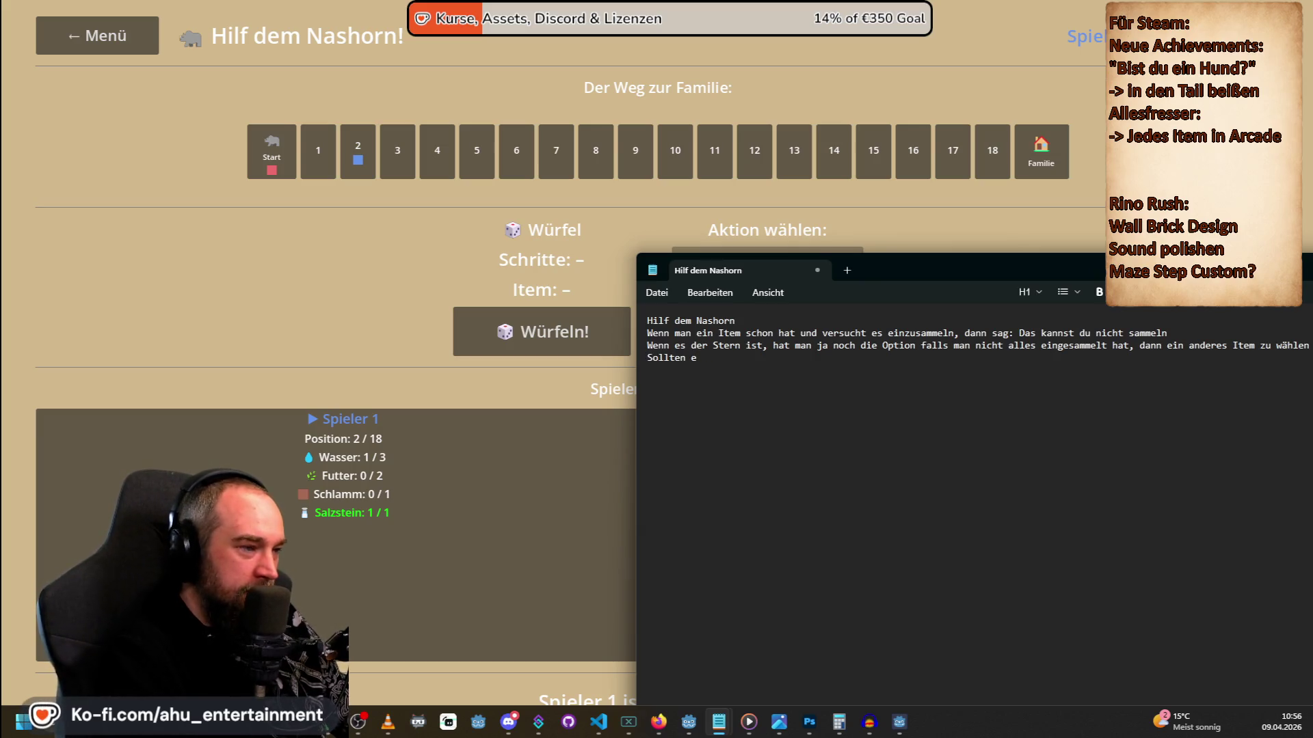
text(s ein einzelnes item sei)
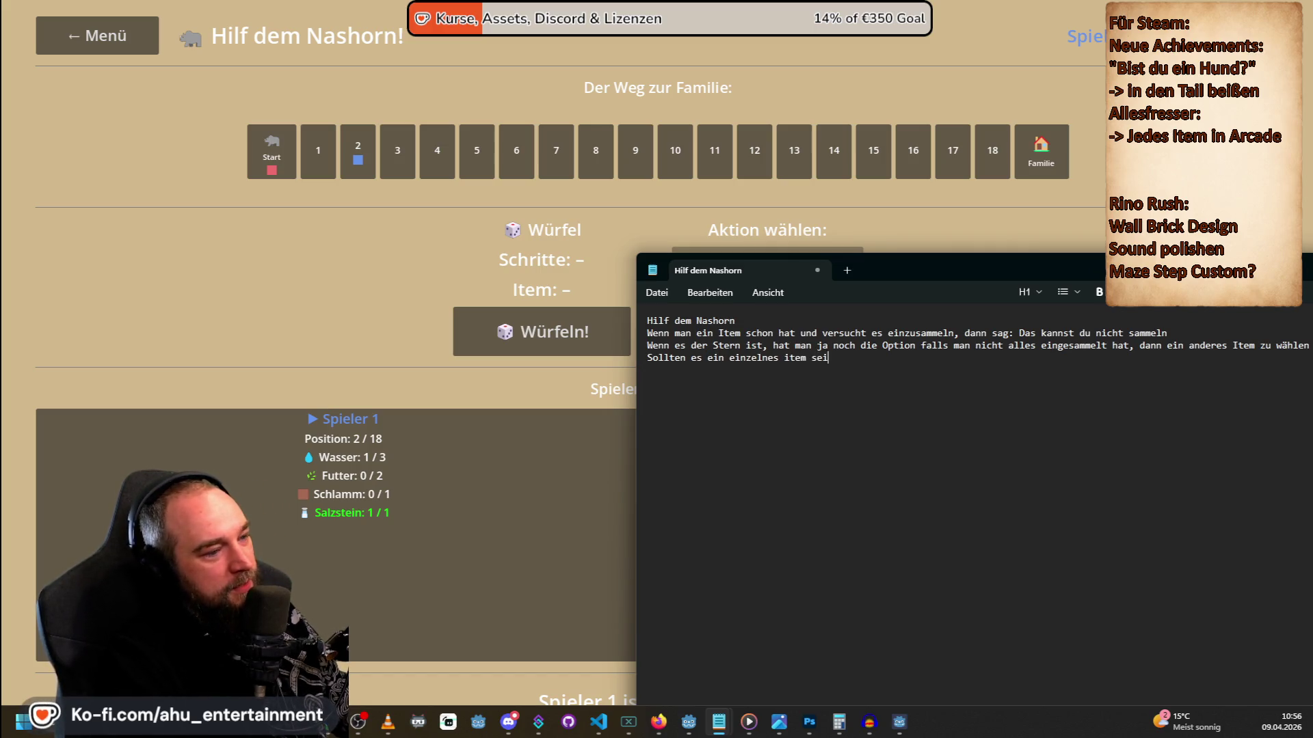
text(n, soll man)
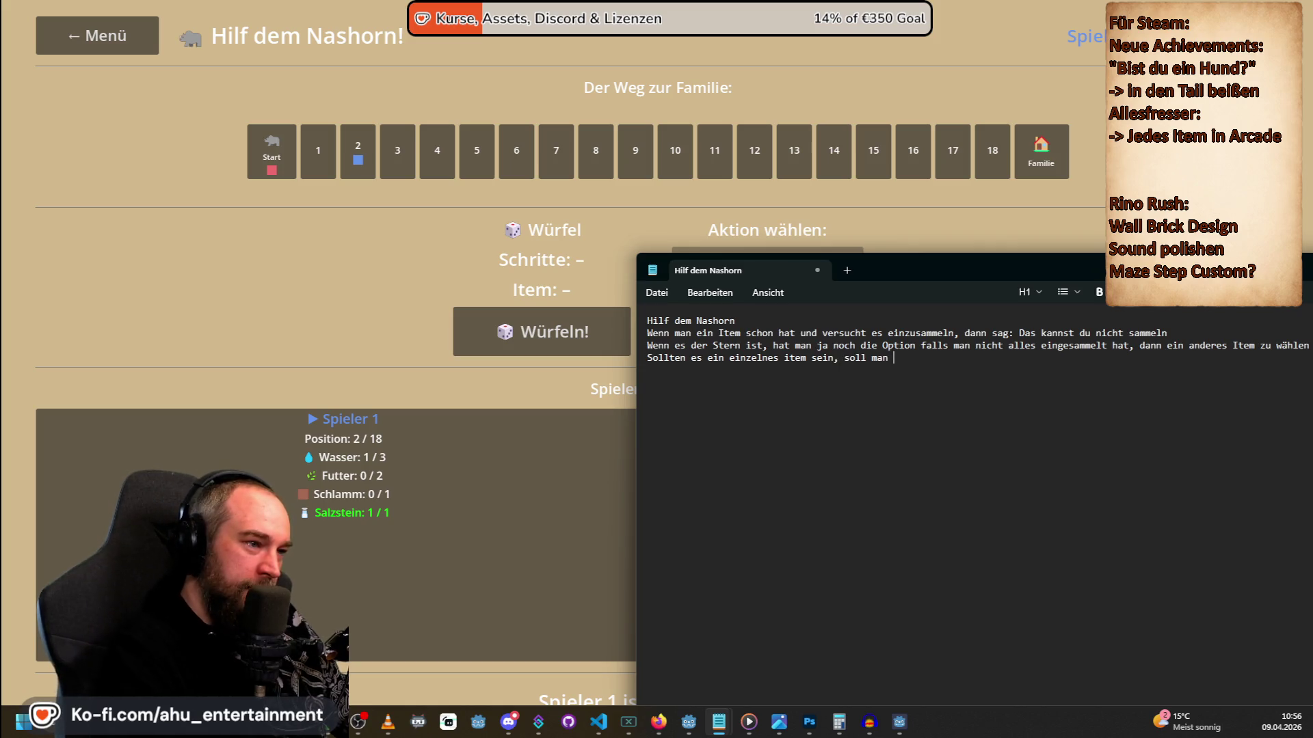
text(och die Möglicvh)
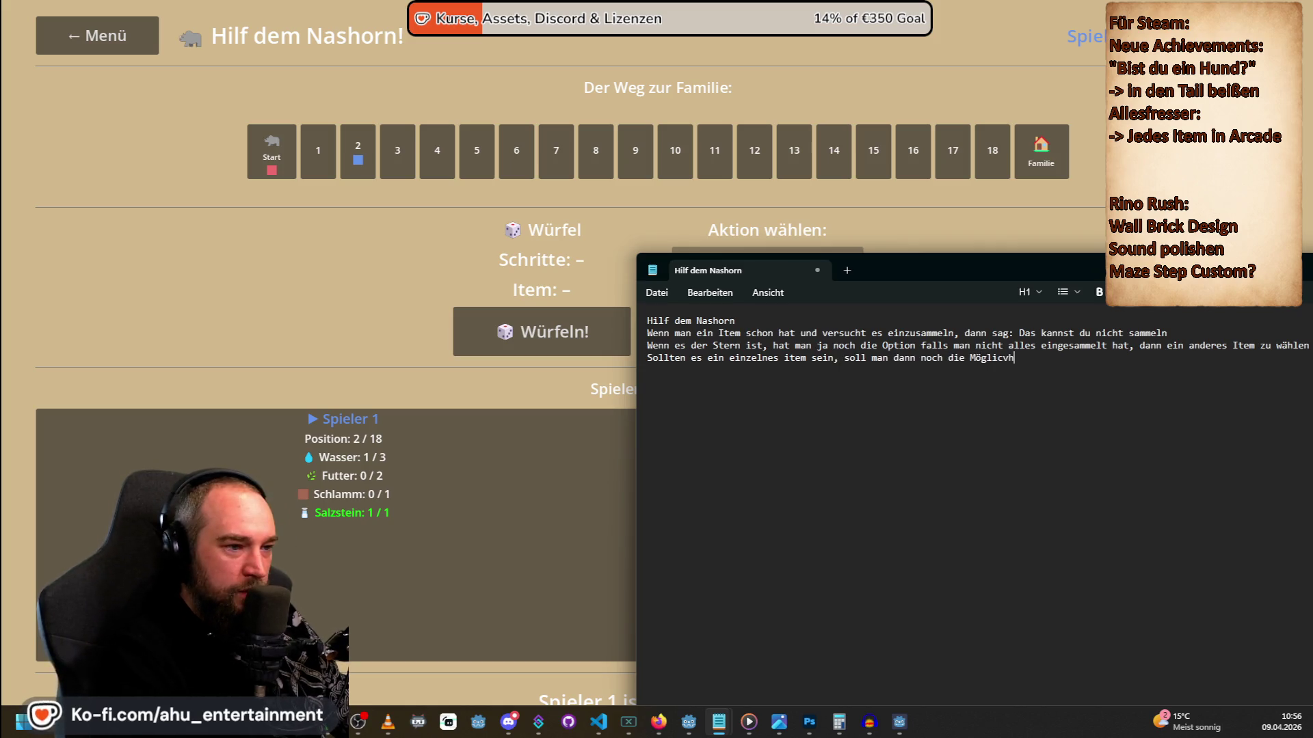
key(BackSpace)
key(BackSpace)
text(haben, die Schritte zu gehen)
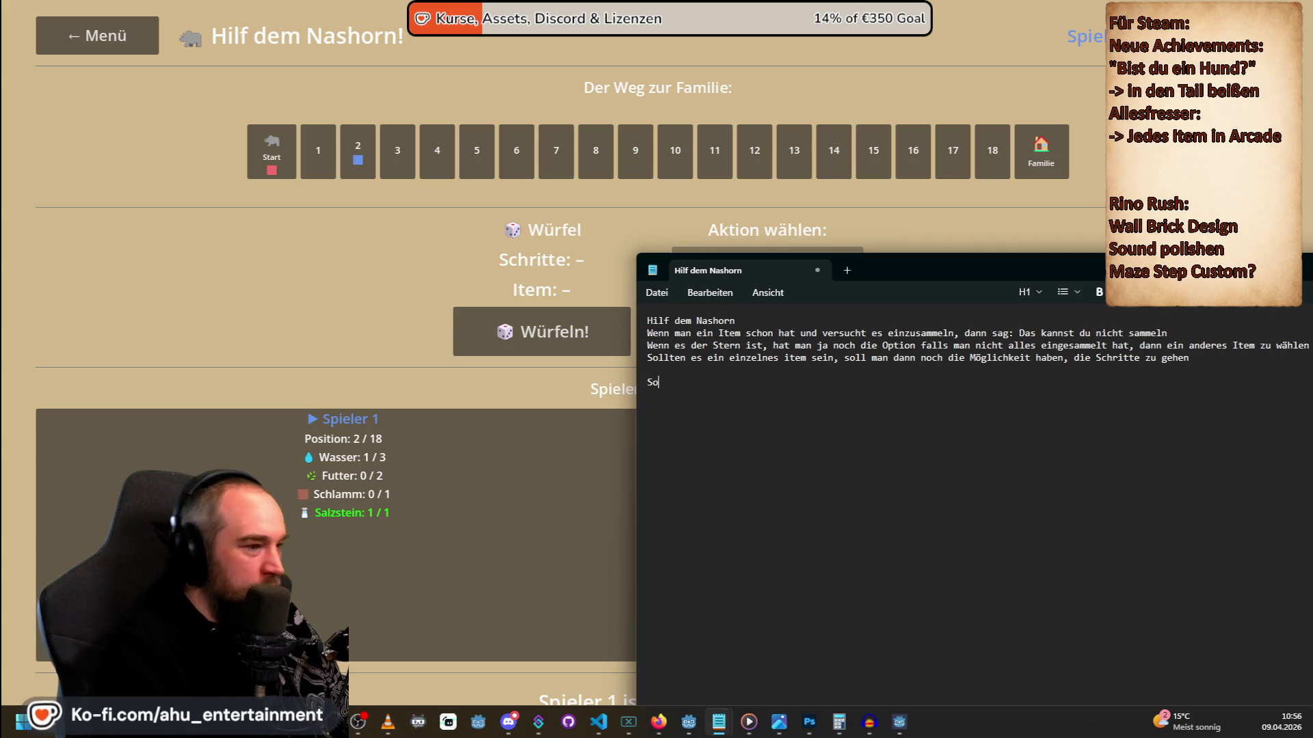
text(llte beides nich )
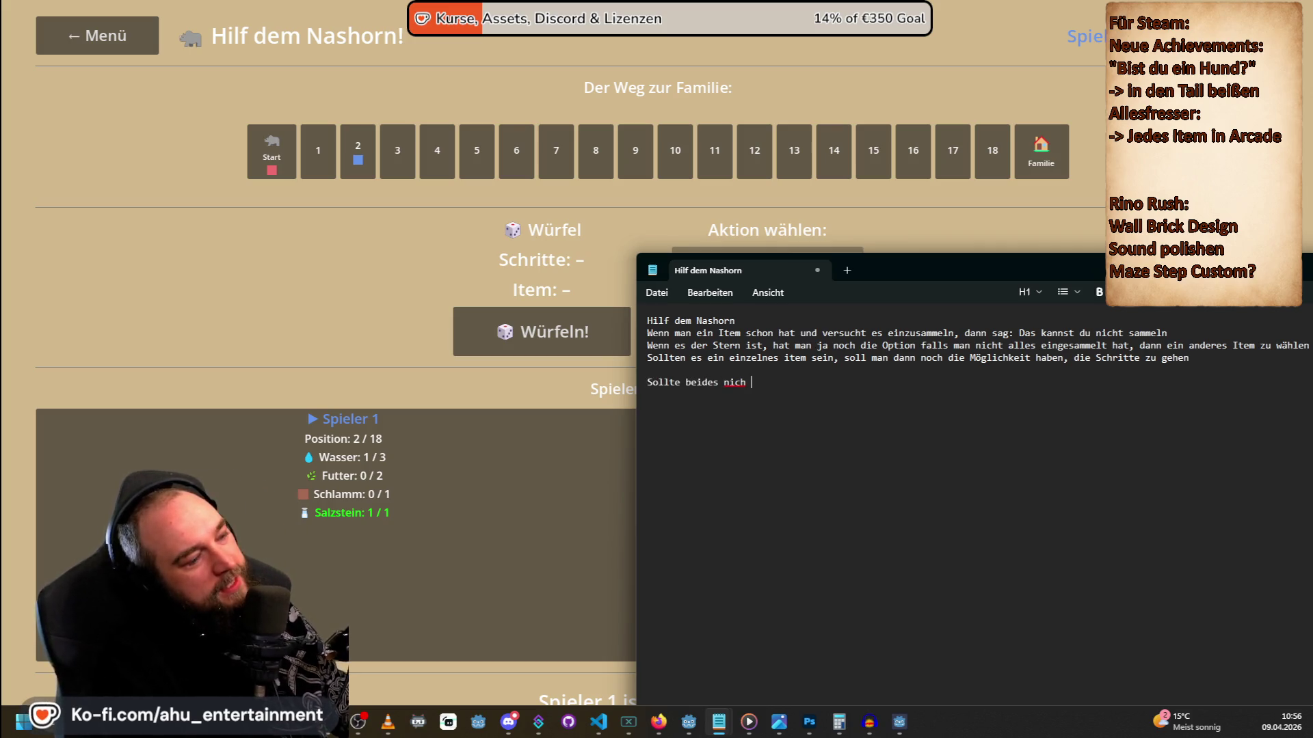
text(t gehen, da m)
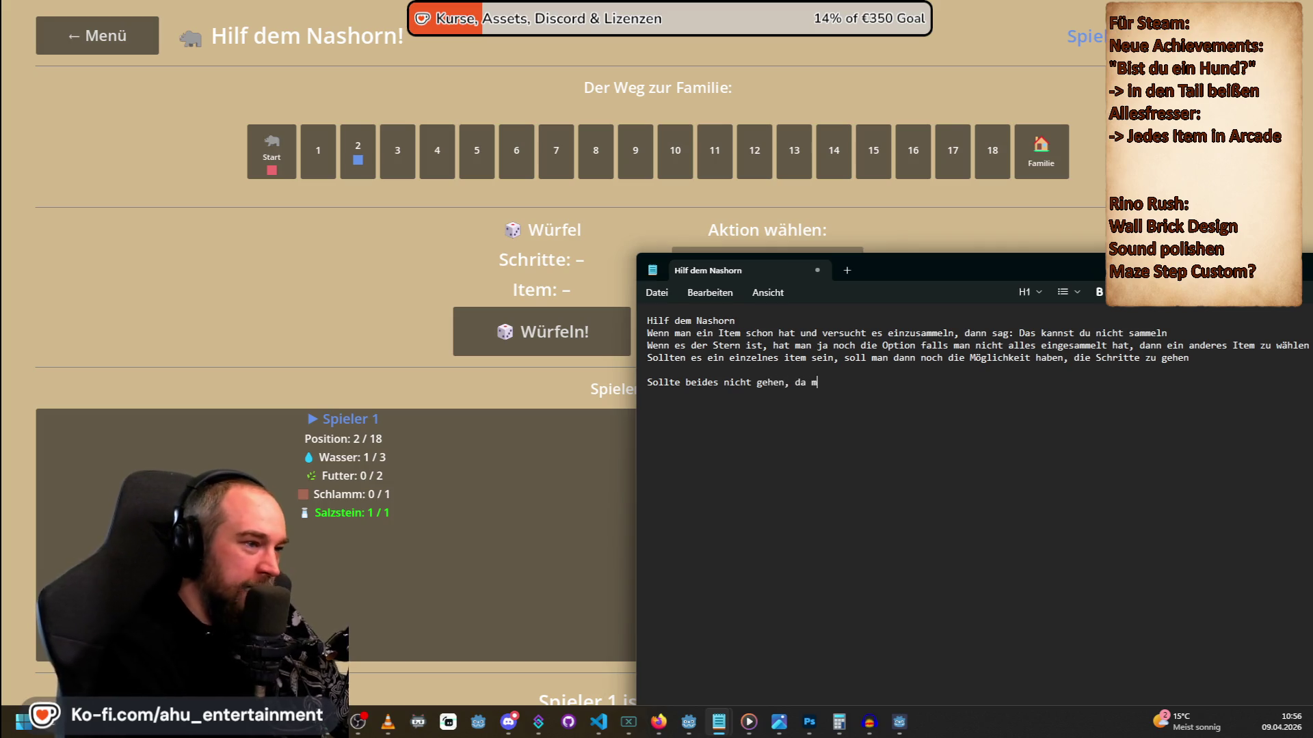
text(an noch nicht nach)
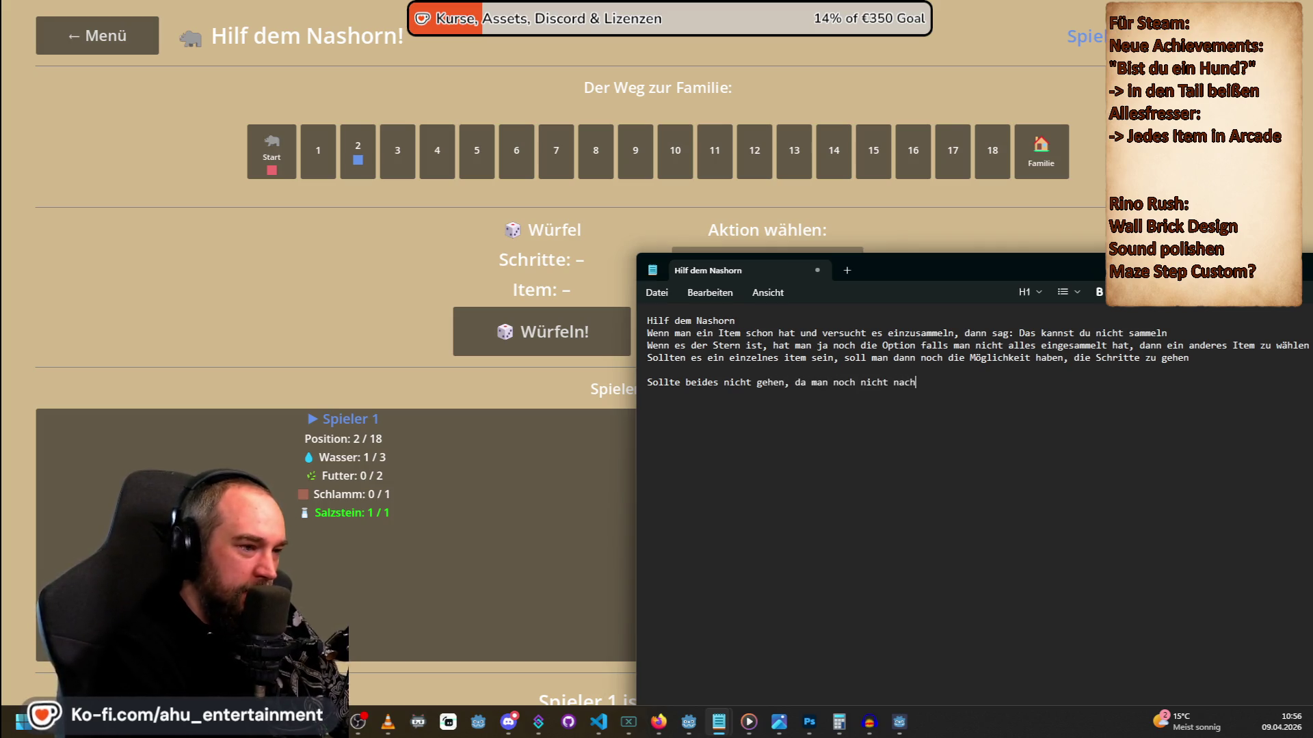
text( Hause darf)
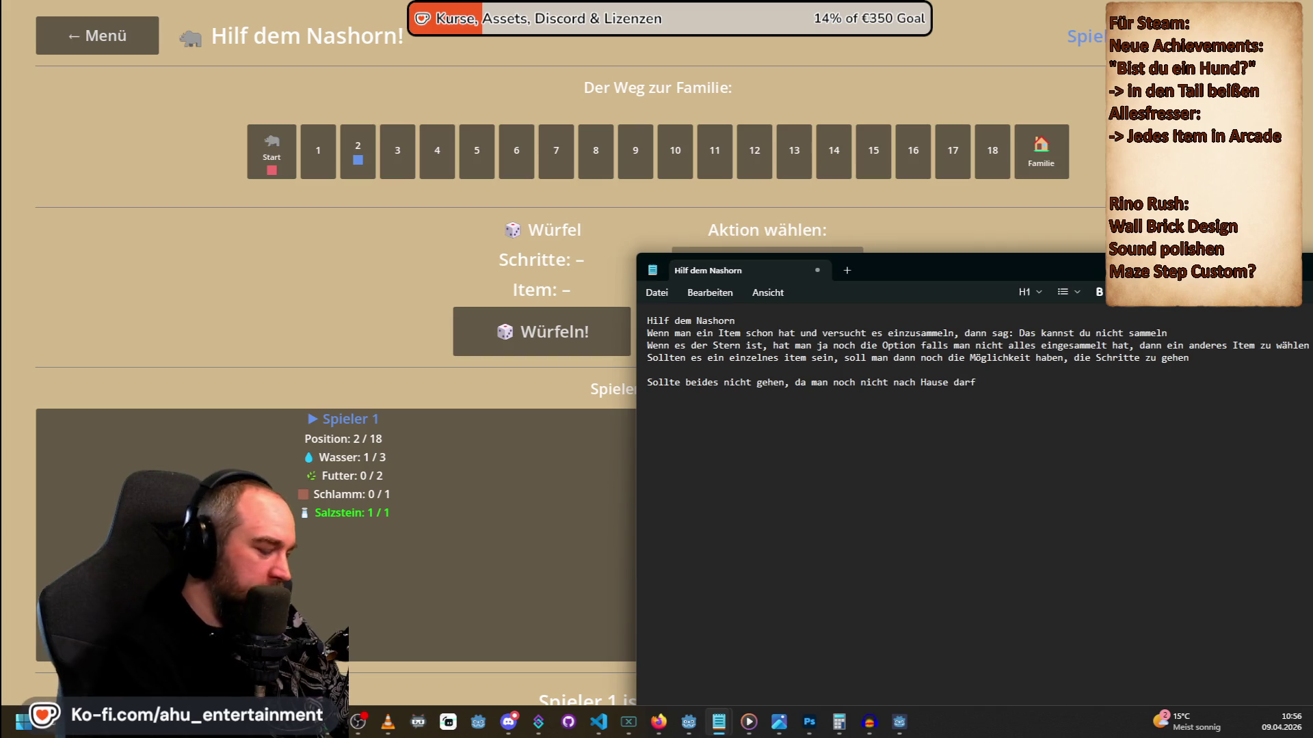
text( ODR )
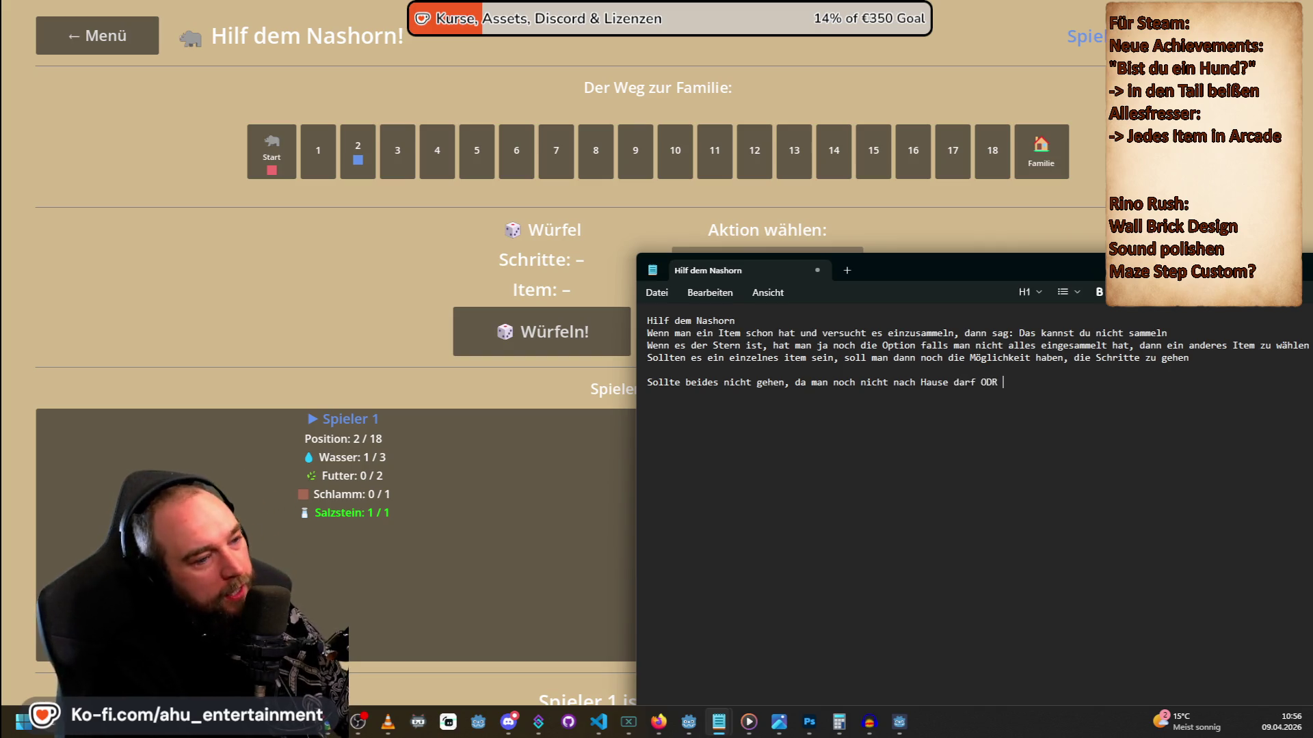
key(BackSpace)
key(BackSpace)
text(ER man das Item schon ha)
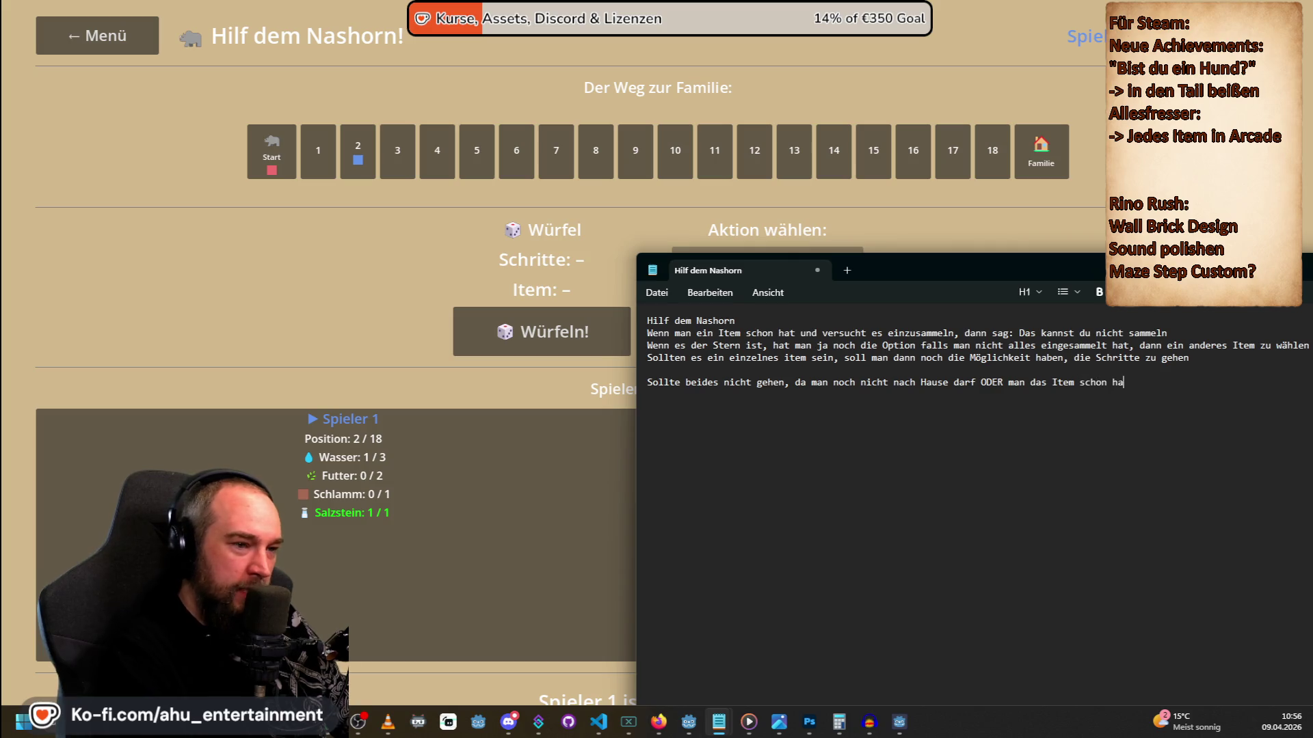
text(t, soll m)
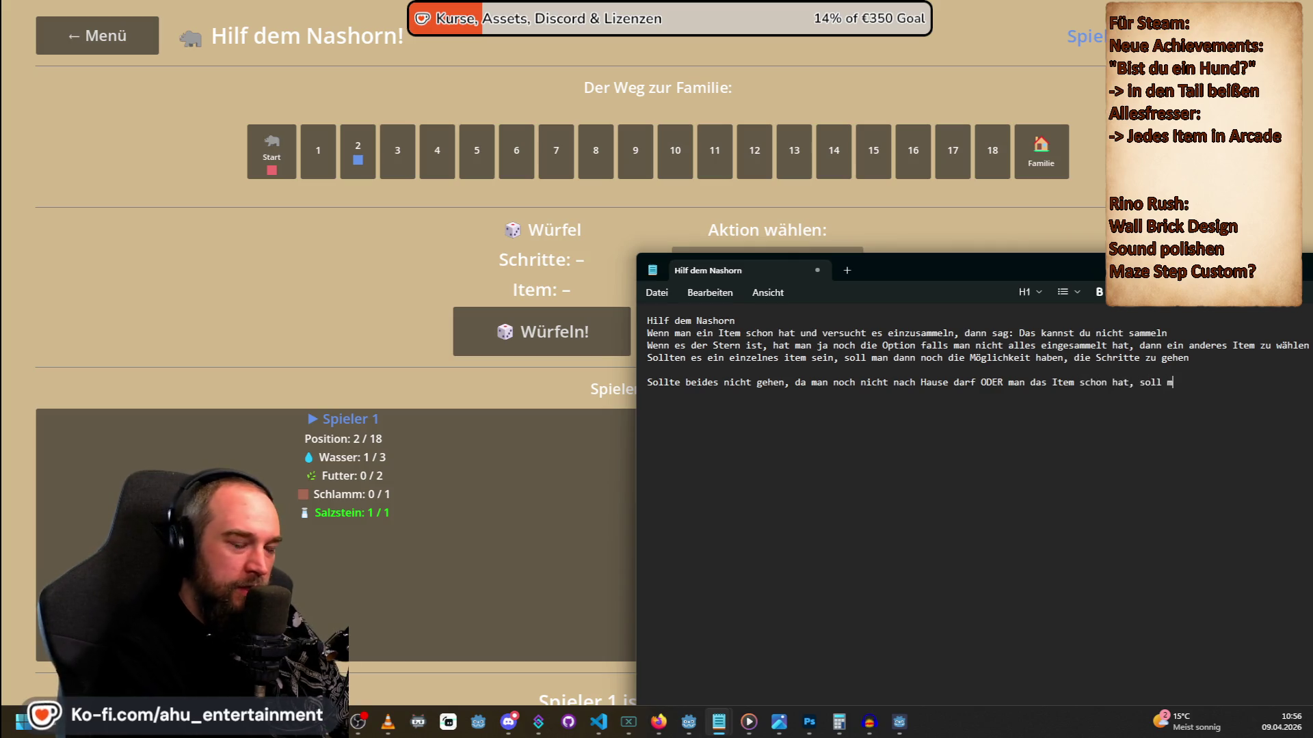
key(BackSpace)
text(die Nachricht komme)
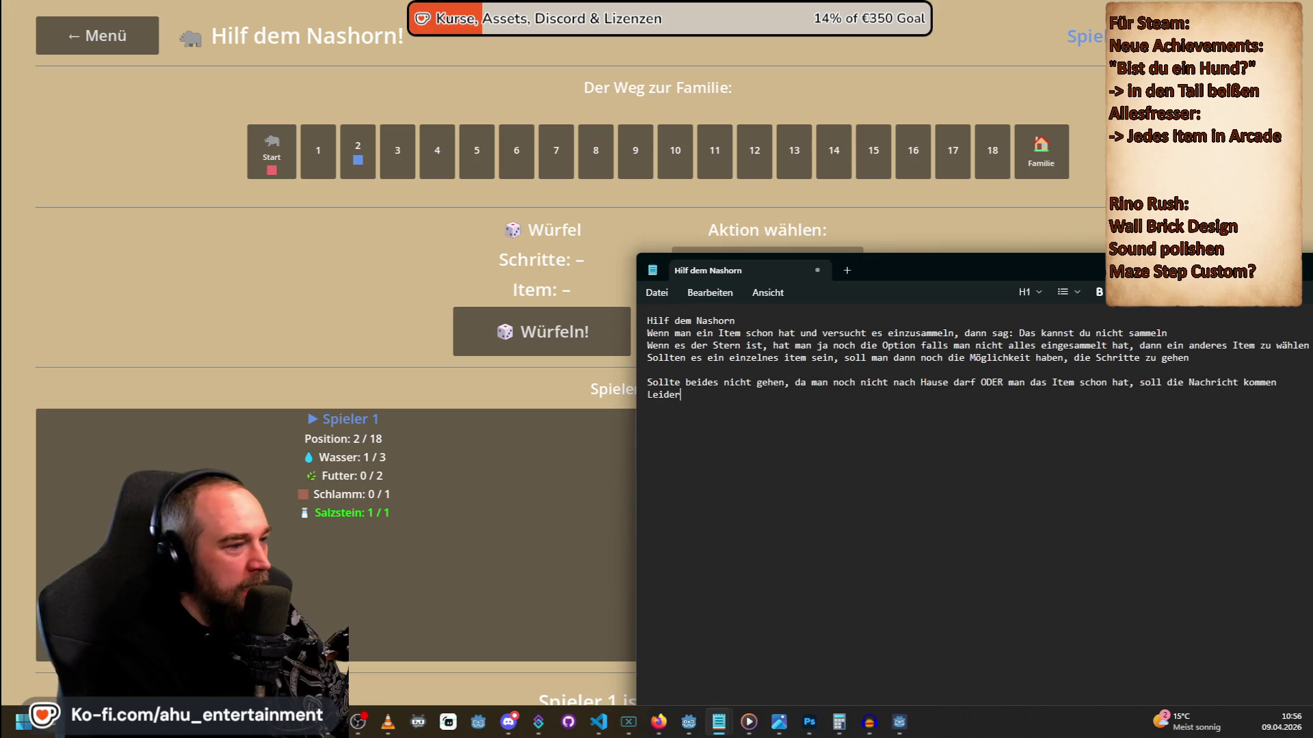
text(n Leider kannst du diese Runde nichts machen,)
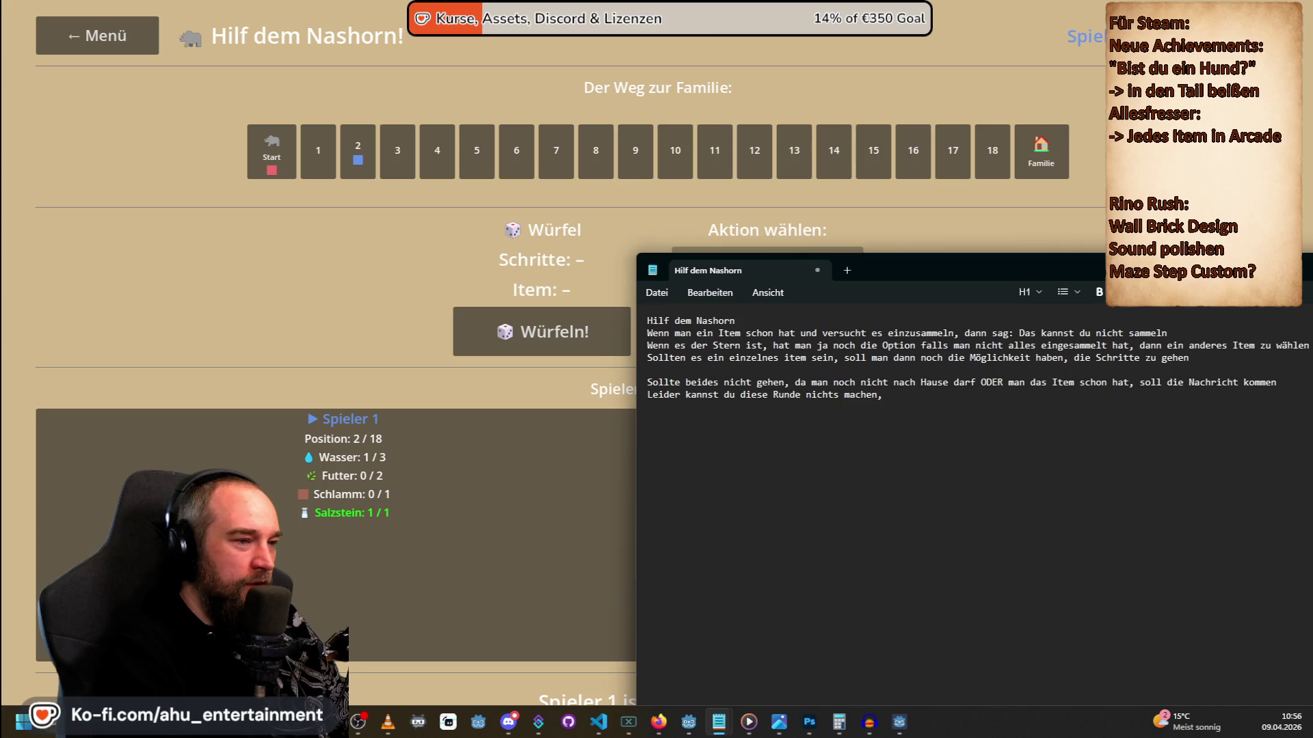
text( warte auf die nächste Runde)
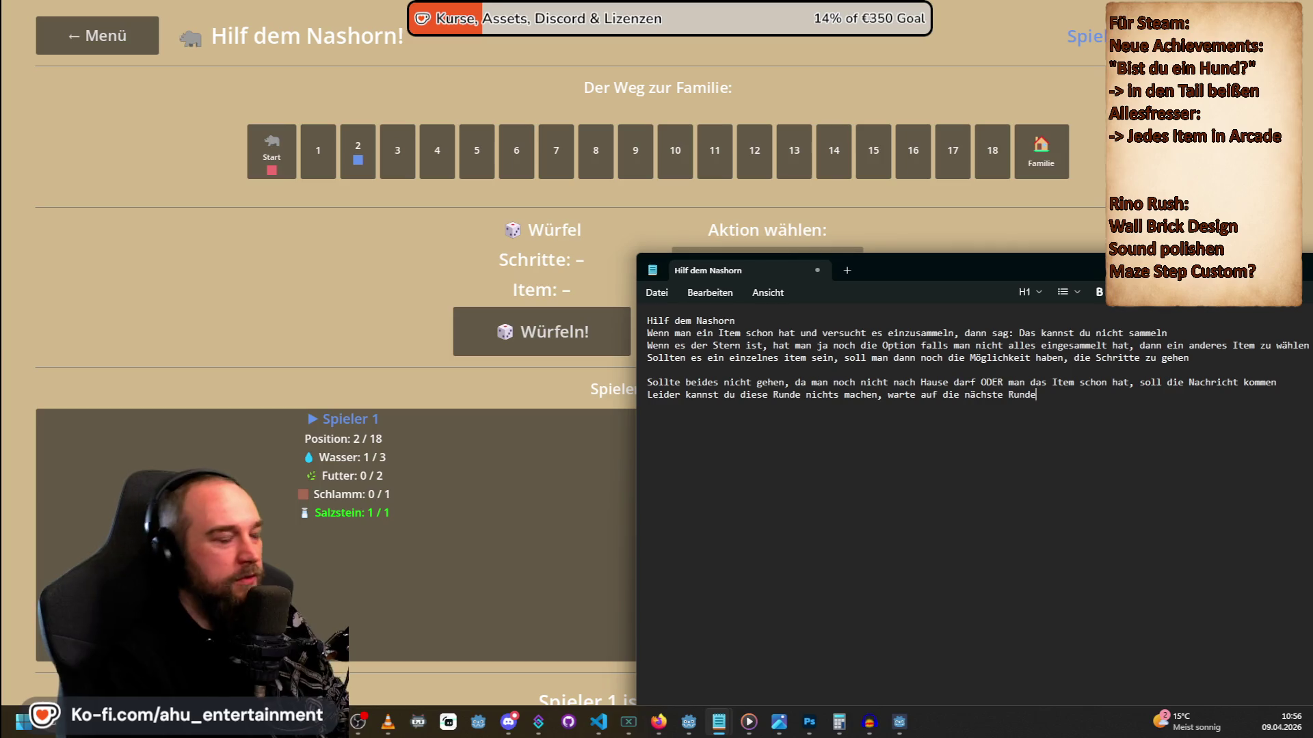
text( und dann ist der nächste Spierl)
key(BackSpace)
key(BackSpace)
text(ler ran)
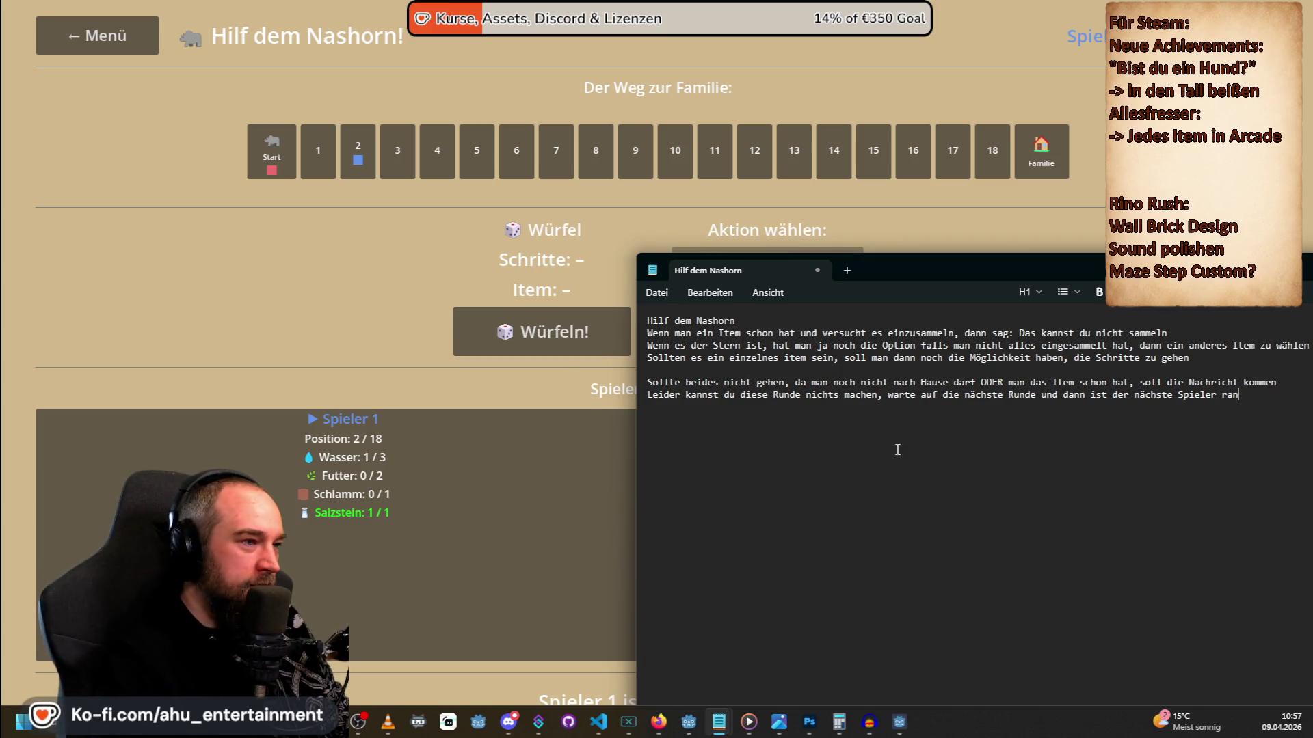
key(ctrl+s)
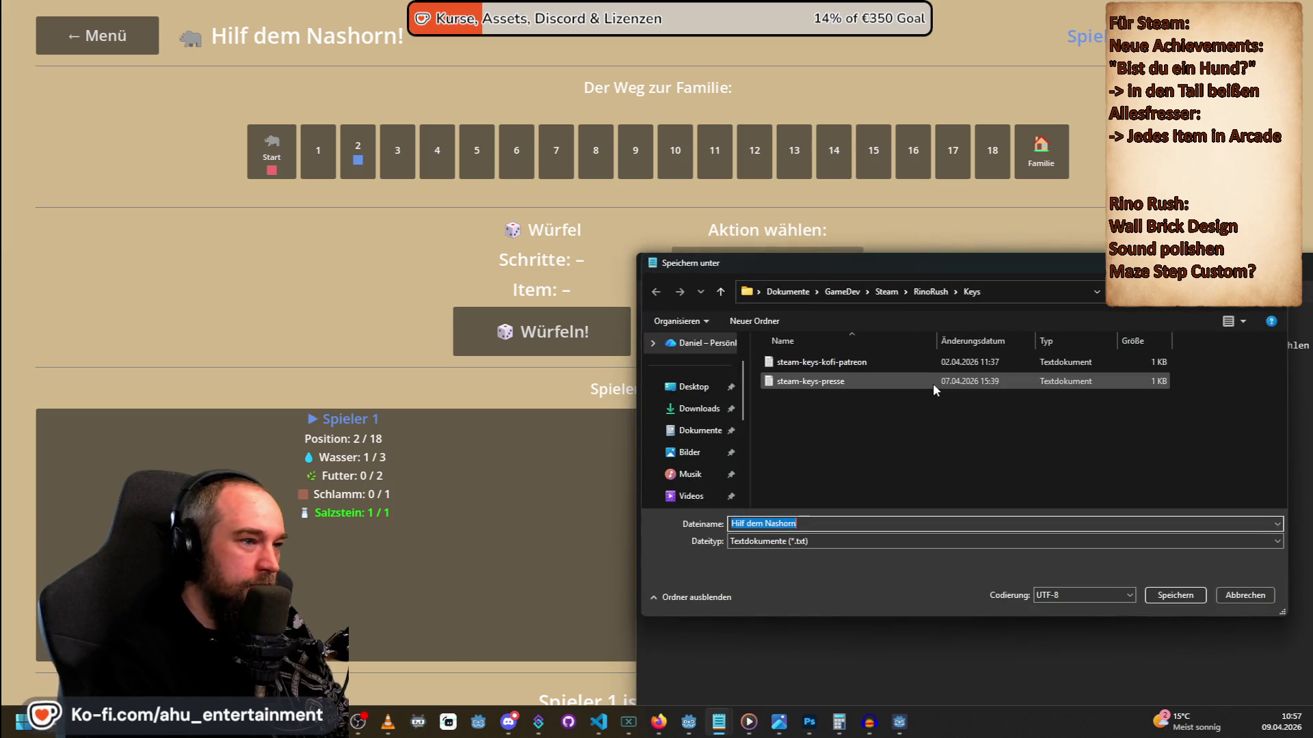
Browse the save location to Dokumente > GitHub > RinoLernt.
click(696, 388)
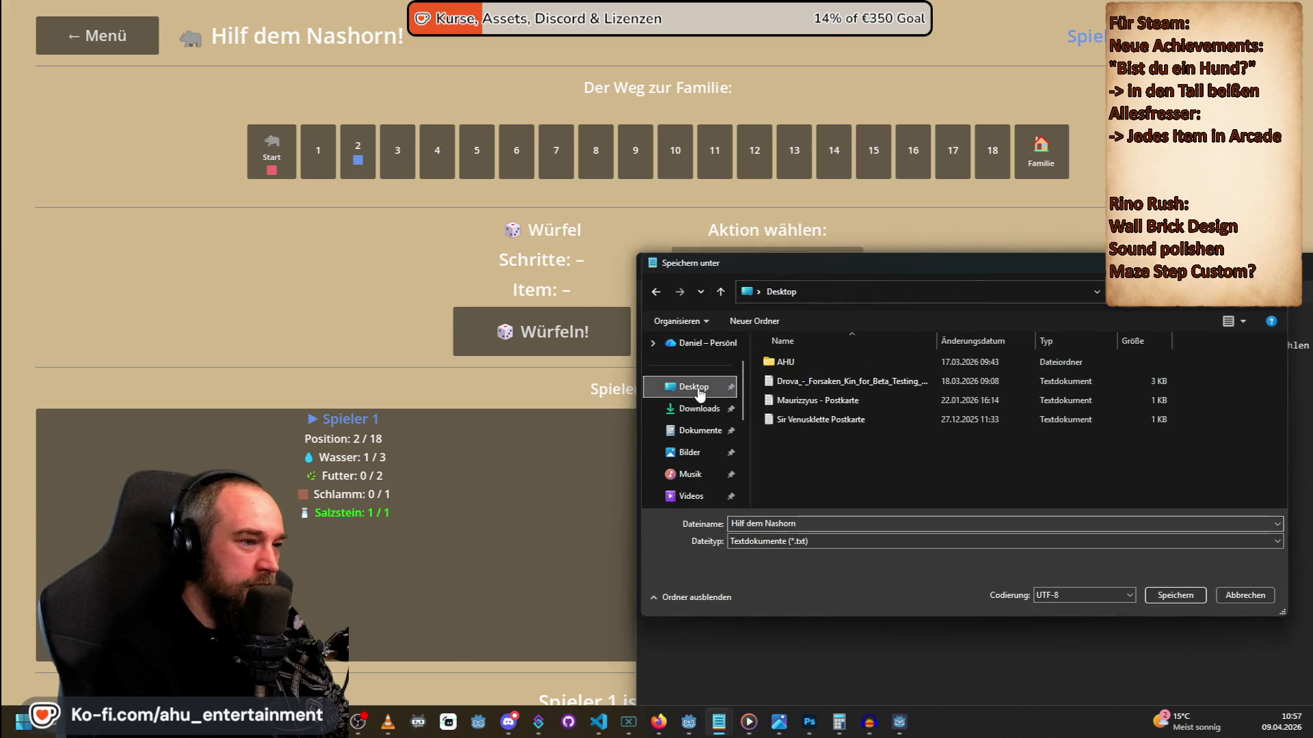
click(704, 431)
double_click(794, 456)
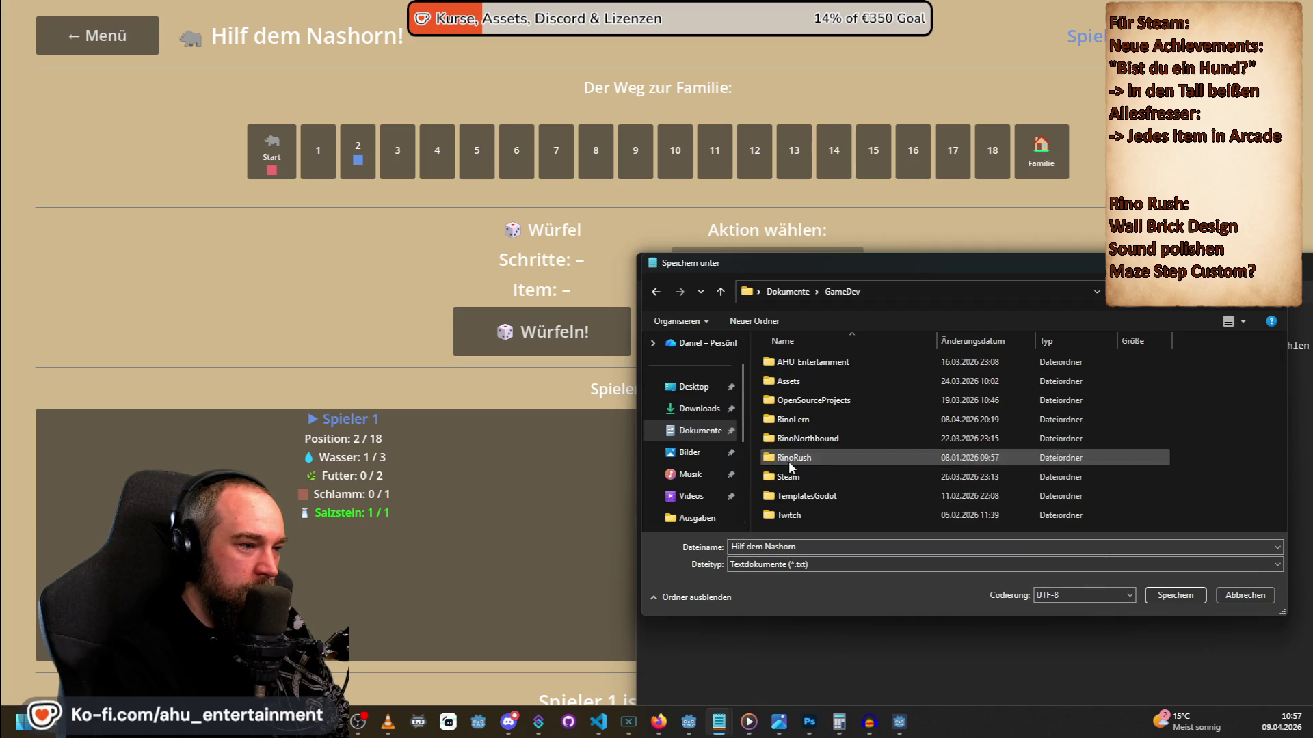
click(699, 431)
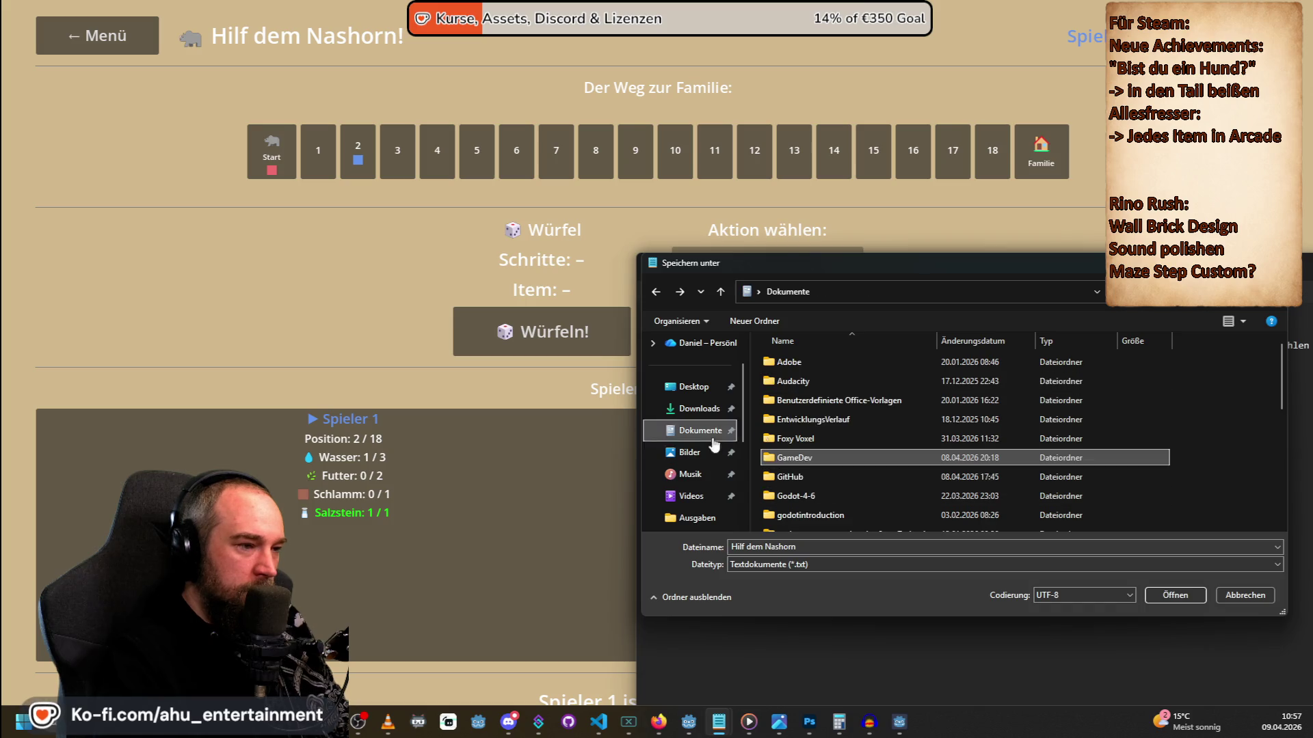
double_click(820, 477)
double_click(819, 375)
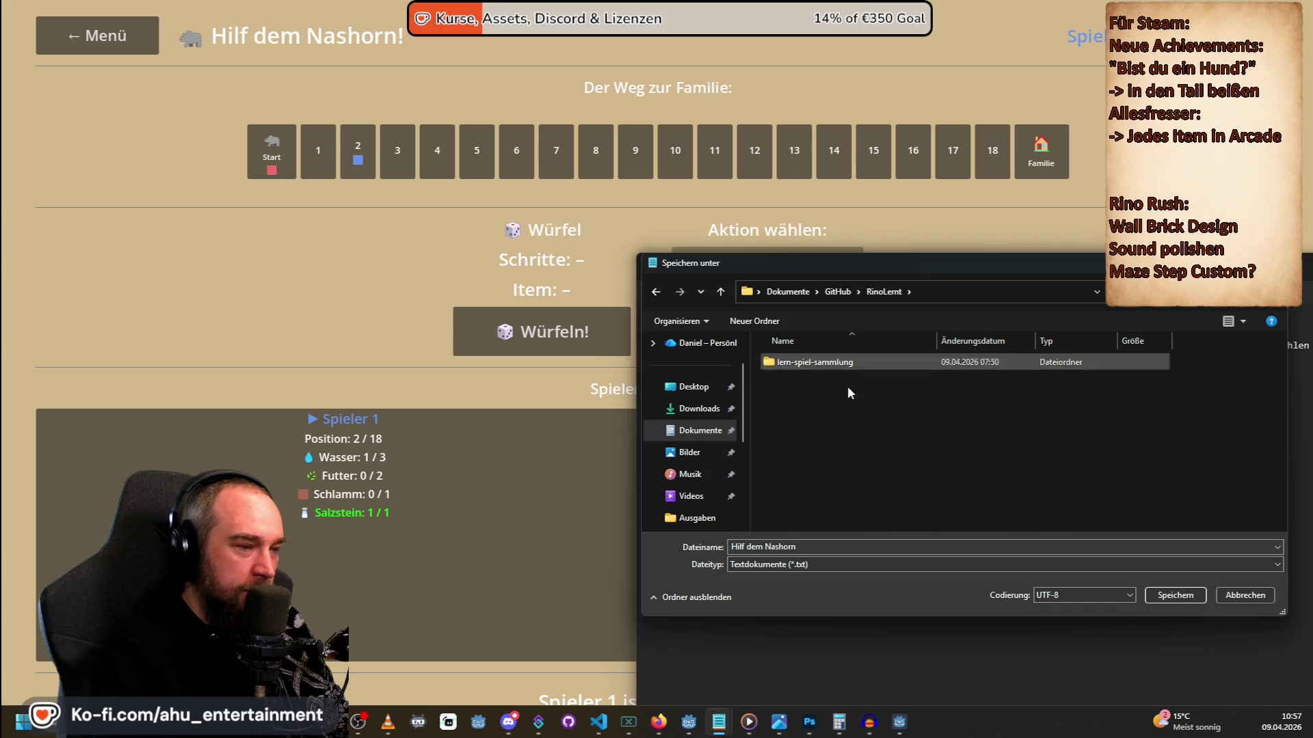
Create an 'IdeenBugsFeatures' folder in RinoLernt and save the notes as 'Hilf dem Nashorn' there.
right_click(792, 415)
mouse_move(948, 582)
click(1064, 417)
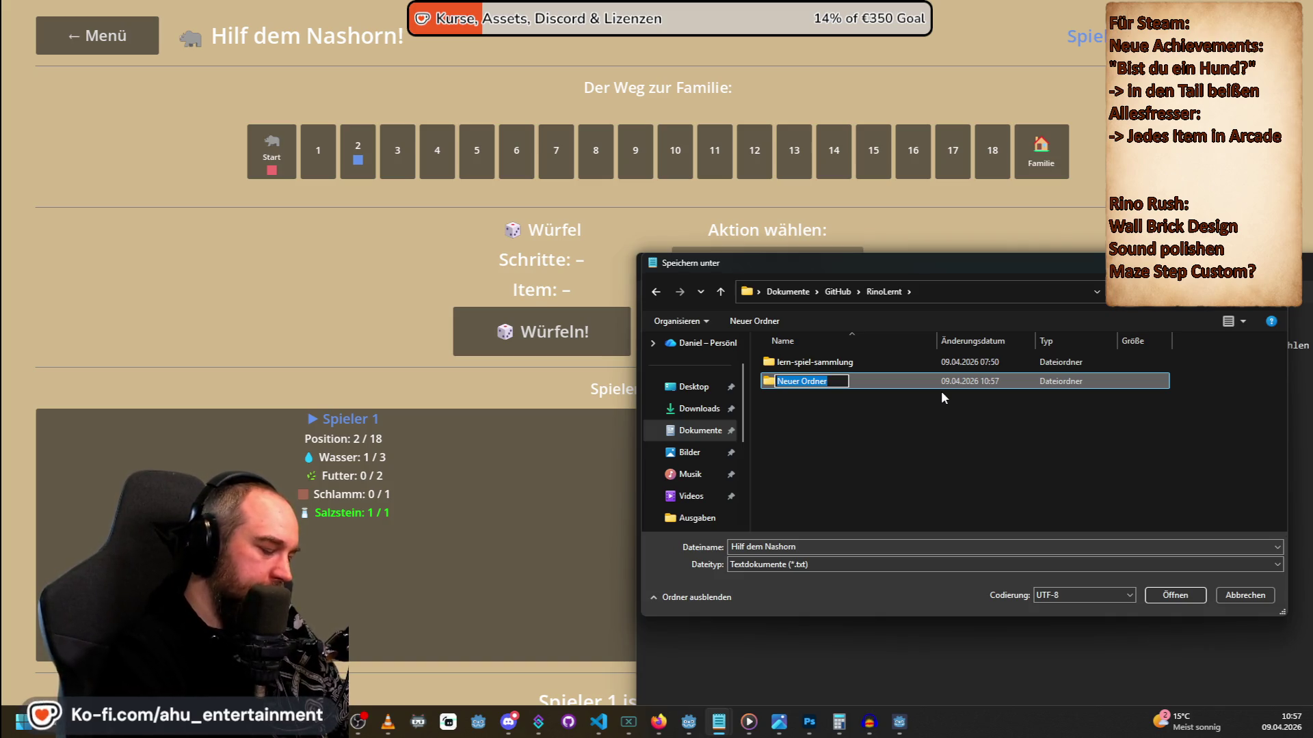
text(IdeenBu)
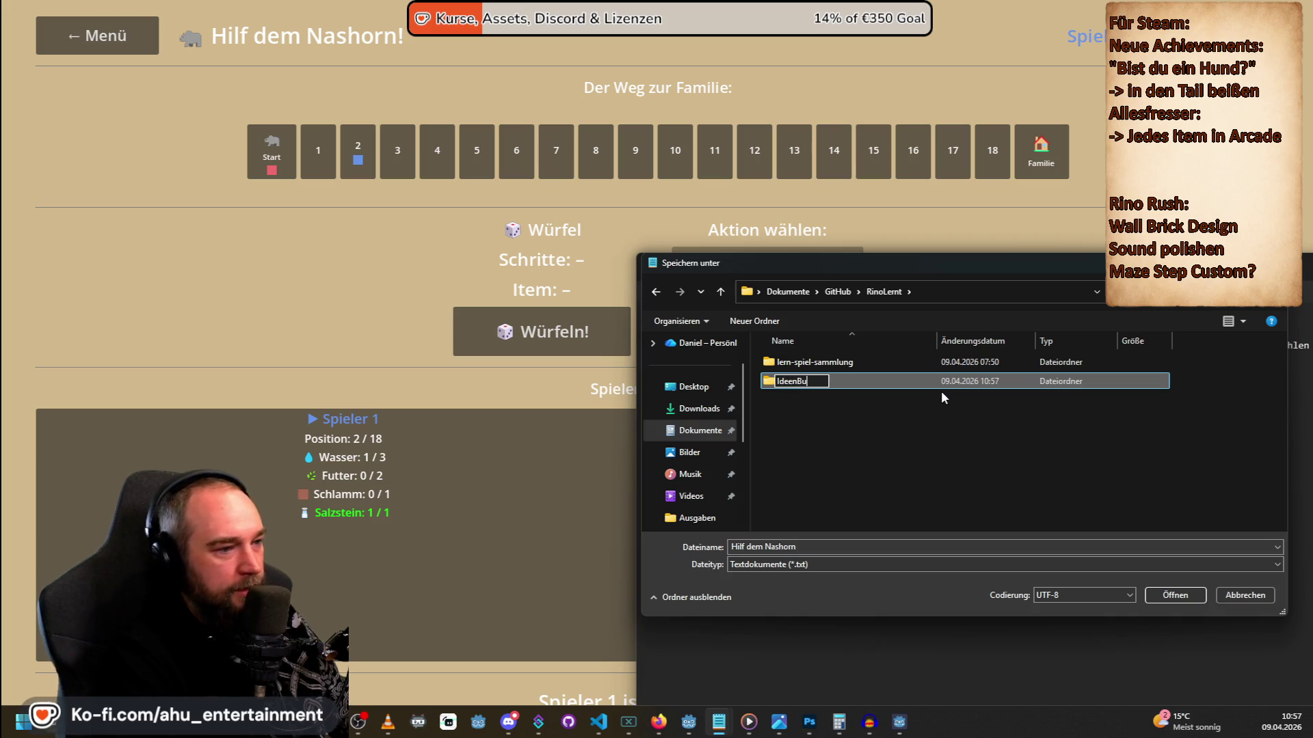
text(gsFeatures)
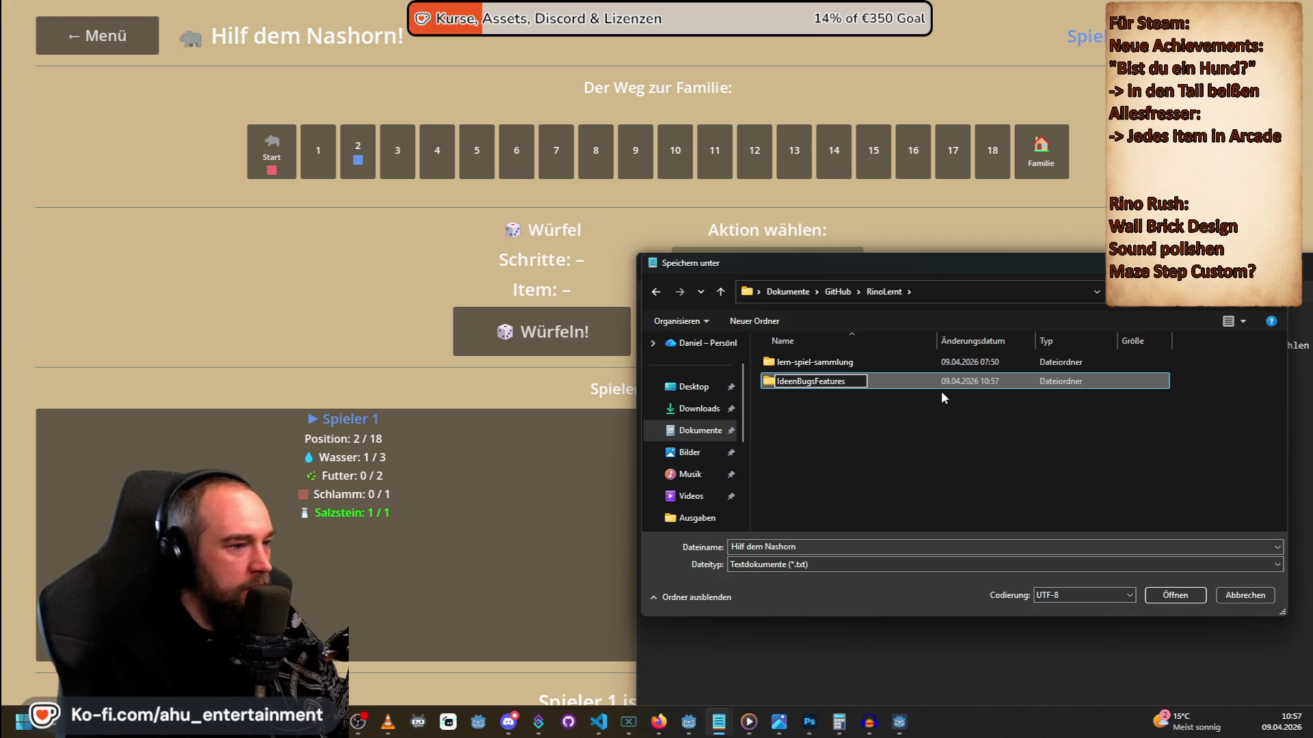
key(Return)
key(Return)
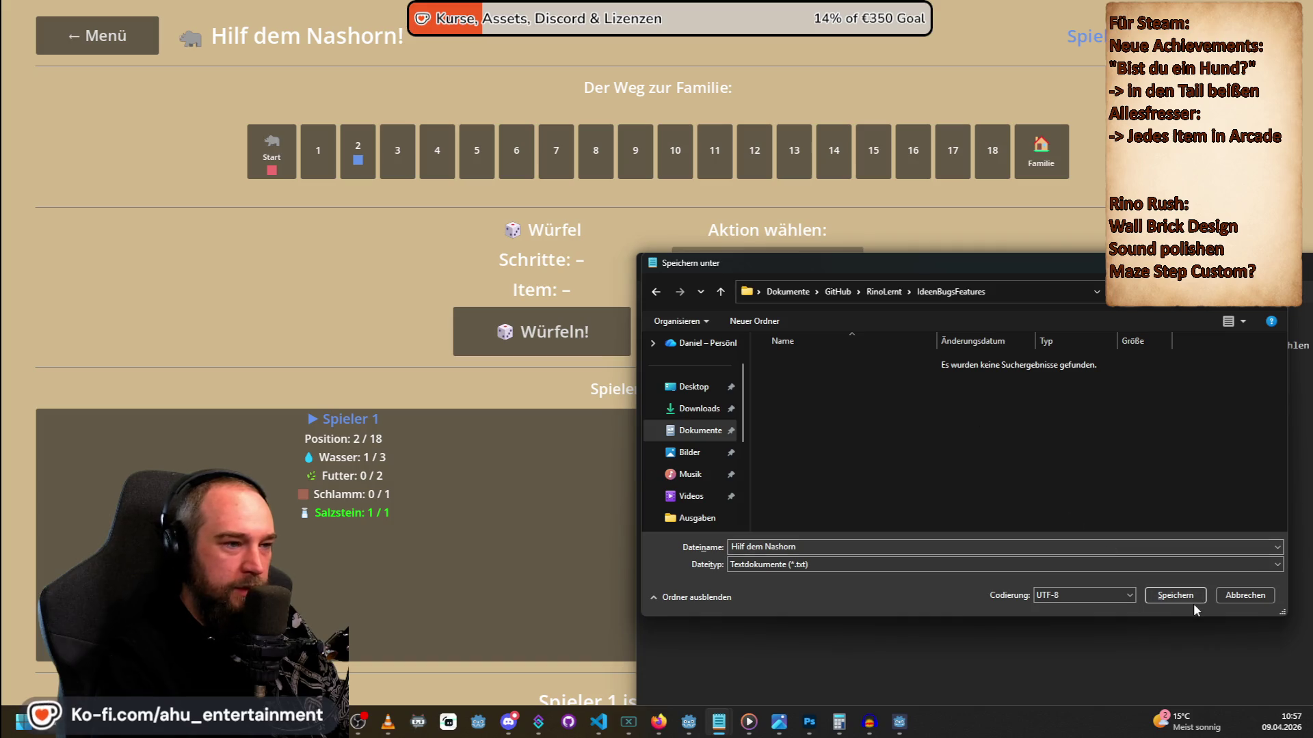
click(1176, 596)
click(942, 247)
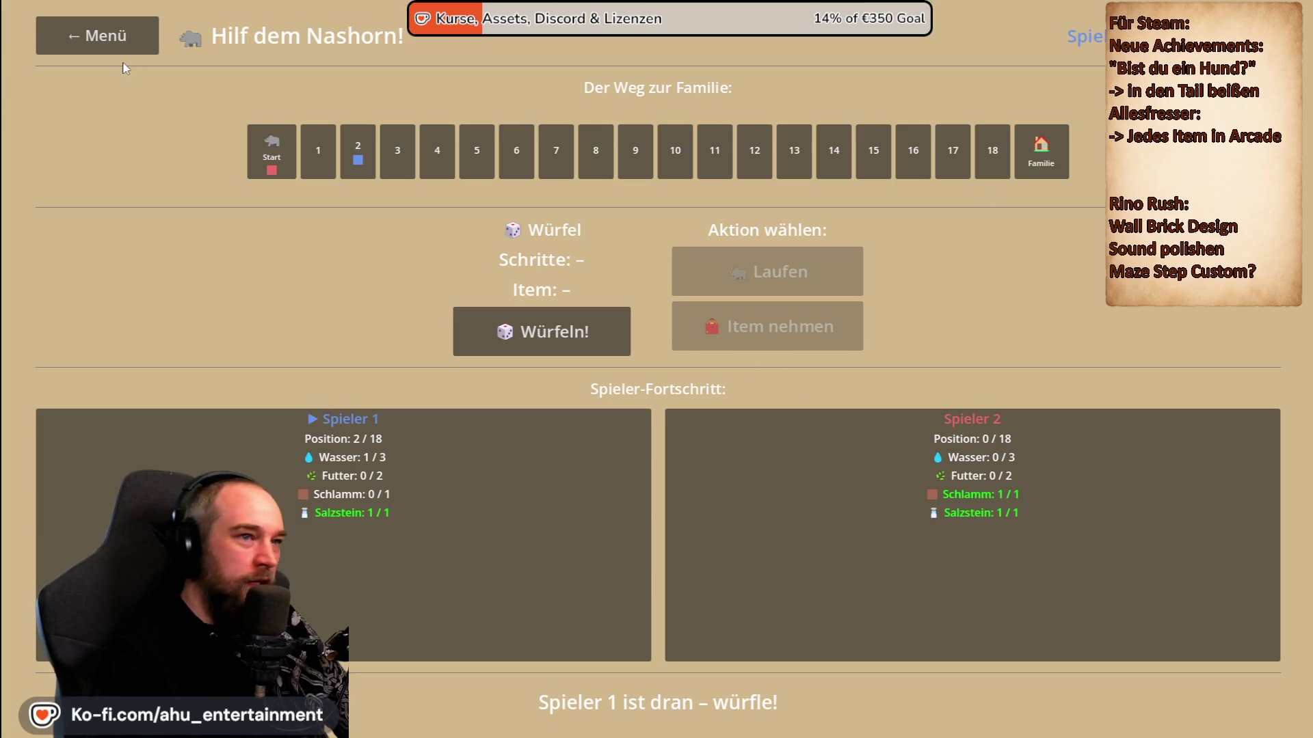
Leave Hilf dem Nashorn and open the 'Finde das gleiche' banana-matching game.
click(82, 31)
click(1087, 380)
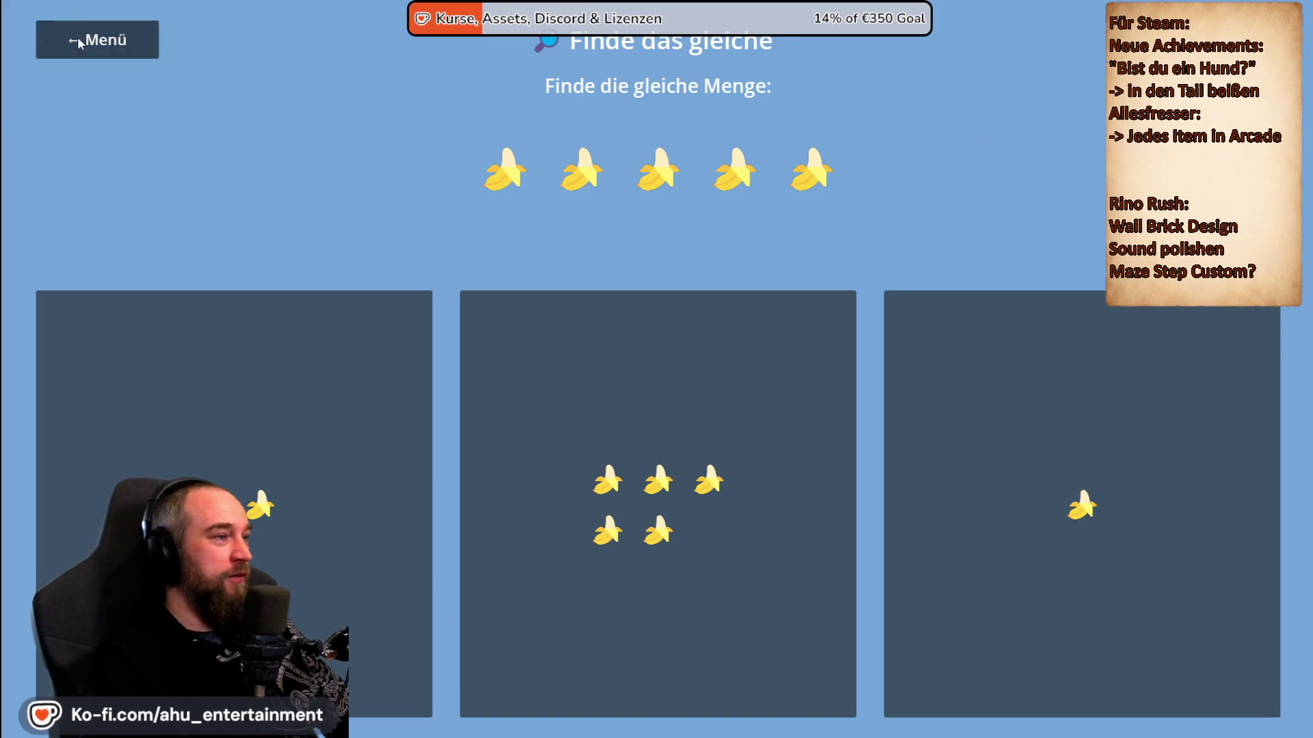
Look into 'Der Schatz des Jarls' from the menu, then close the running learning-game window.
click(77, 37)
click(307, 349)
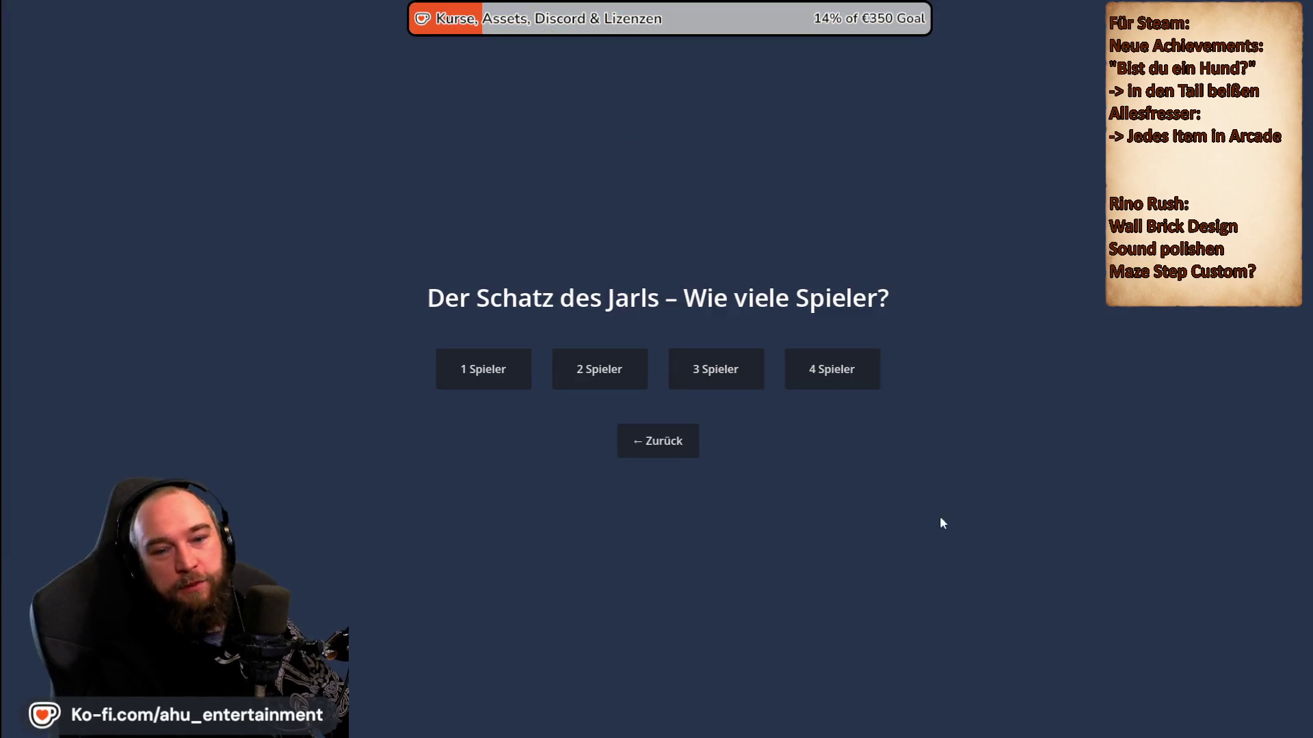
click(658, 441)
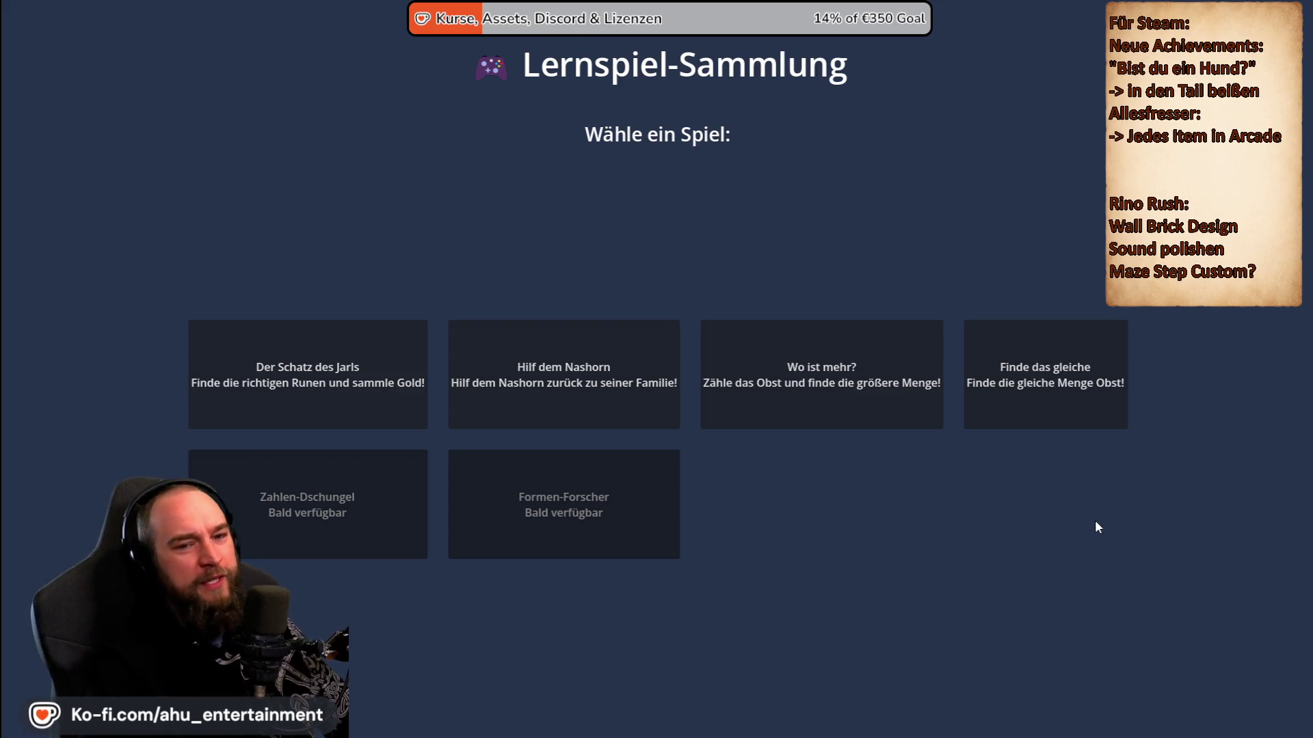
key(alt+F4)
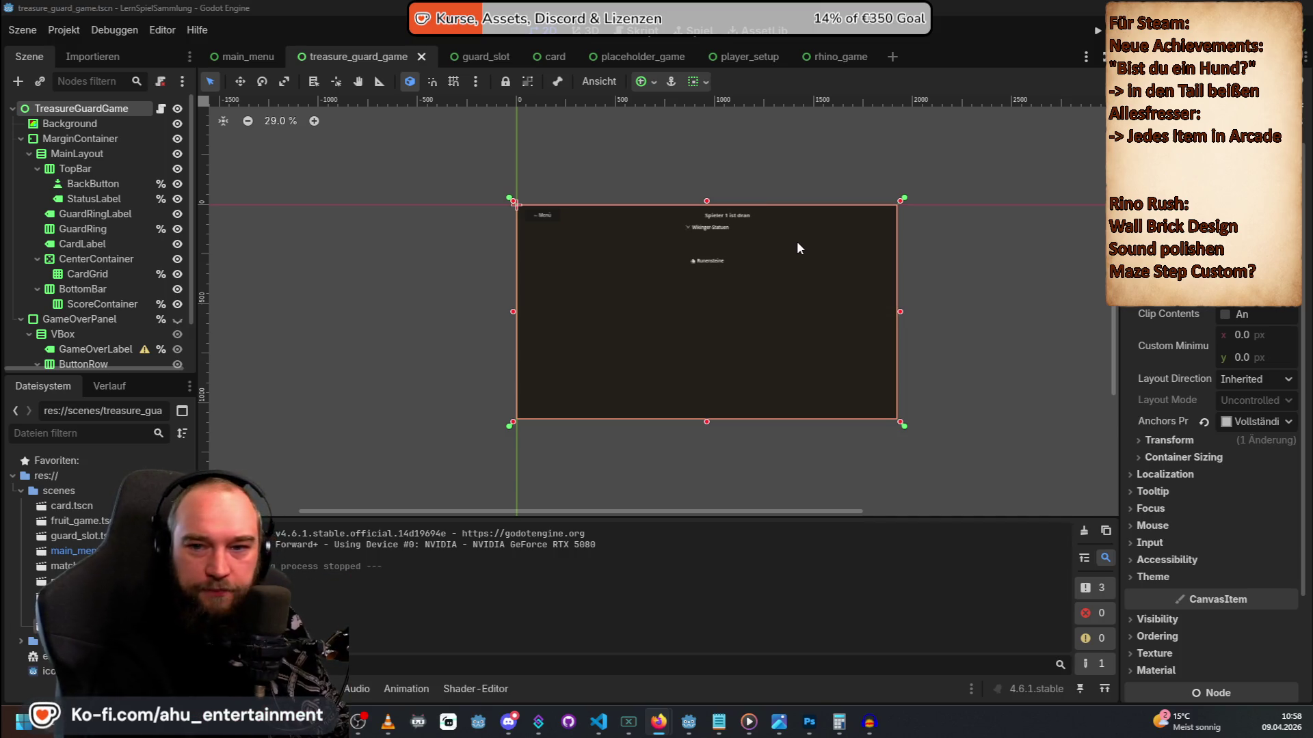
Look over the RINO Rush Game scene, scroll through the browser, then bring Visual Studio Code forward.
key(alt+Tab)
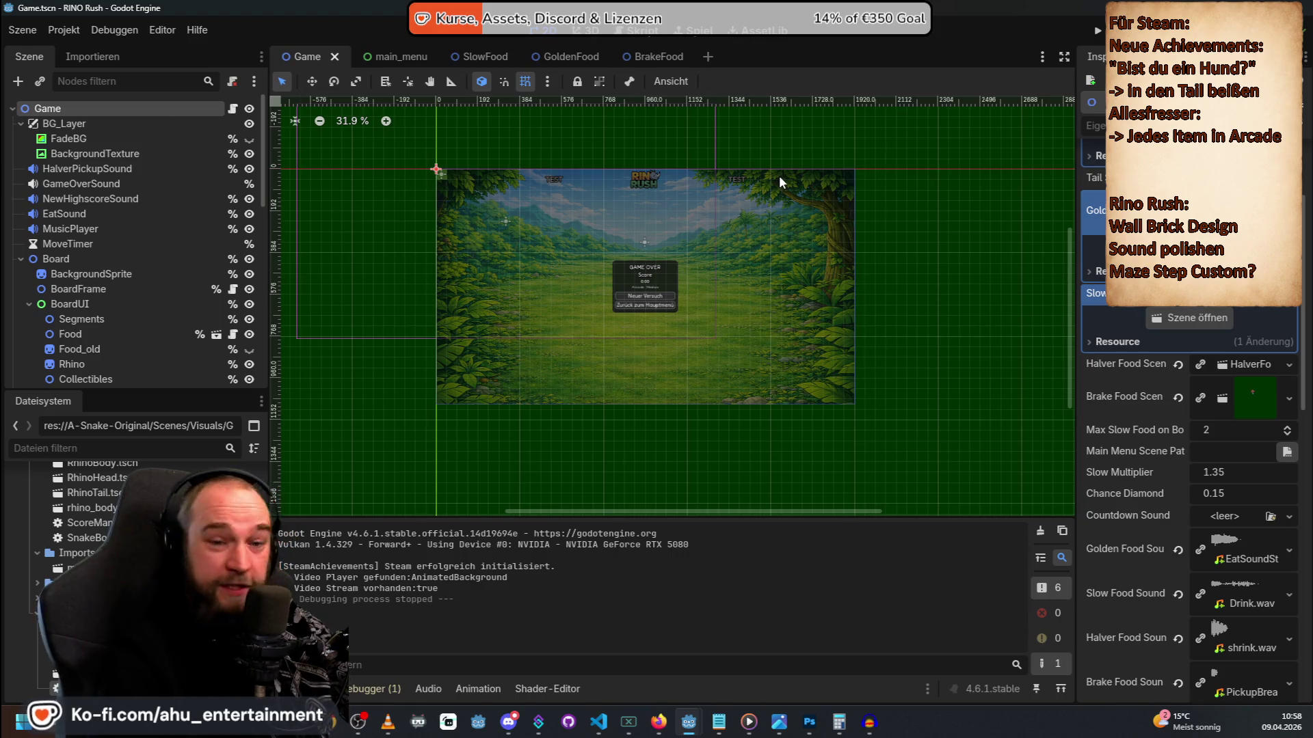
scroll(606, 252, up, 2)
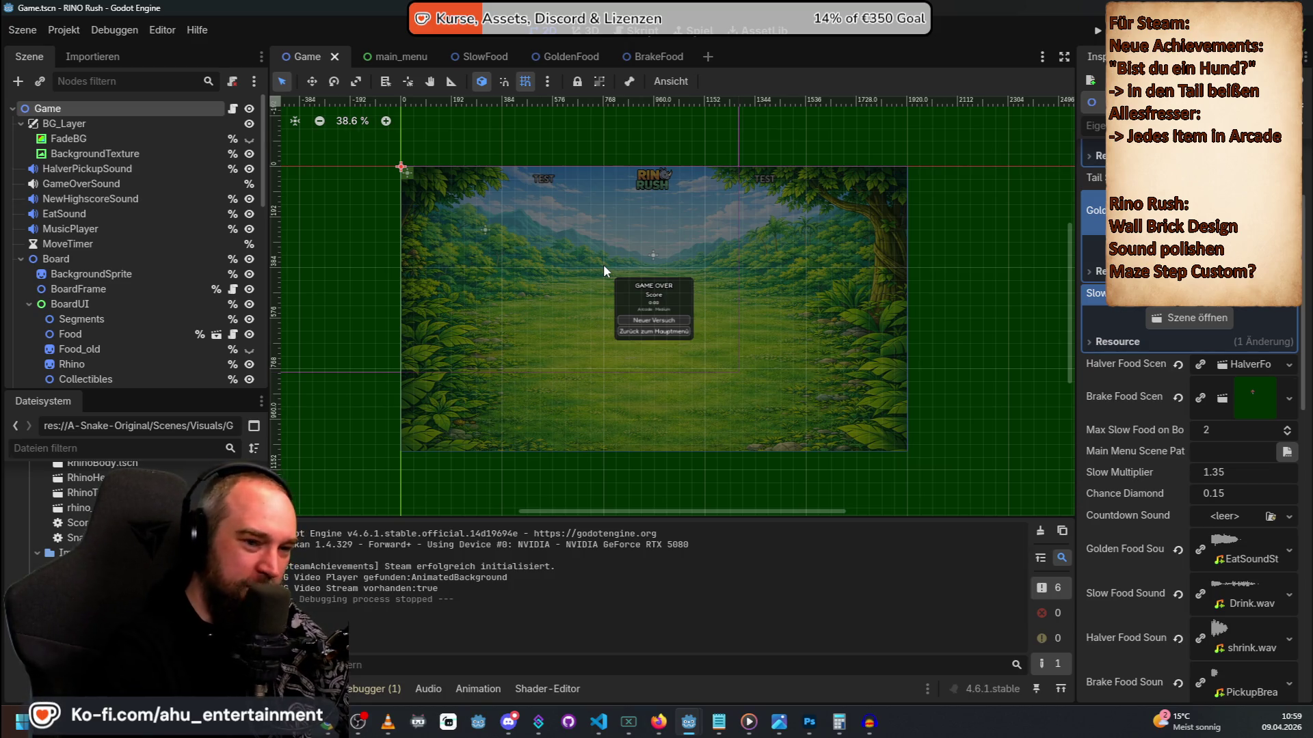
key(alt+Tab)
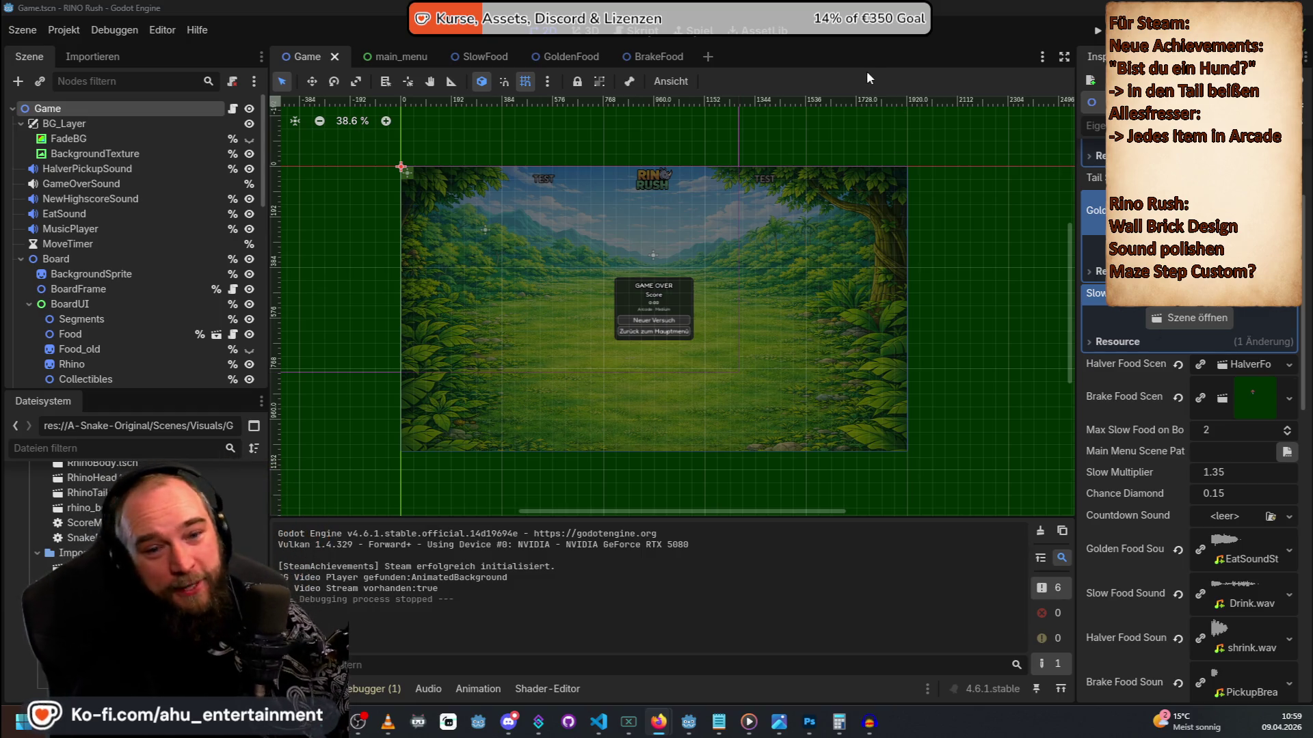
scroll(855, 274, up, 3)
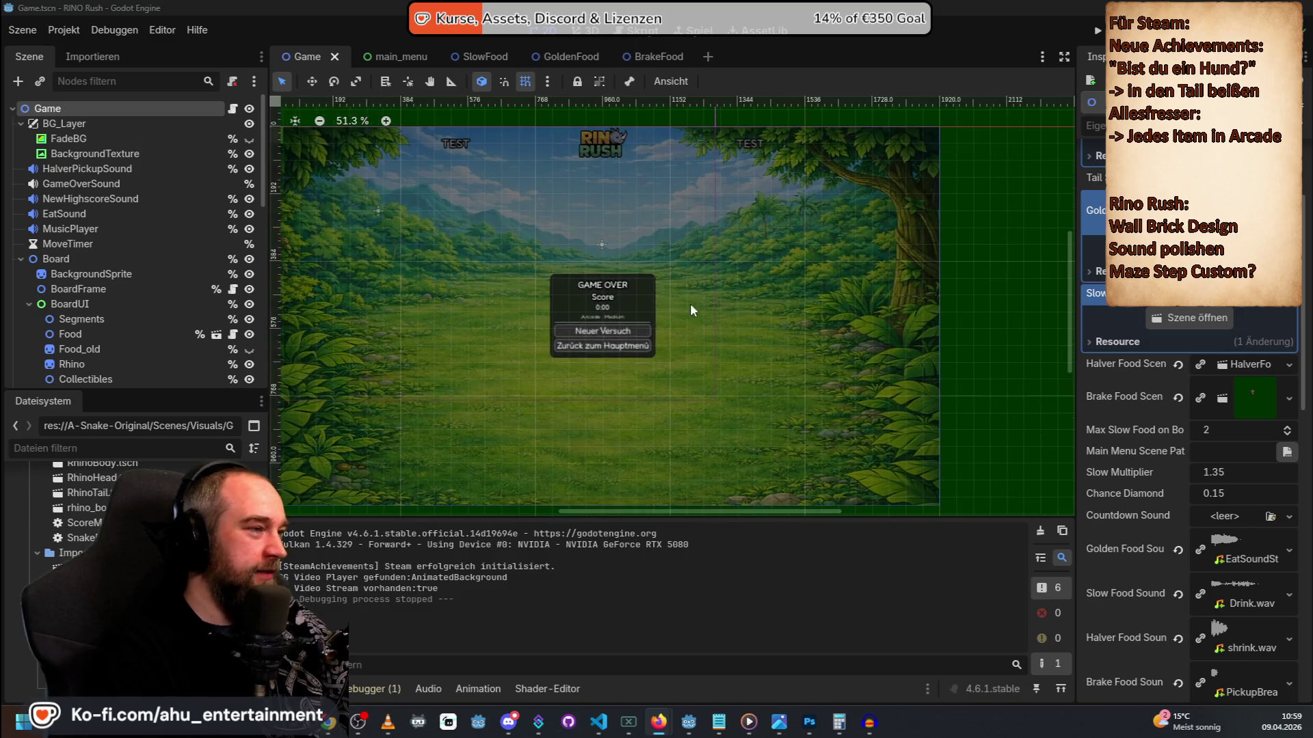
scroll(650, 297, down, 2)
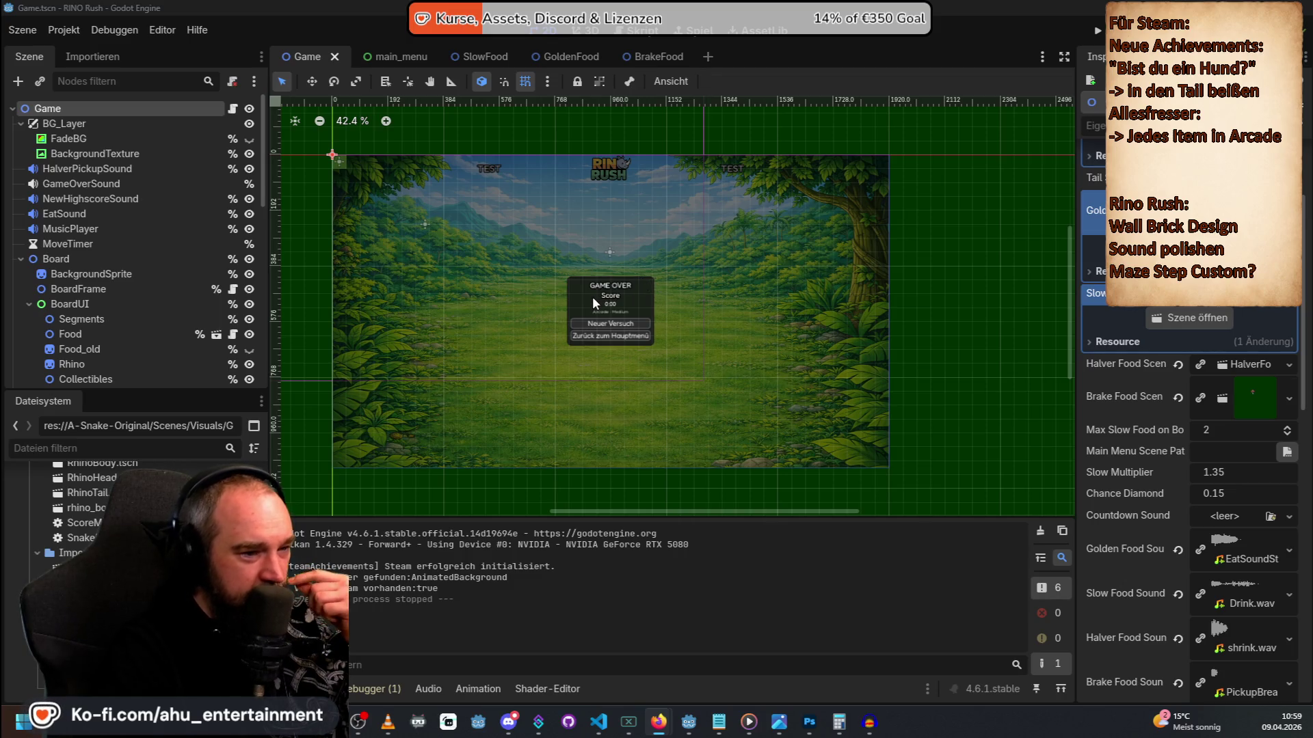
scroll(592, 297, up, 1)
scroll(592, 297, down, 2)
scroll(441, 319, up, 2)
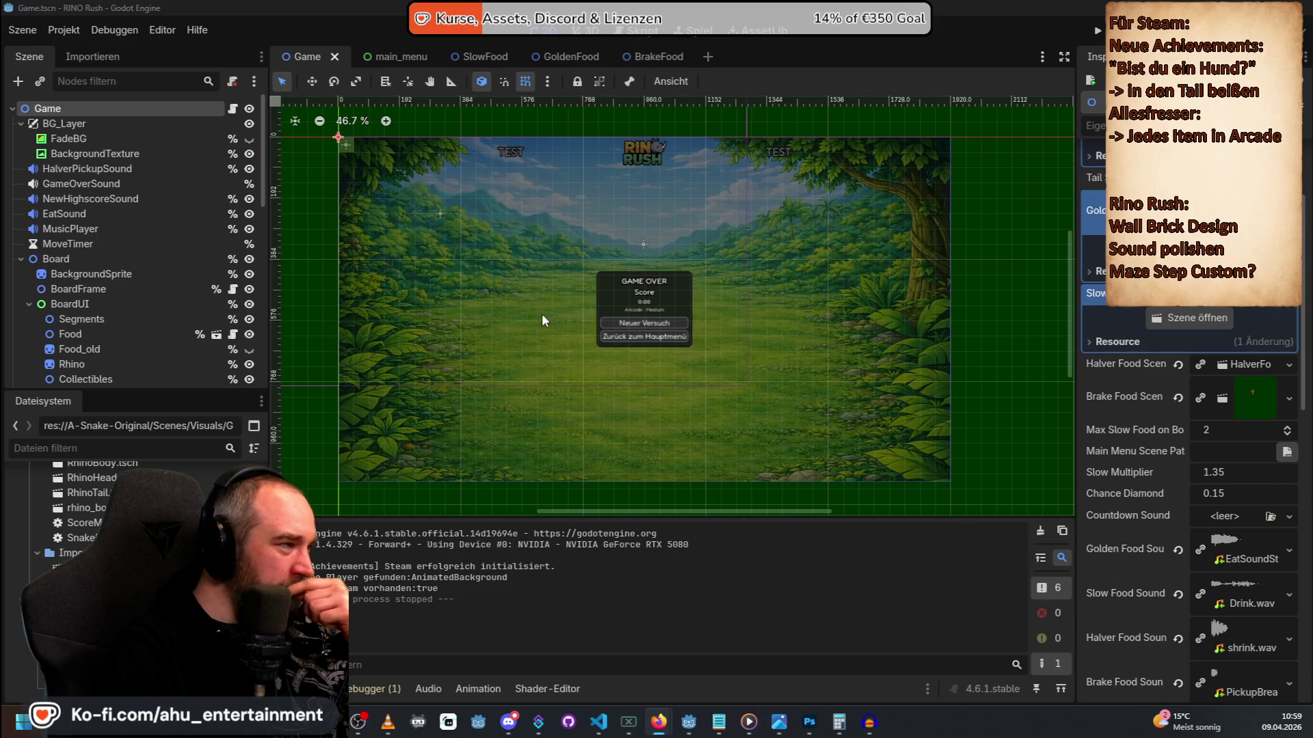
scroll(672, 274, down, 1)
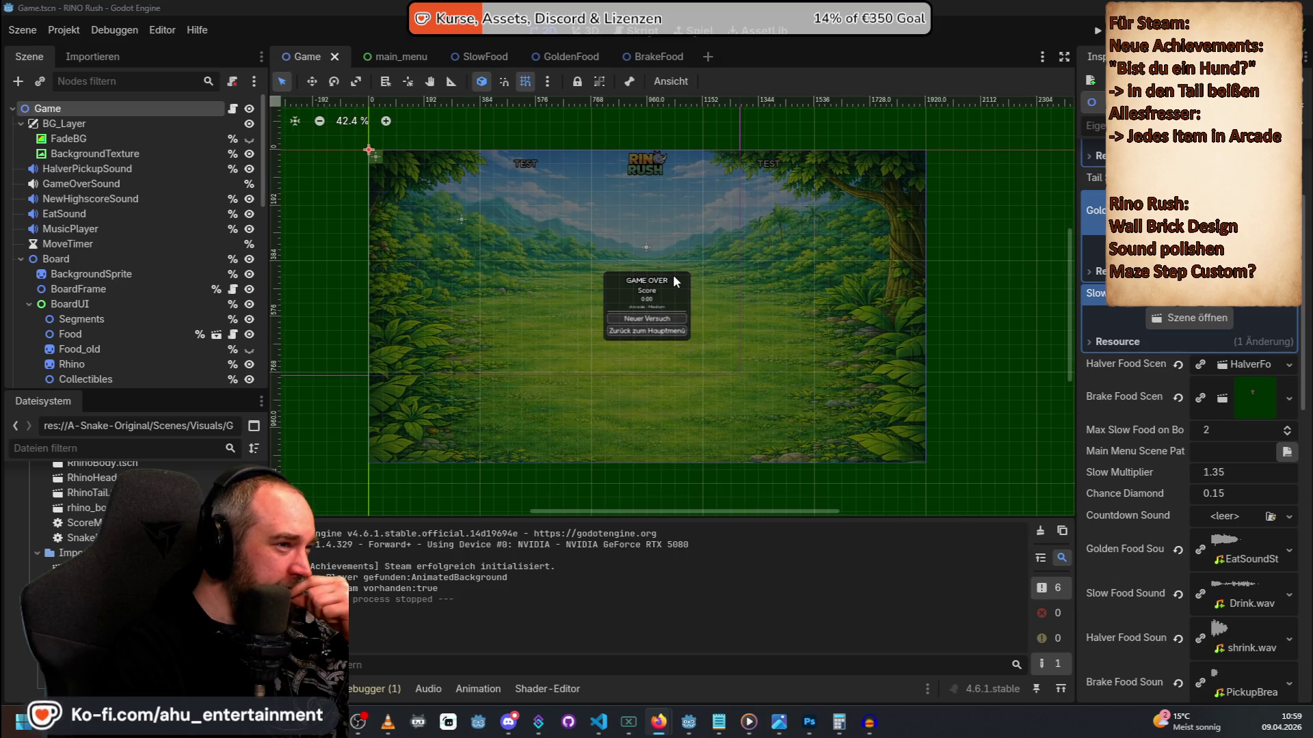
scroll(1226, 351, up, 3)
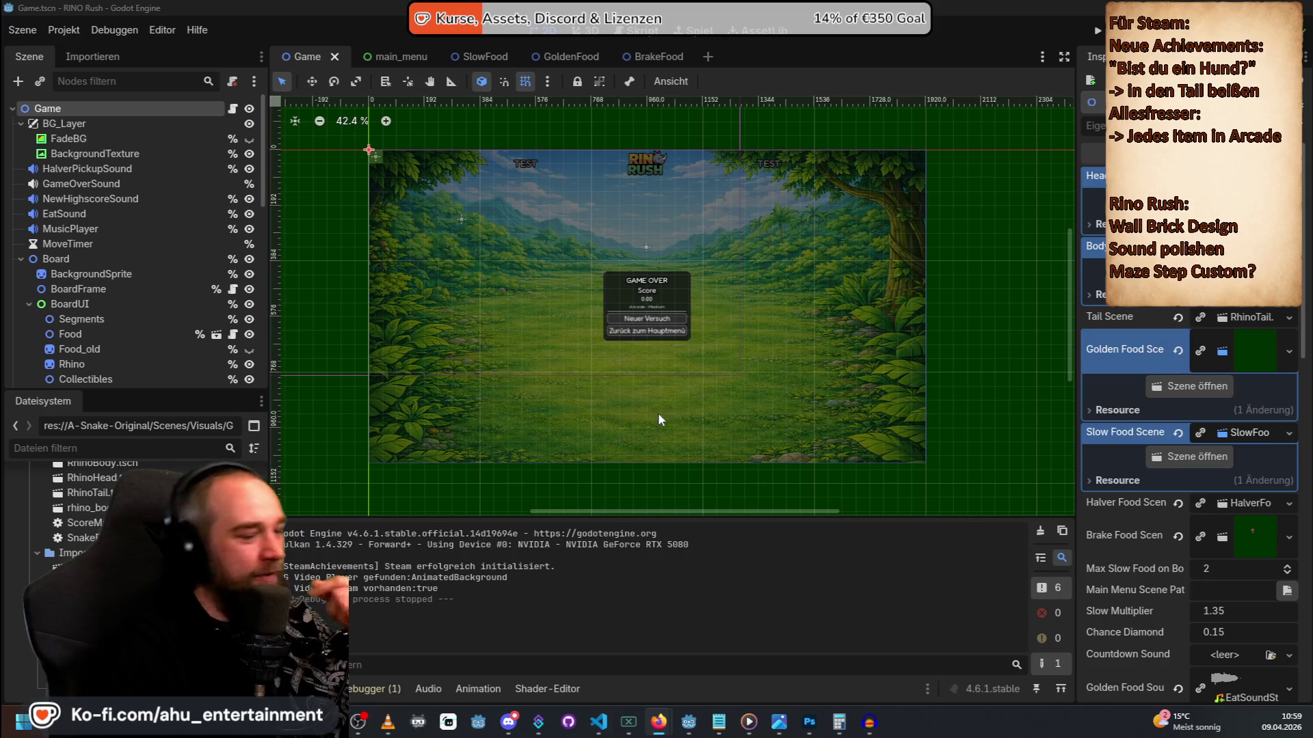
mouse_move(870, 720)
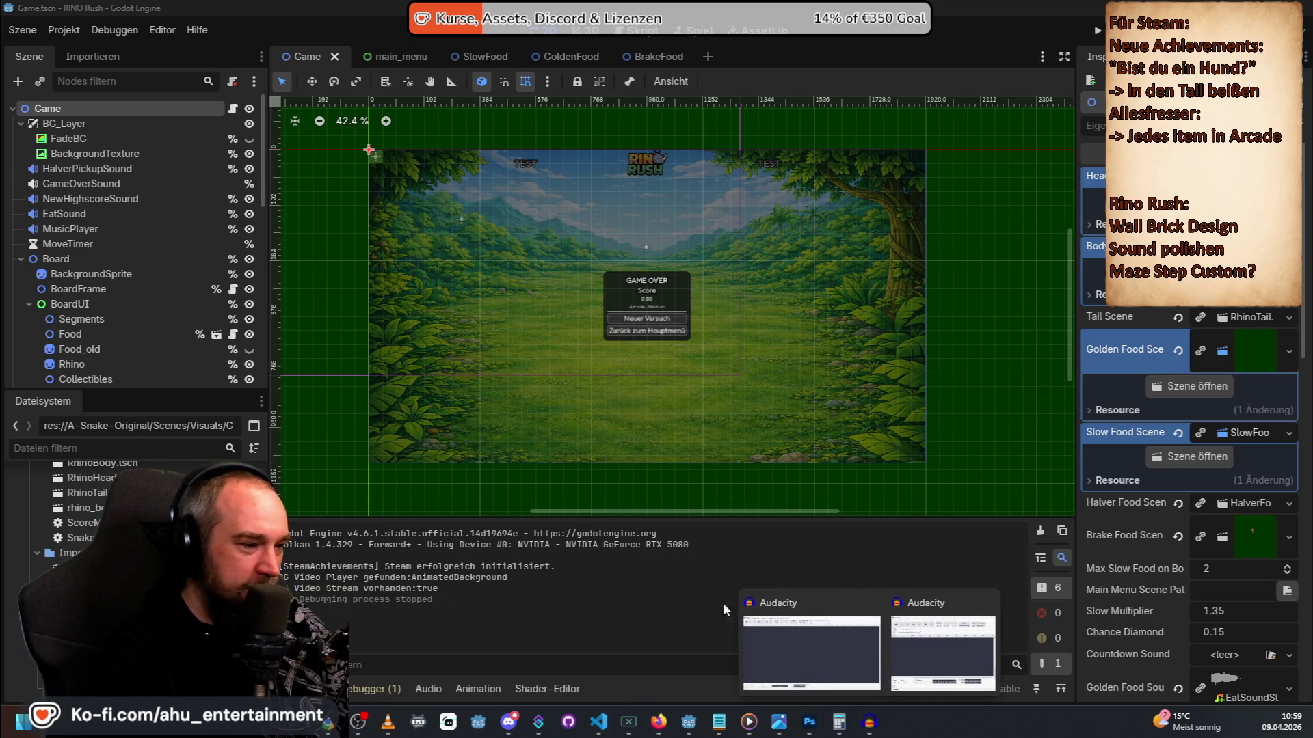
mouse_move(688, 721)
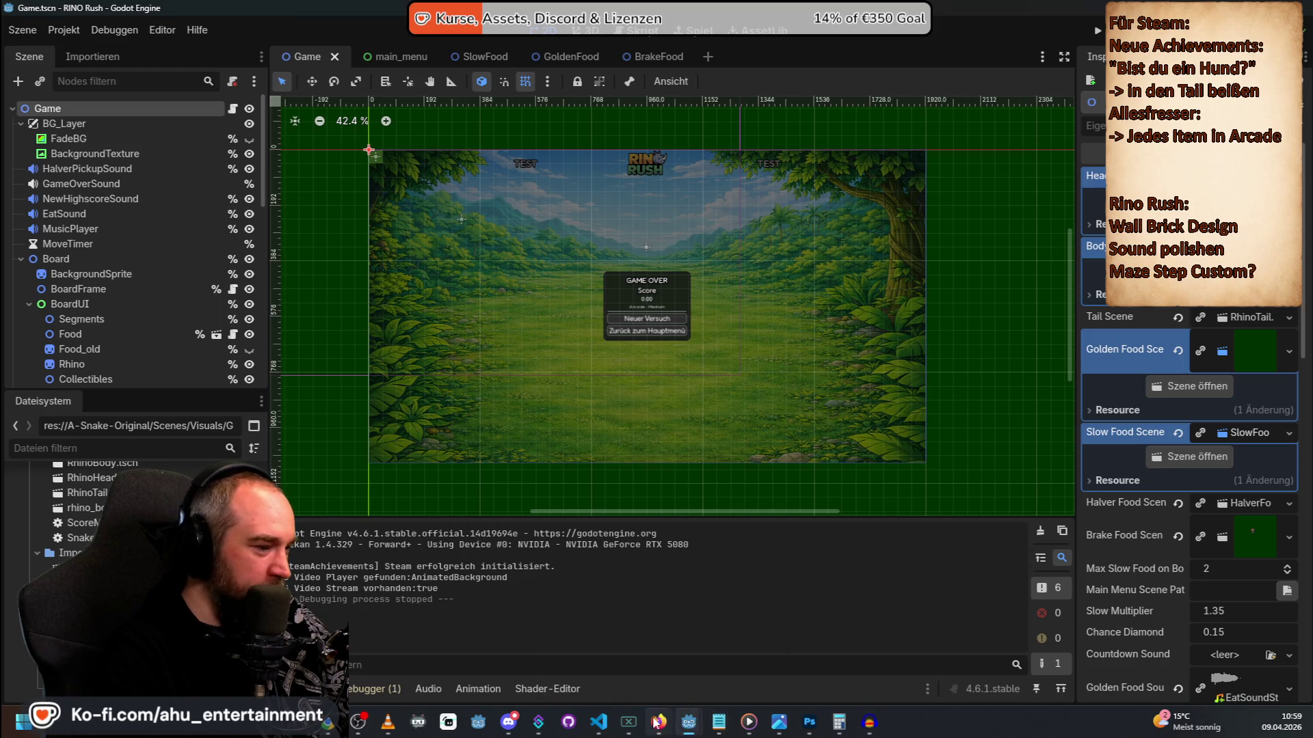
click(598, 722)
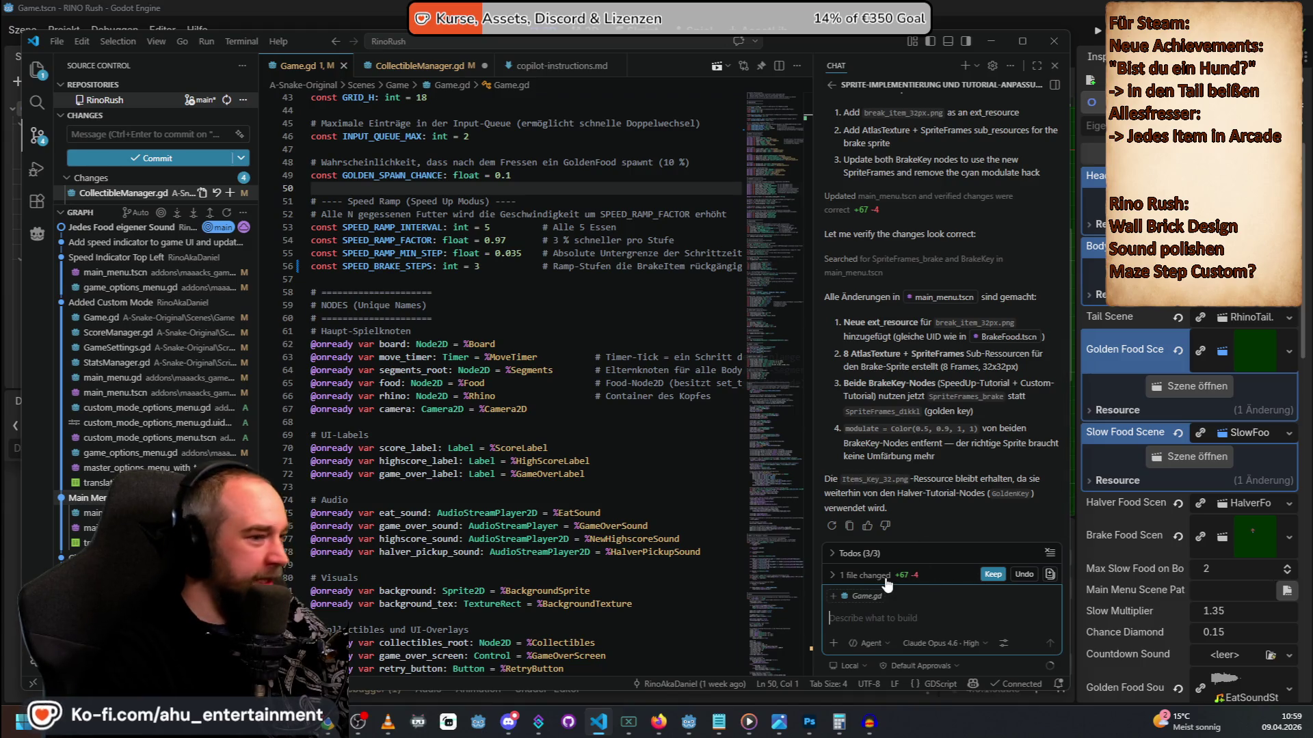
Save all files and commit them with the message 'Tutorial Icons richtig gesetzt'.
click(144, 135)
text(Tutorial Icons r)
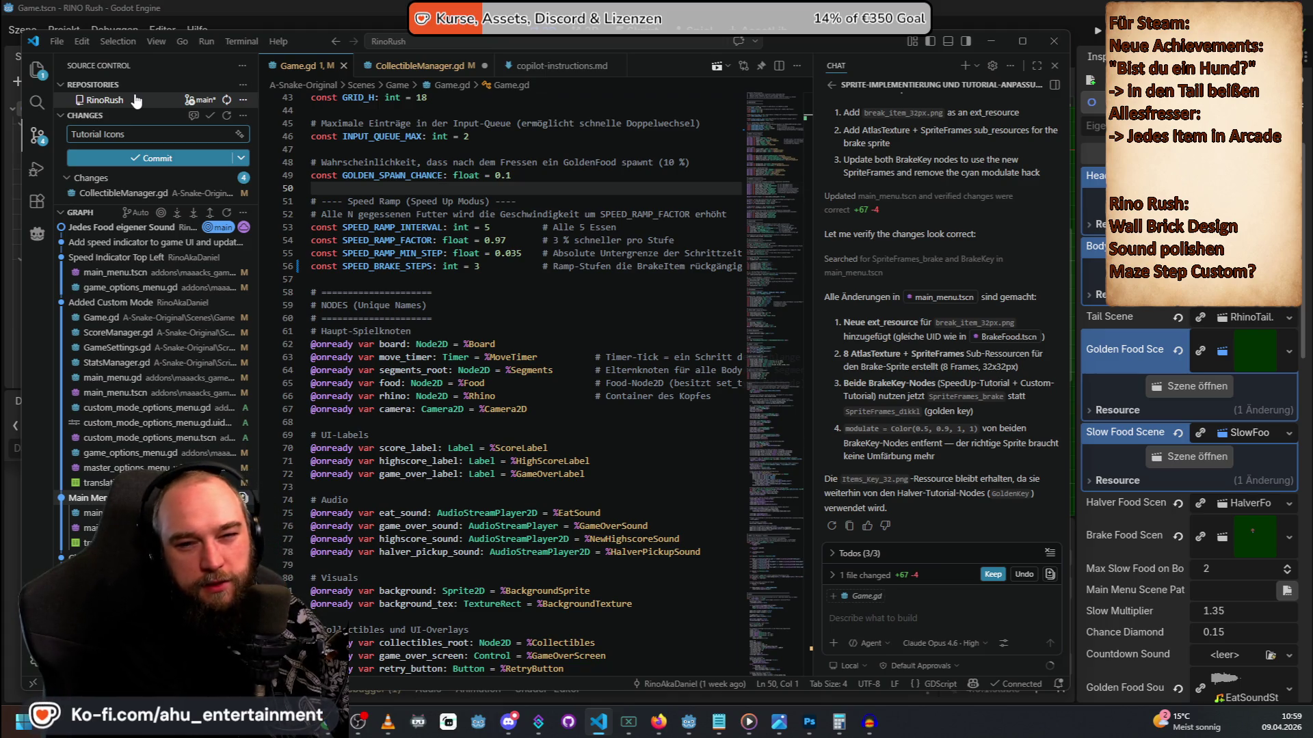
text(ichtig)
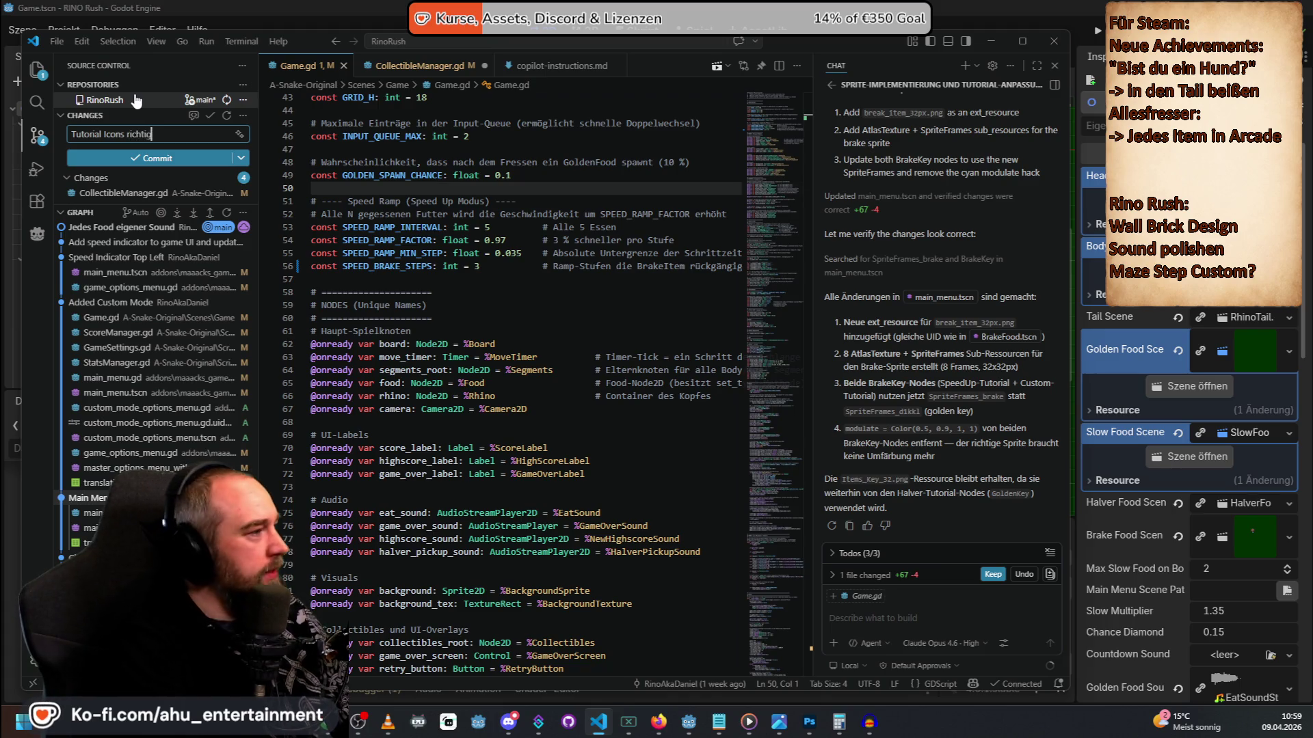
text( gesetzt)
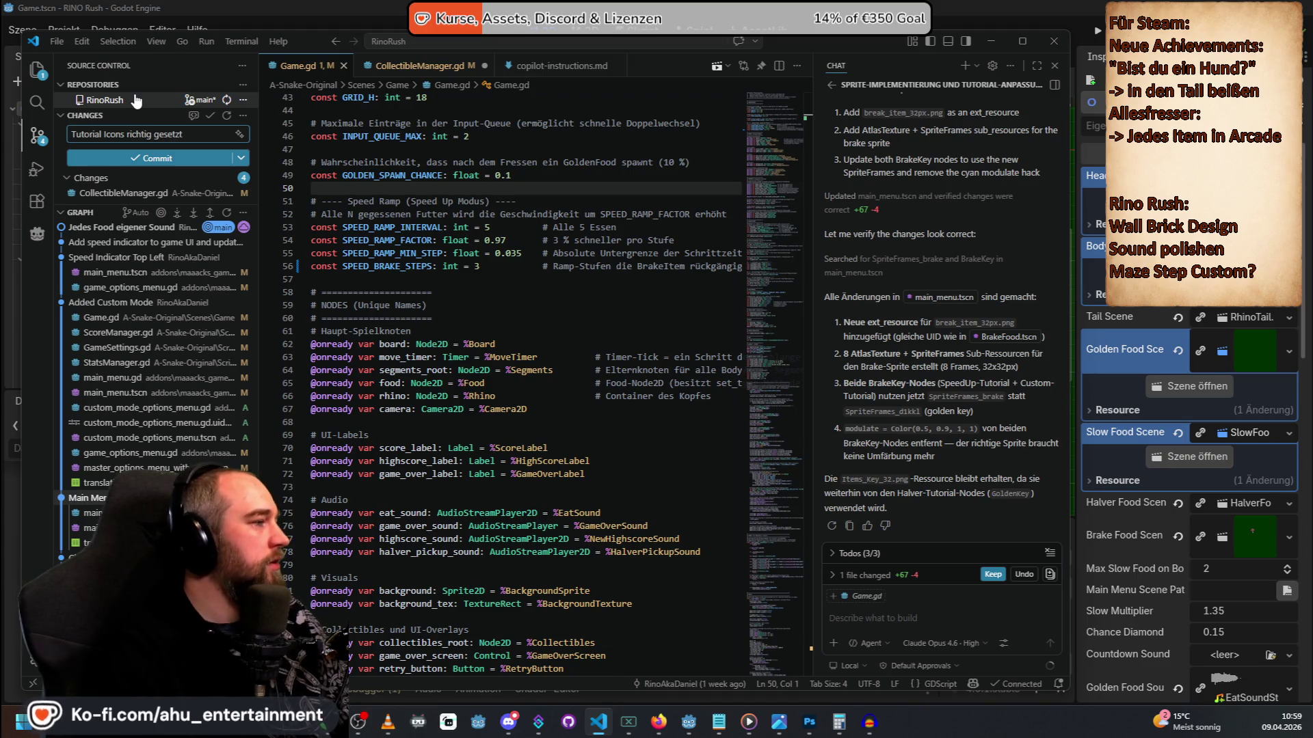
click(146, 160)
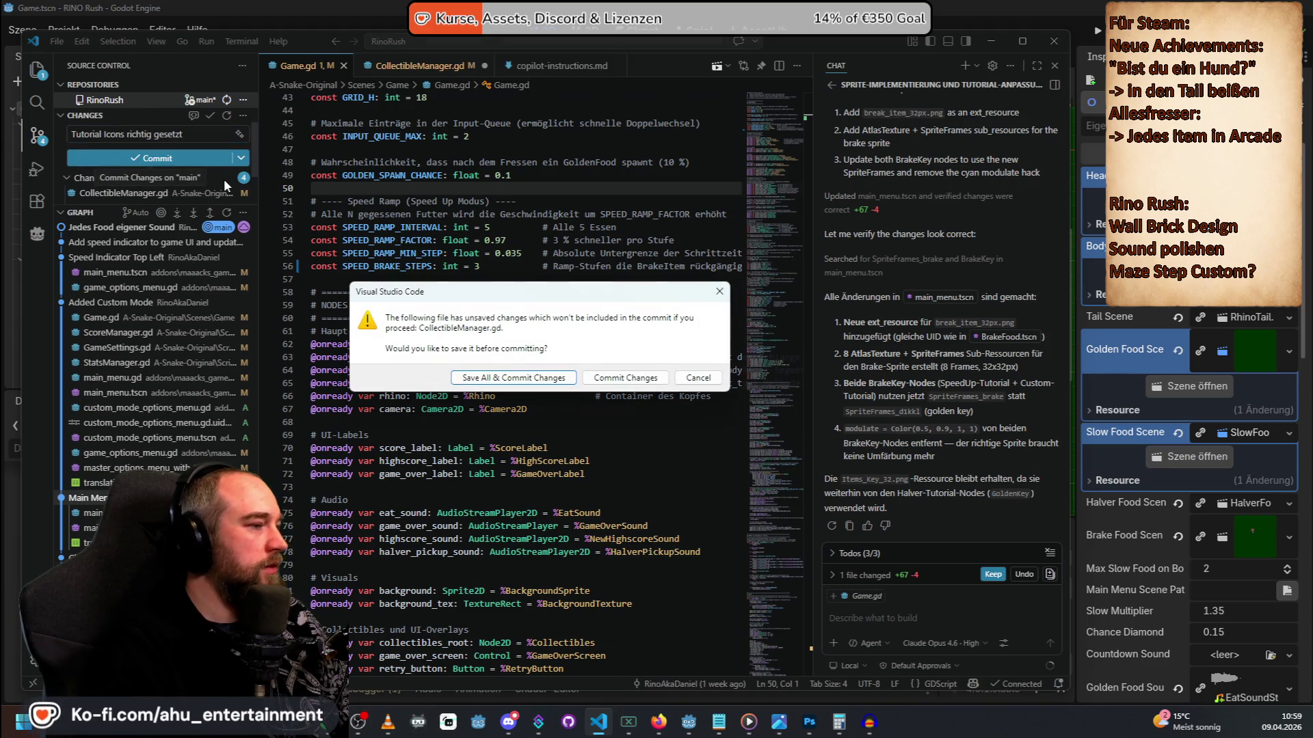
click(524, 377)
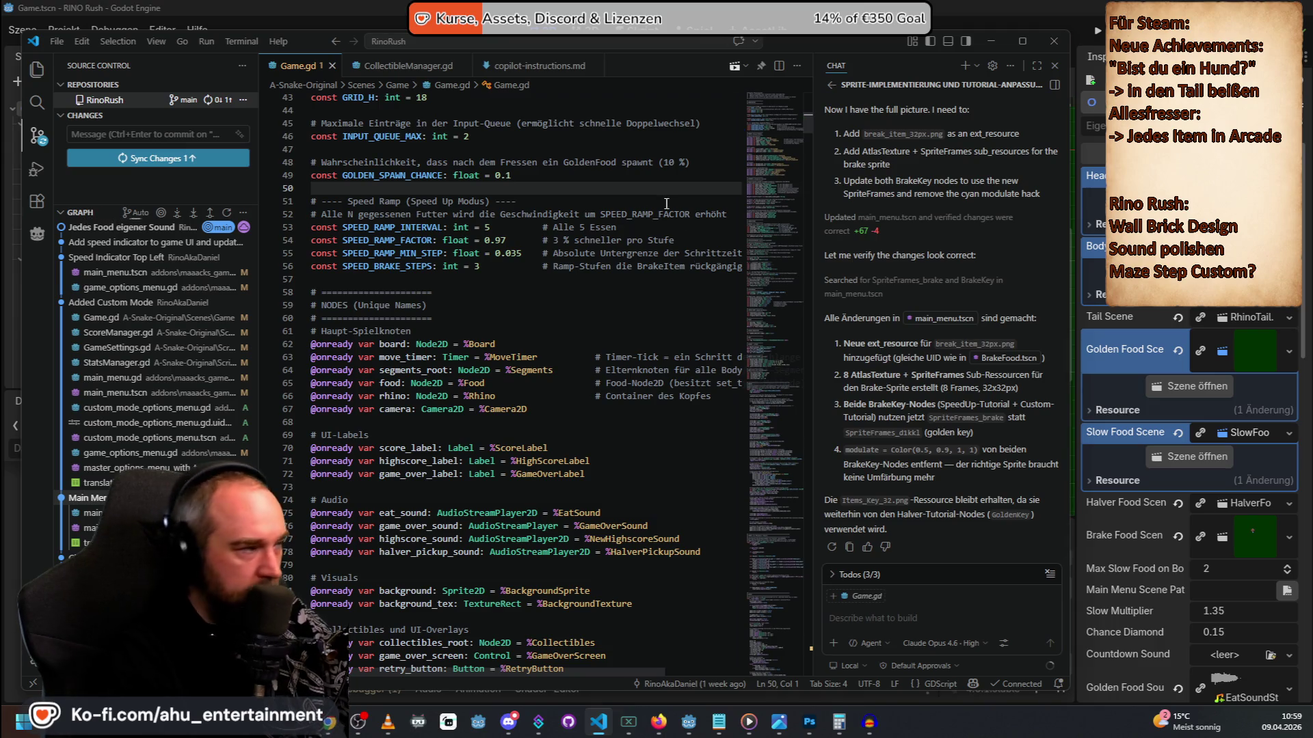
Sync the new commit to the remote, then bring the Steam window forward.
click(181, 158)
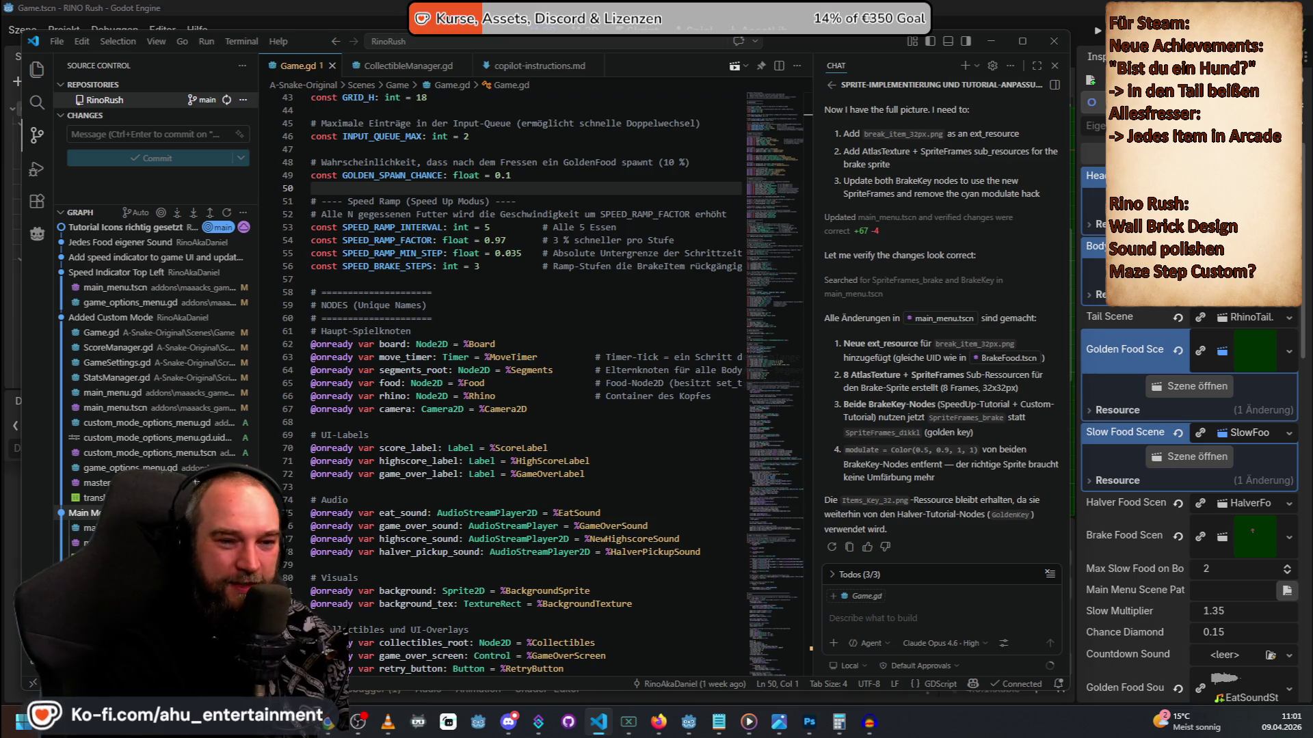
key(alt+Tab)
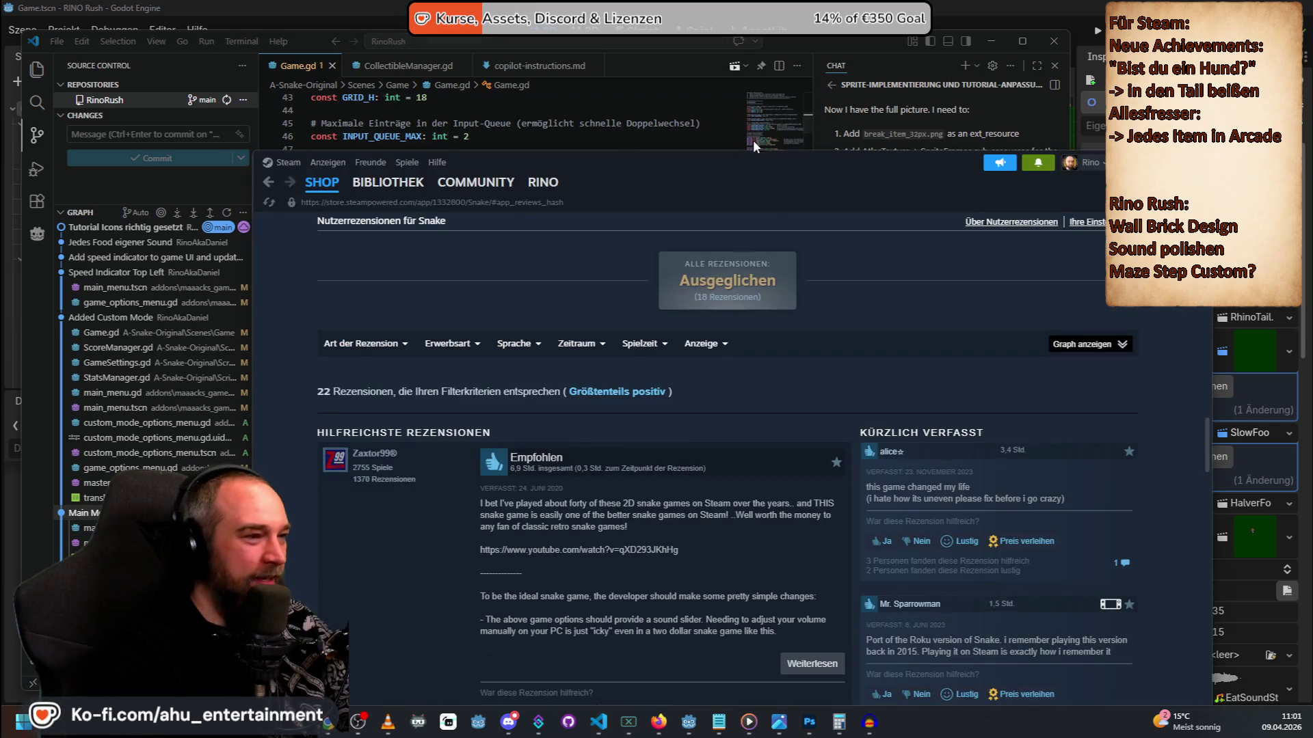
Switch from Steam back to the code editor window.
key(alt+Tab)
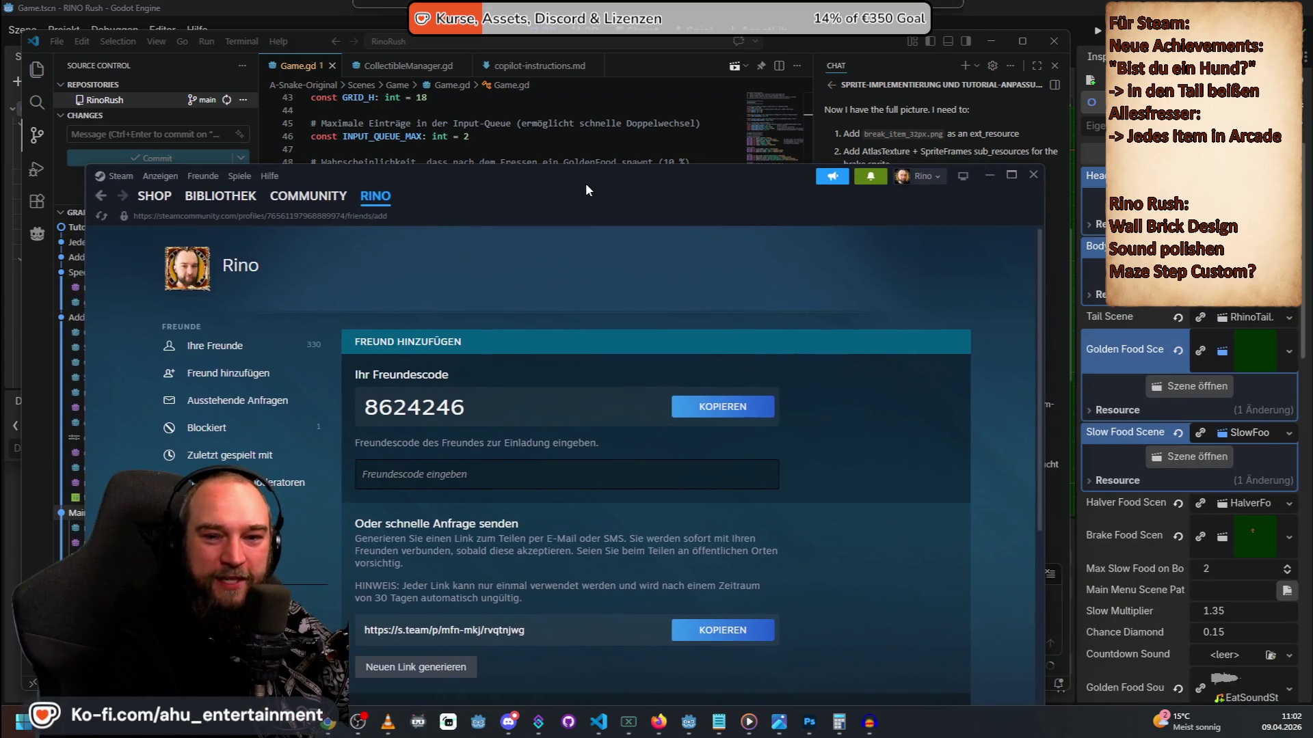
Bring Visual Studio Code, showing Rino Rush's Game.gd, back in front of Steam.
click(585, 185)
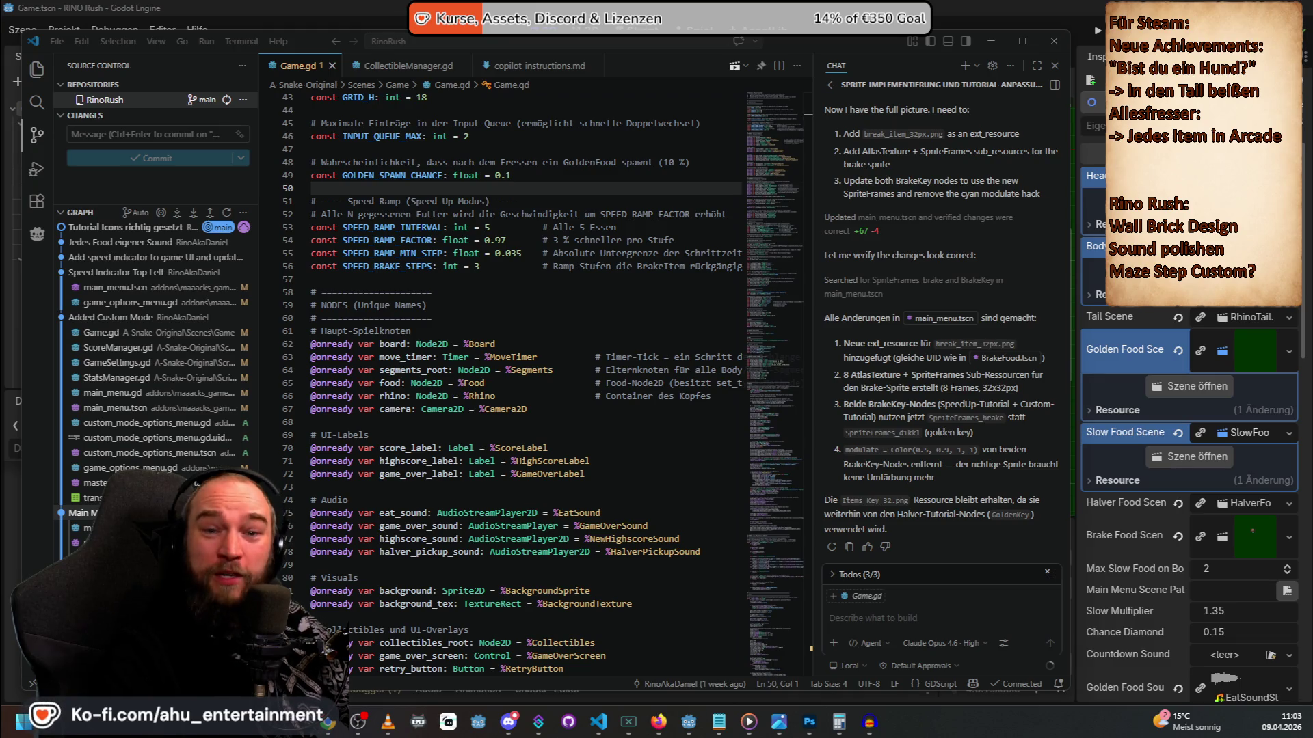
key(alt+Tab)
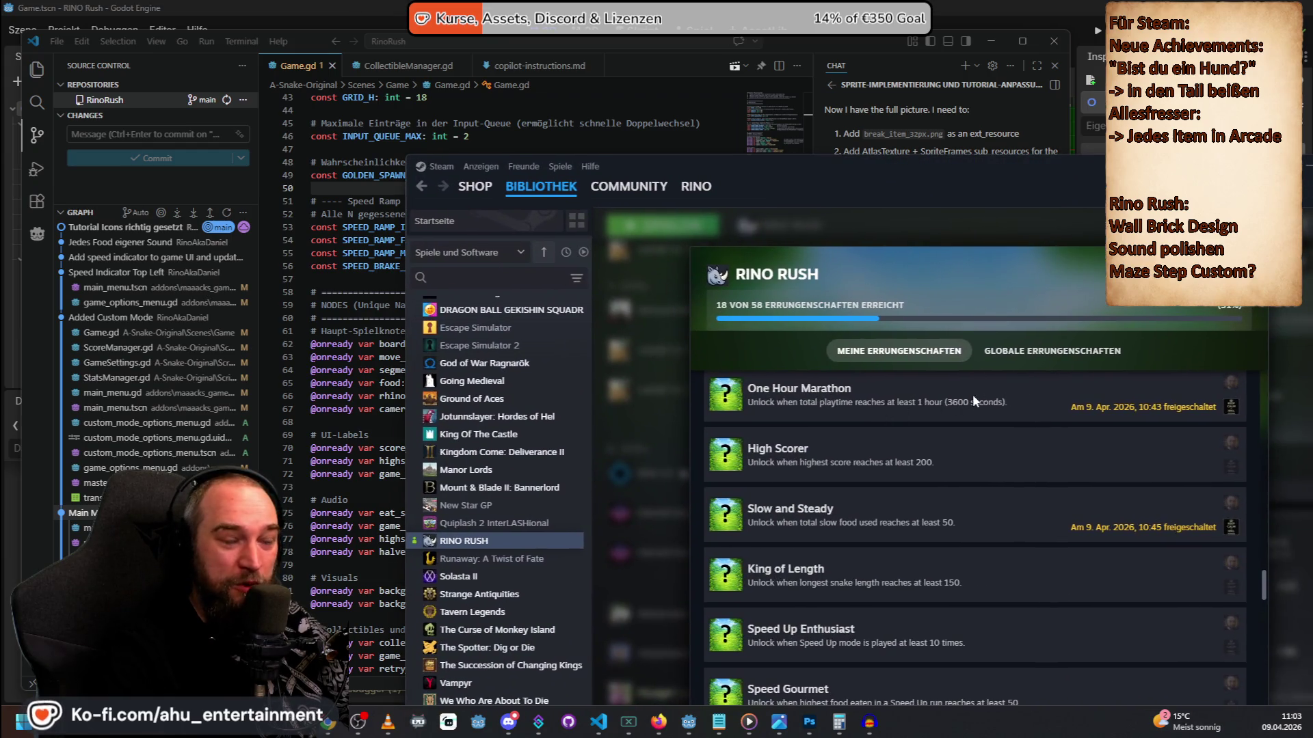
drag(854, 171, 854, 170)
key(alt+Tab)
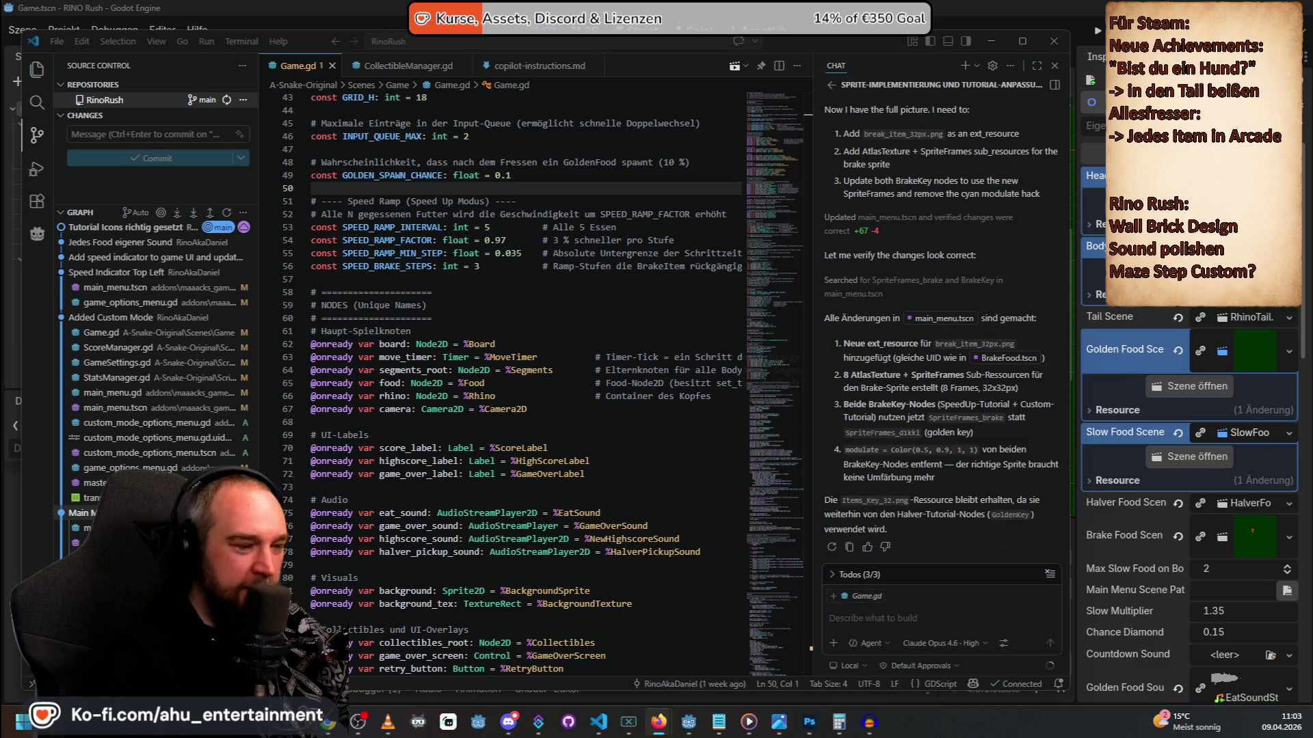
Switch the Copilot chat assistant model to Raptor mini (Preview).
click(944, 643)
click(868, 613)
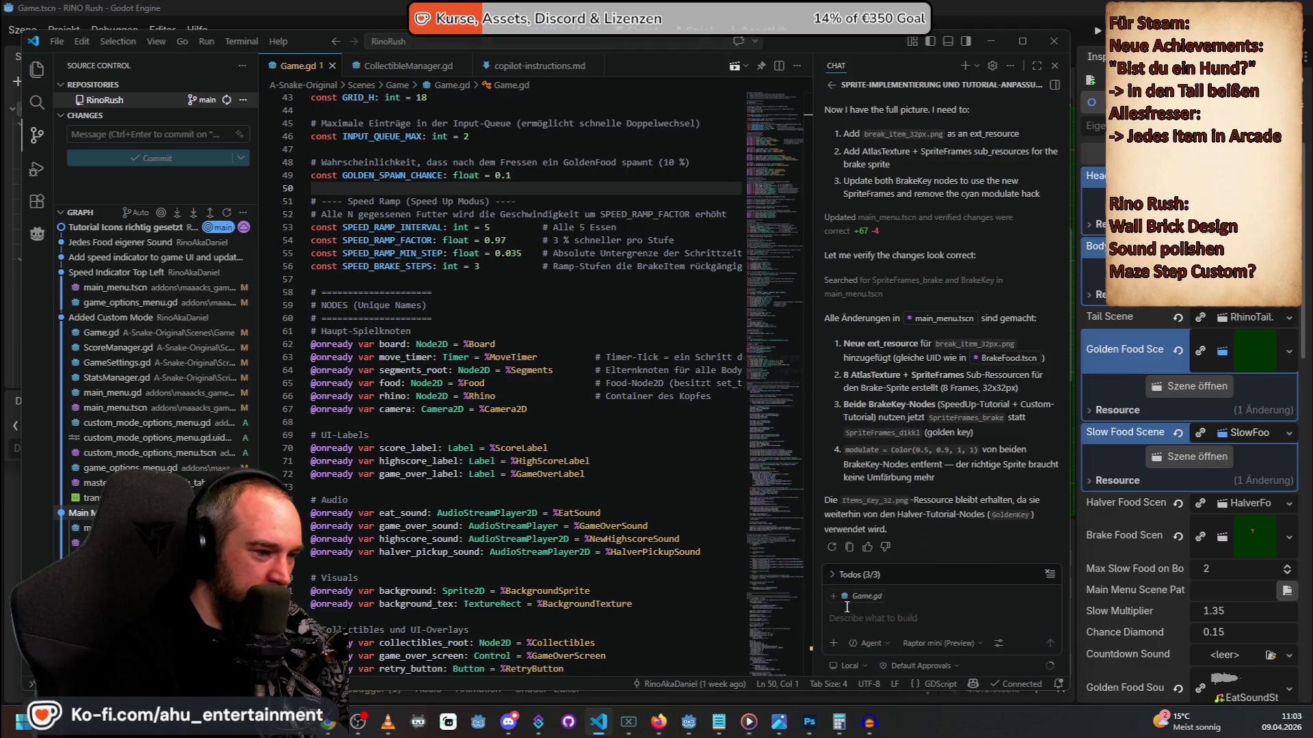
click(898, 618)
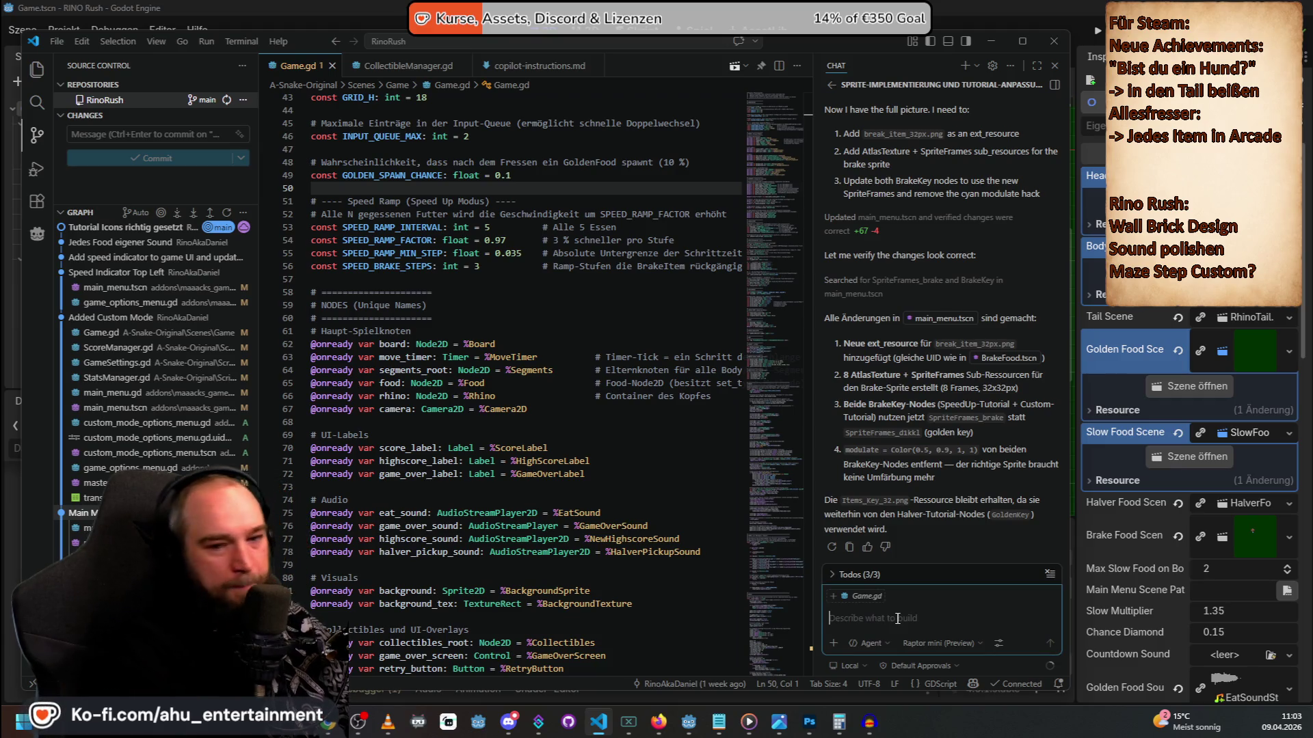
Draft a countdown question, then discard it and start a fresh chat session.
text(Check den Coutn)
key(BackSpace)
key(BackSpace)
text(nt und gib mir m)
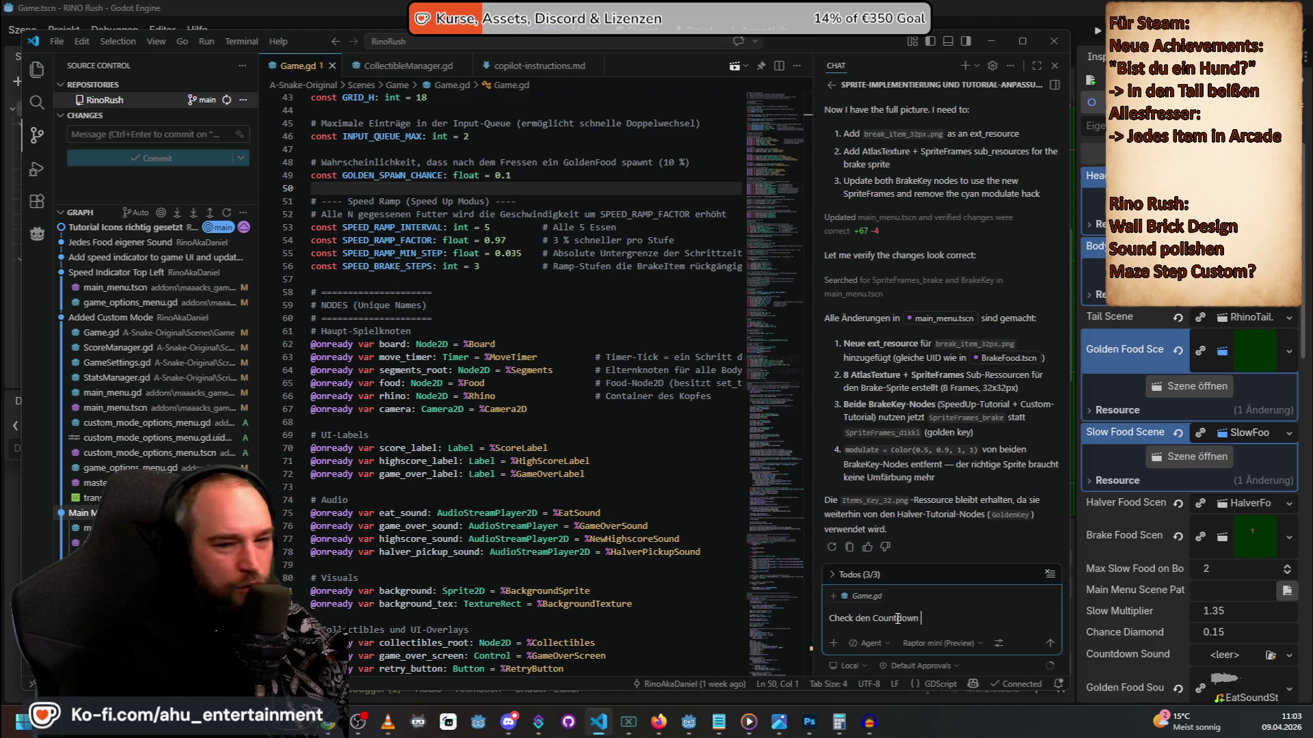
text(ehr Inf)
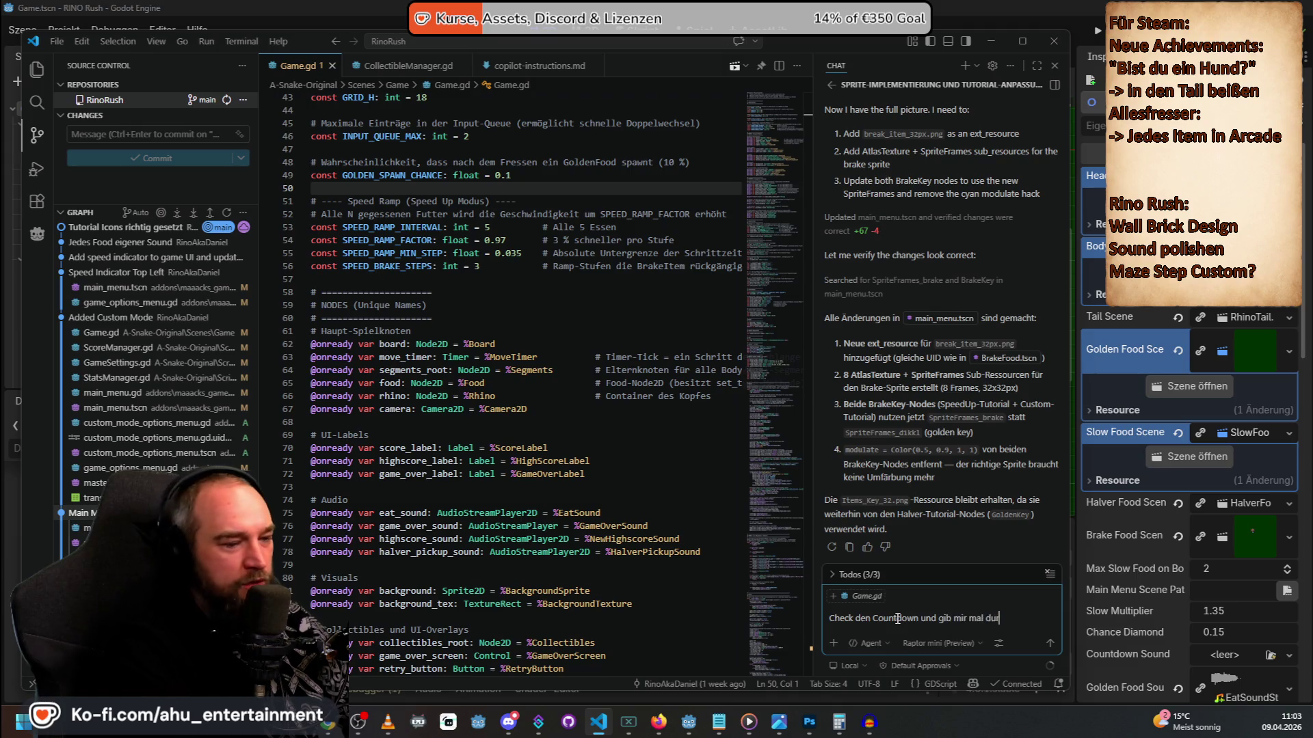
key(BackSpace)
key(BackSpace)
key(BackSpace)
key(BackSpace)
key(BackSpace)
key(BackSpace)
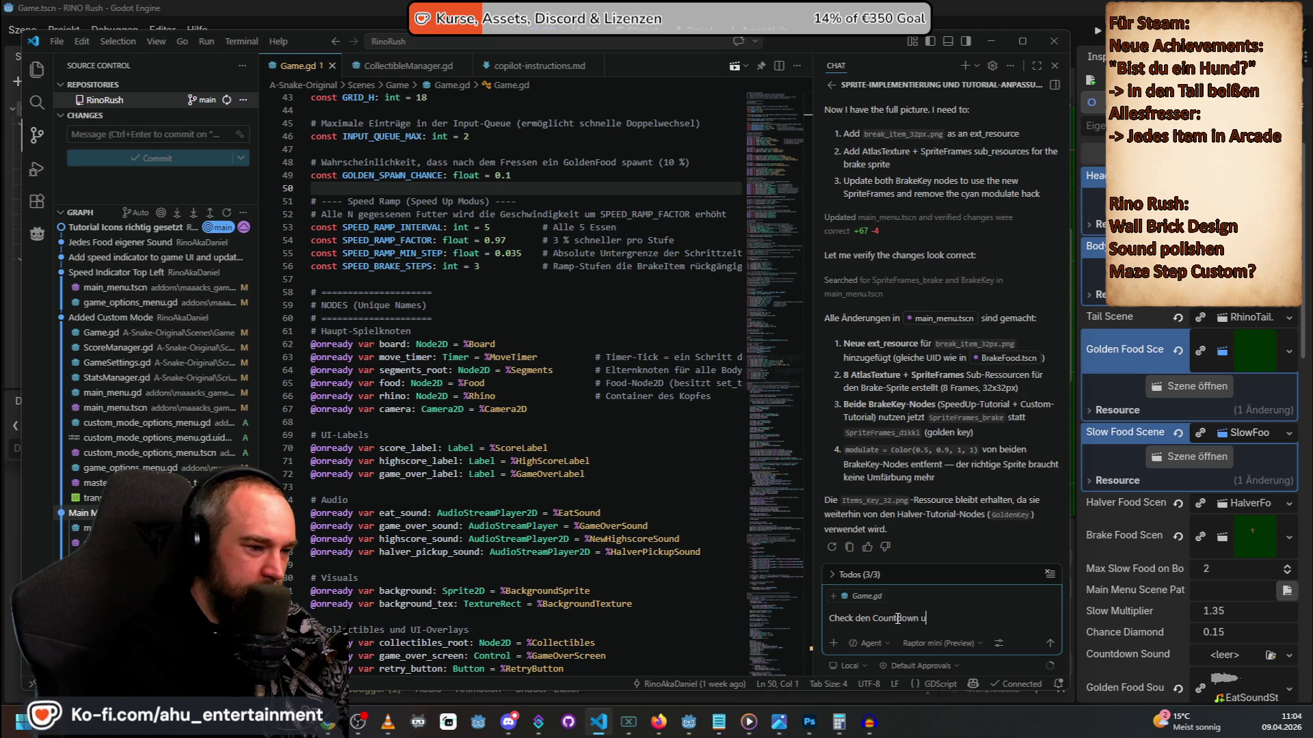
click(965, 66)
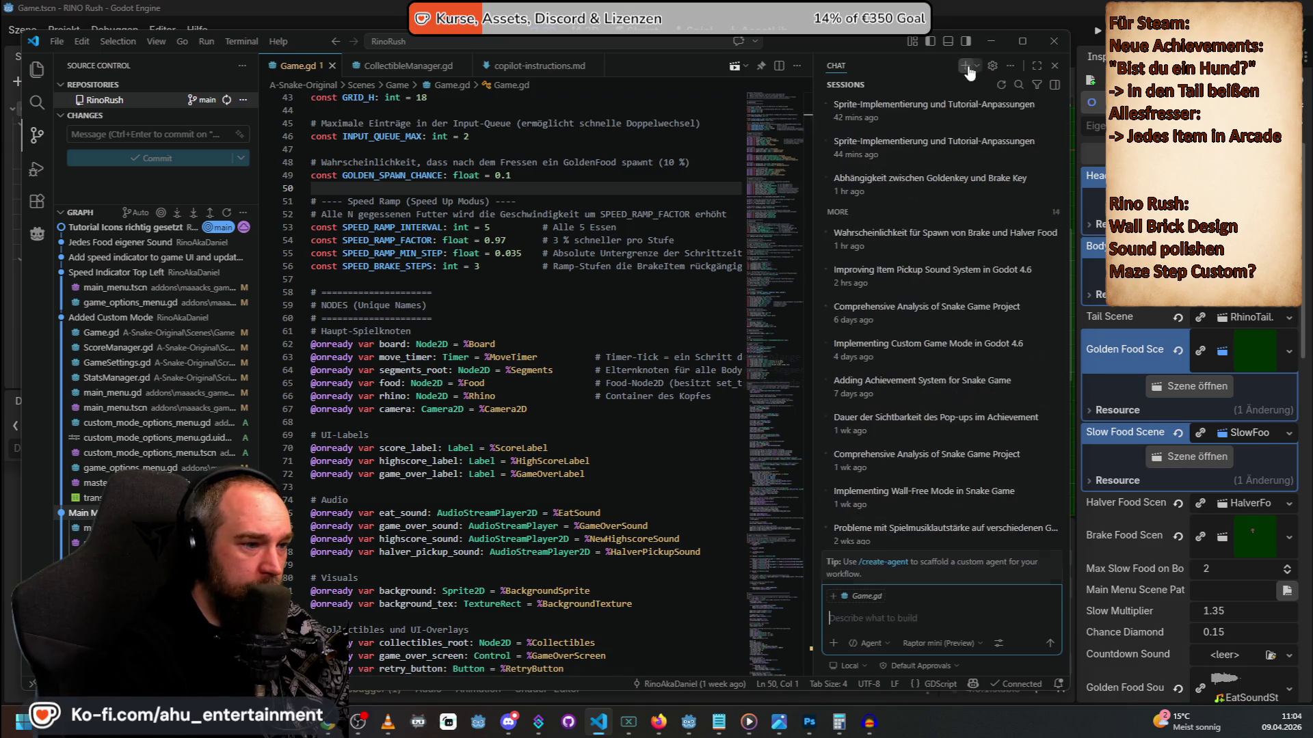
Switch the chat to Ask mode and write 'Ich will den Sound für den Countdown im Spiel machen'.
click(870, 643)
click(882, 589)
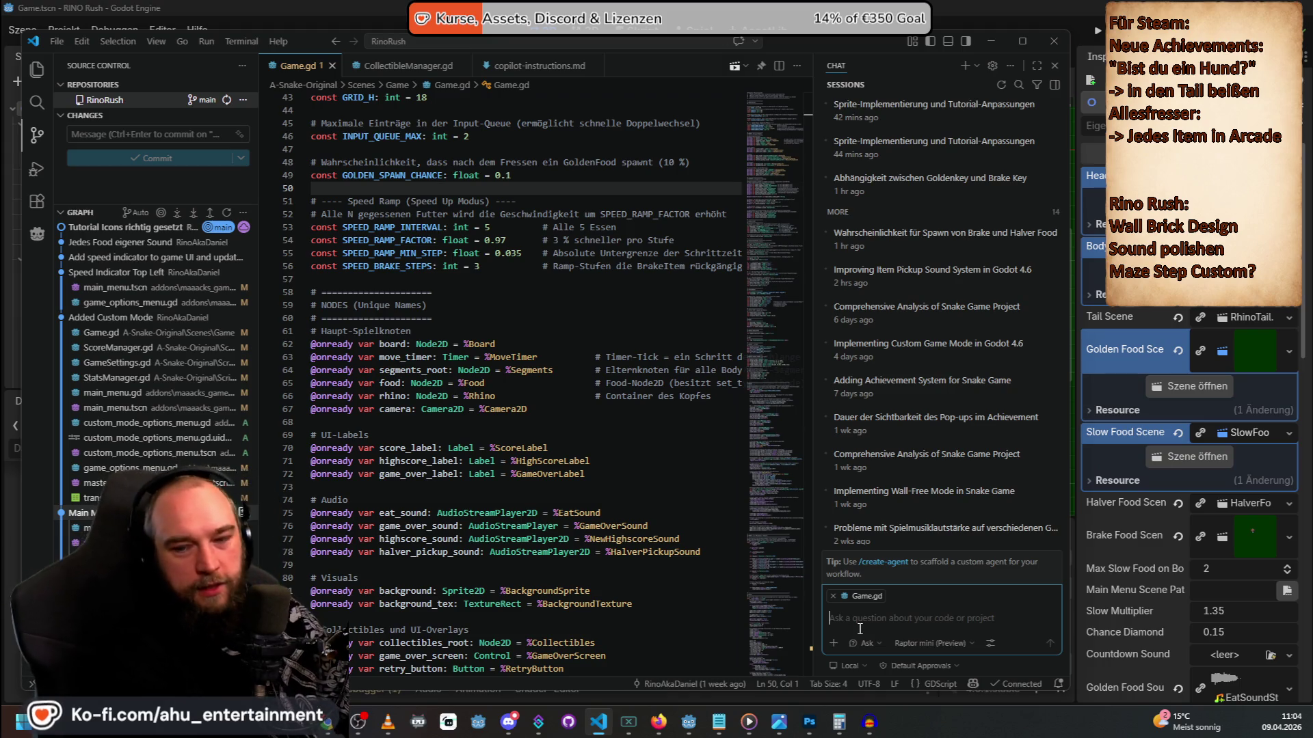
text(Ich will e)
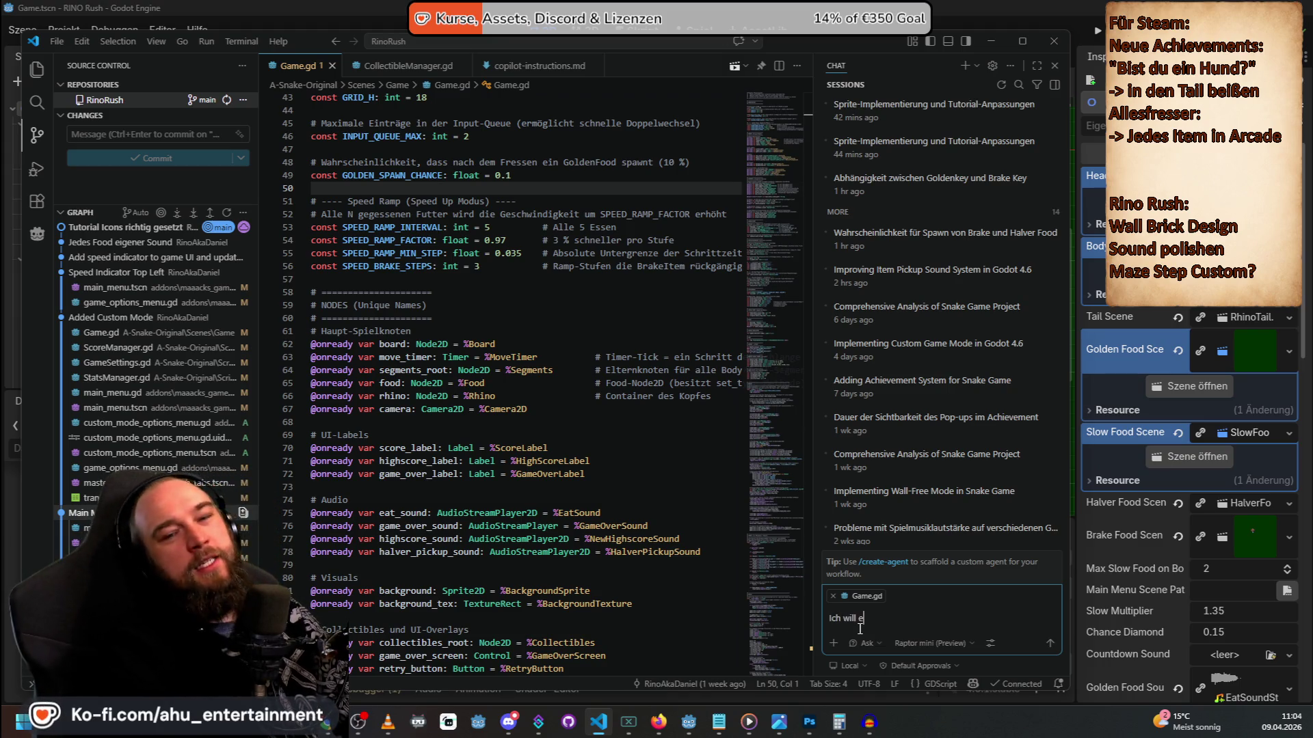
key(BackSpace)
text(den Sound für d)
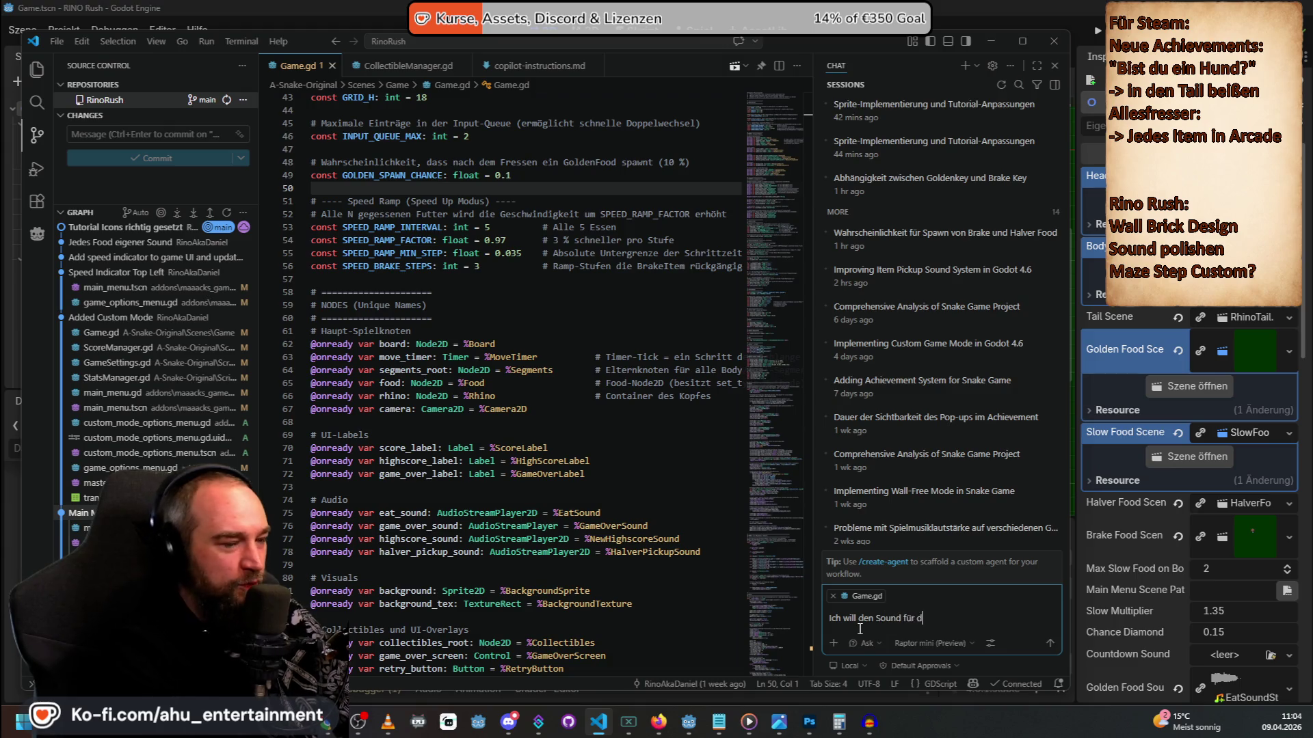
text(en Count)
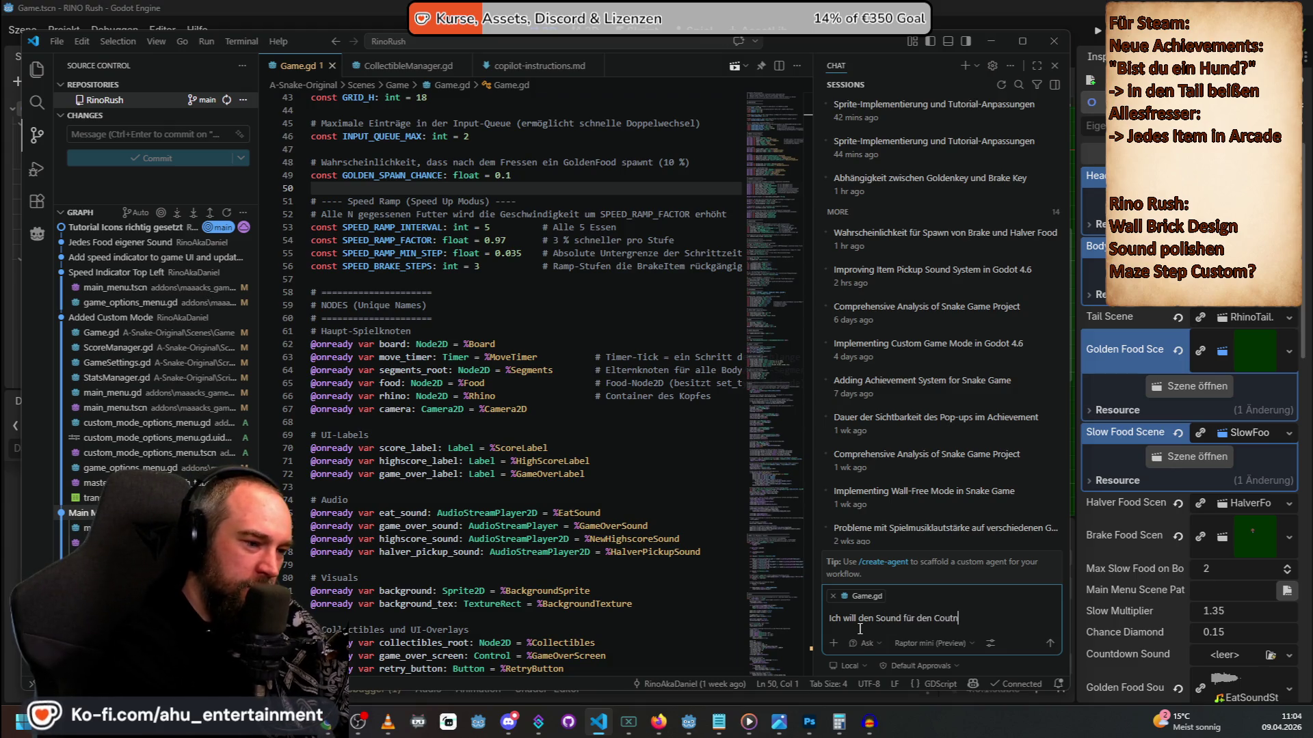
text(down im Spiel machen)
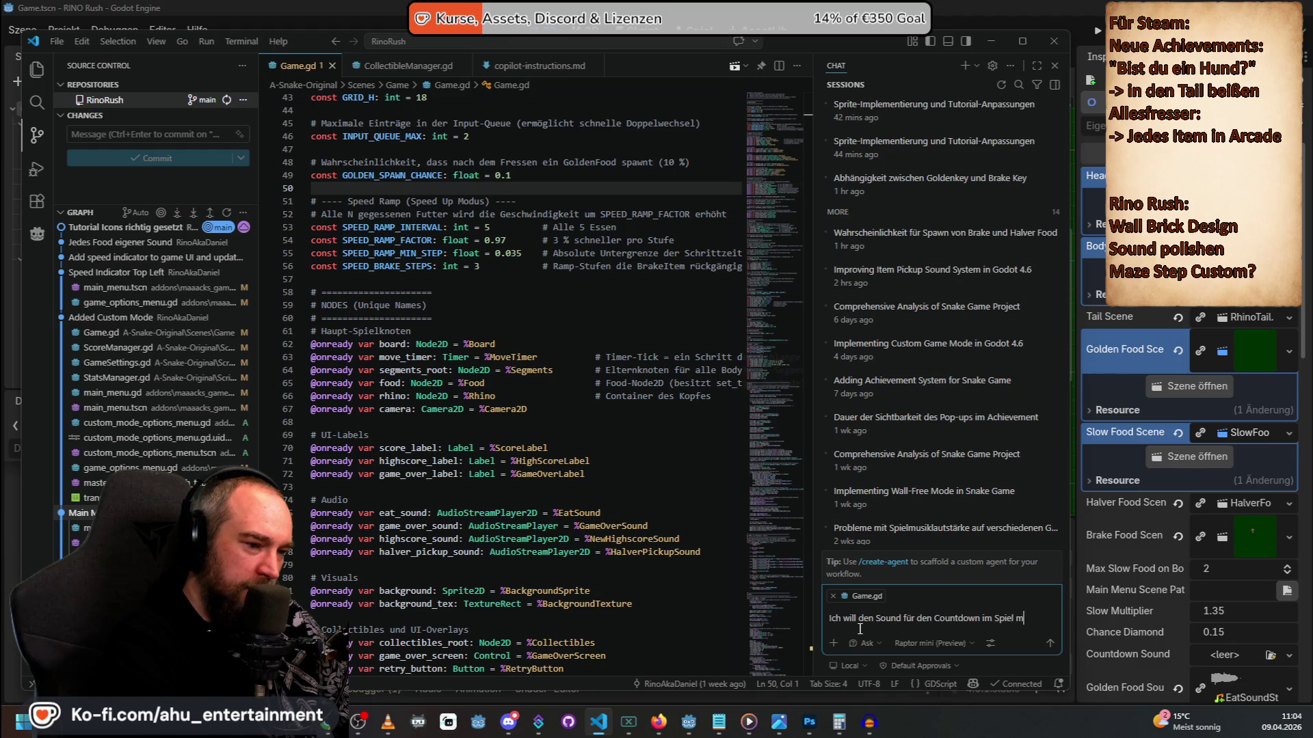
Ask for beep time steps per second and at 'los', plus the sound file's length, and send.
key(shift+Return)
key(shift+Return)
text(Ich will )
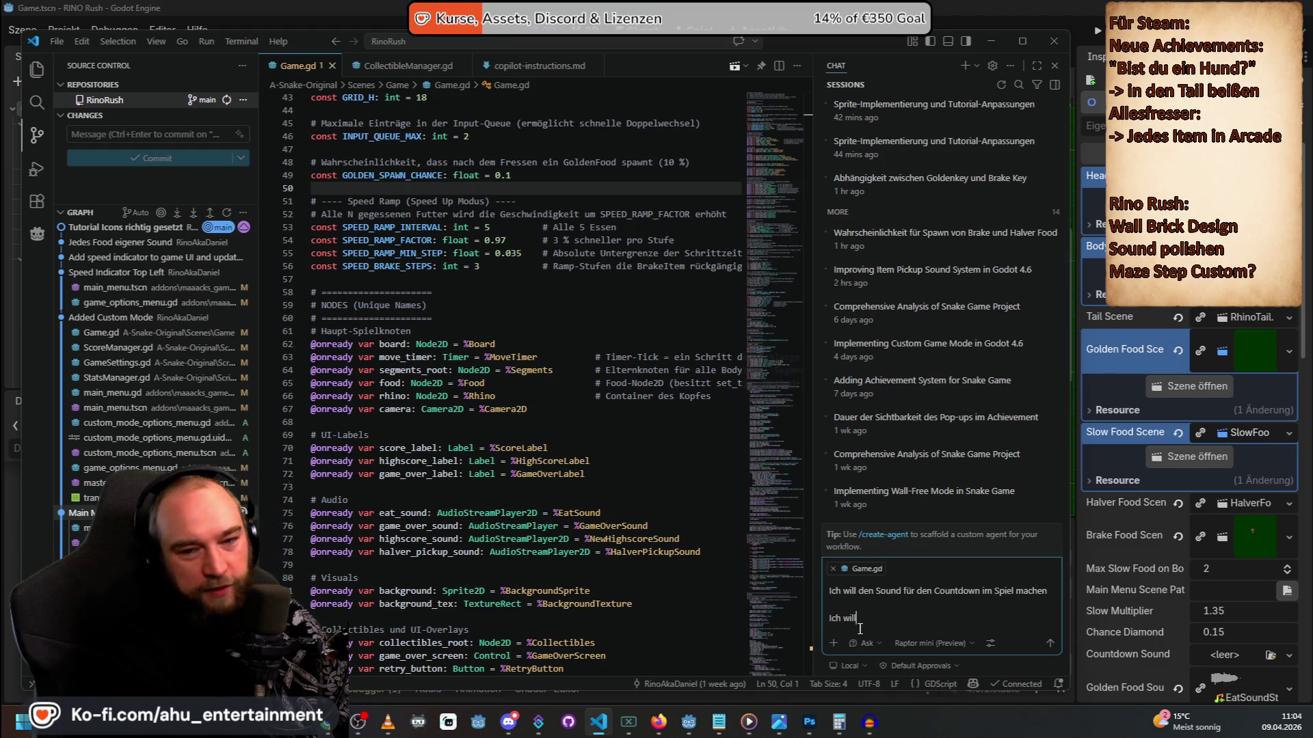
text(beim erschewinen)
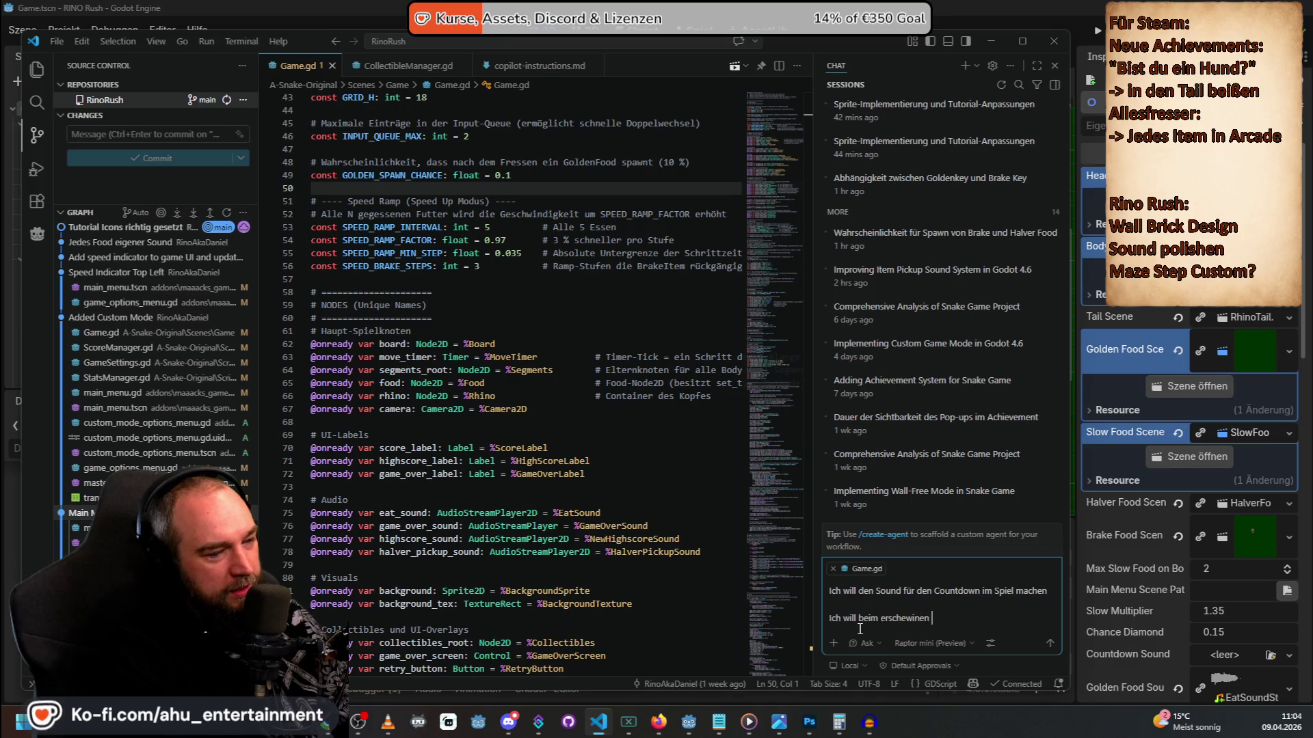
key(BackSpace)
key(BackSpace)
key(BackSpace)
text(inen jeder sekun)
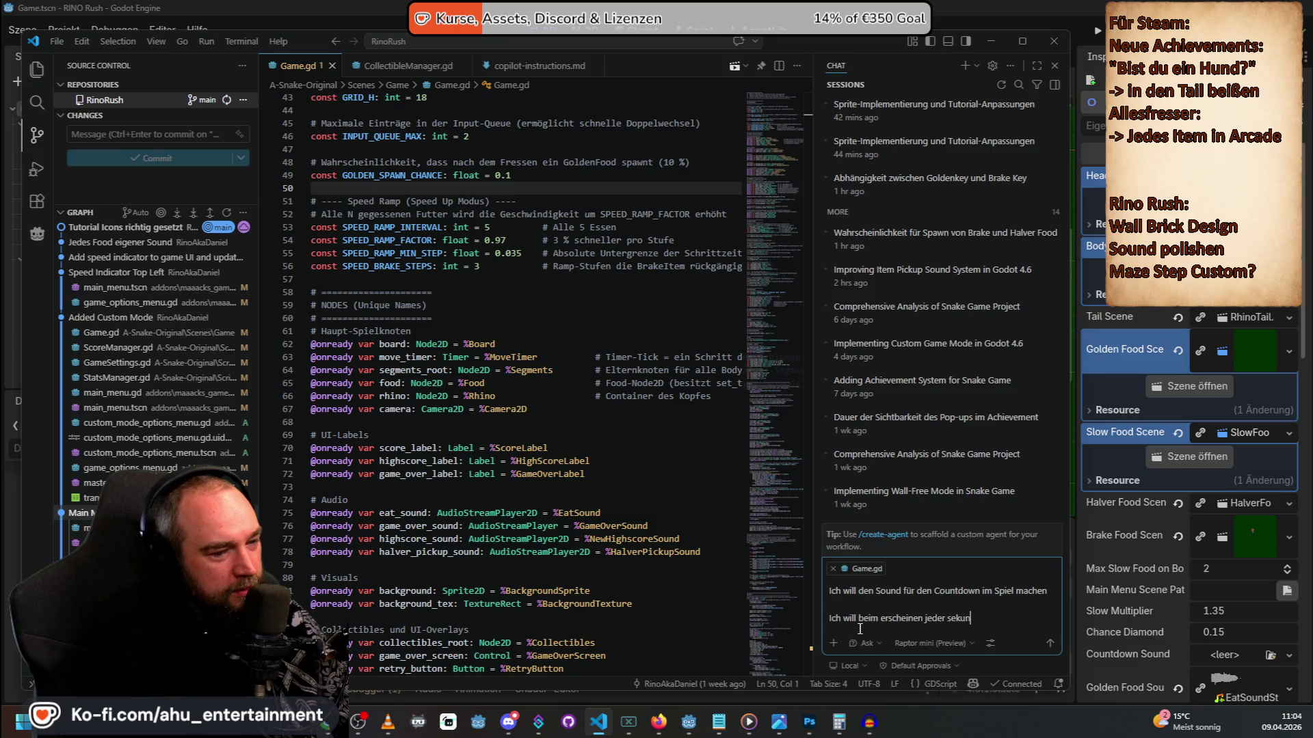
text(de und beim los)
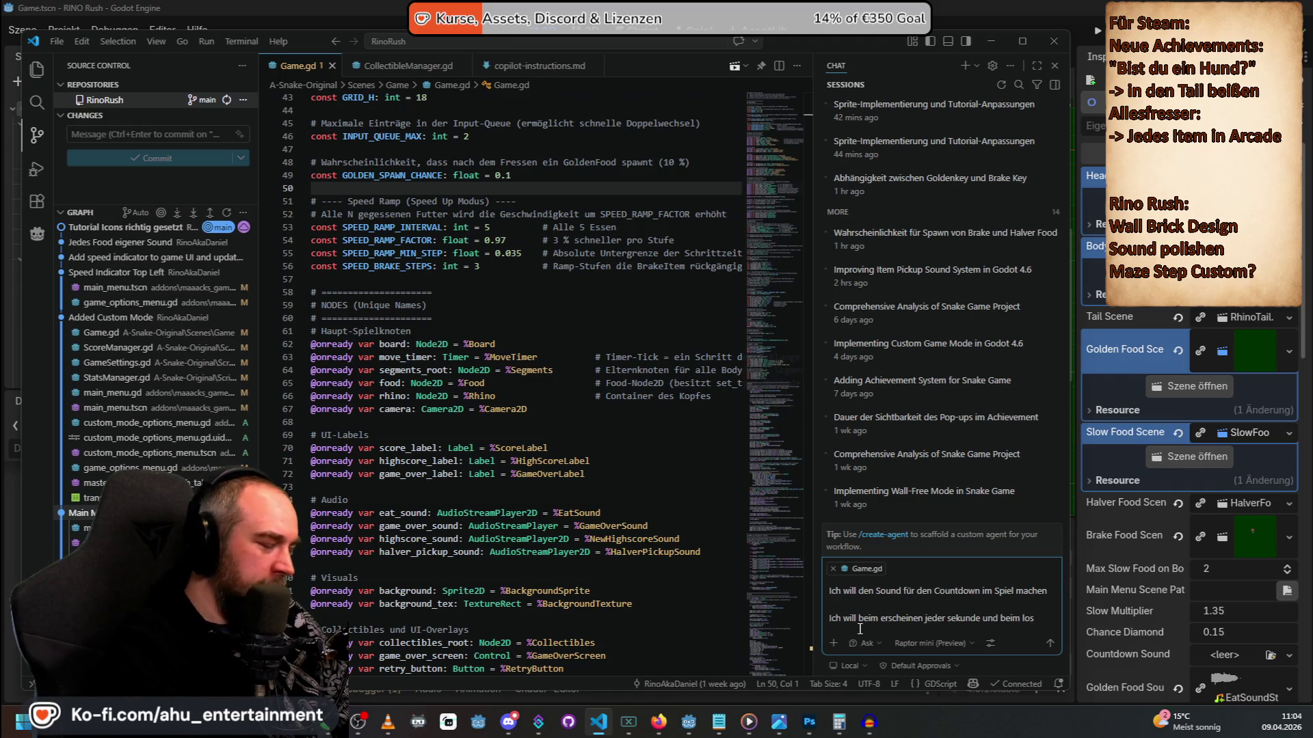
text( ein)
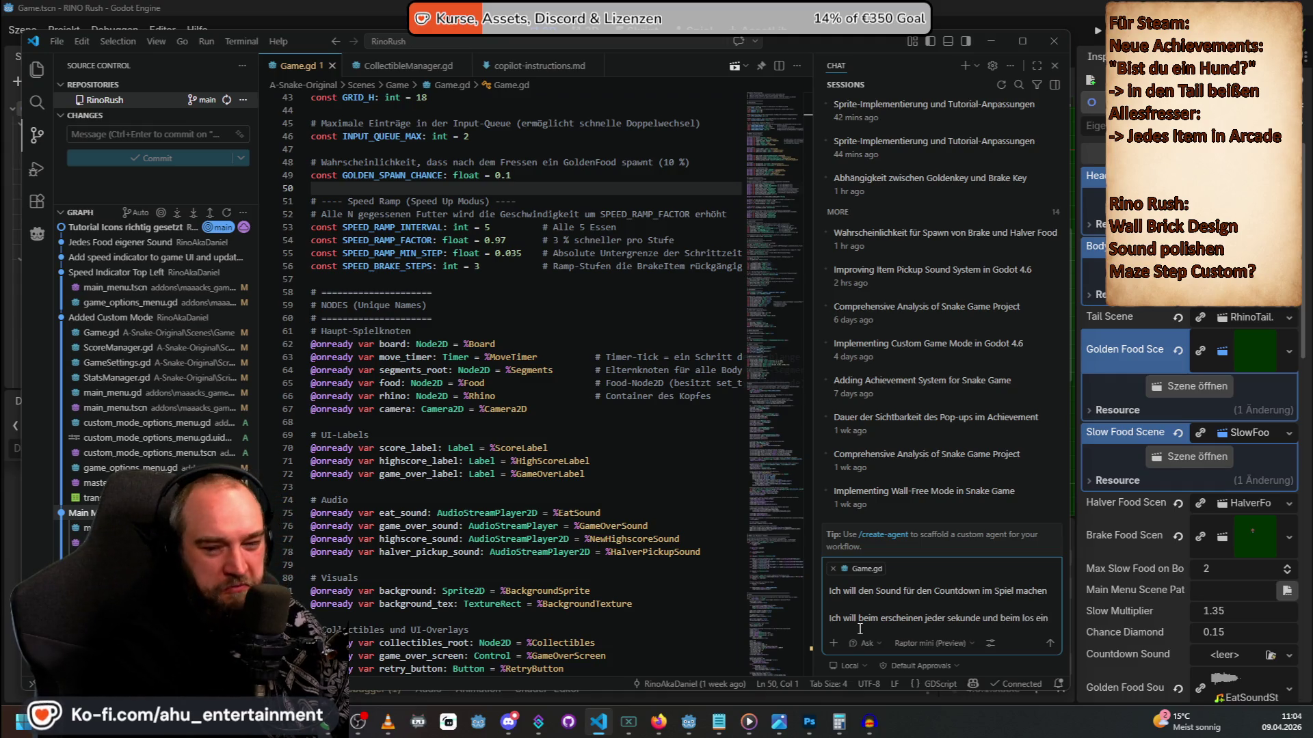
text( geräusch hinzufügen)
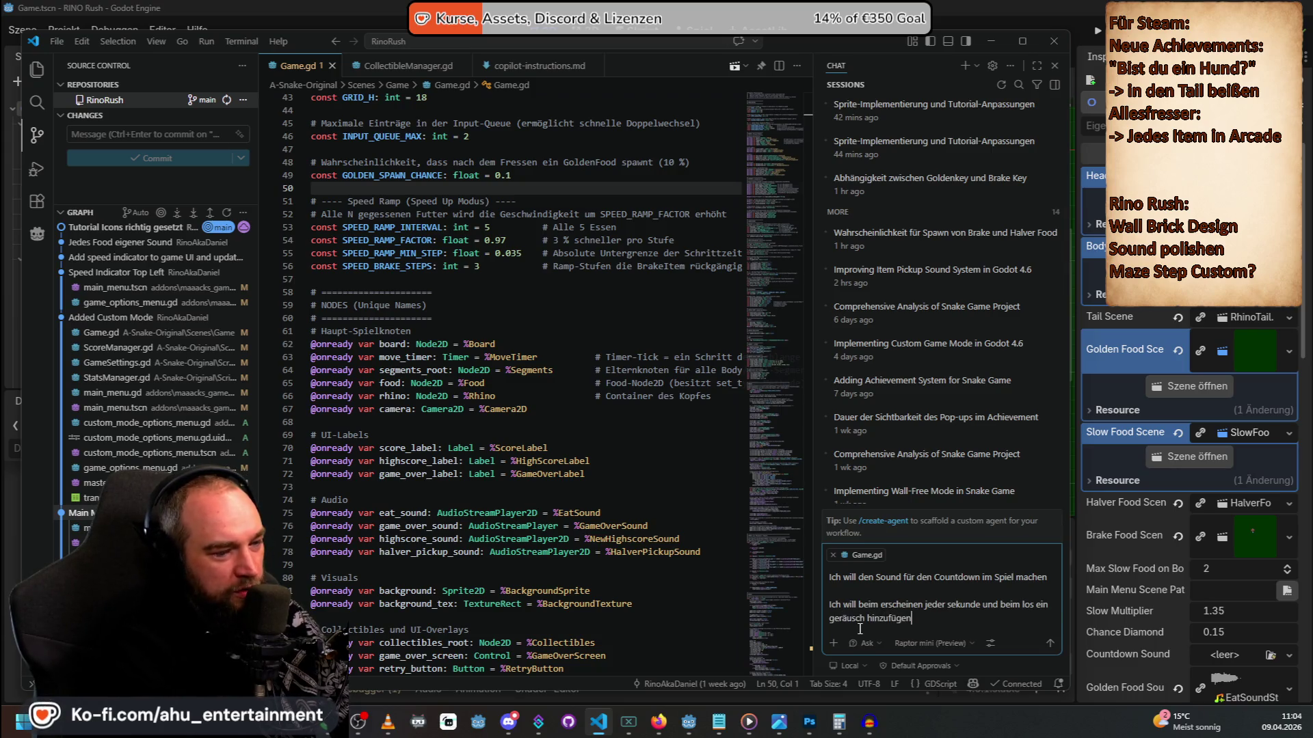
key(shift+Return)
key(shift+Return)
text(gib mir die t)
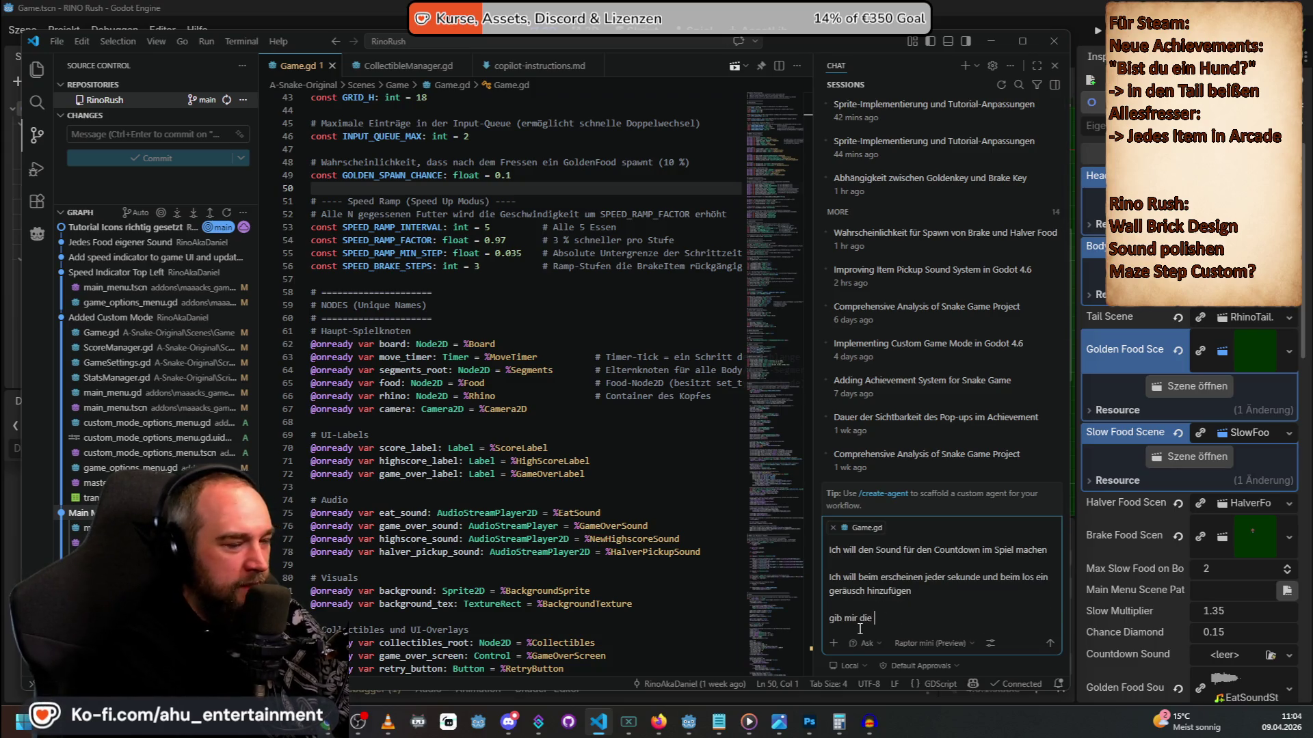
text(ime steps für meine audio datei)
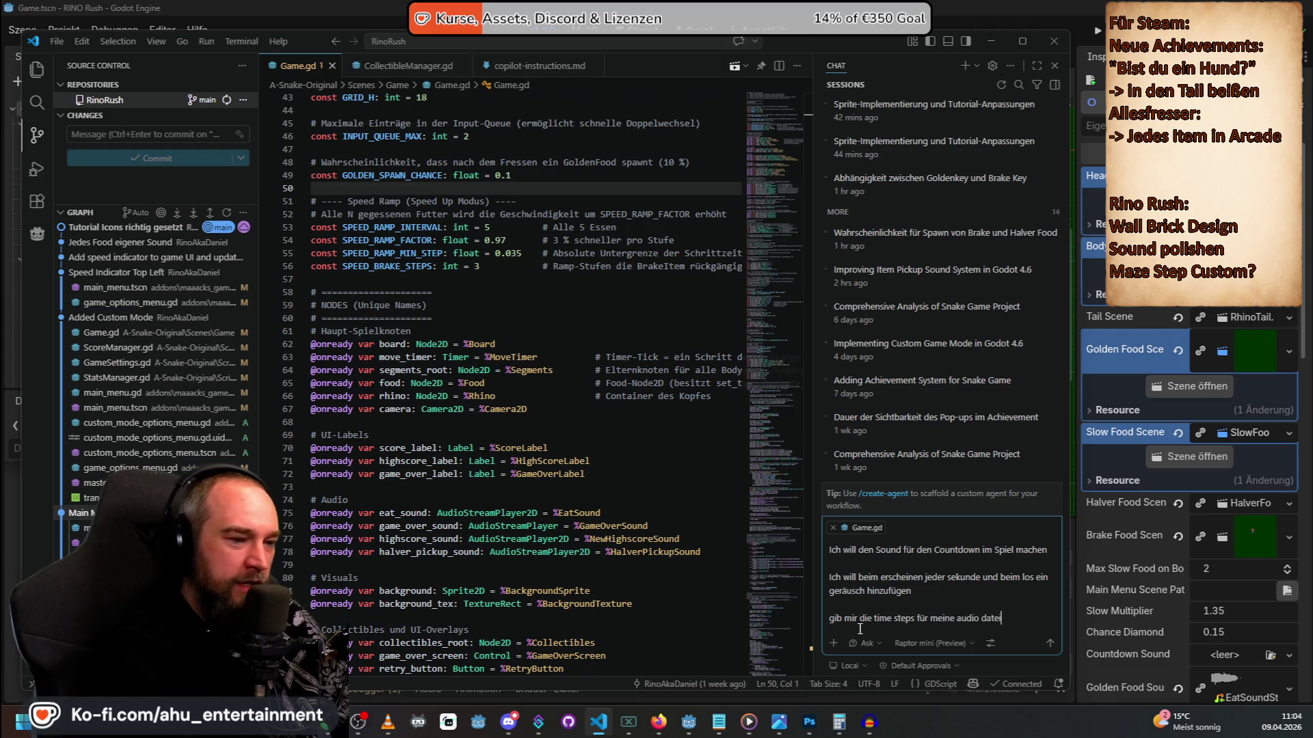
text(, wo ich d)
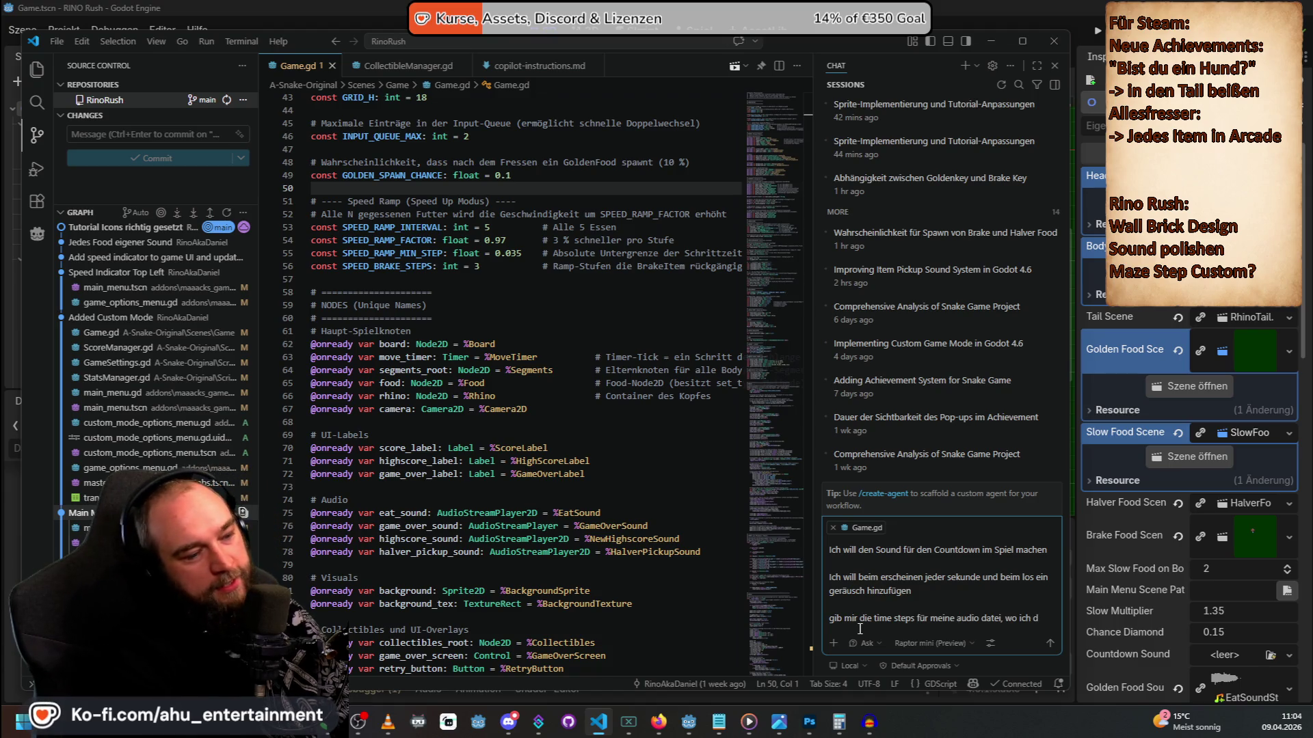
text(ie geräusche h)
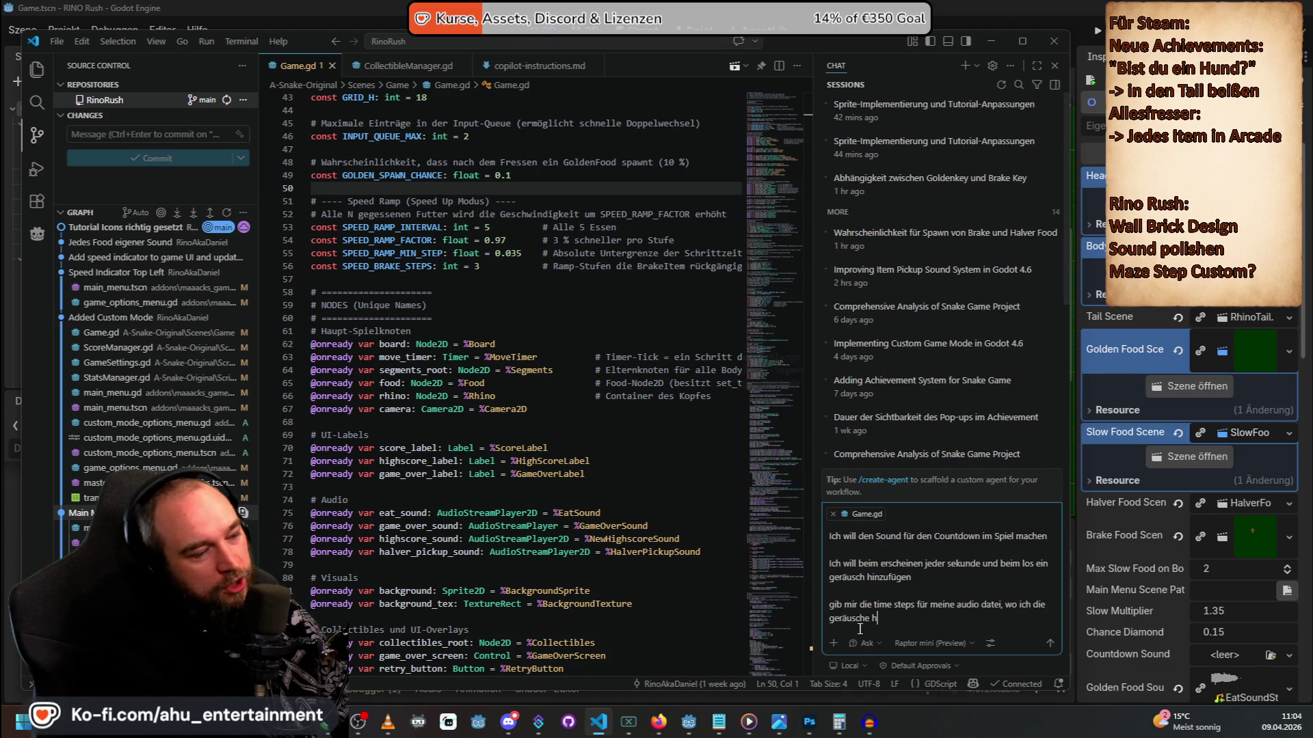
text(inzufüge und die gesa)
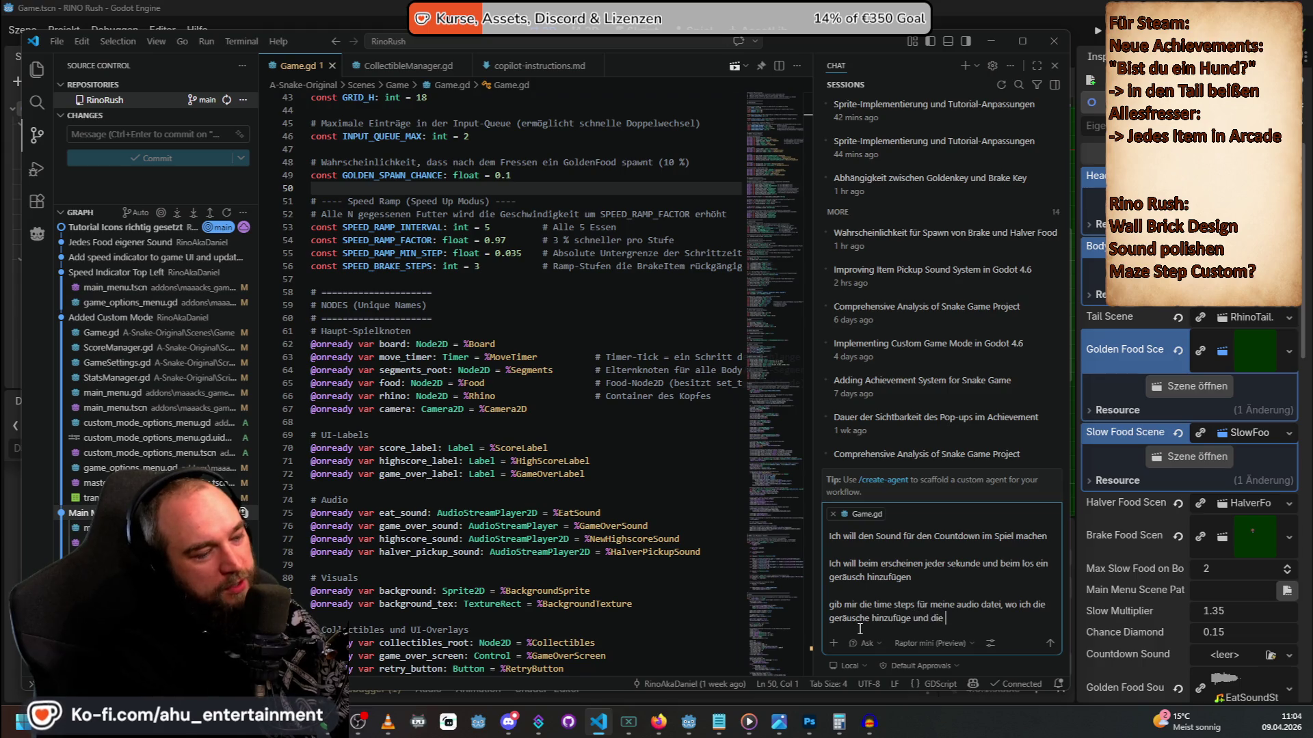
text(mtlänge d)
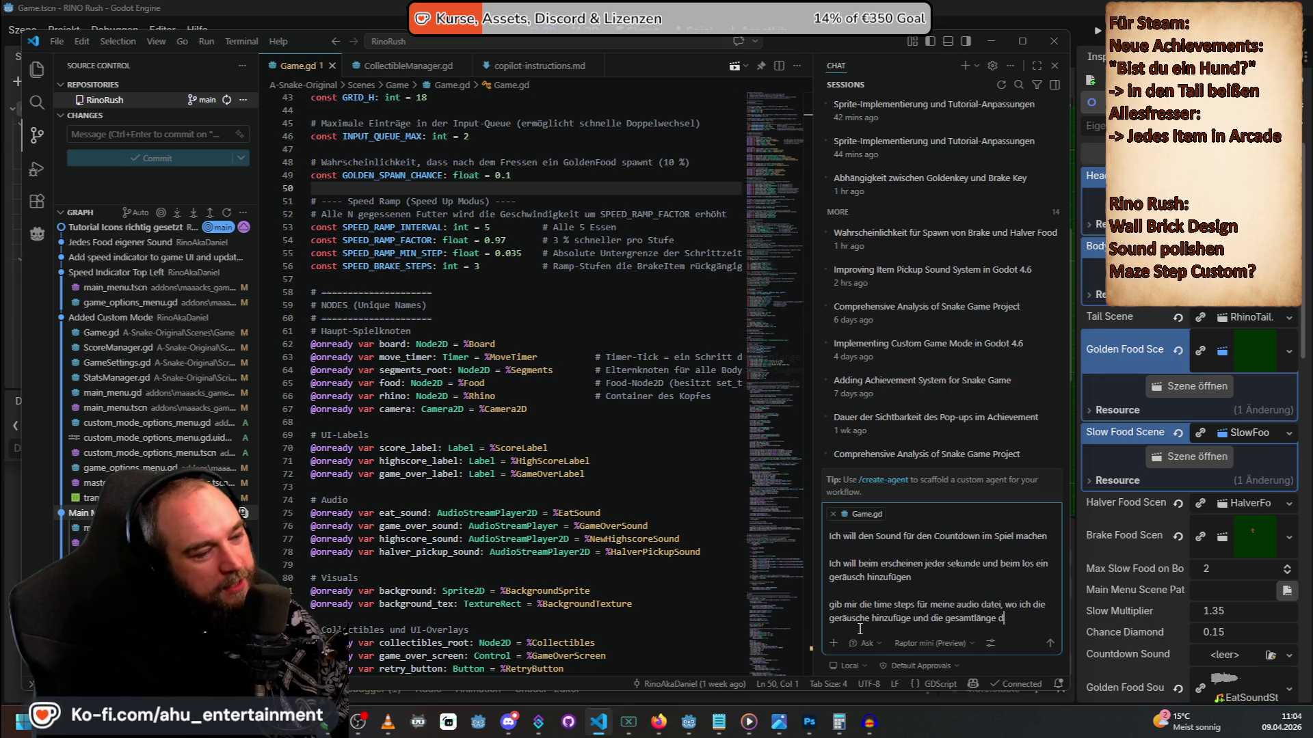
text(es sounddatei bis zum start)
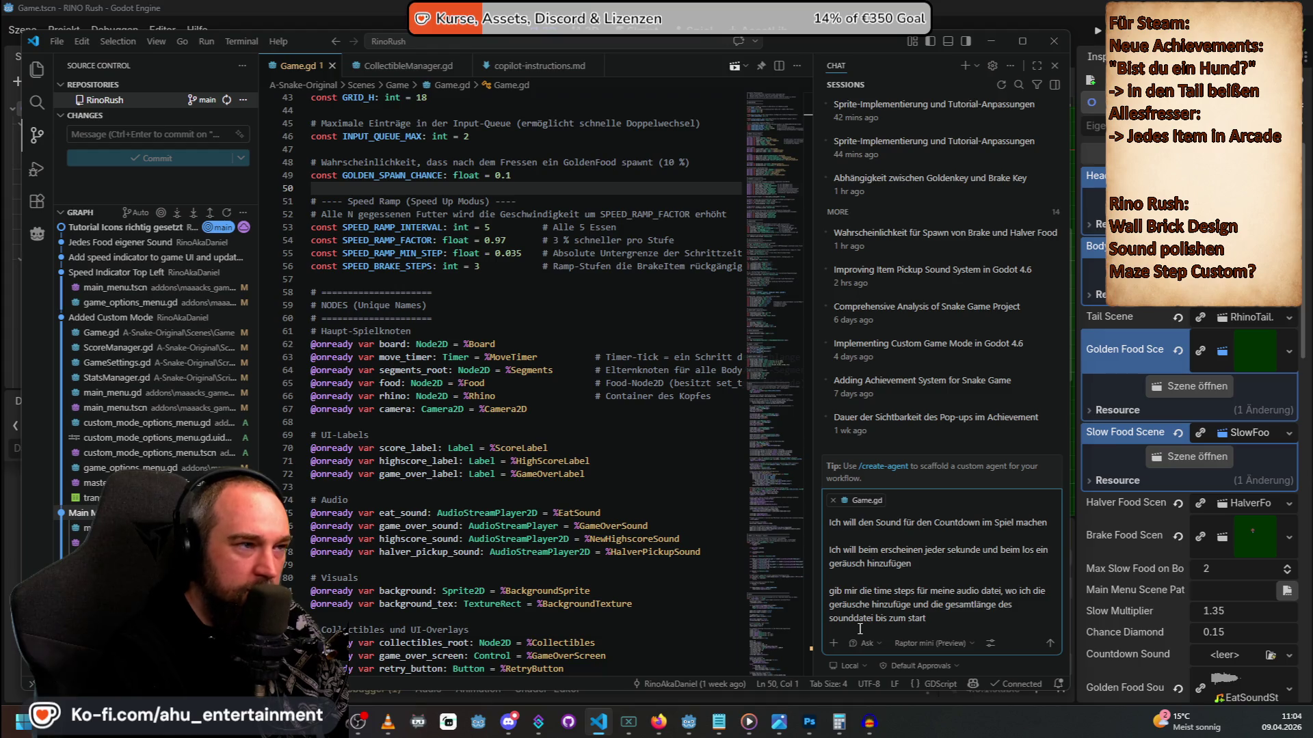
key(Return)
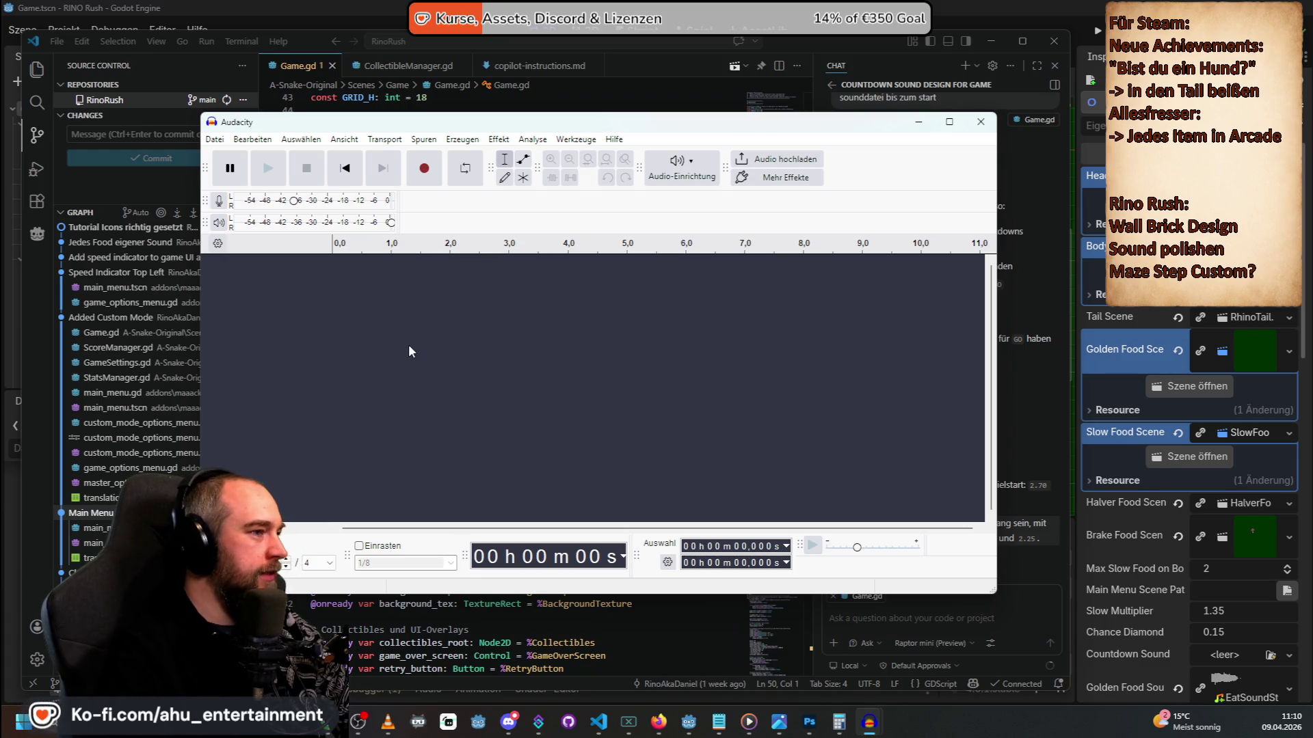
Add an empty mono track, Audio 1, in Audacity and place the GameDev Assets folder window beside it.
mouse_move(584, 122)
mouse_down()
mouse_move(765, 169)
mouse_move(725, 146)
mouse_up()
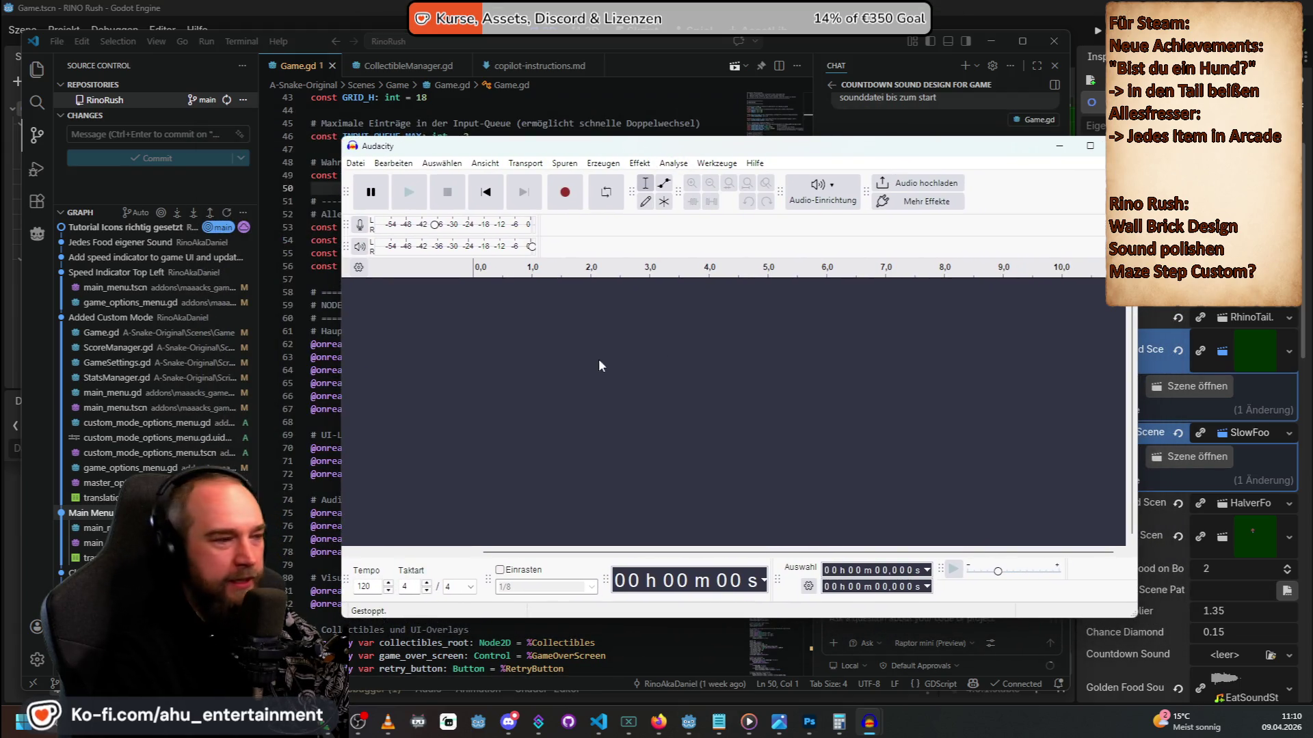
right_click(504, 371)
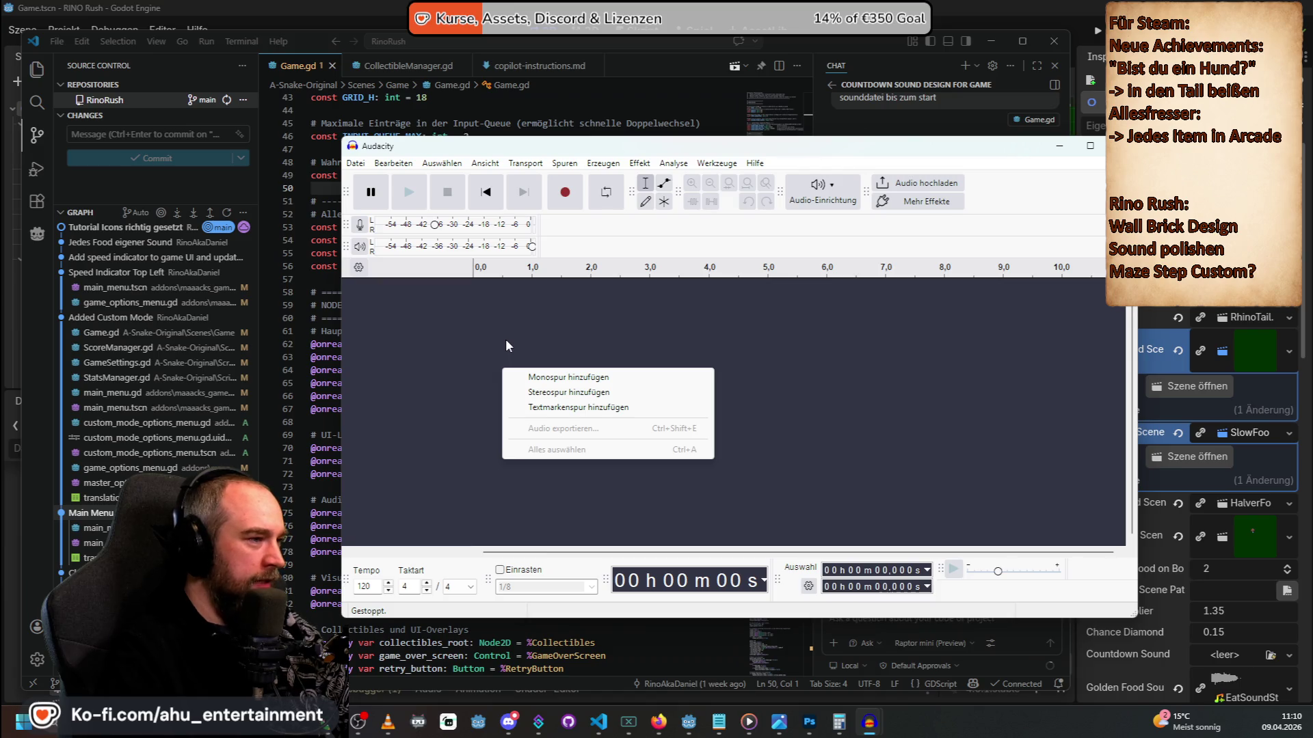
click(593, 377)
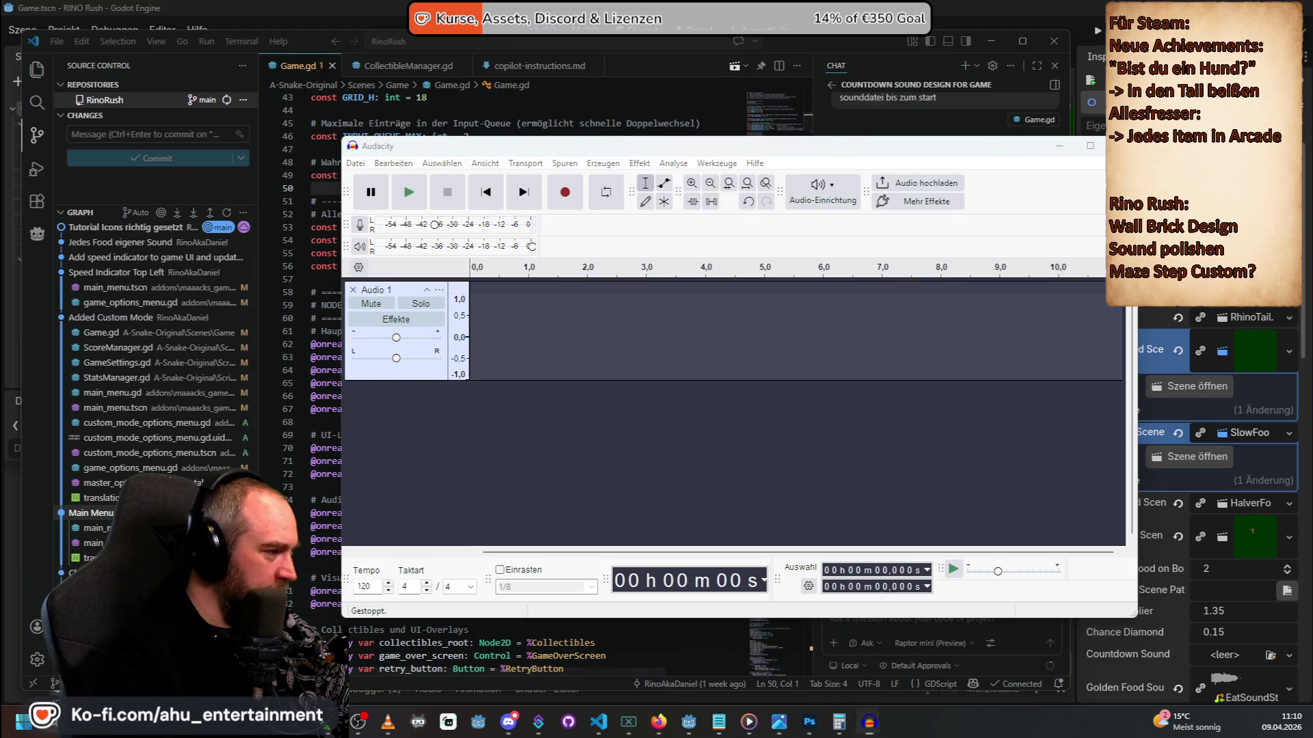
mouse_move(671, 318)
mouse_down()
mouse_move(593, 193)
mouse_move(837, 269)
mouse_move(811, 269)
mouse_up()
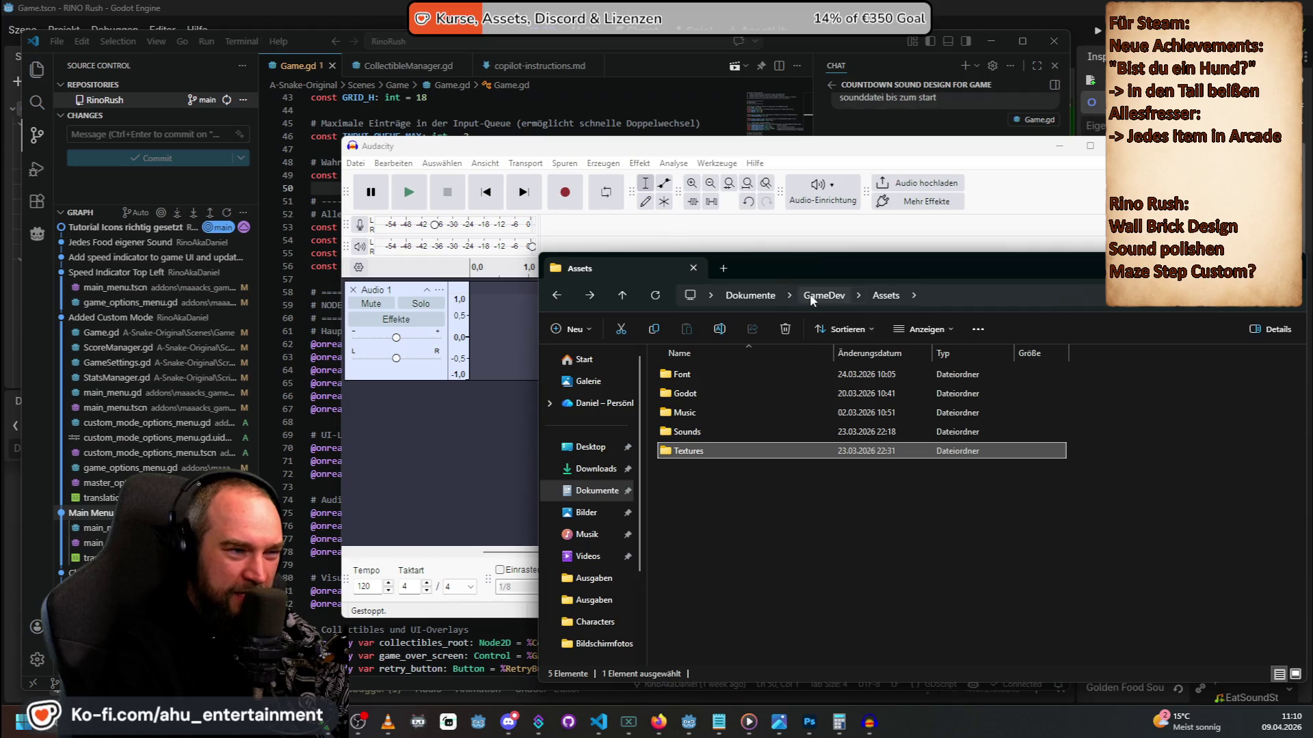
double_click(745, 435)
click(765, 397)
double_click(764, 396)
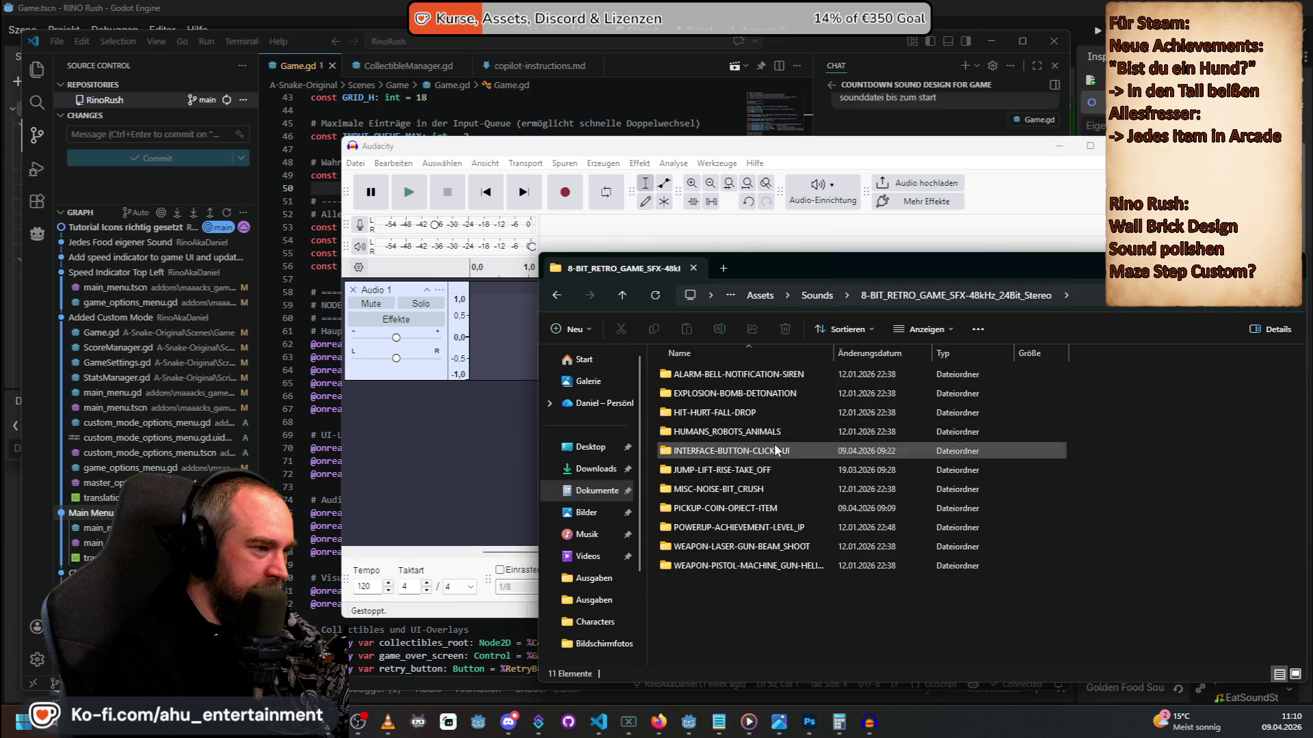
double_click(739, 373)
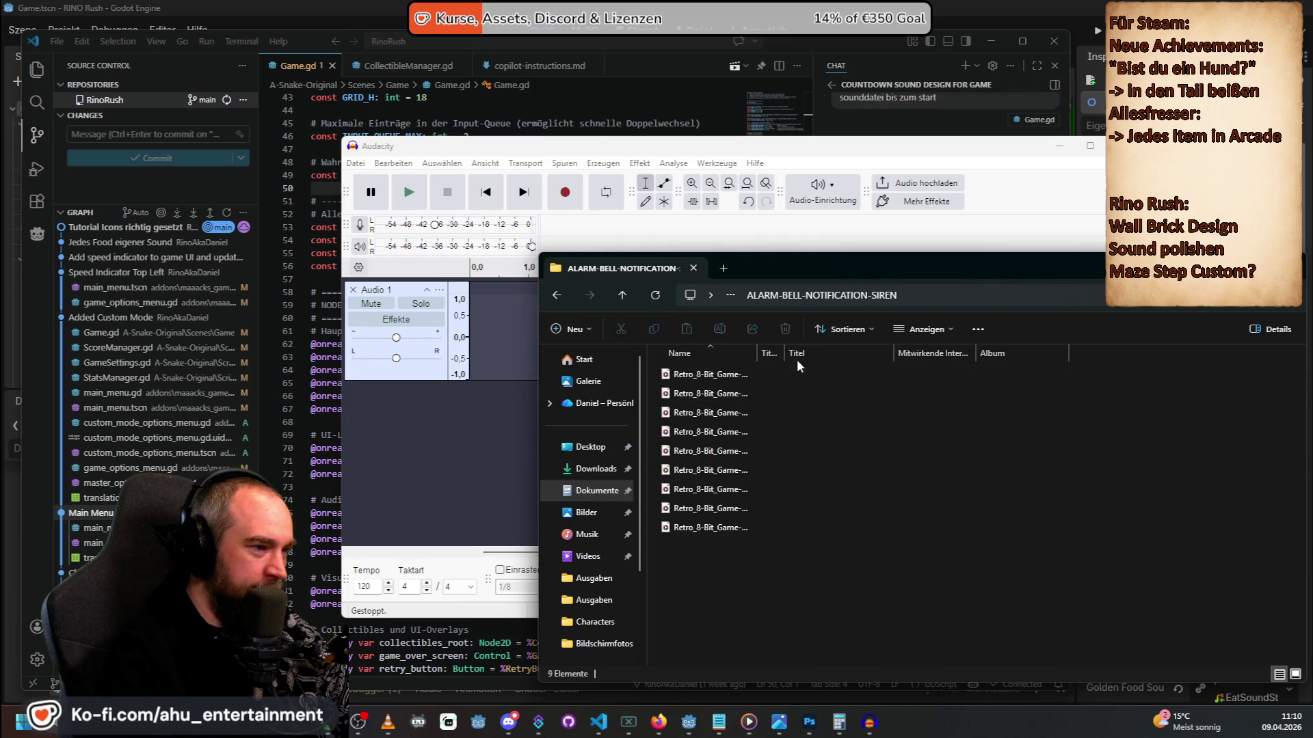
double_click(724, 373)
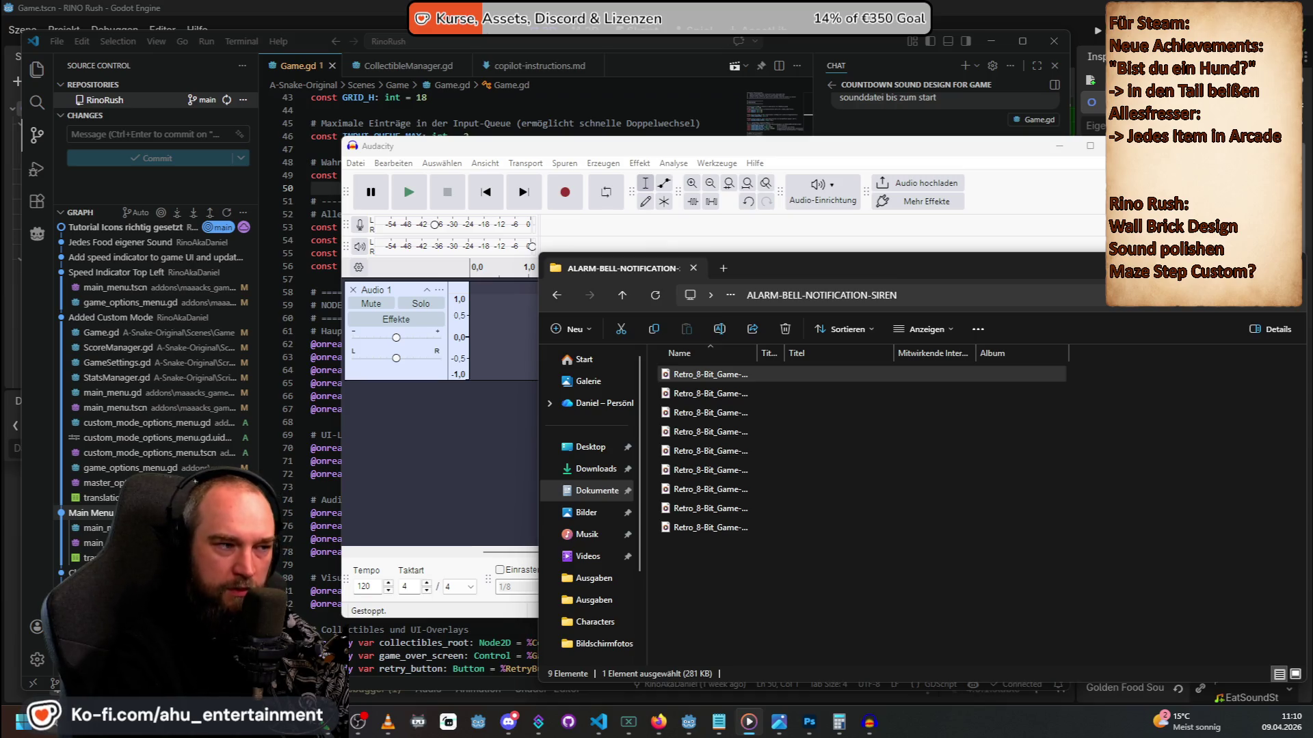
click(700, 395)
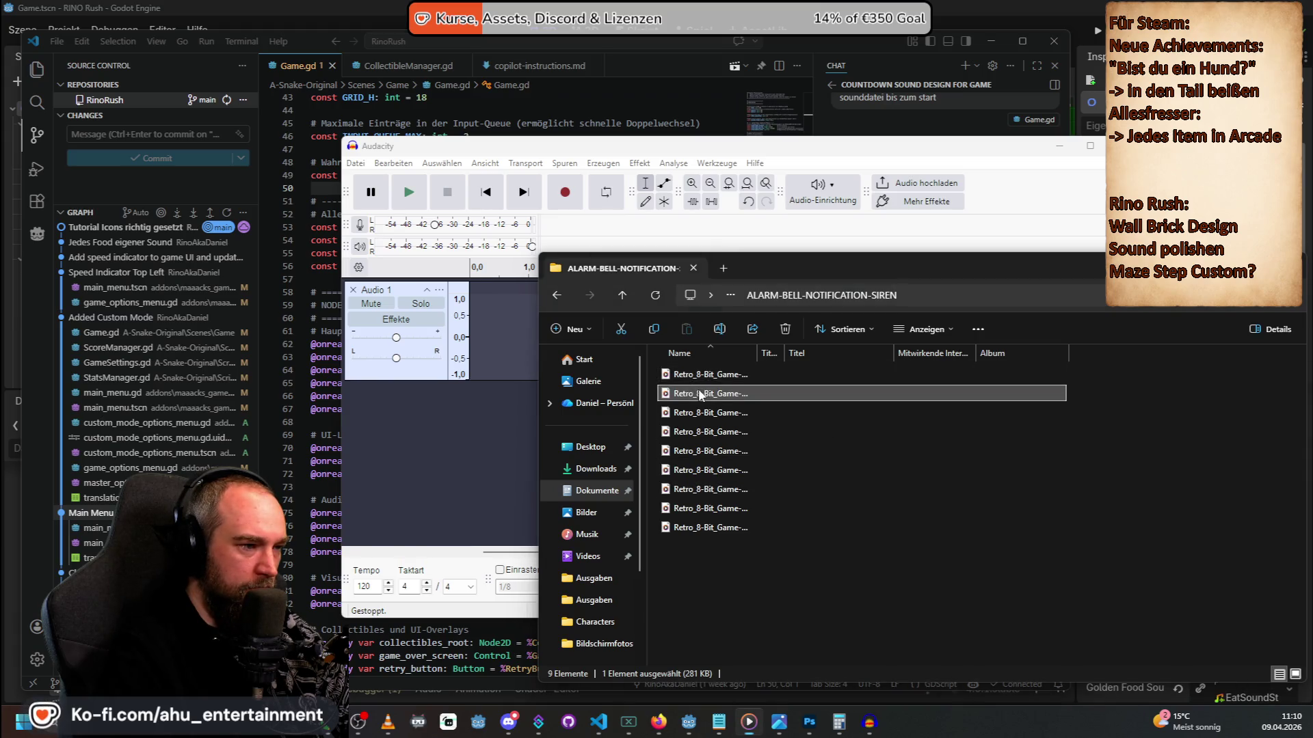
click(724, 451)
click(721, 451)
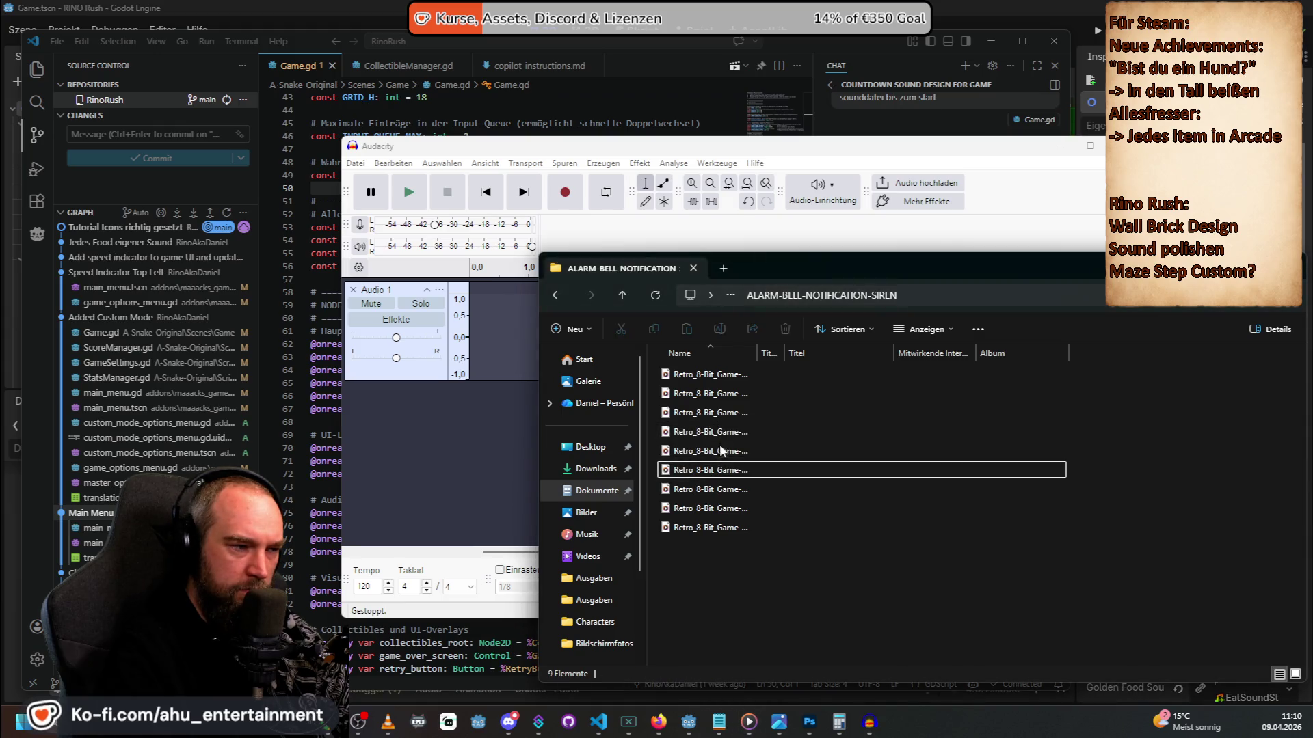
click(722, 487)
click(726, 509)
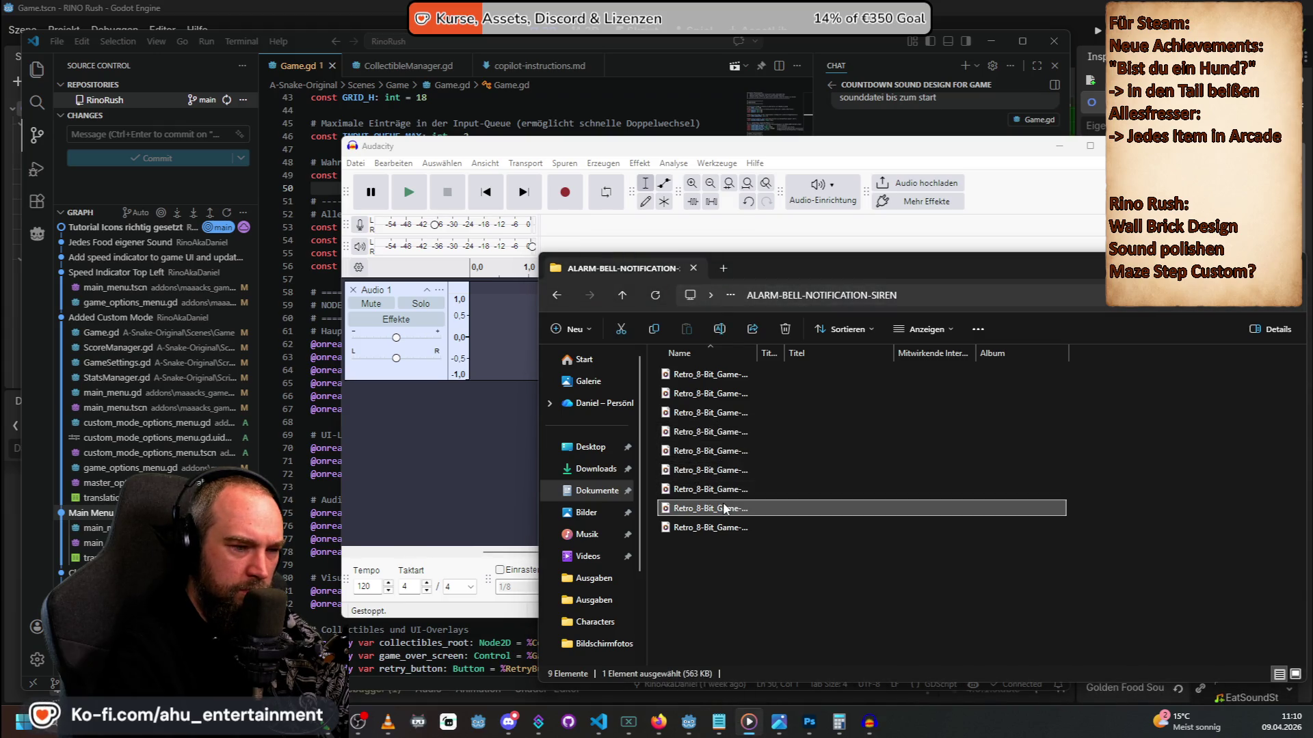
click(730, 528)
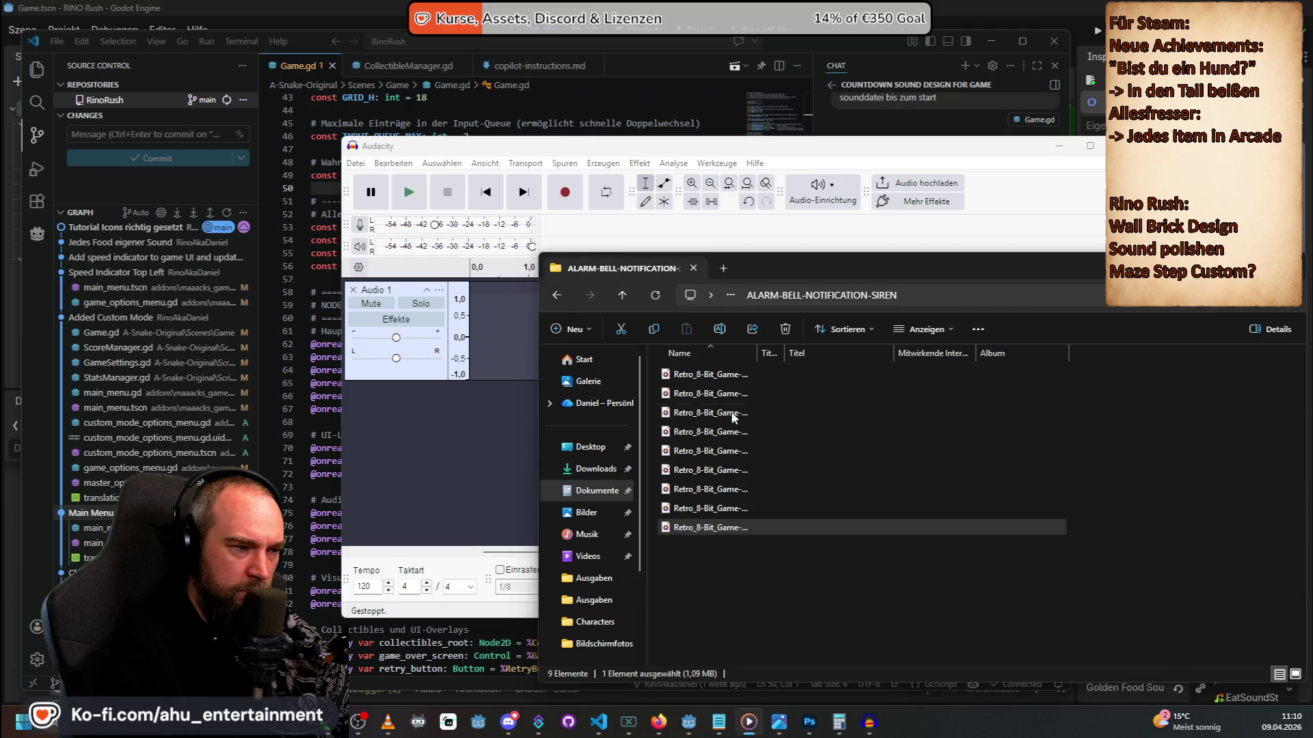
click(726, 374)
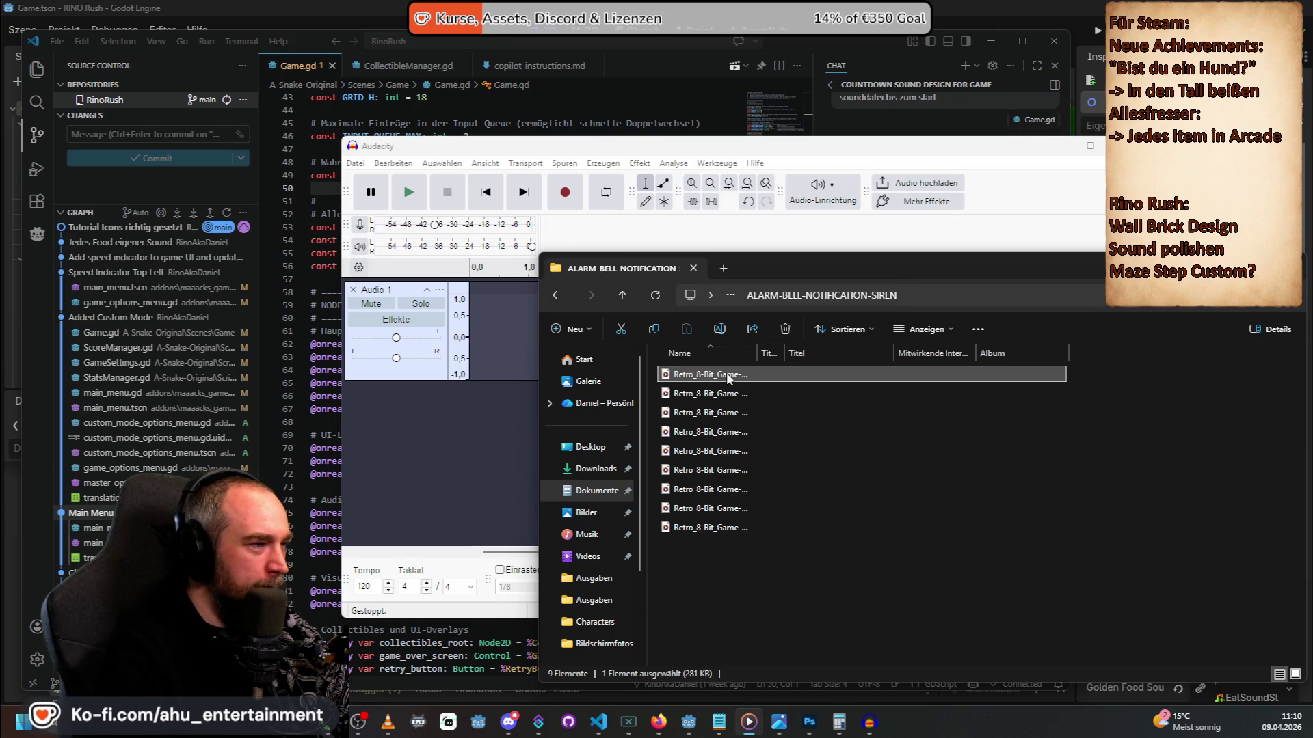
Rename the first alarm sound file to CountdownSound1 and move the Explorer window aside.
right_click(726, 372)
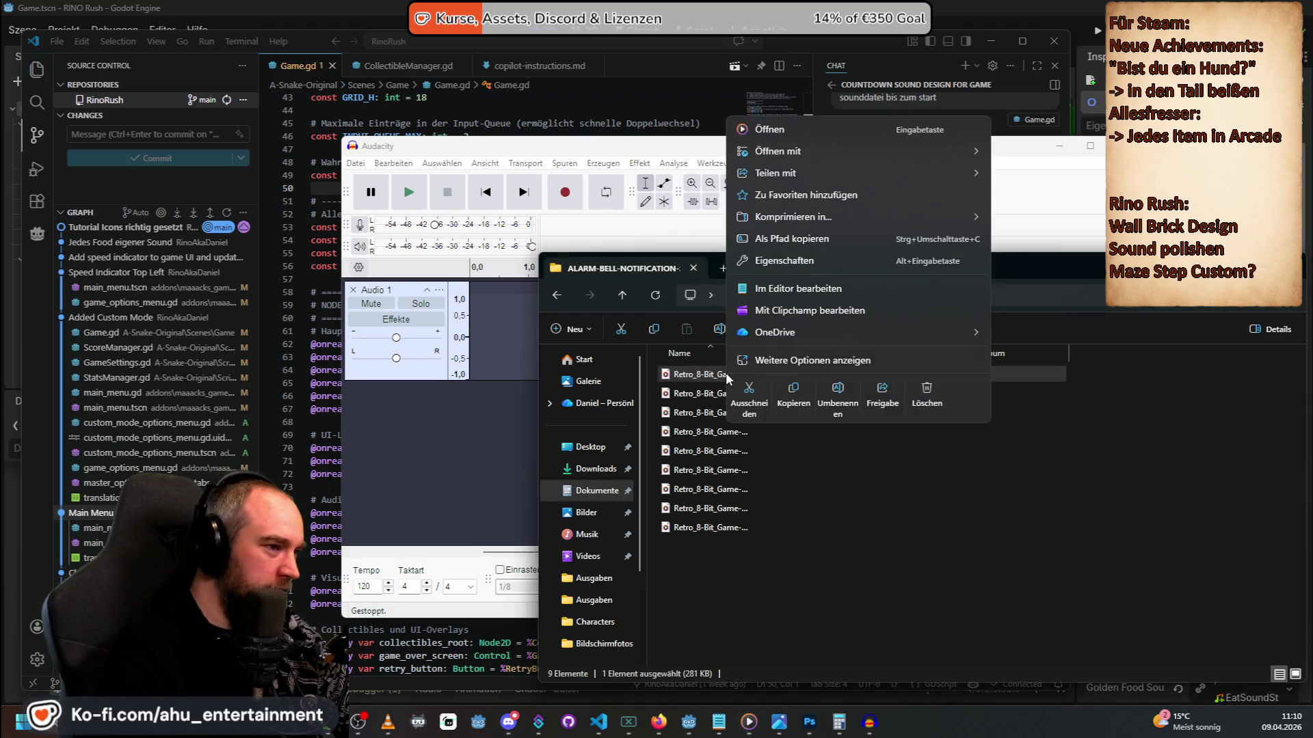
click(841, 400)
text(Coutnd)
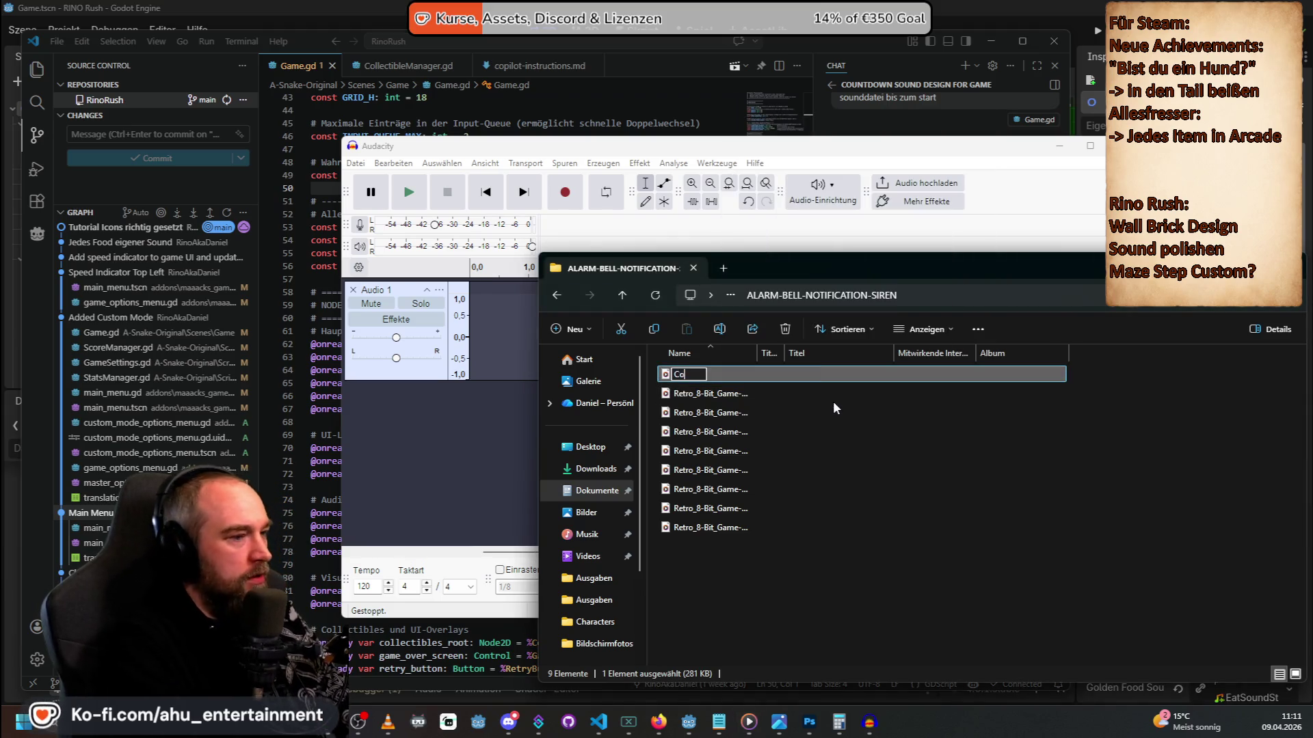
key(BackSpace)
key(BackSpace)
key(BackSpace)
text(ntdown)
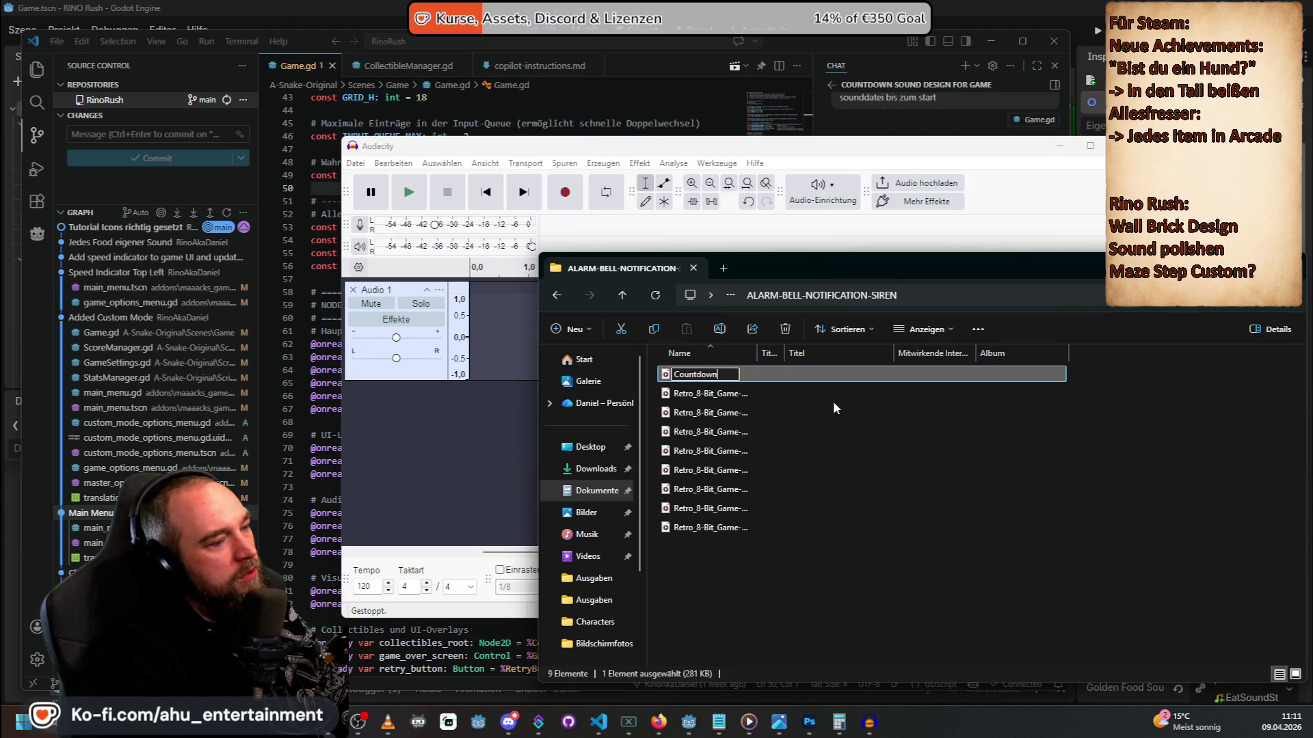
text(Sound1)
key(Return)
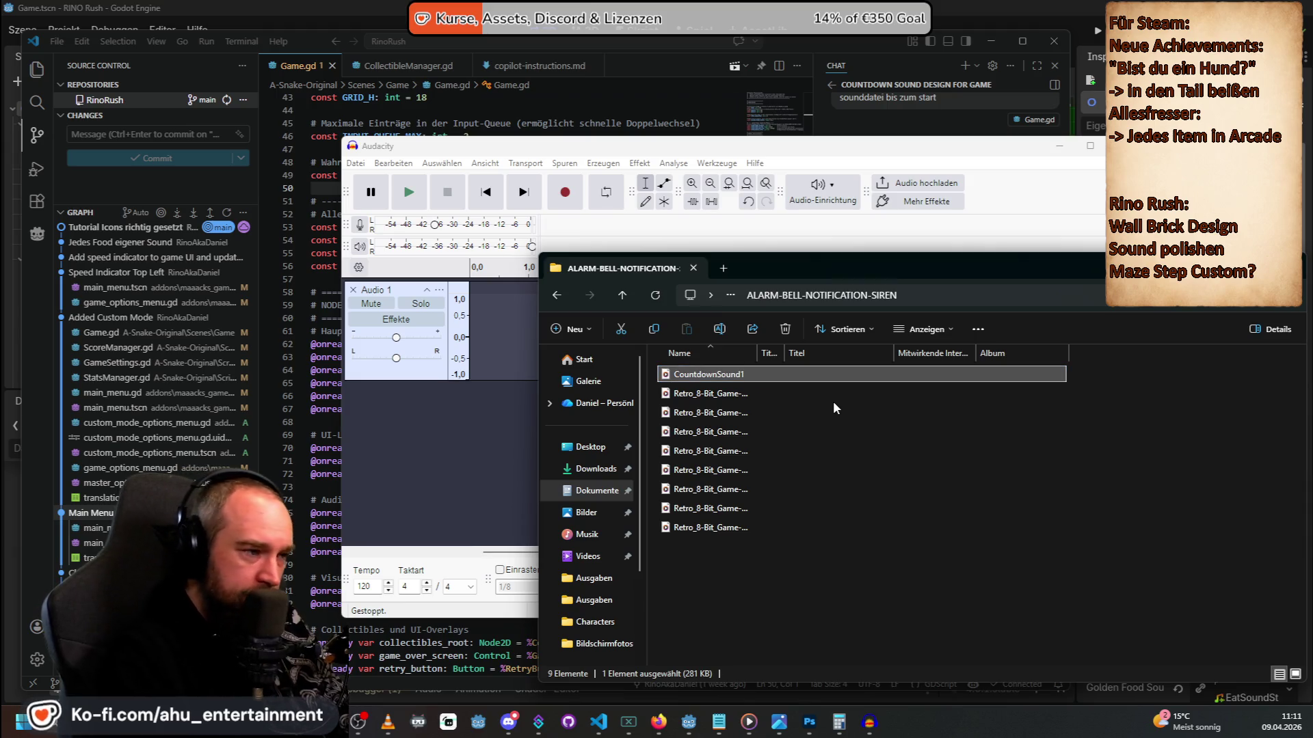
mouse_move(824, 273)
mouse_down()
mouse_move(1180, 347)
mouse_move(1107, 351)
mouse_move(1077, 325)
mouse_up()
click(560, 5)
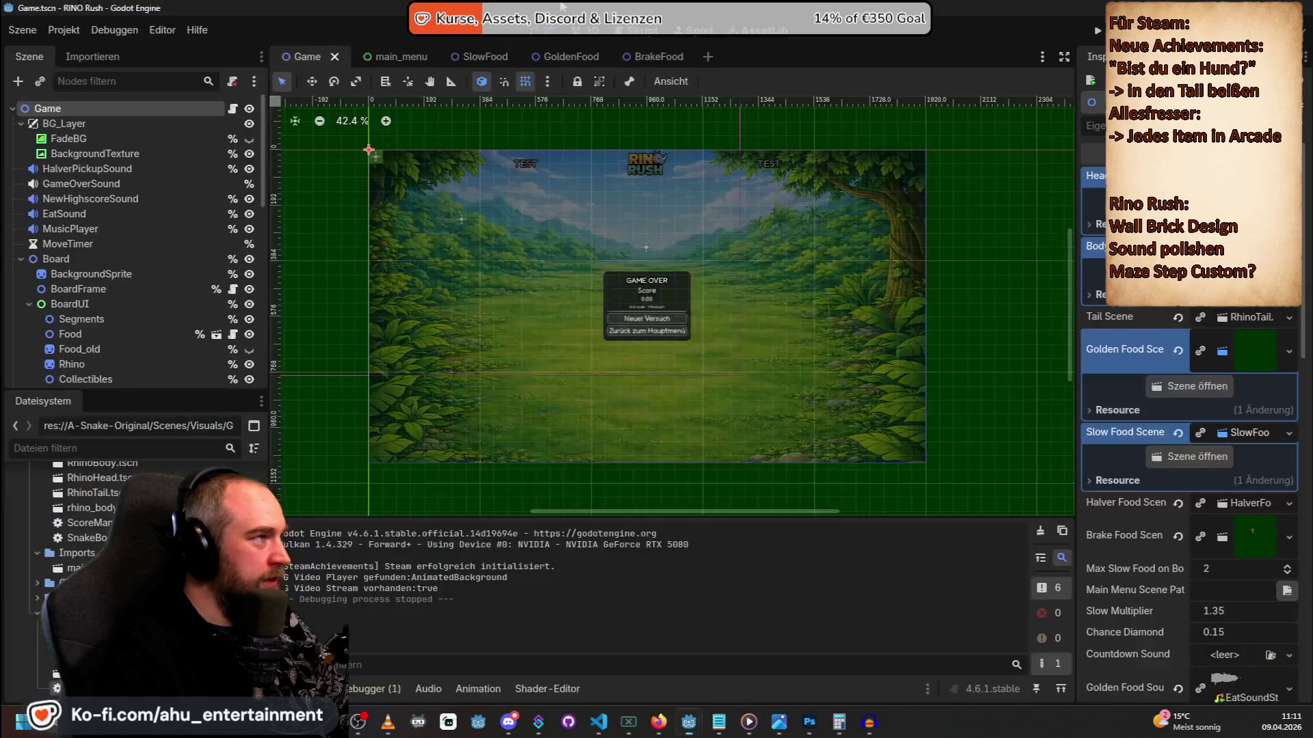
Reload the Godot project from disk and expand the Music folder to reveal the Countdown sound file.
click(697, 461)
key(alt+Tab)
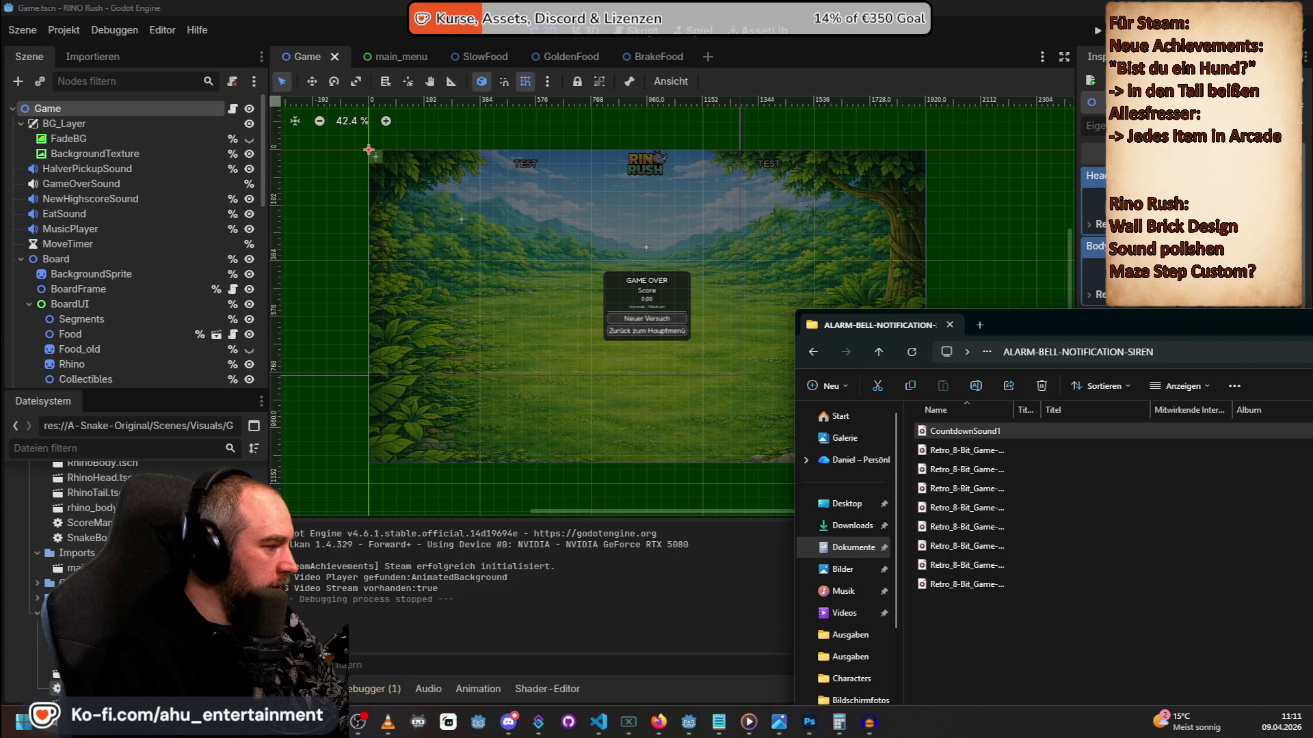
scroll(26, 479, down, 10)
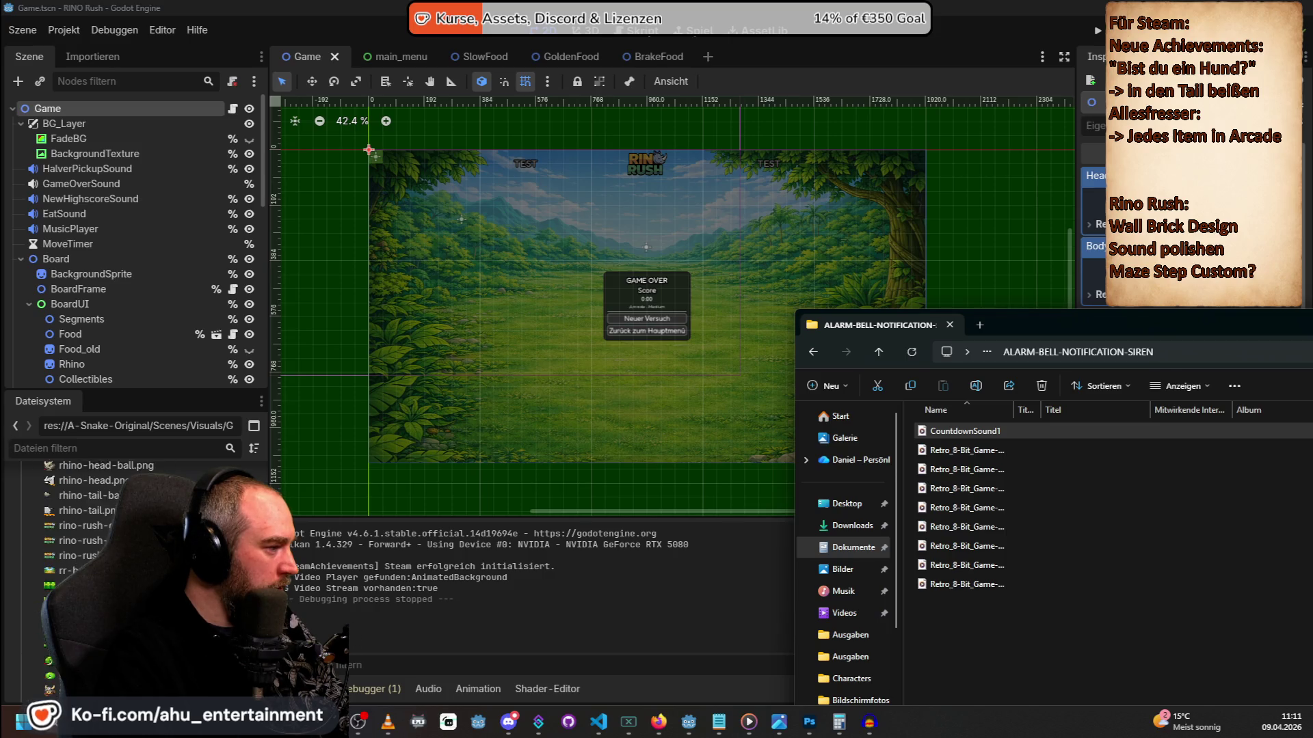
scroll(96, 523, up, 10)
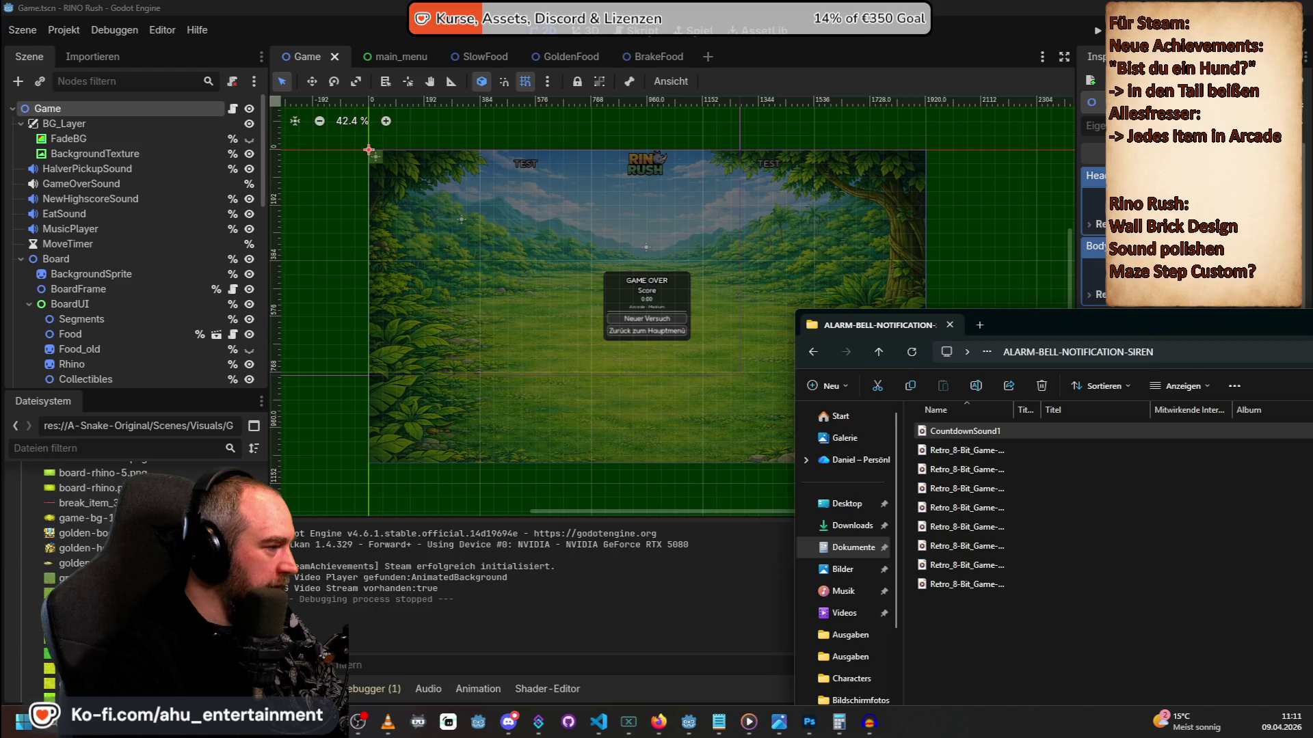
scroll(96, 523, up, 2)
scroll(96, 523, down, 8)
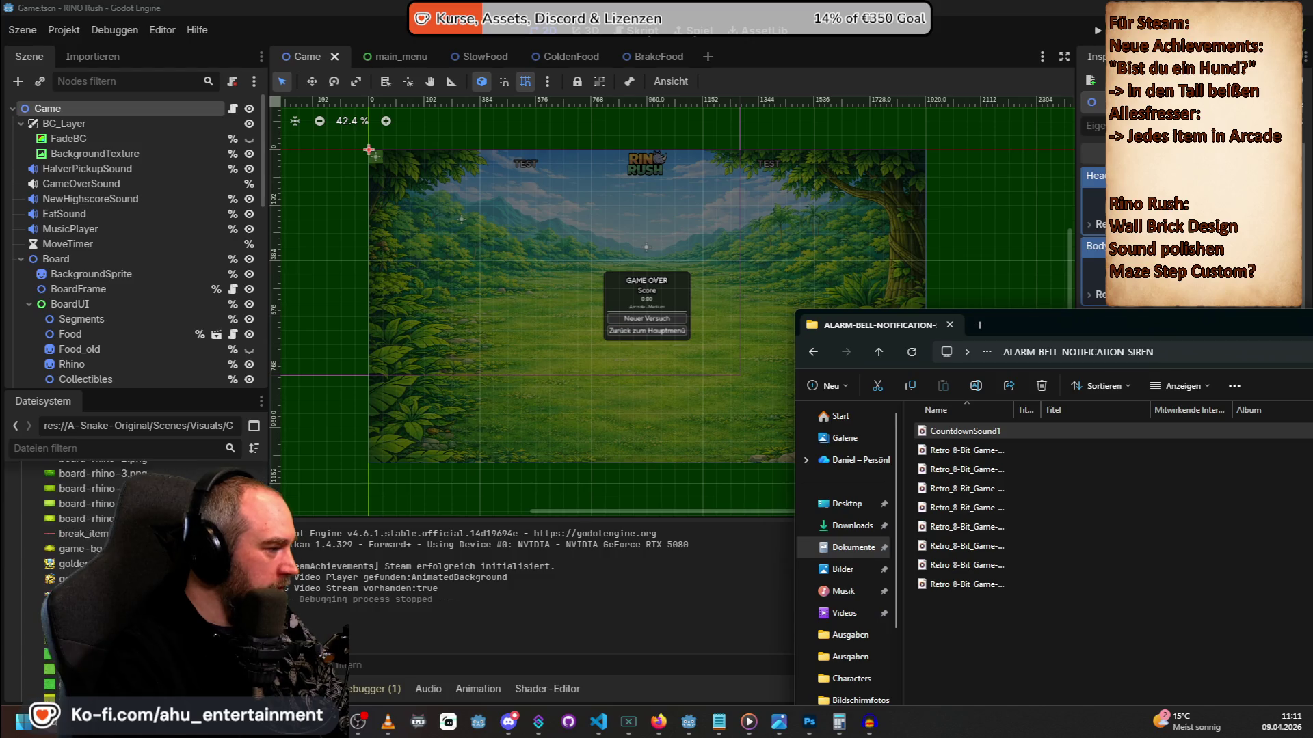
scroll(96, 523, down, 5)
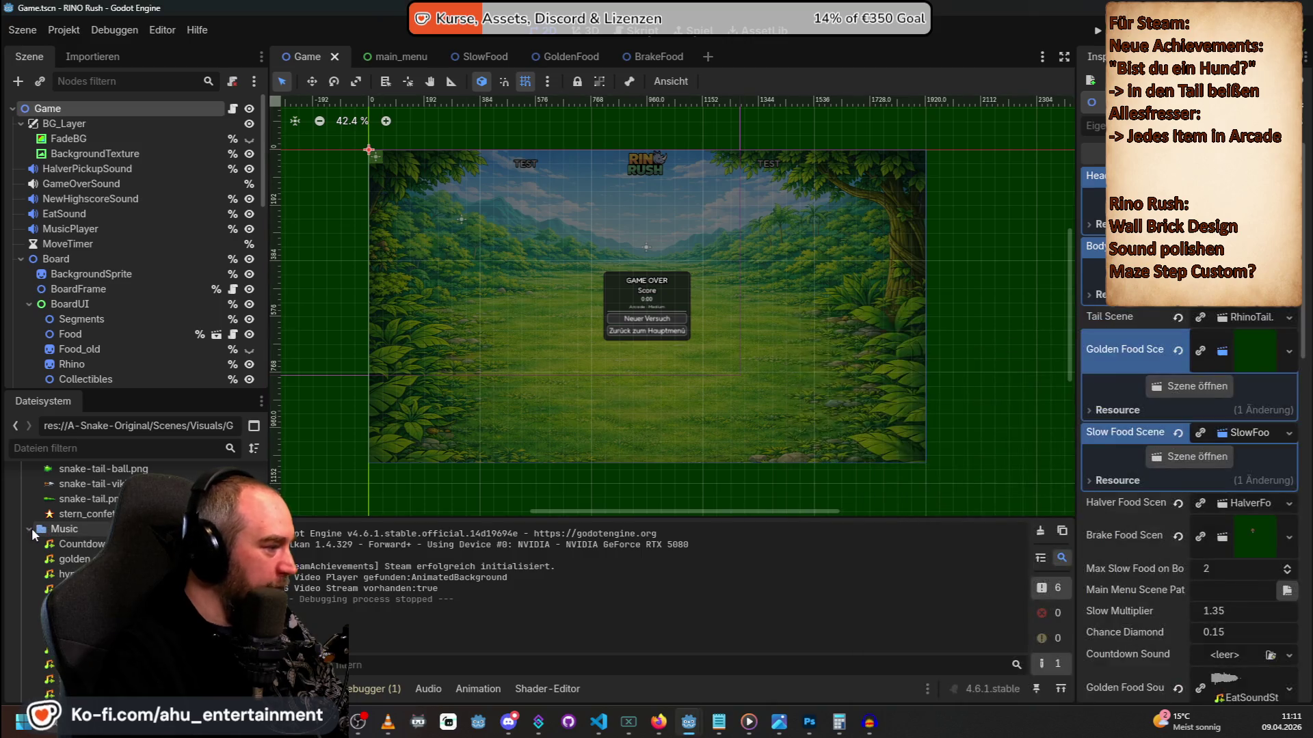
click(31, 529)
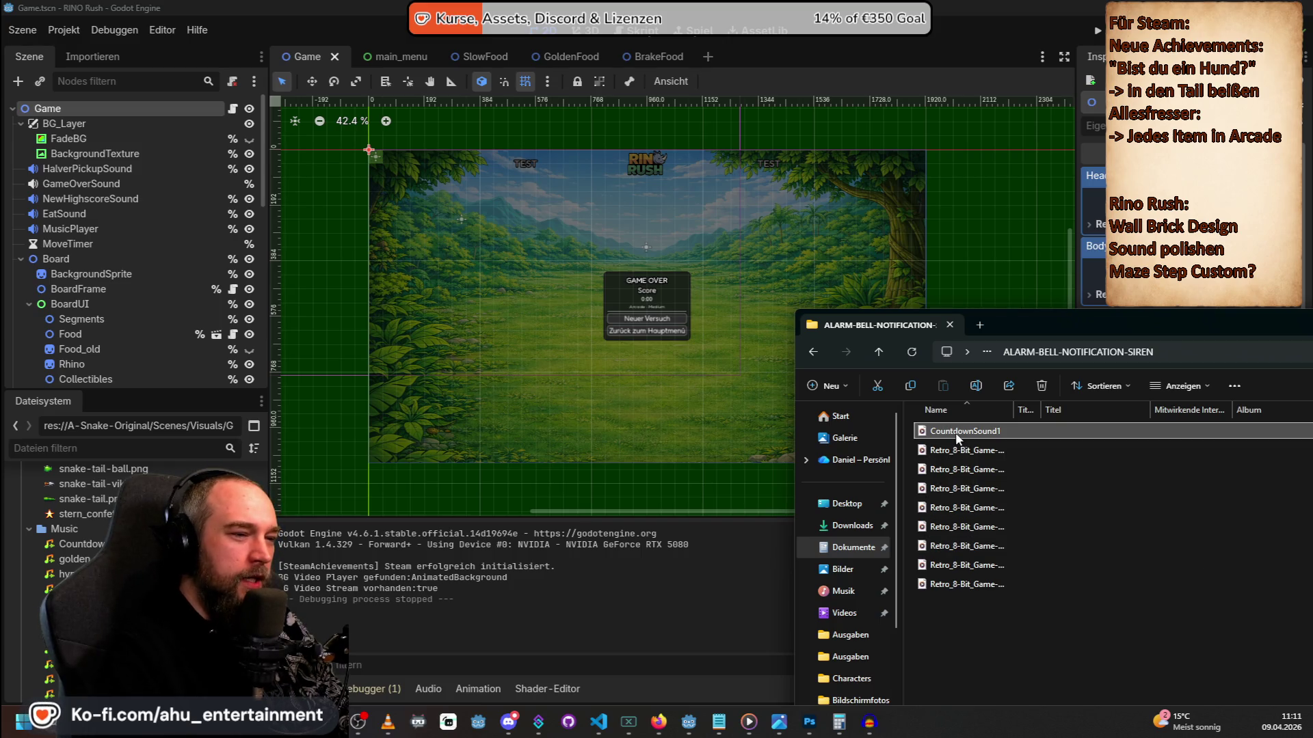
mouse_move(956, 438)
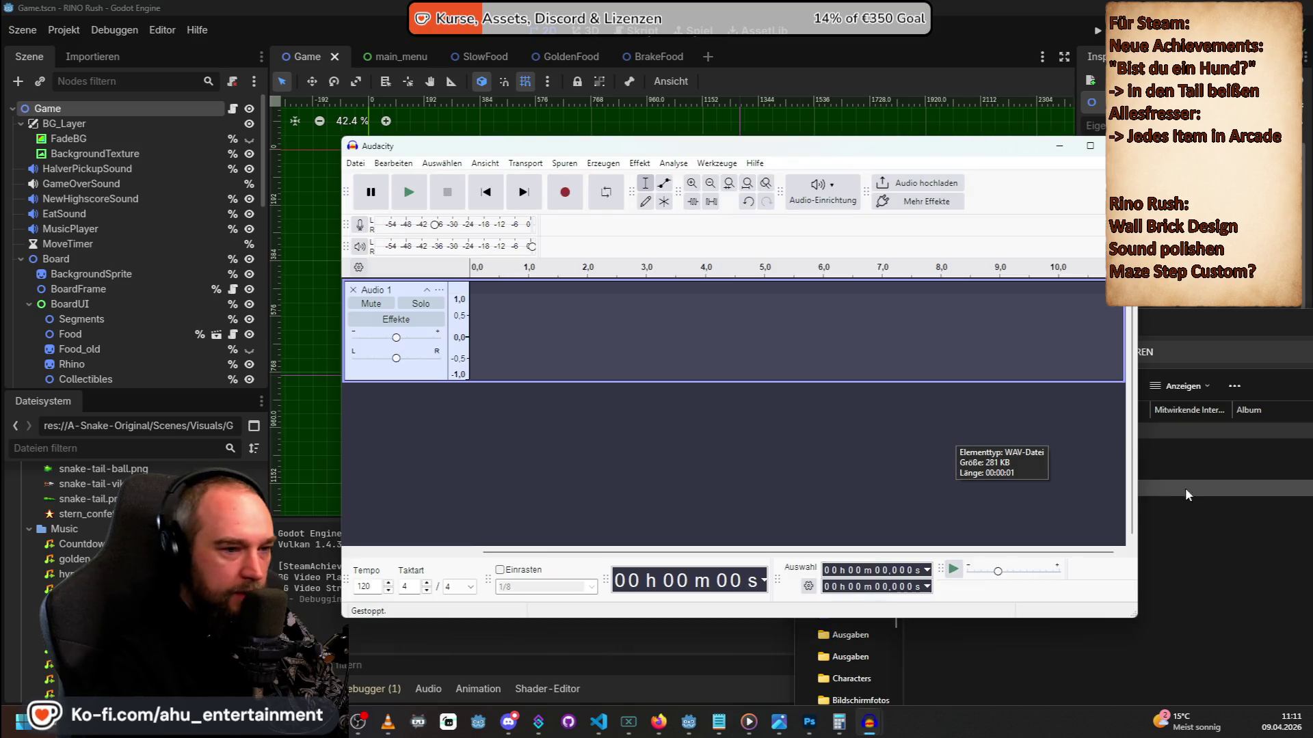
click(1183, 507)
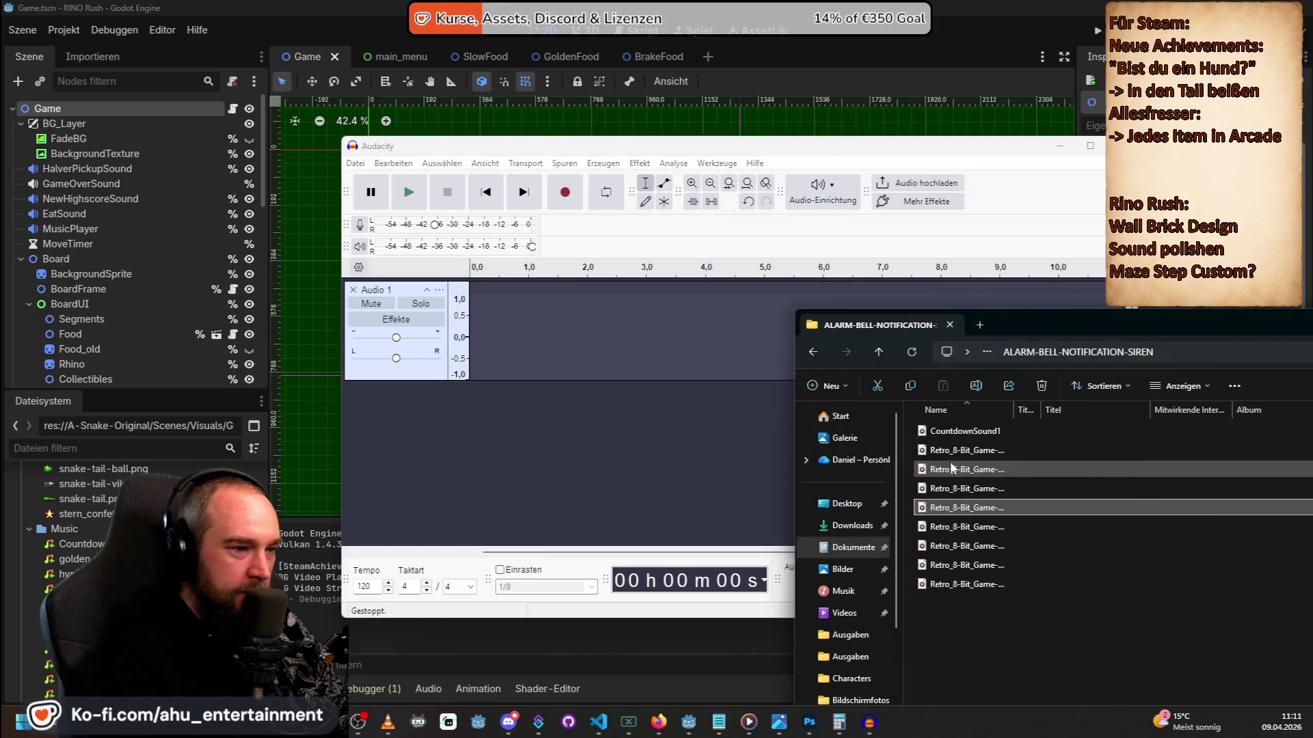
Import CountdownSound1 into Audacity as a track and zoom out to see the whole clip.
mouse_move(964, 431)
mouse_down()
mouse_move(523, 345)
mouse_move(539, 384)
mouse_up()
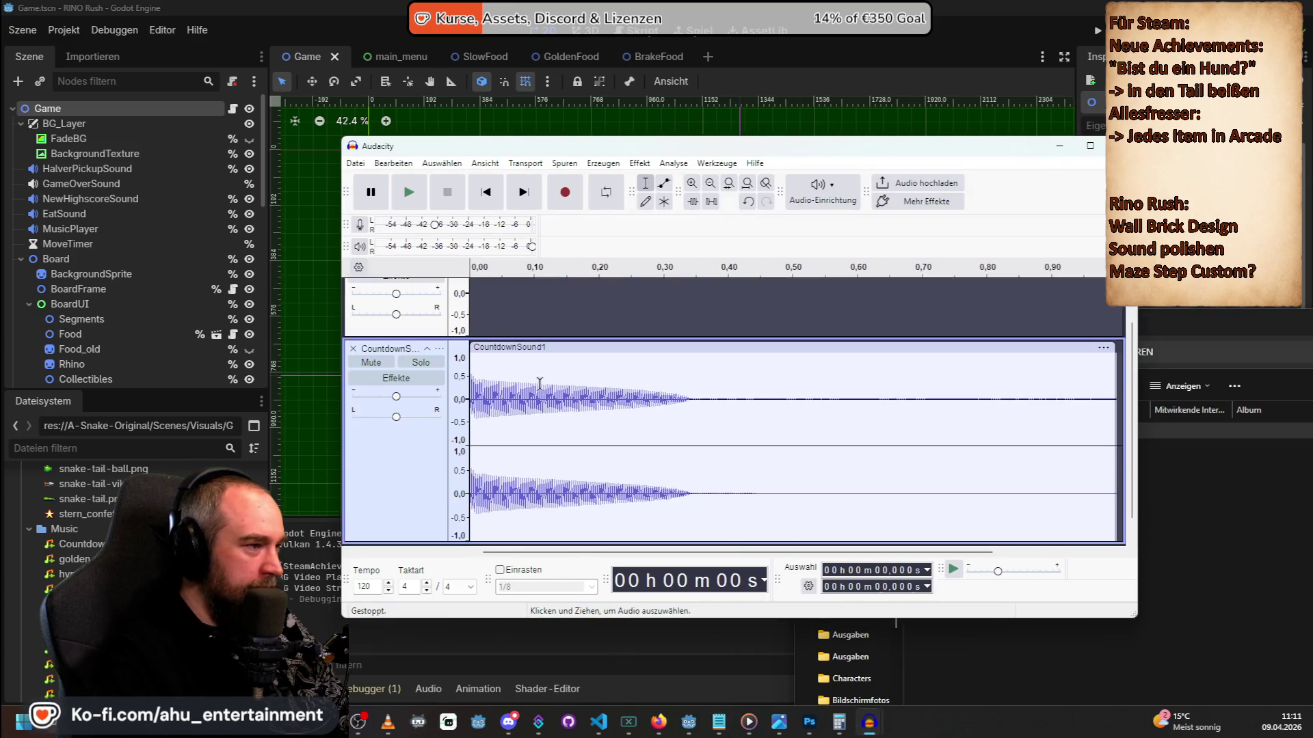
scroll(640, 399, up, 2)
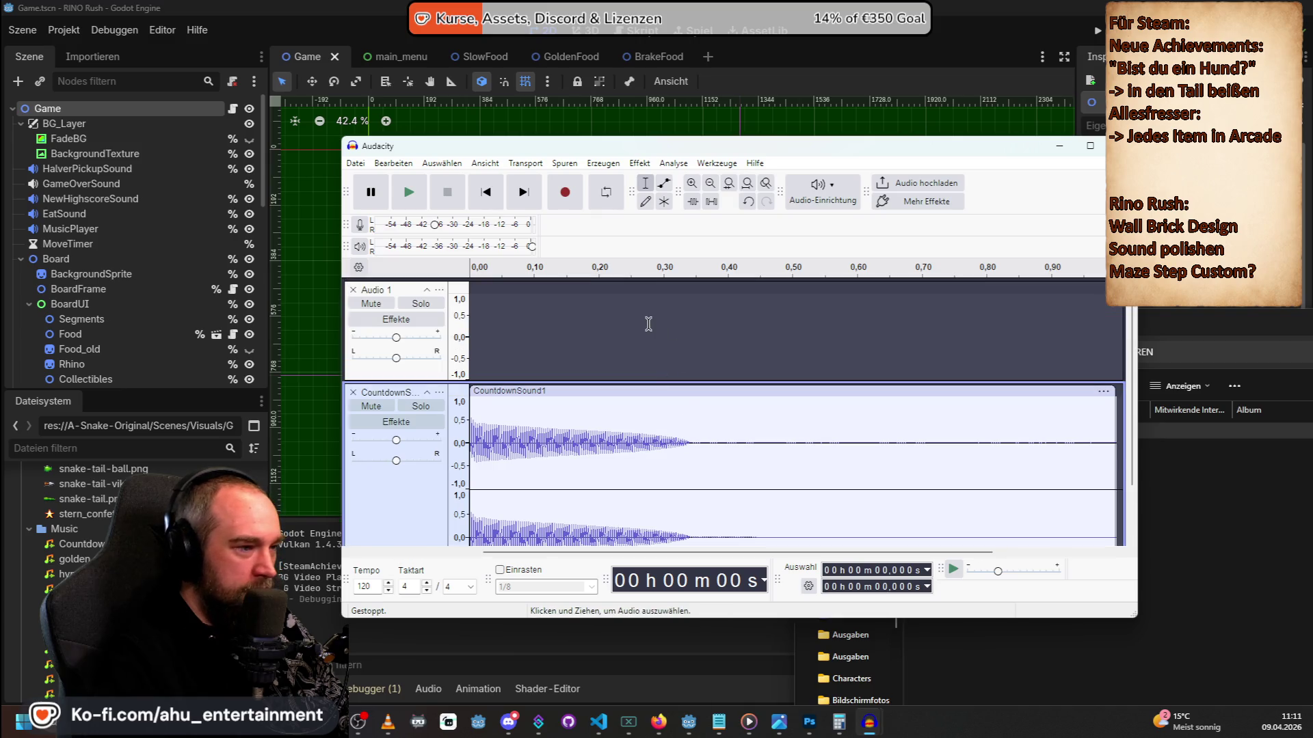
scroll(648, 324, down, 2)
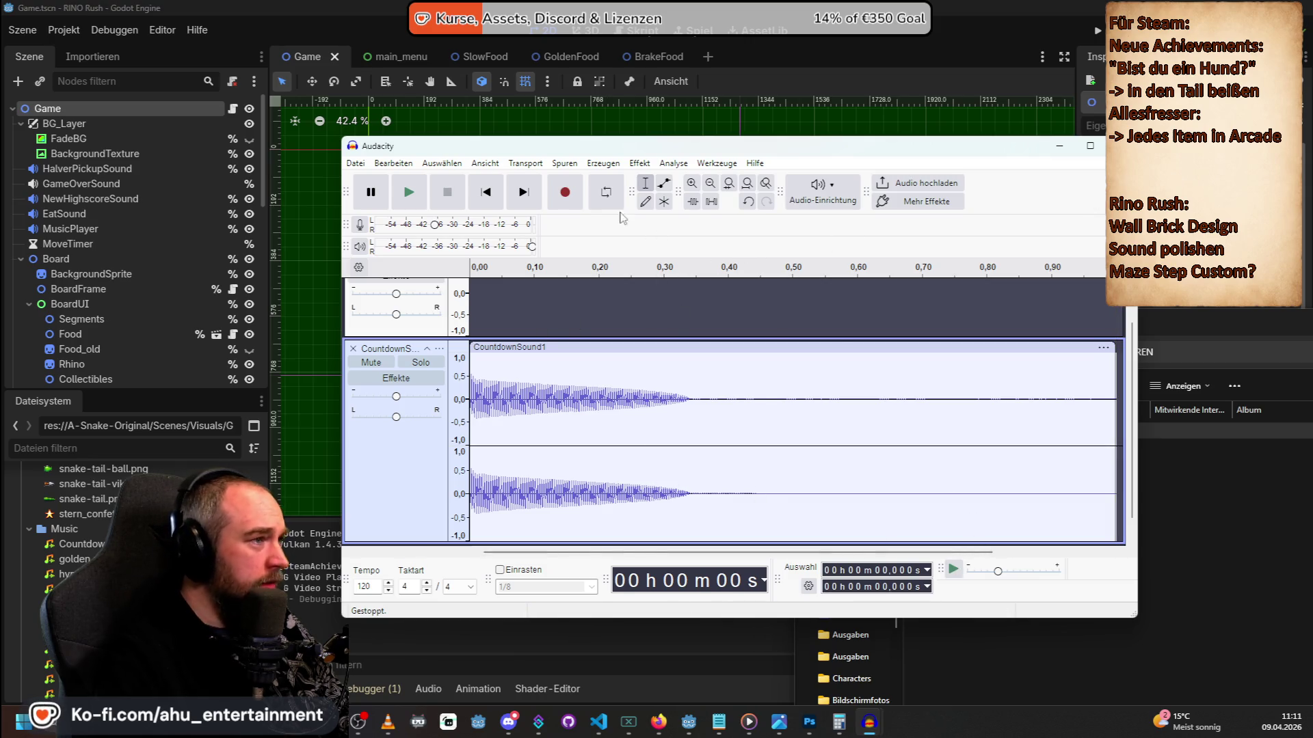
click(713, 189)
click(714, 188)
click(713, 188)
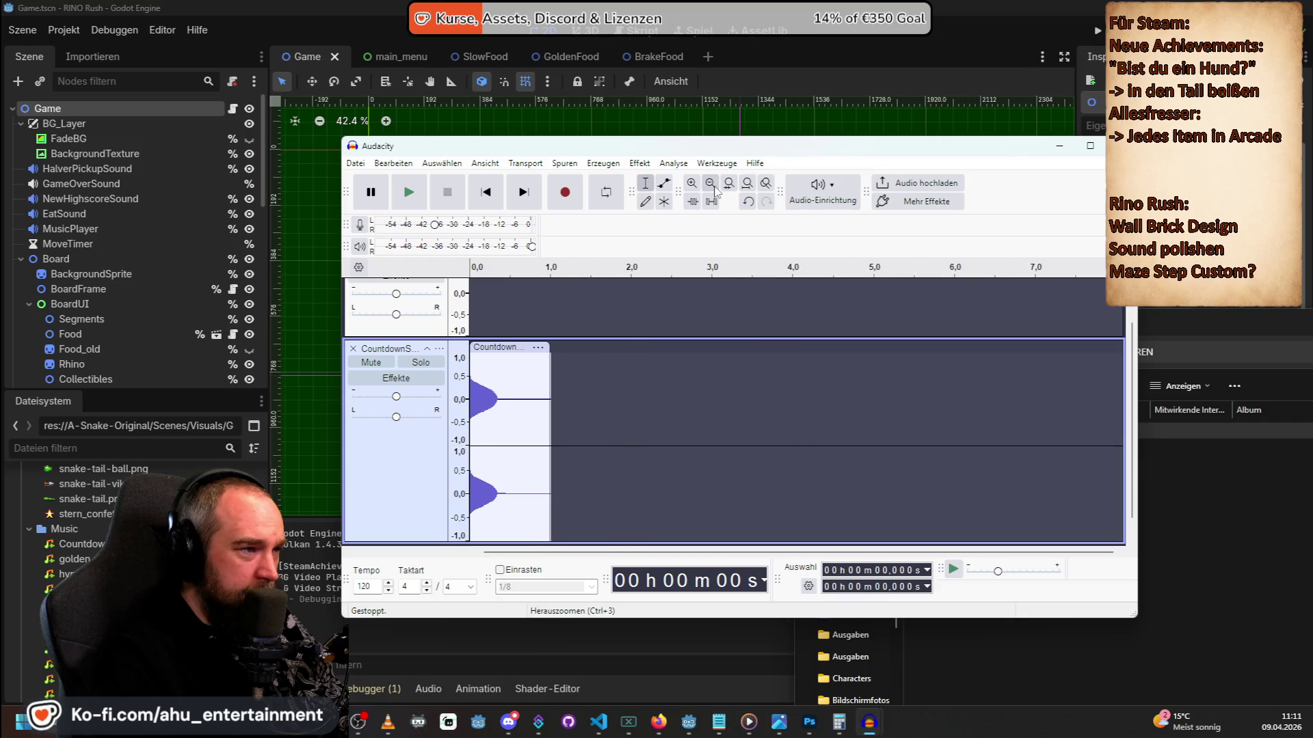
click(500, 363)
scroll(497, 363, up, 2)
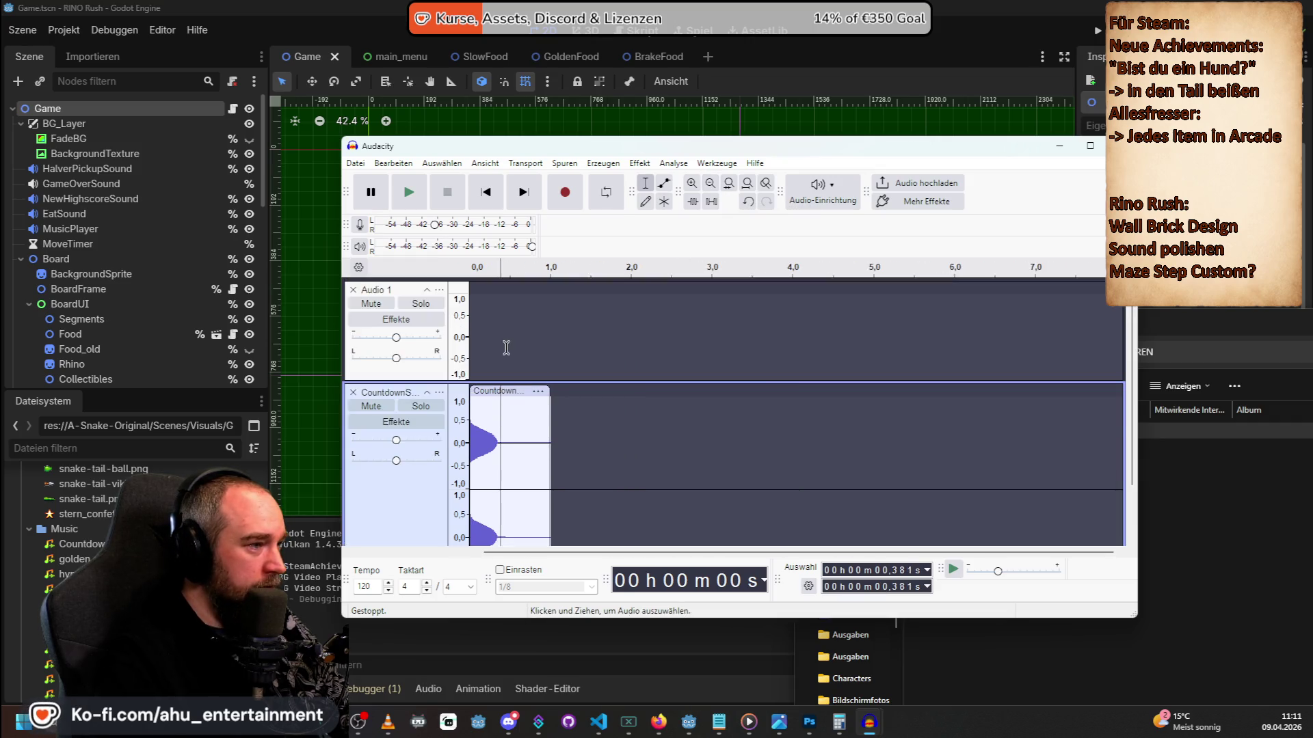
click(500, 394)
scroll(506, 369, down, 1)
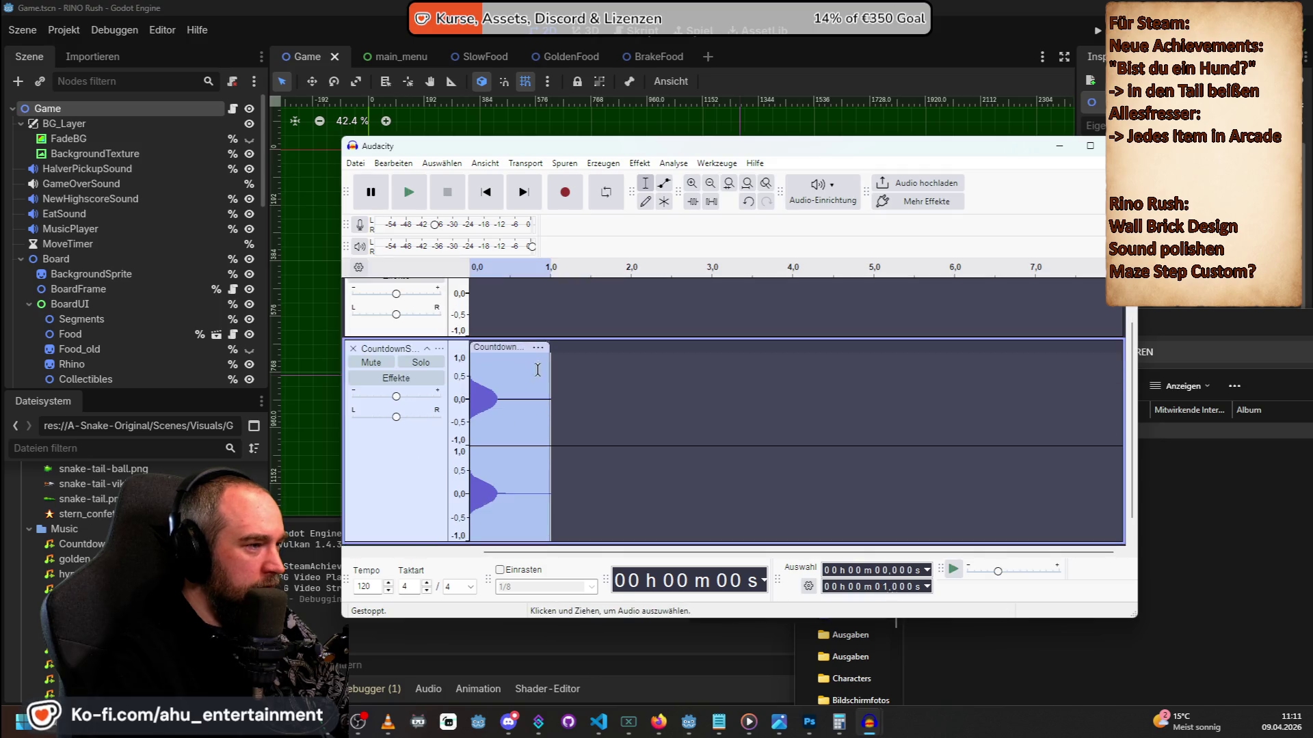
Copy the countdown clip and place a pasted copy right after it, at 1–2 s.
mouse_move(513, 350)
mouse_down()
mouse_move(658, 322)
mouse_move(471, 348)
mouse_up()
scroll(572, 365, up, 1)
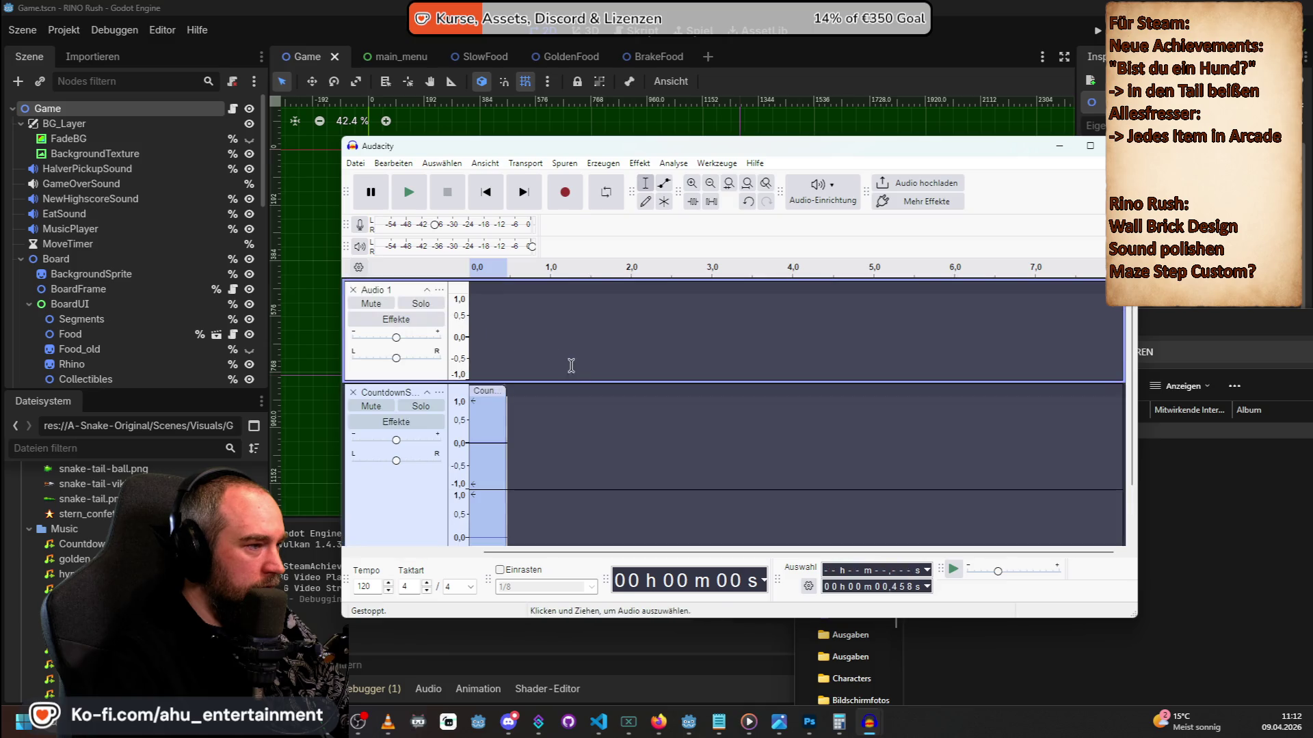
scroll(572, 373, down, 1)
right_click(506, 348)
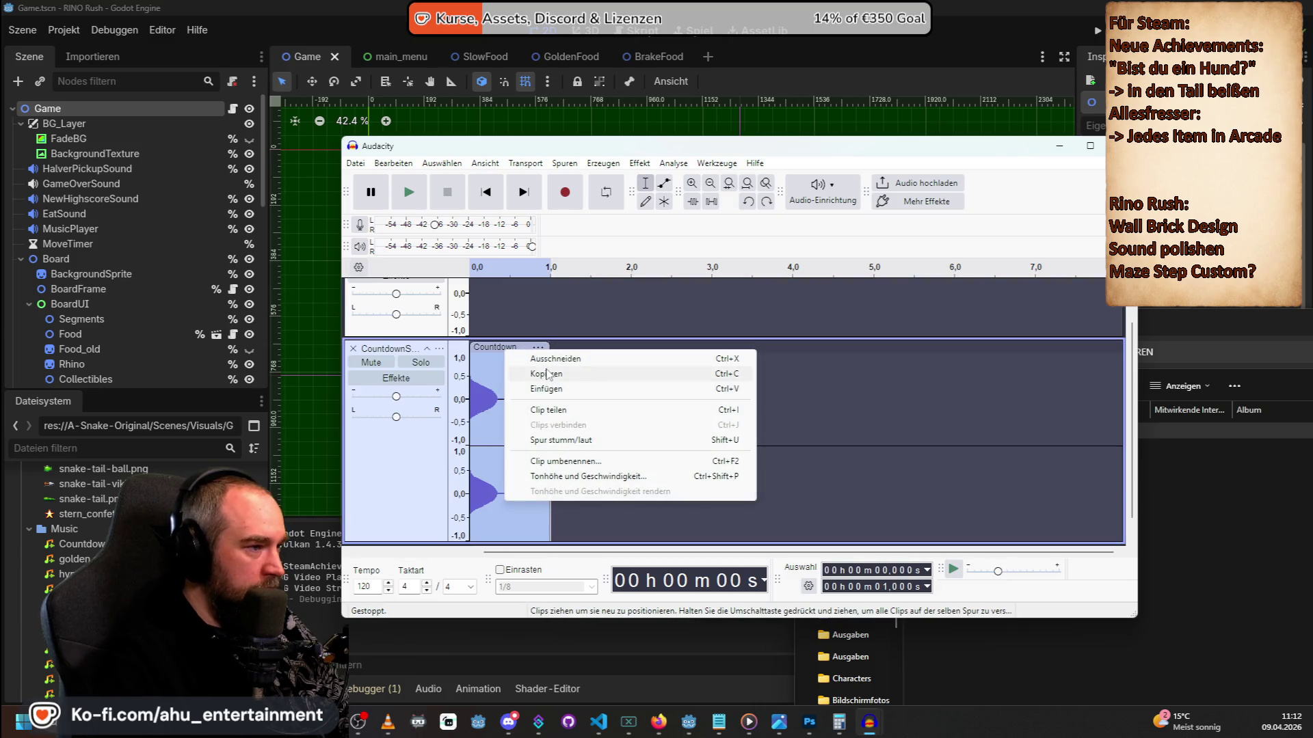
click(662, 396)
right_click(670, 396)
click(711, 408)
drag(683, 348, 534, 348)
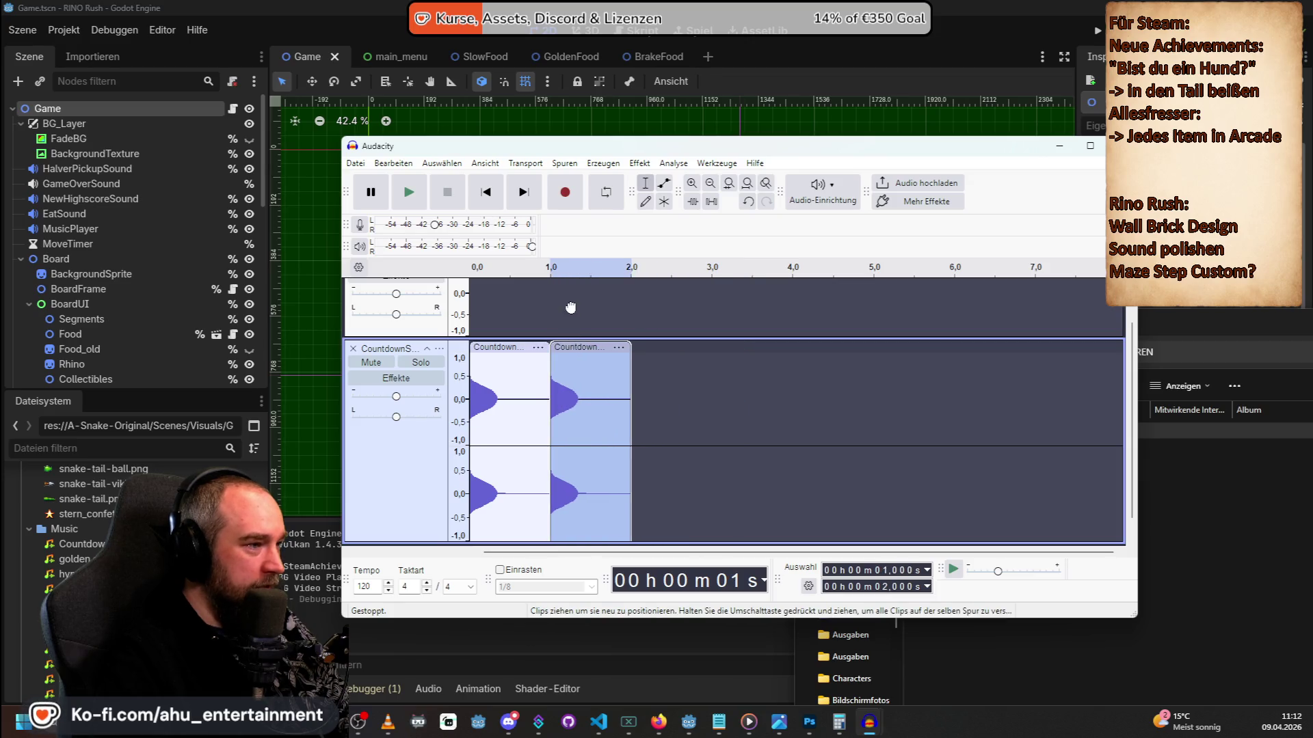
click(593, 365)
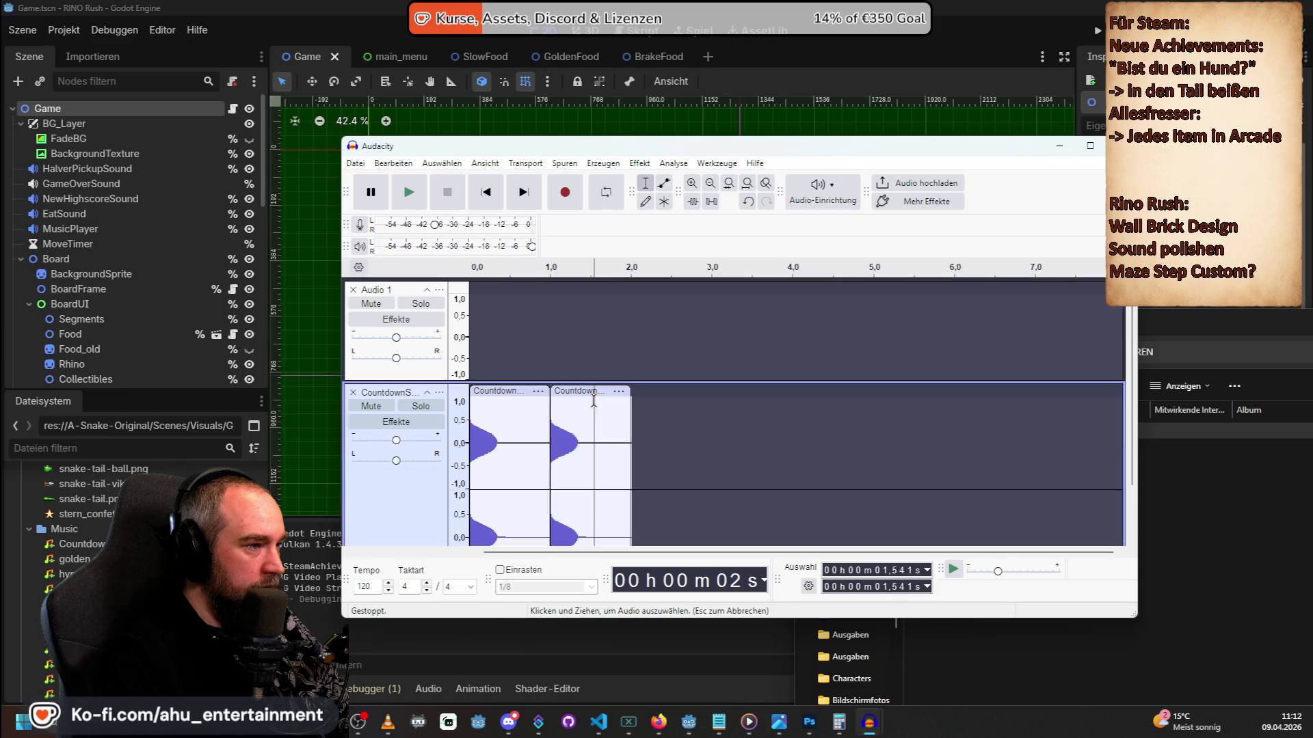
Paste another beep clip and shift it right, then undo back to the single clip.
scroll(539, 305, up, 1)
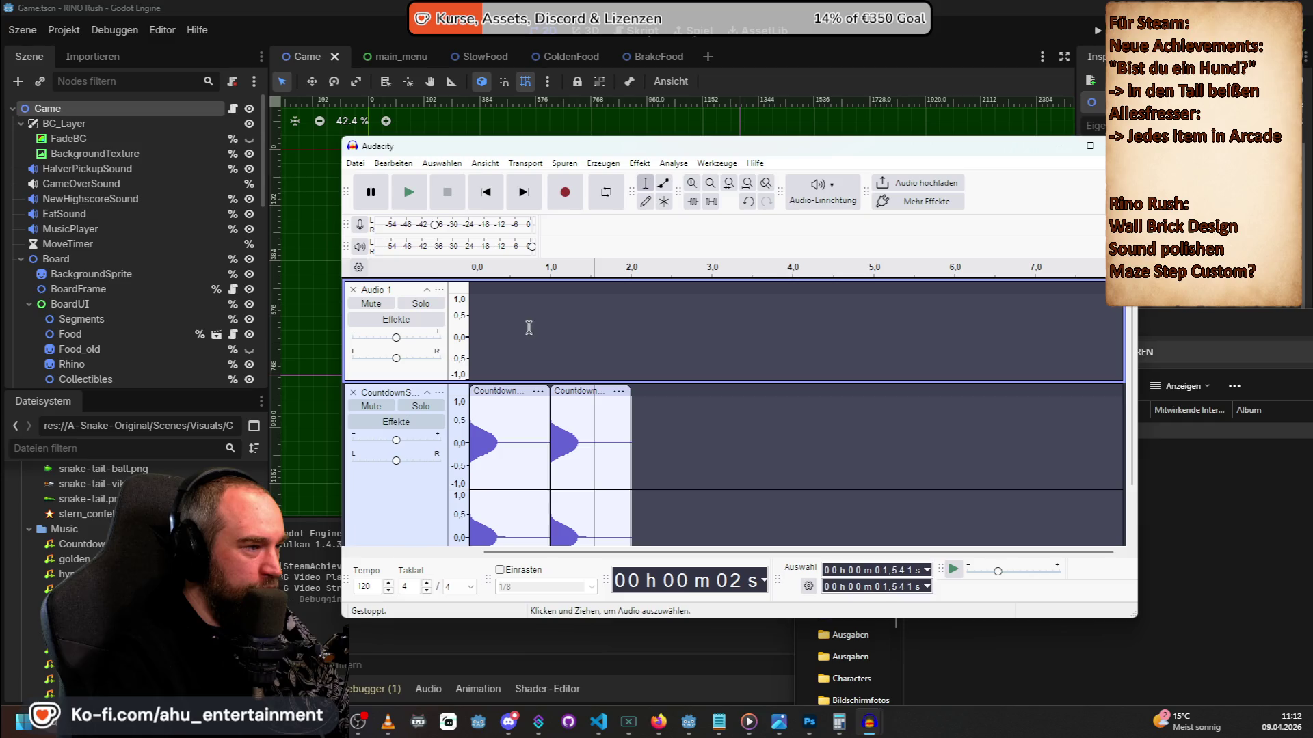
right_click(530, 332)
click(565, 336)
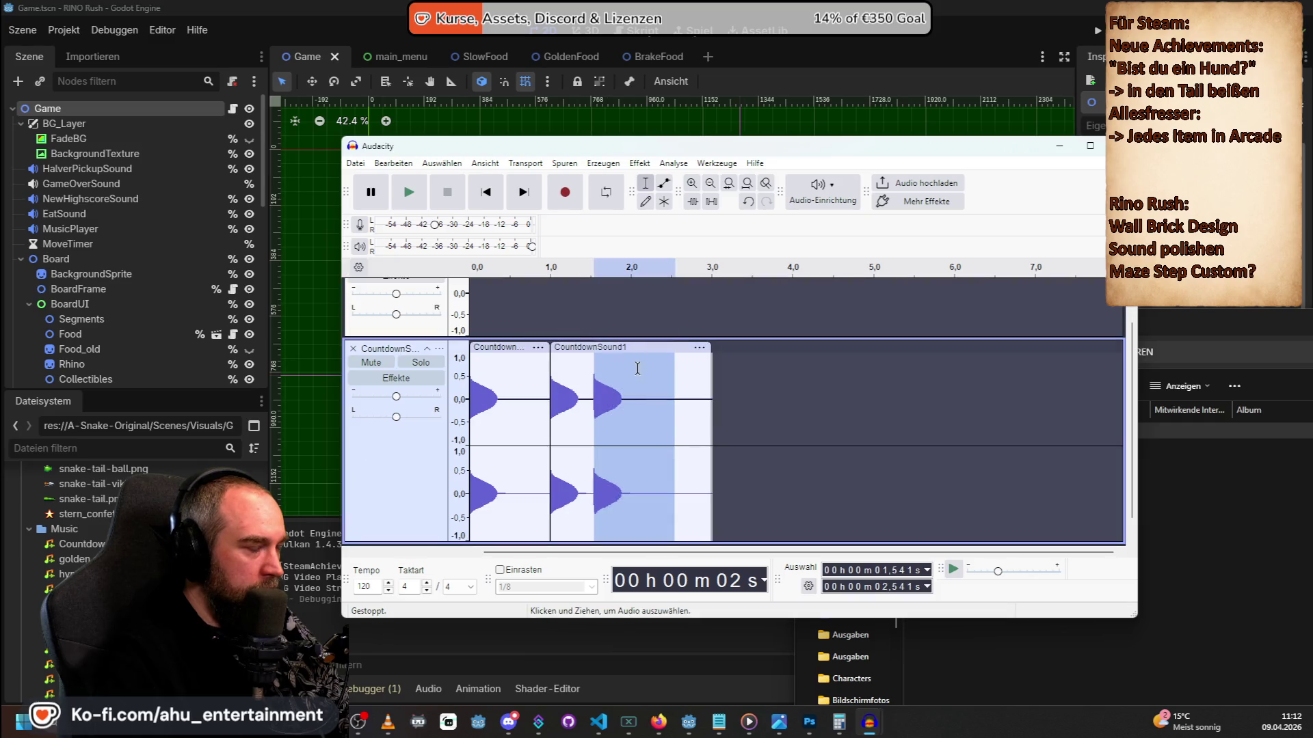
click(776, 406)
drag(607, 347, 720, 348)
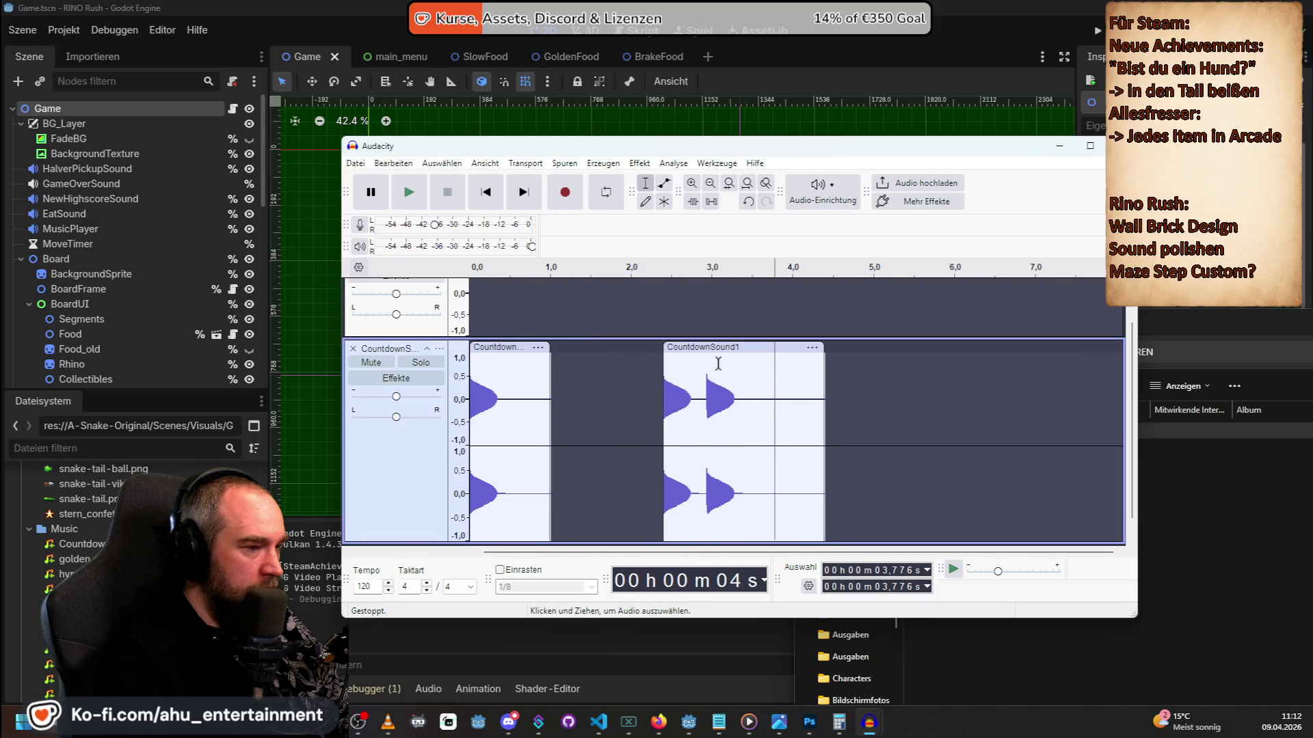
key(ctrl+z)
key(ctrl+z)
key(ctrl+z)
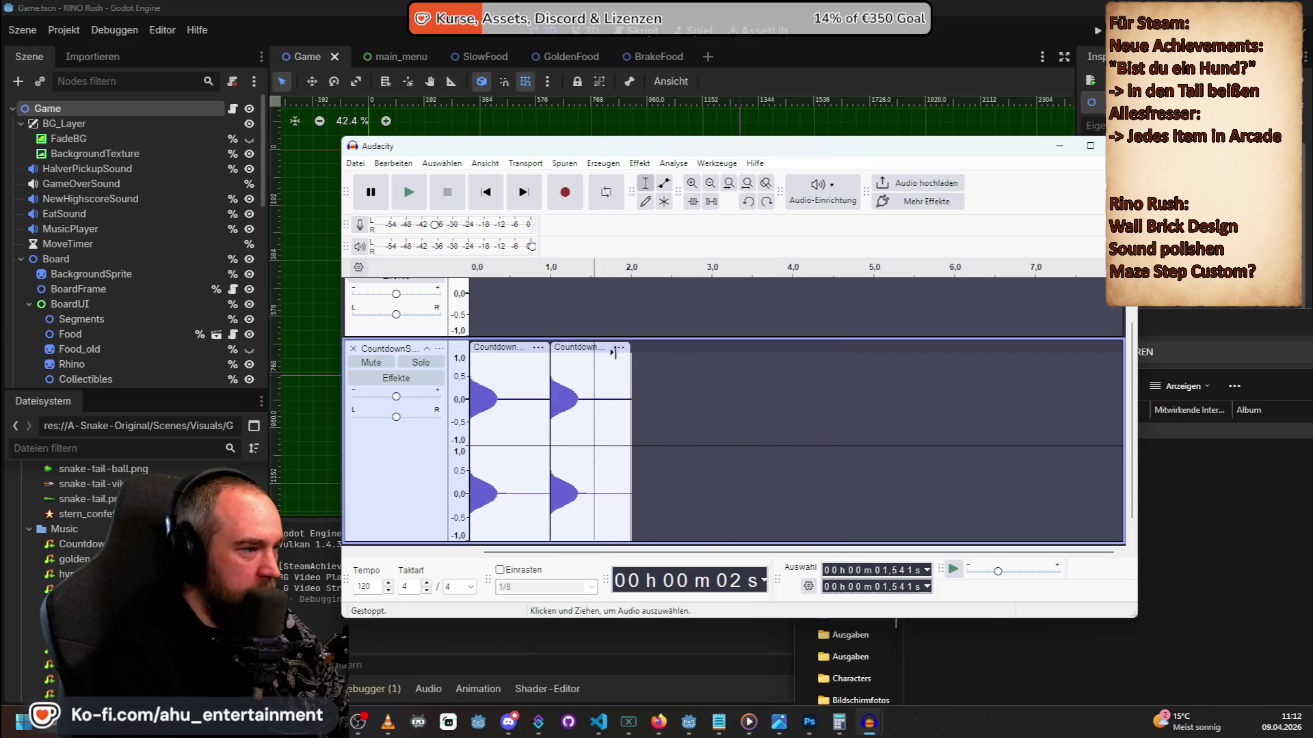
key(ctrl+z)
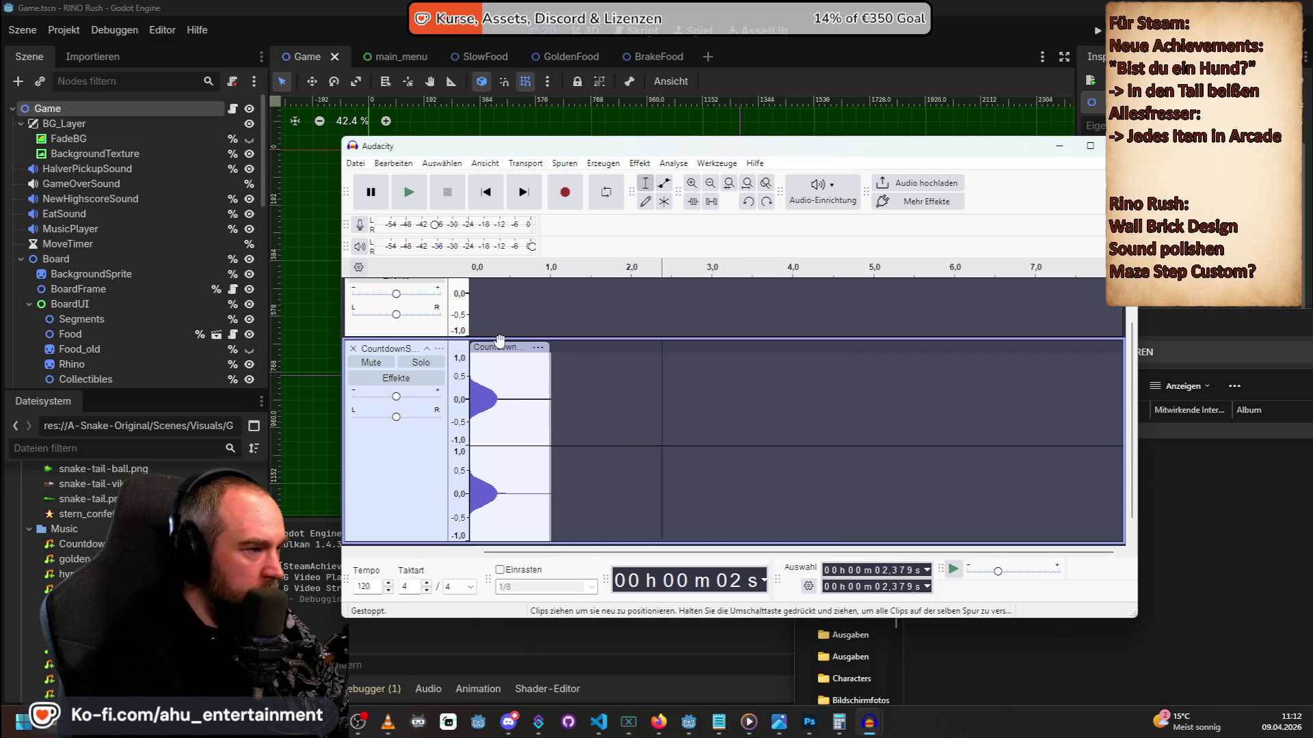
Copy the one-beep clip and paste it in at 0.499 s.
click(500, 344)
right_click(512, 353)
click(533, 391)
right_click(517, 342)
click(509, 379)
right_click(509, 378)
click(555, 415)
Zoom in and remove the extra beep pasted between 0.516 and 0.925 s.
scroll(517, 362, up, 1)
scroll(518, 383, down, 2)
scroll(518, 400, up, 2)
scroll(519, 413, down, 1)
scroll(519, 415, down, 1)
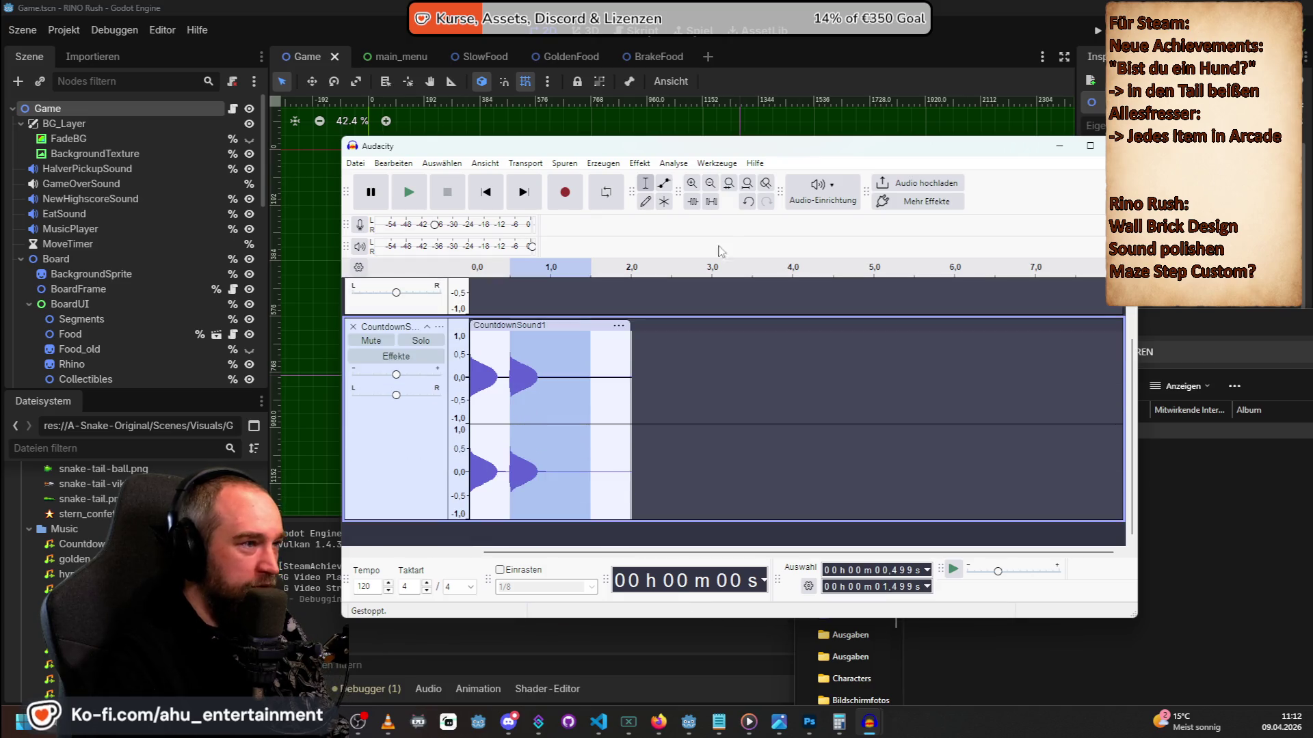
double_click(691, 184)
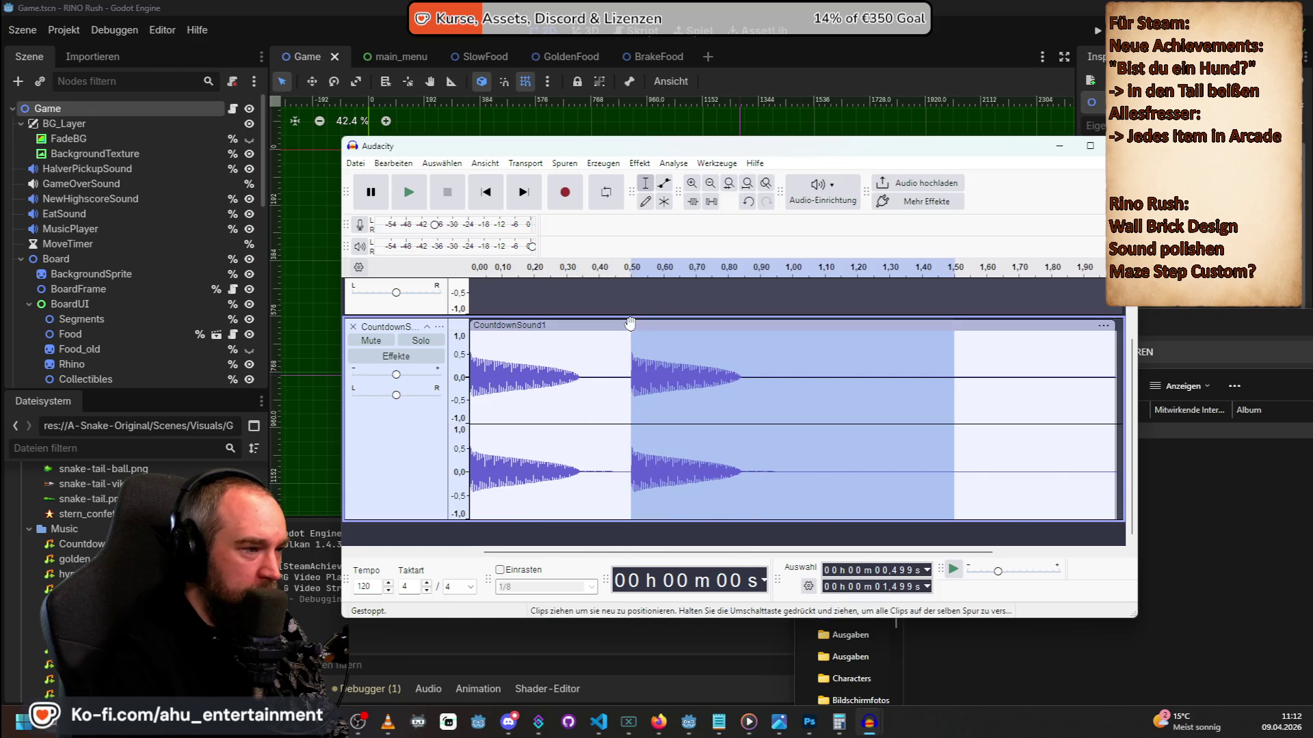
click(644, 363)
drag(638, 364, 764, 373)
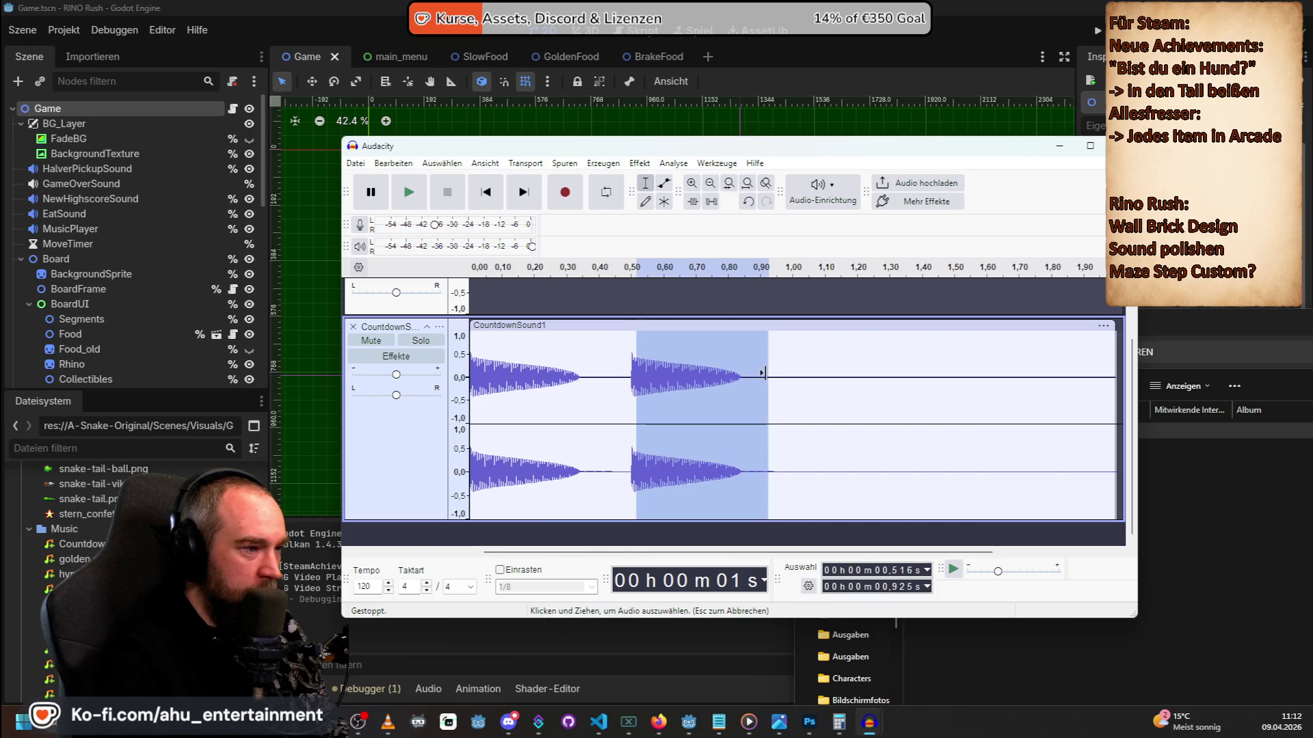
key(ctrl+z)
Place the edit point around 0.75 s and play the clip to check it.
click(714, 359)
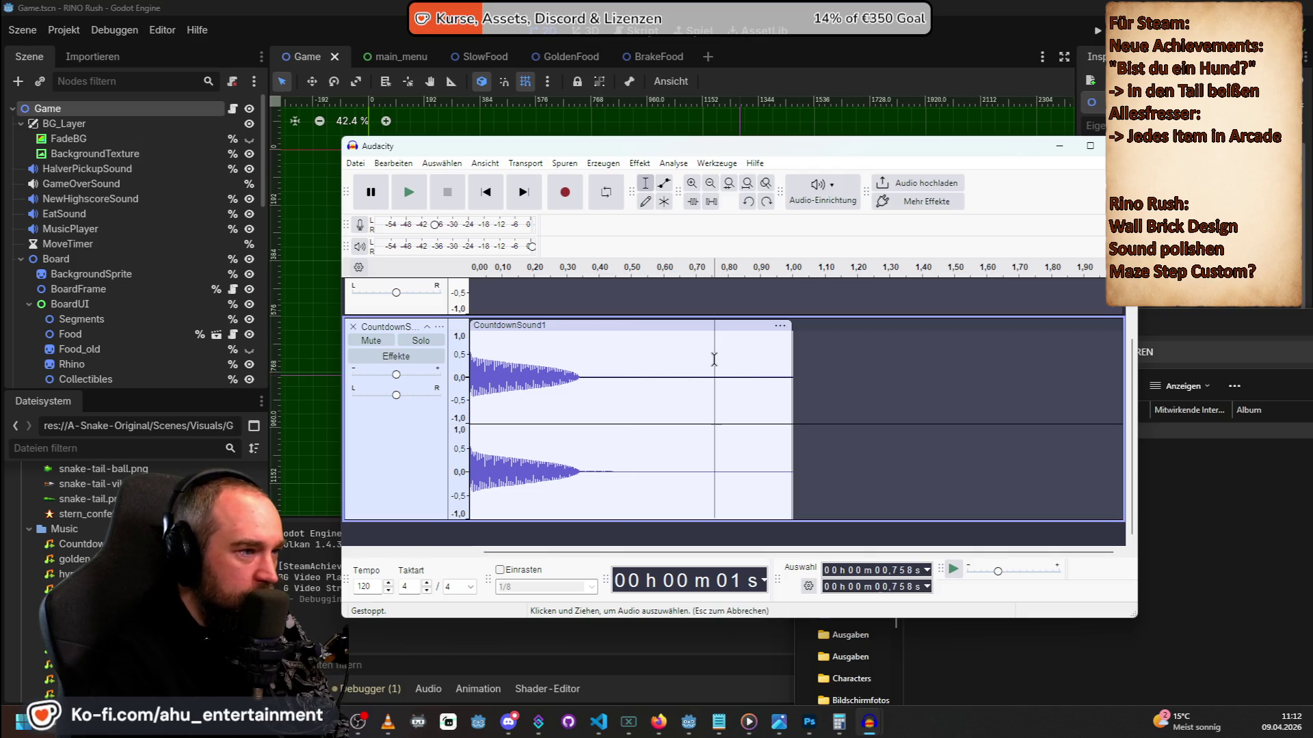
shift+click(709, 377)
click(706, 377)
click(710, 377)
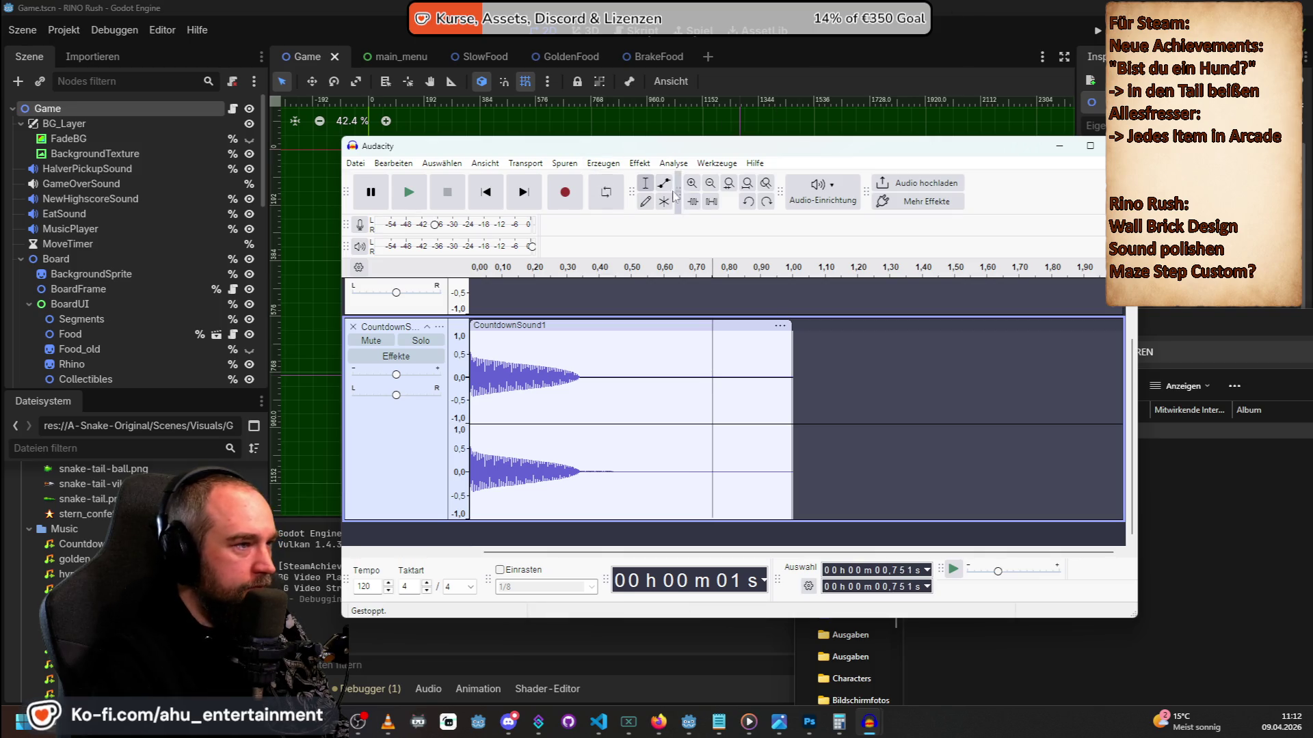
click(692, 183)
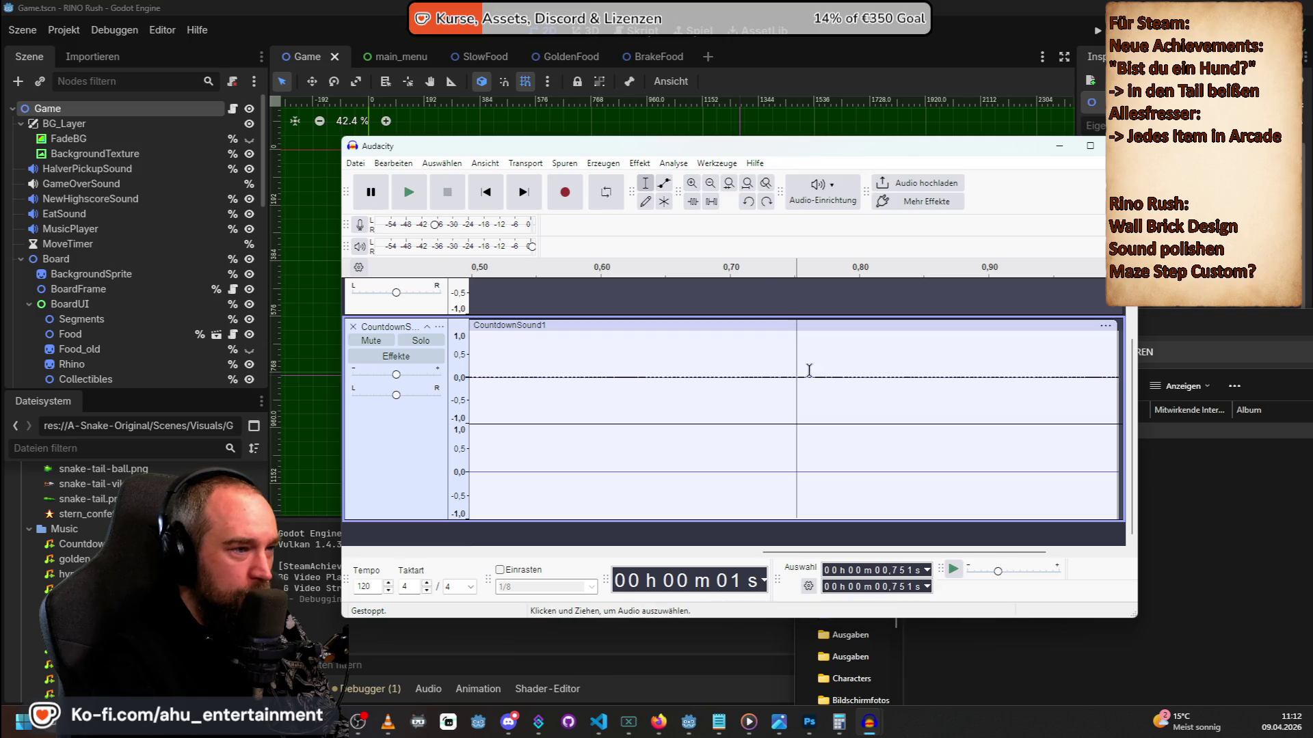
click(807, 377)
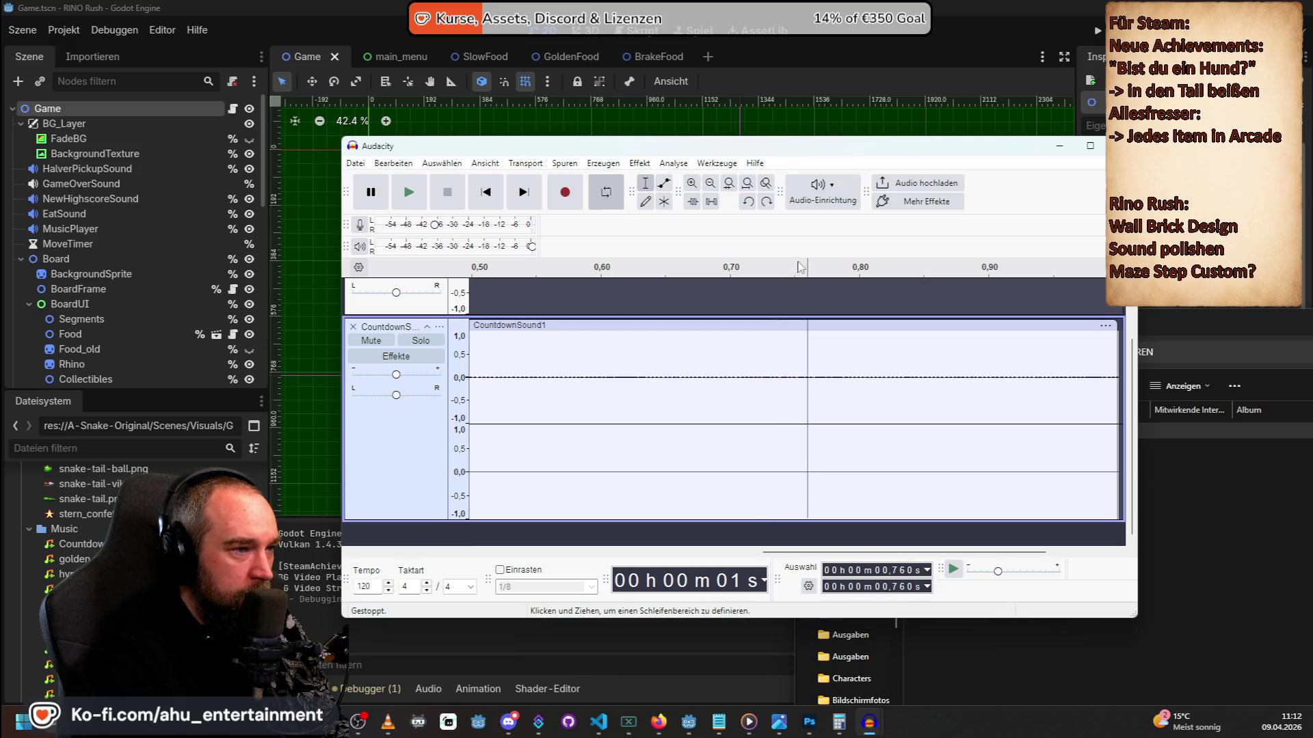
key(space)
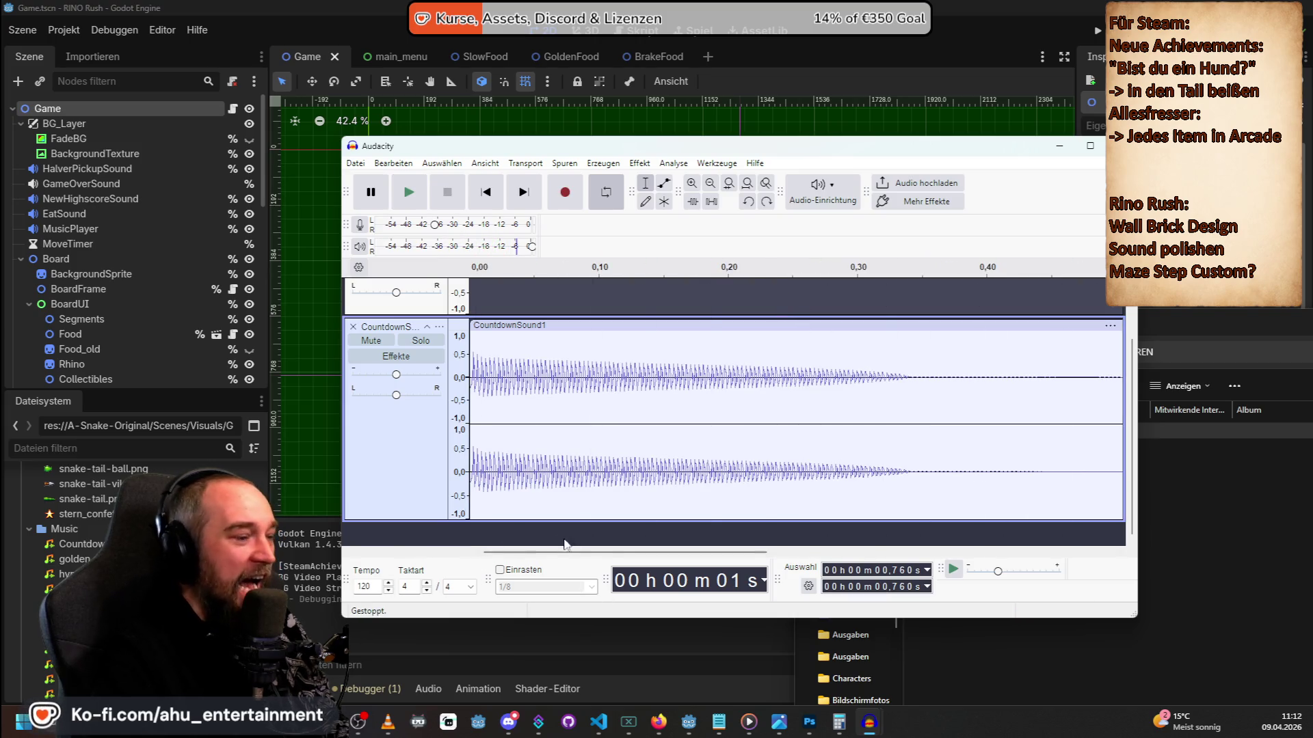
Zoom out and back in to set the edit point exactly at 0.750 s.
click(711, 189)
click(713, 190)
click(700, 363)
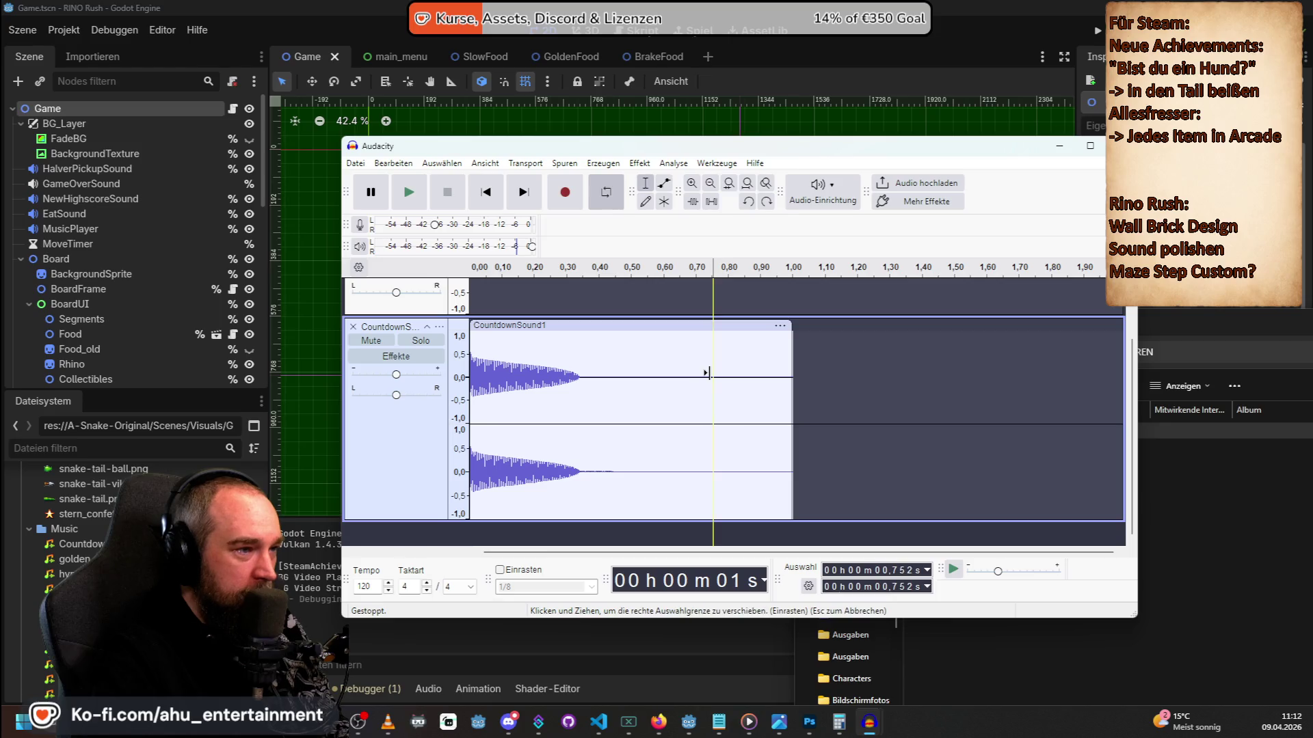
click(692, 183)
click(692, 184)
click(692, 183)
click(692, 183)
click(692, 183)
click(692, 183)
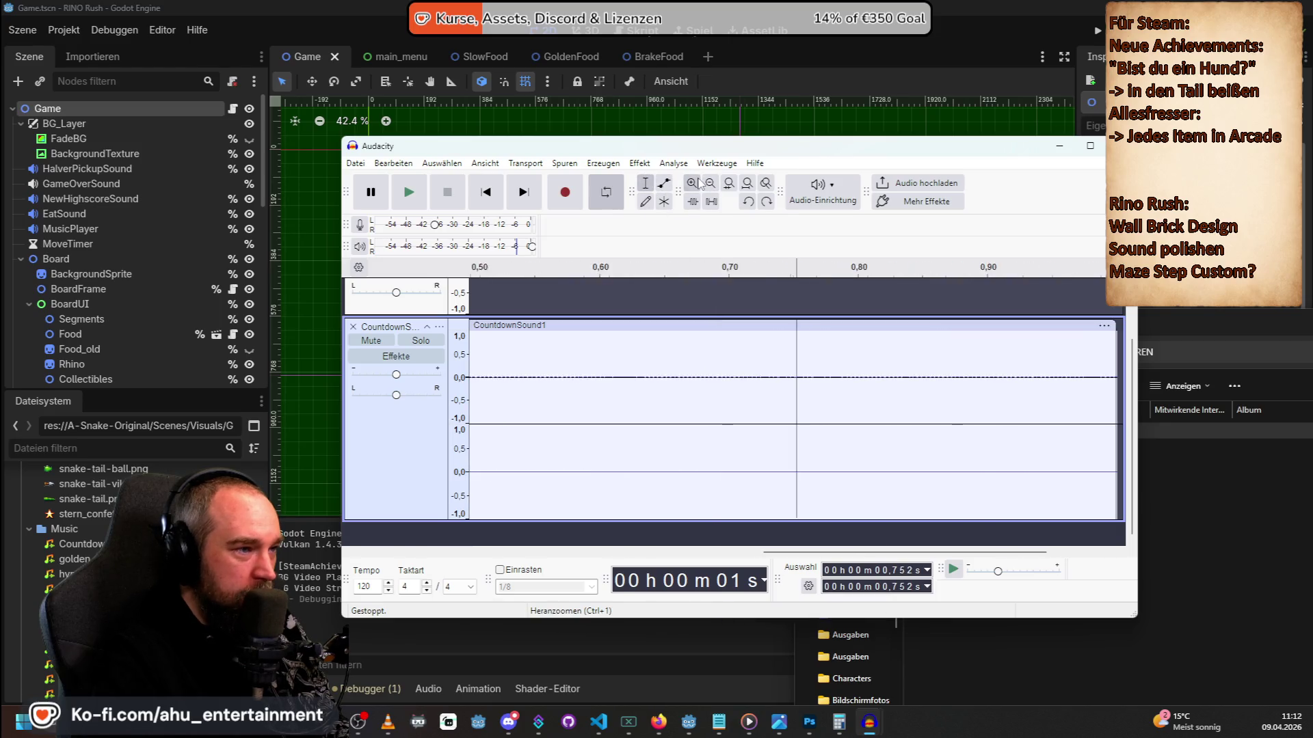
click(738, 375)
click(744, 376)
click(749, 375)
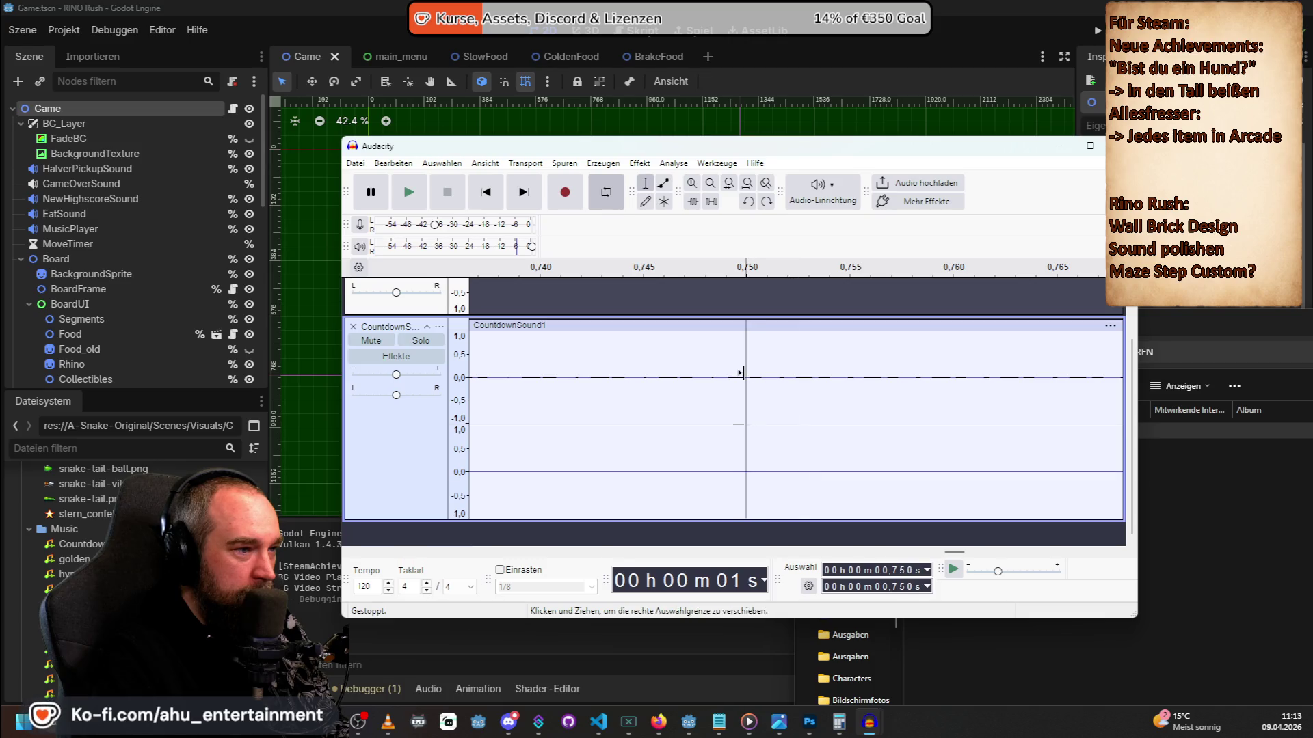
Paste a second beep at 0.750 s.
right_click(742, 374)
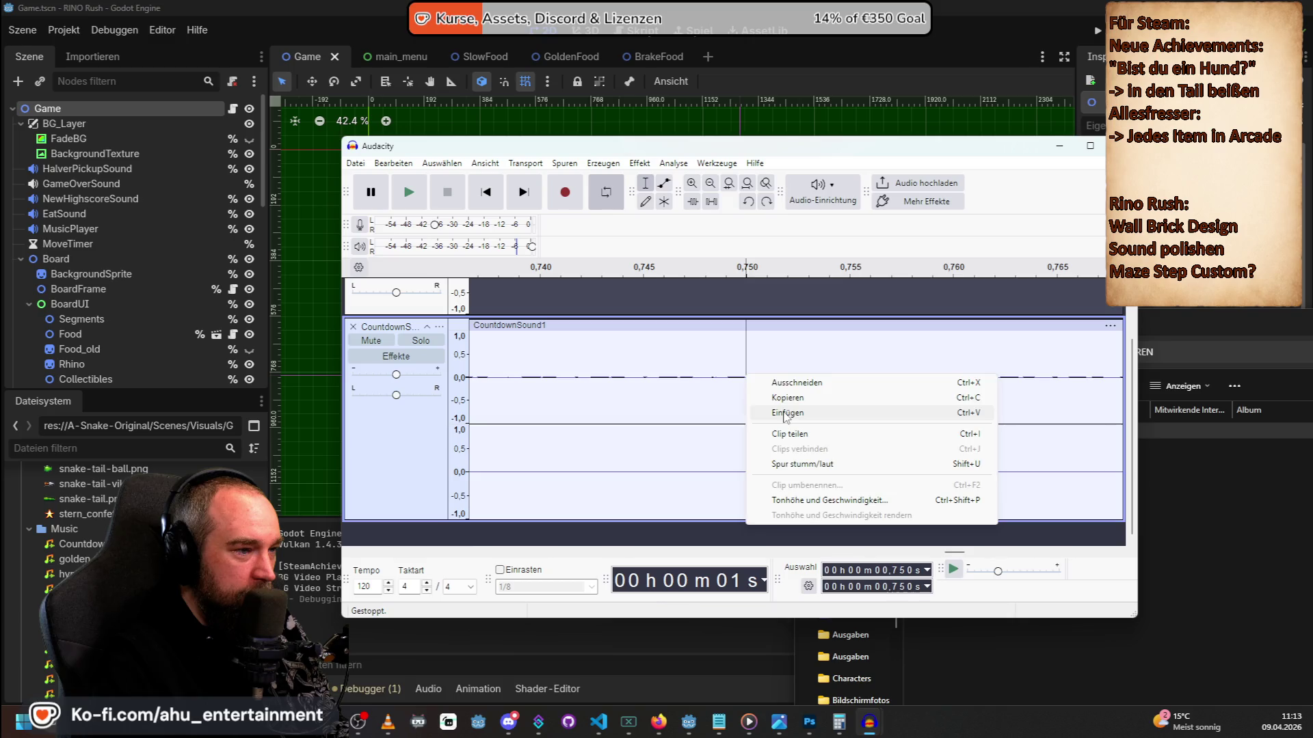
click(780, 412)
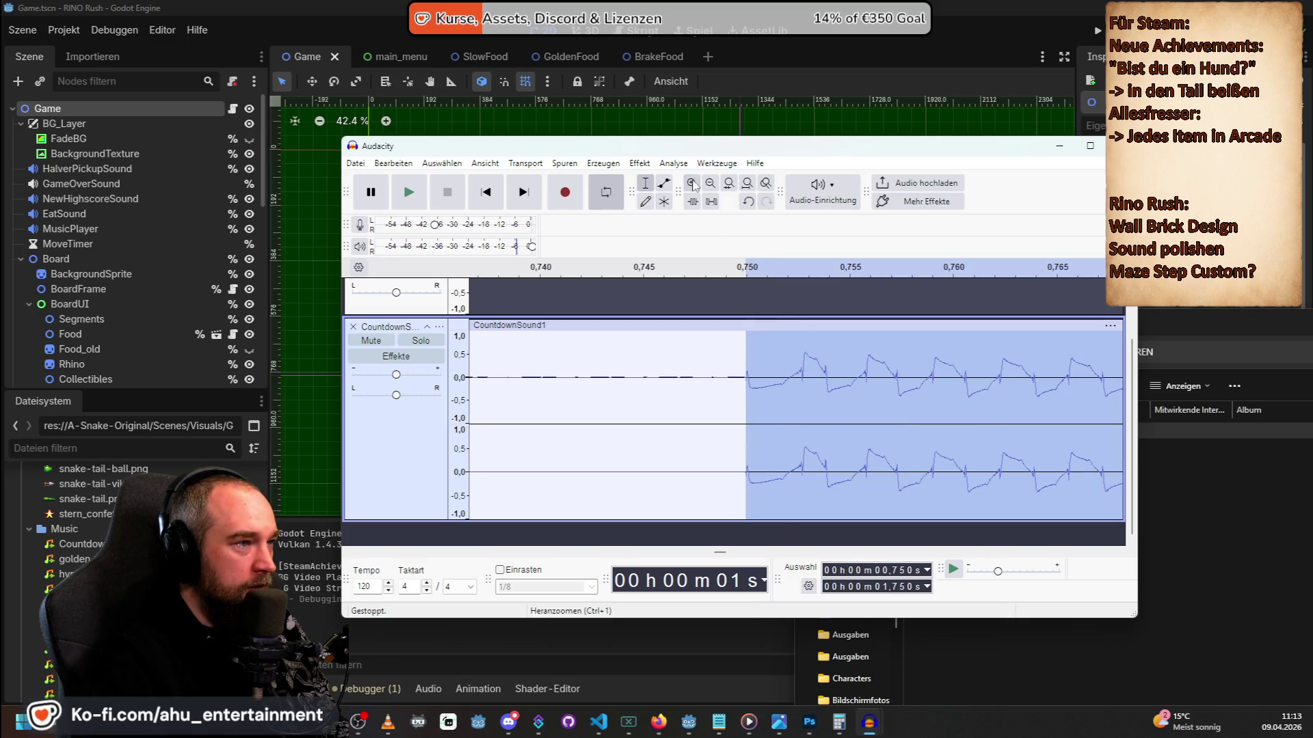
click(710, 185)
click(710, 184)
click(710, 185)
click(711, 184)
click(710, 185)
click(710, 185)
click(710, 185)
click(710, 184)
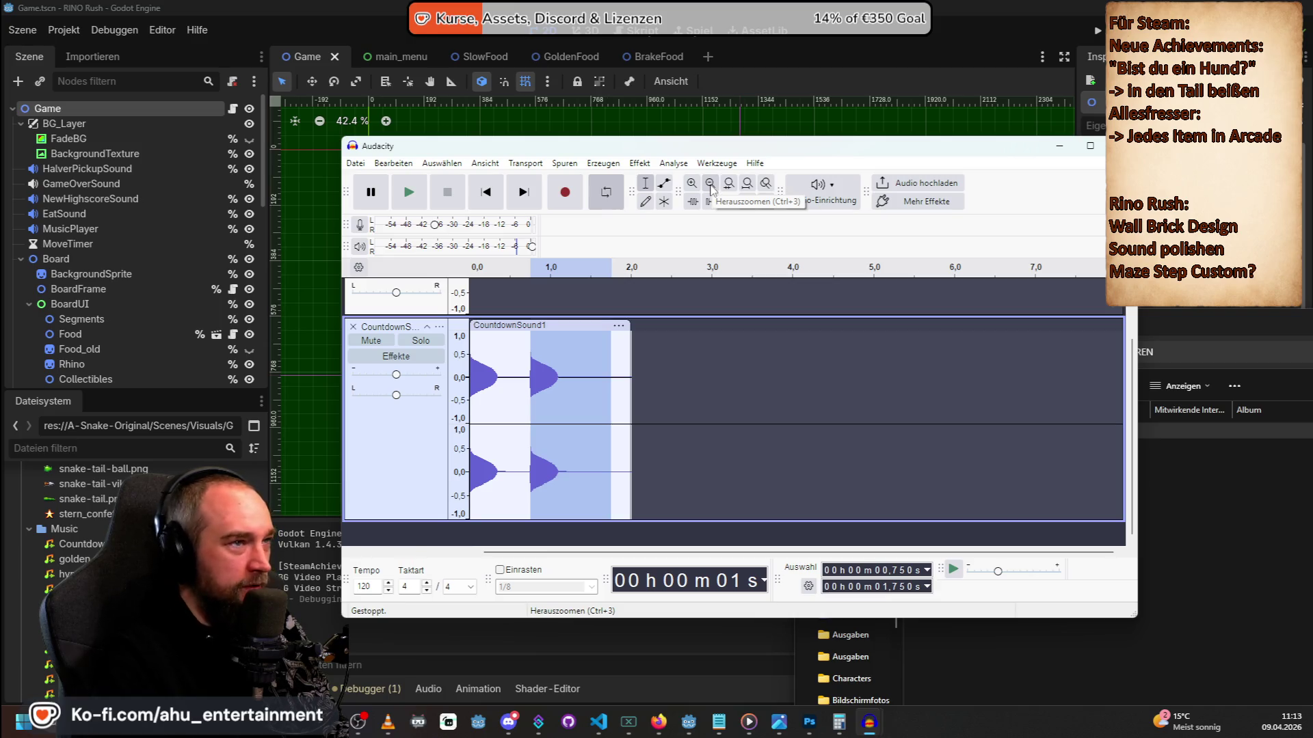
Paste a third beep at exactly 1.500 s.
click(592, 381)
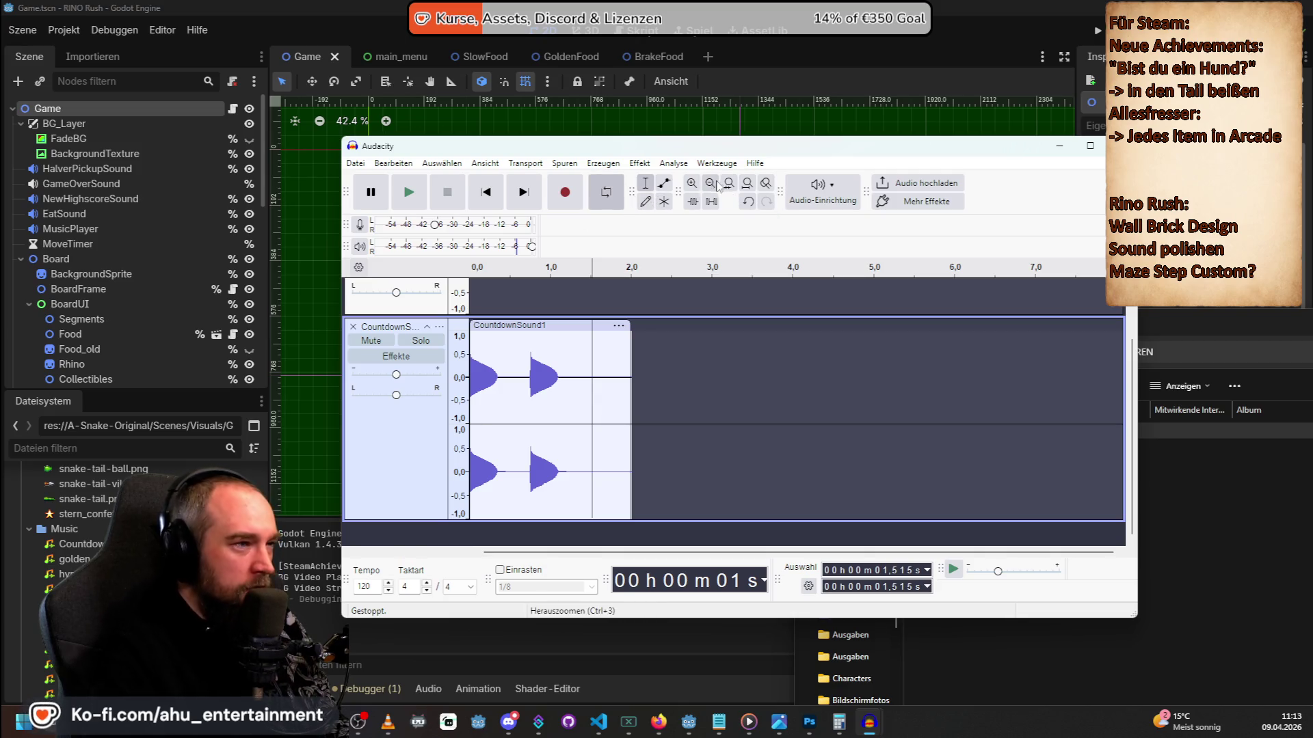
click(691, 185)
click(691, 184)
click(690, 185)
click(690, 185)
click(690, 185)
click(691, 185)
click(691, 184)
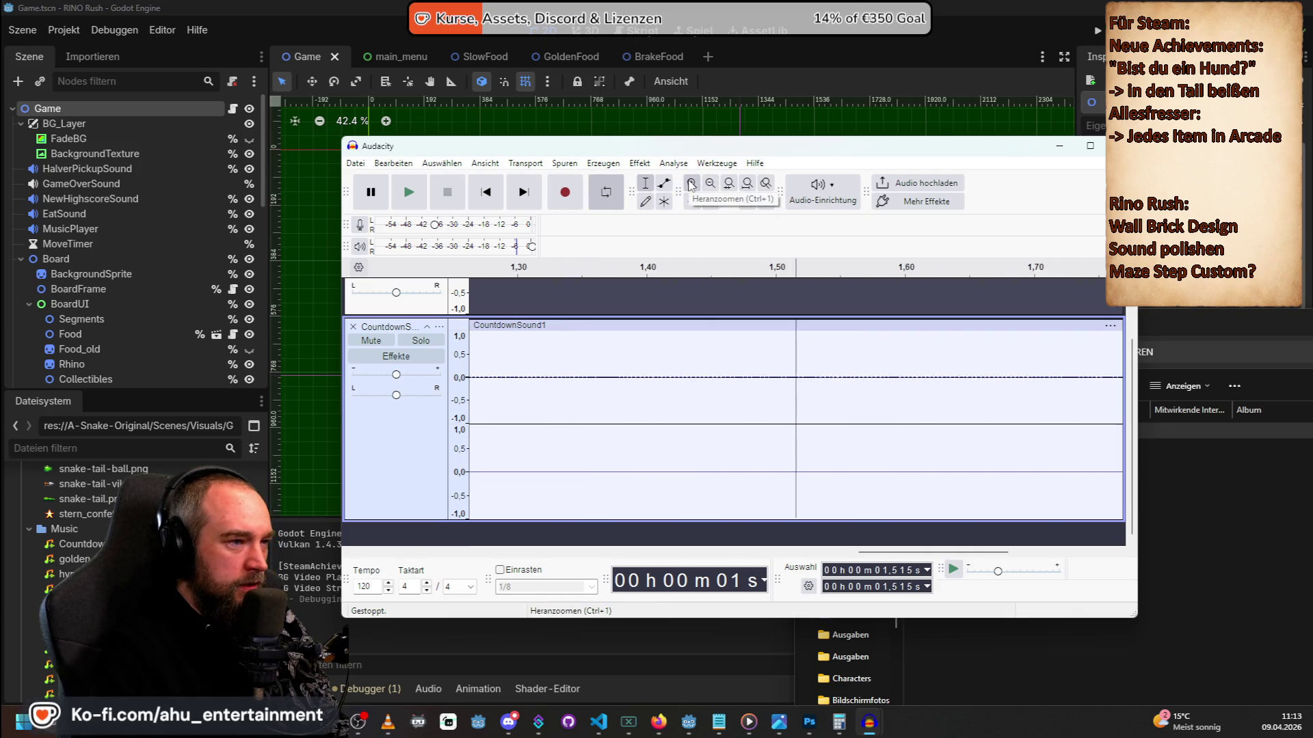
click(638, 431)
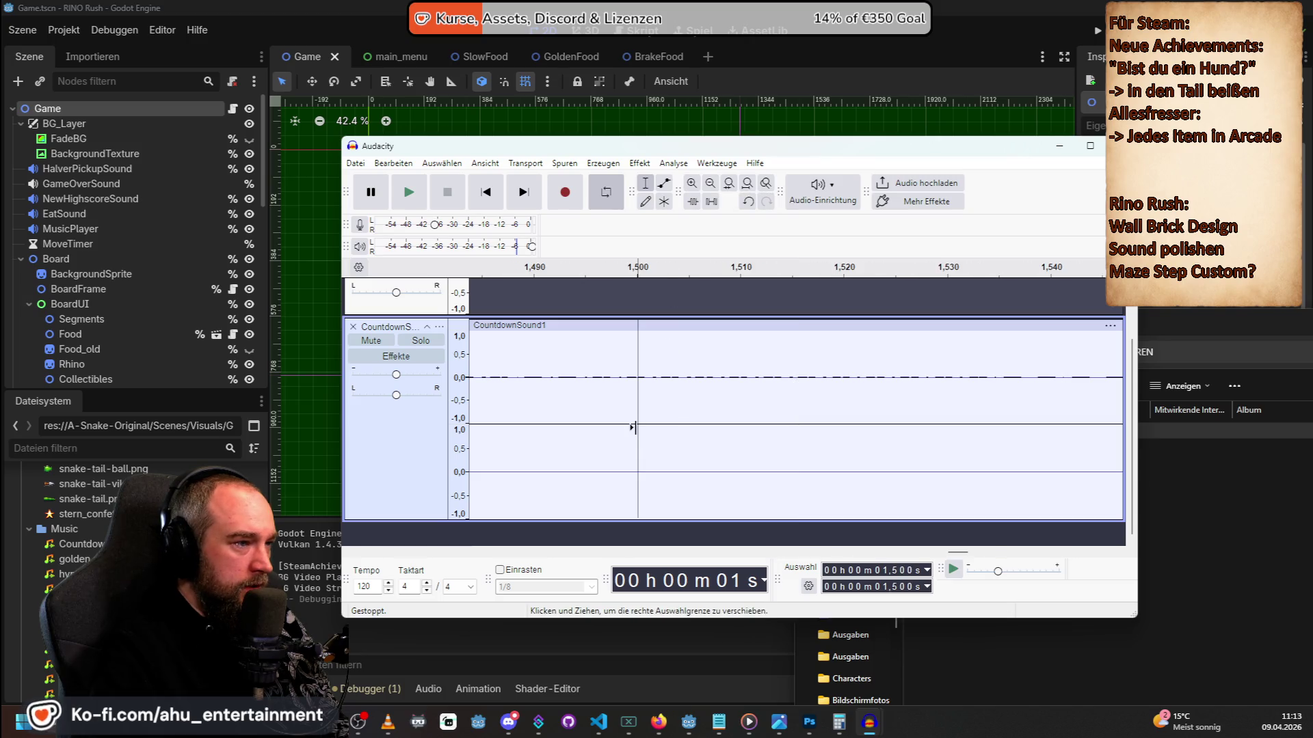
right_click(638, 429)
click(677, 460)
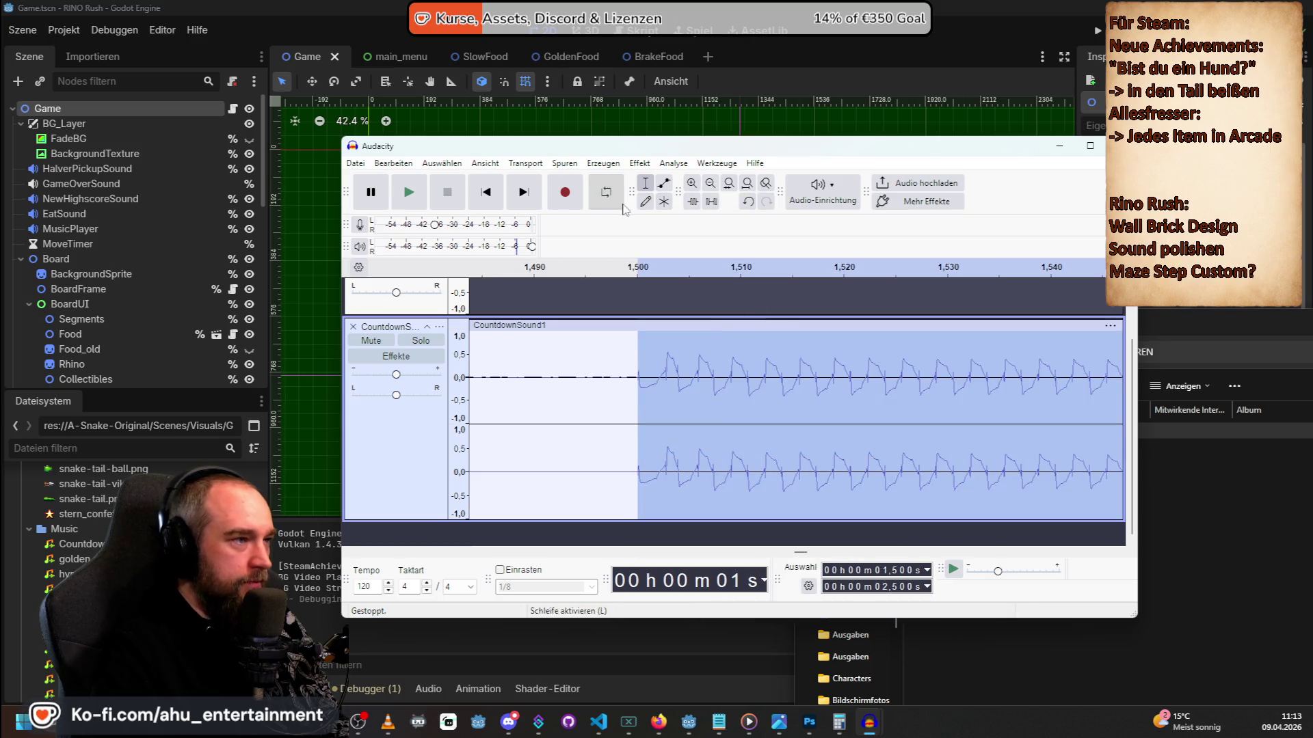
click(709, 184)
click(709, 183)
click(709, 184)
click(709, 184)
click(709, 183)
click(709, 183)
click(709, 183)
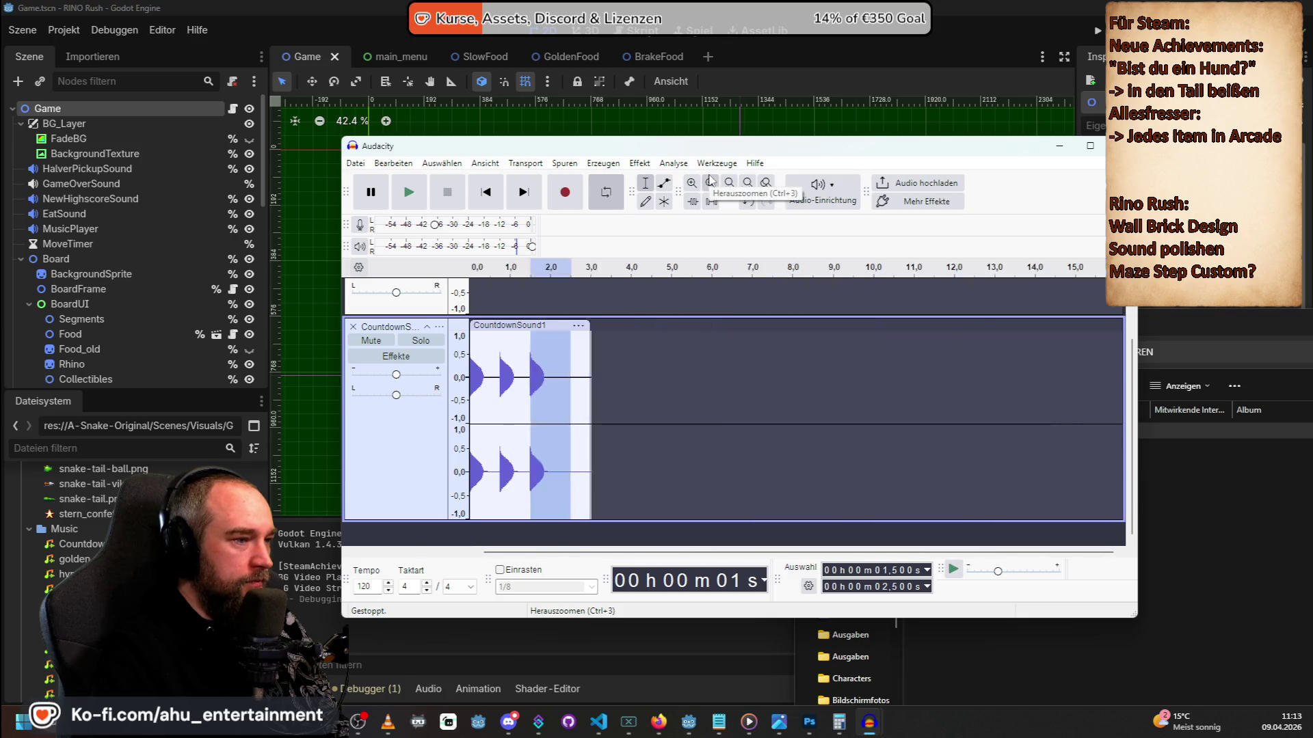
click(709, 183)
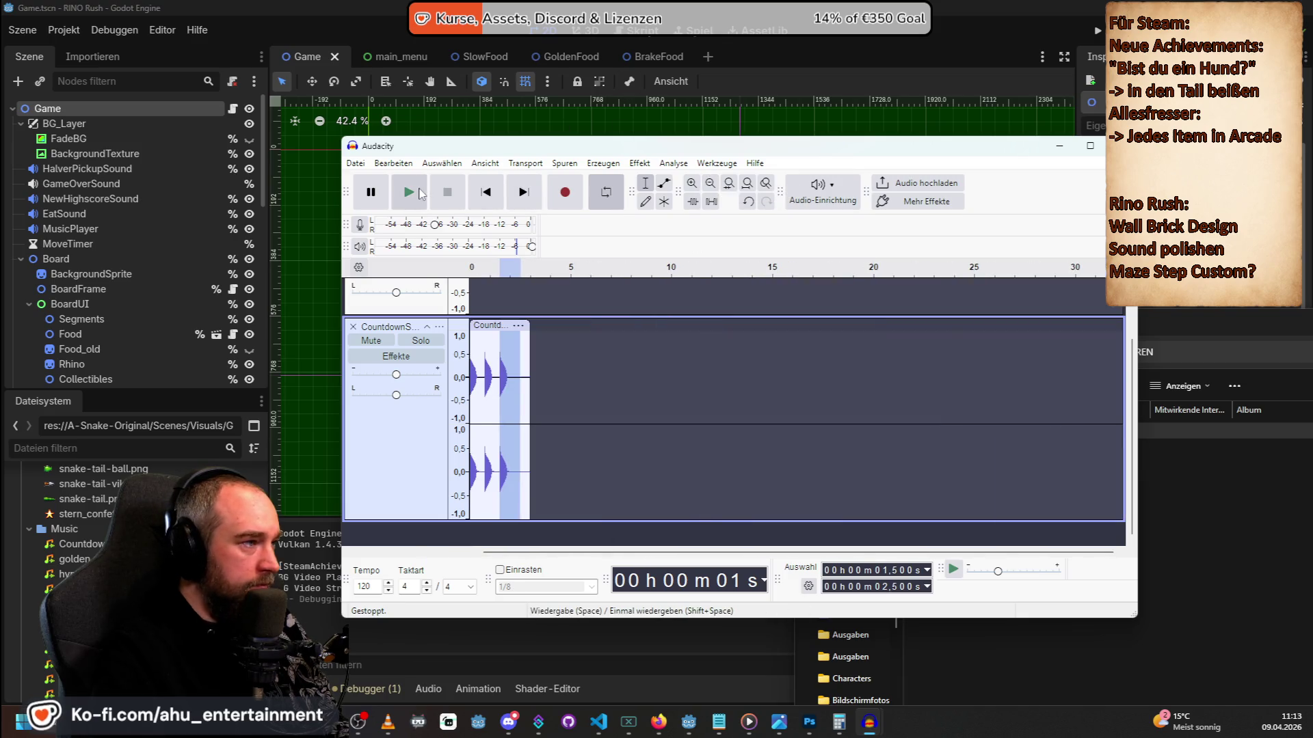
Extend the loop region to about 6.8 s and play the three-beep countdown.
scroll(512, 311, up, 1)
click(507, 292)
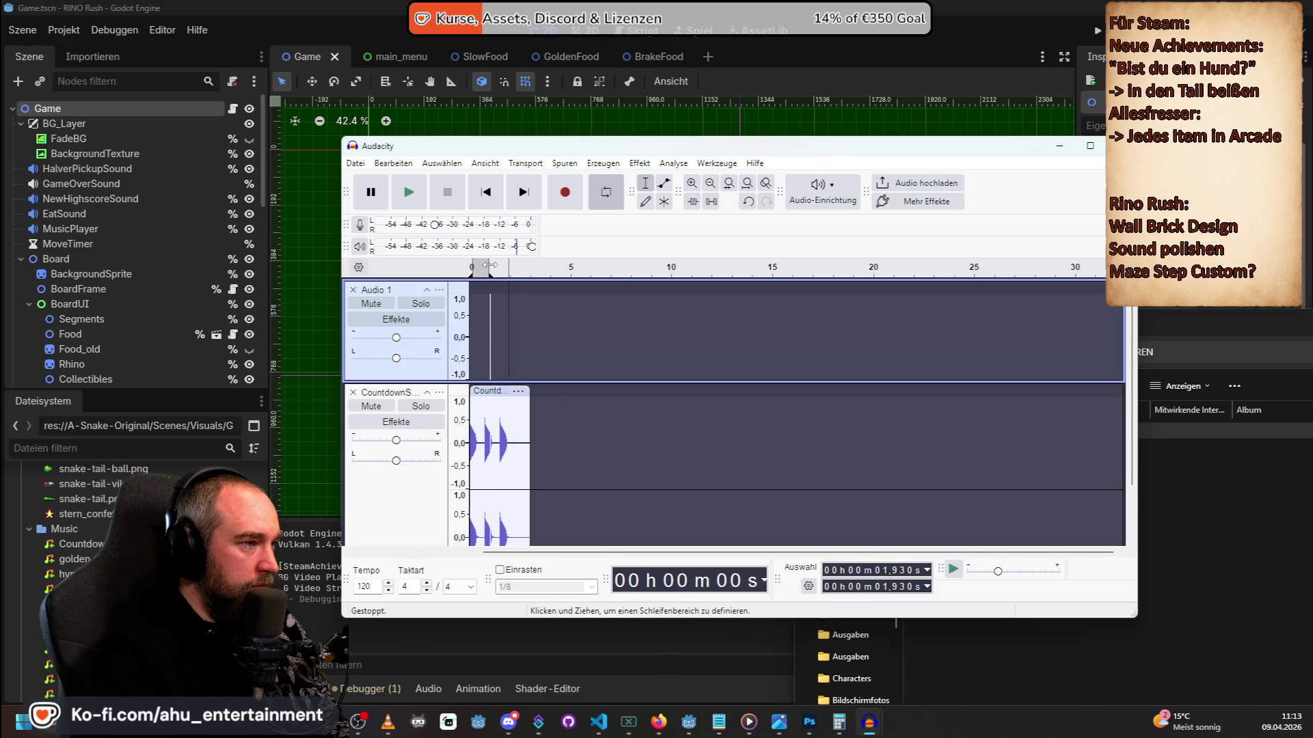
drag(490, 264, 608, 270)
scroll(510, 389, down, 1)
click(489, 452)
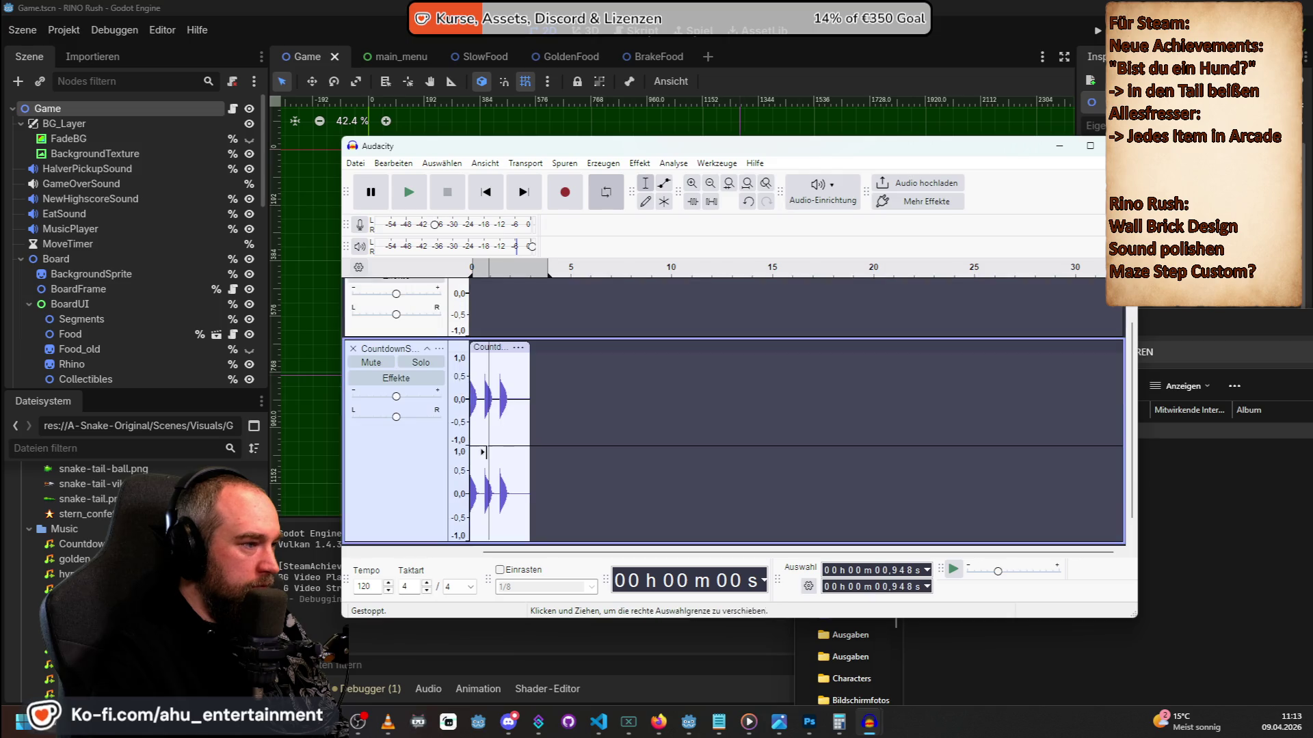
click(497, 369)
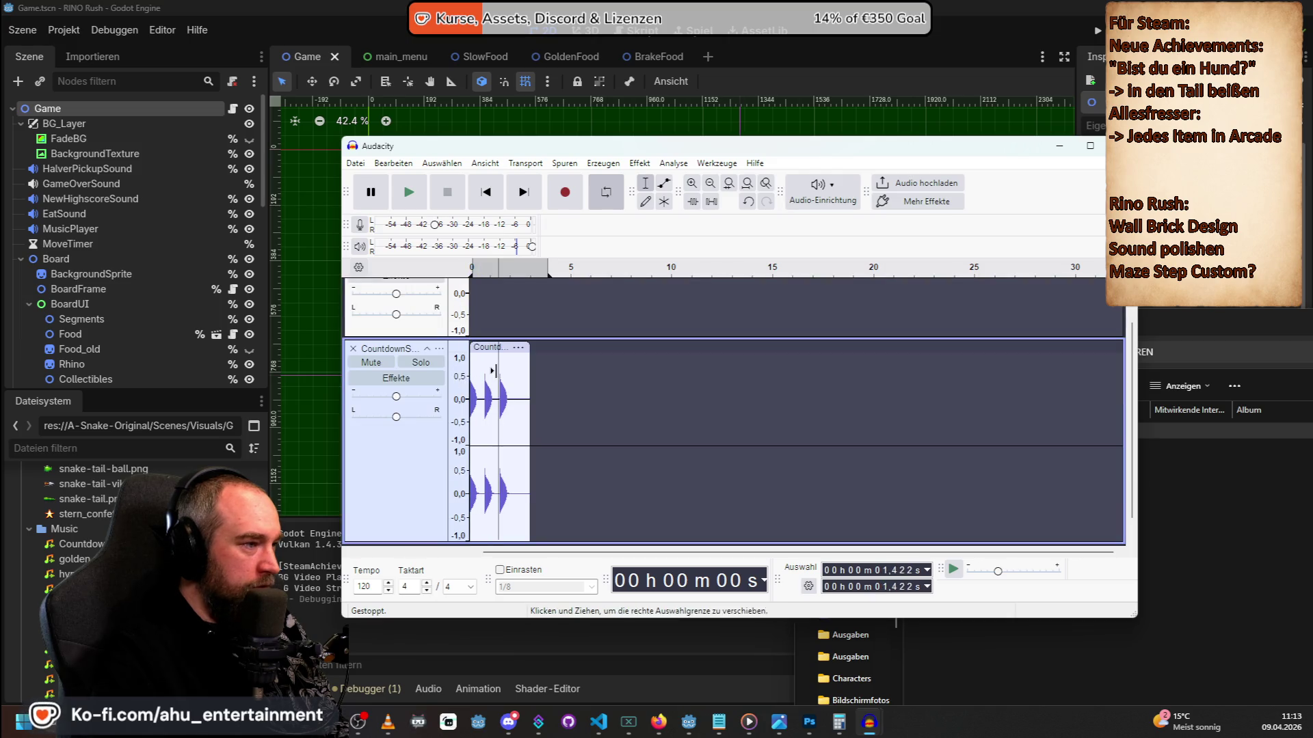
click(414, 194)
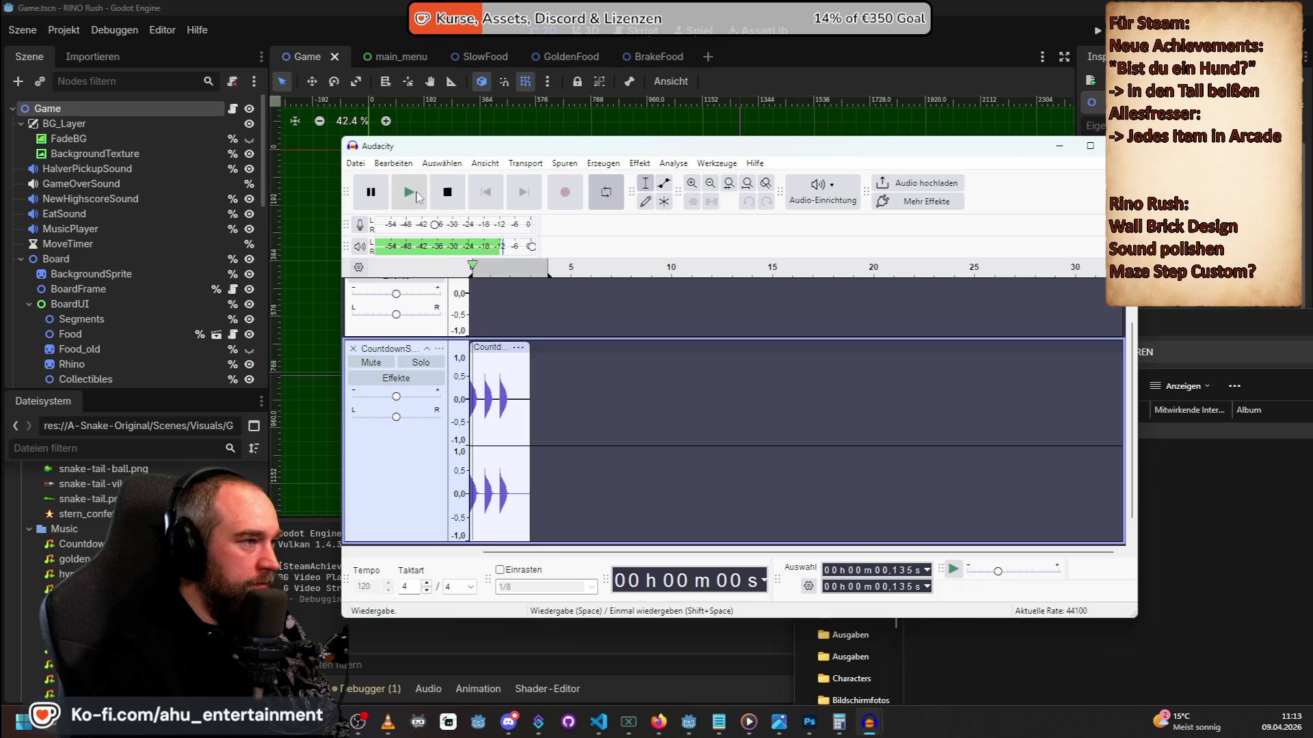
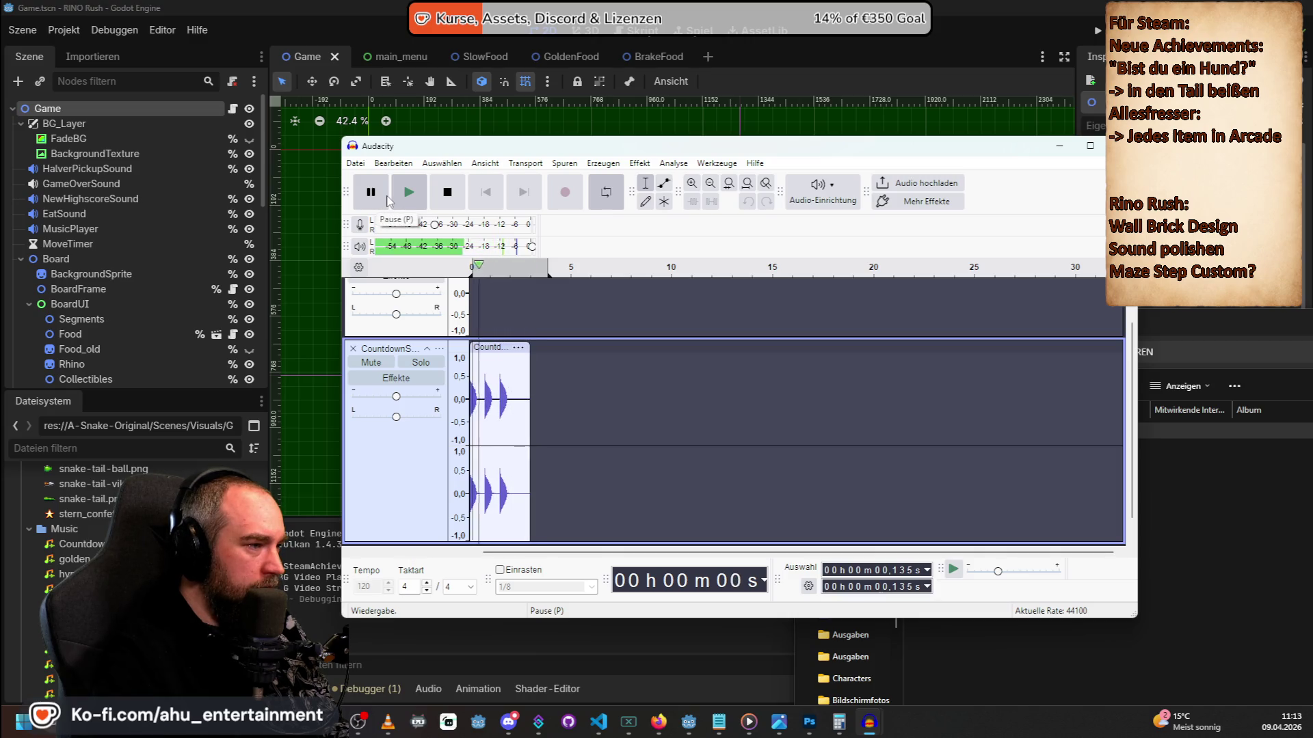
Stop the looping playback, replay the countdown clip, and zoom in twice on its beeps.
key(space)
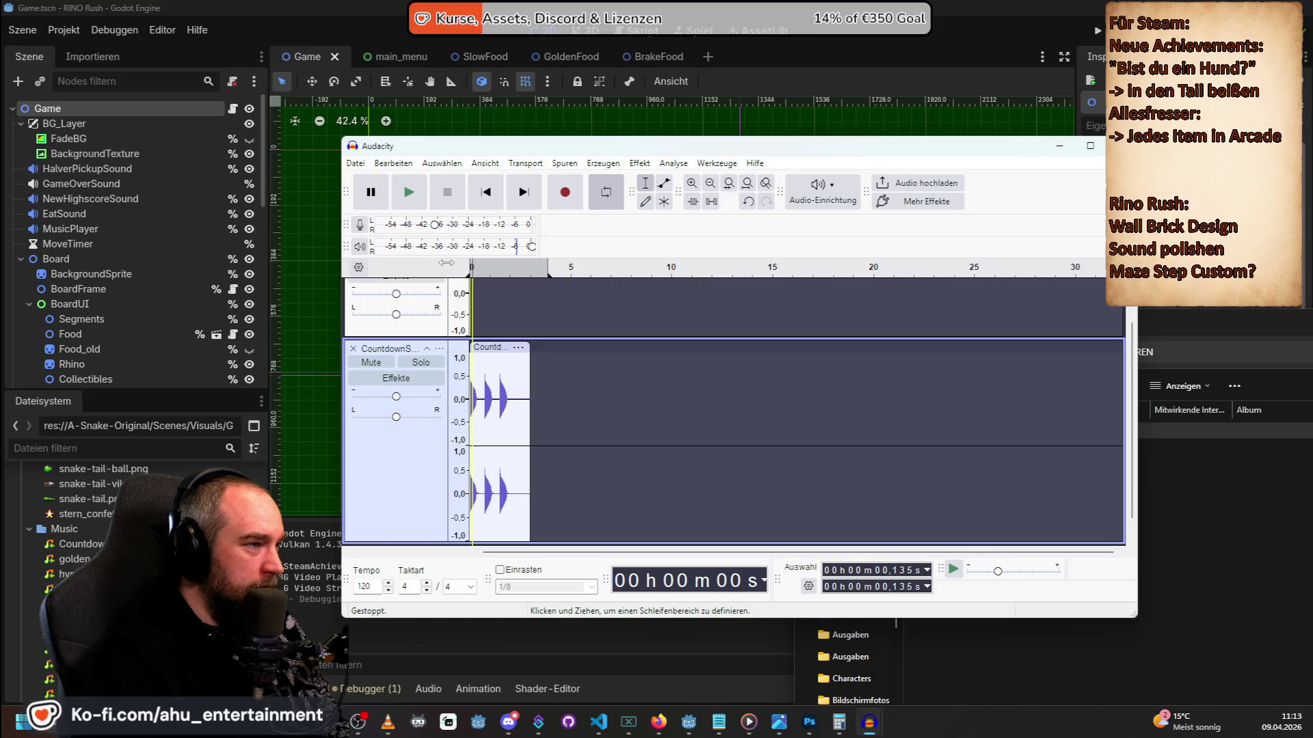
key(space)
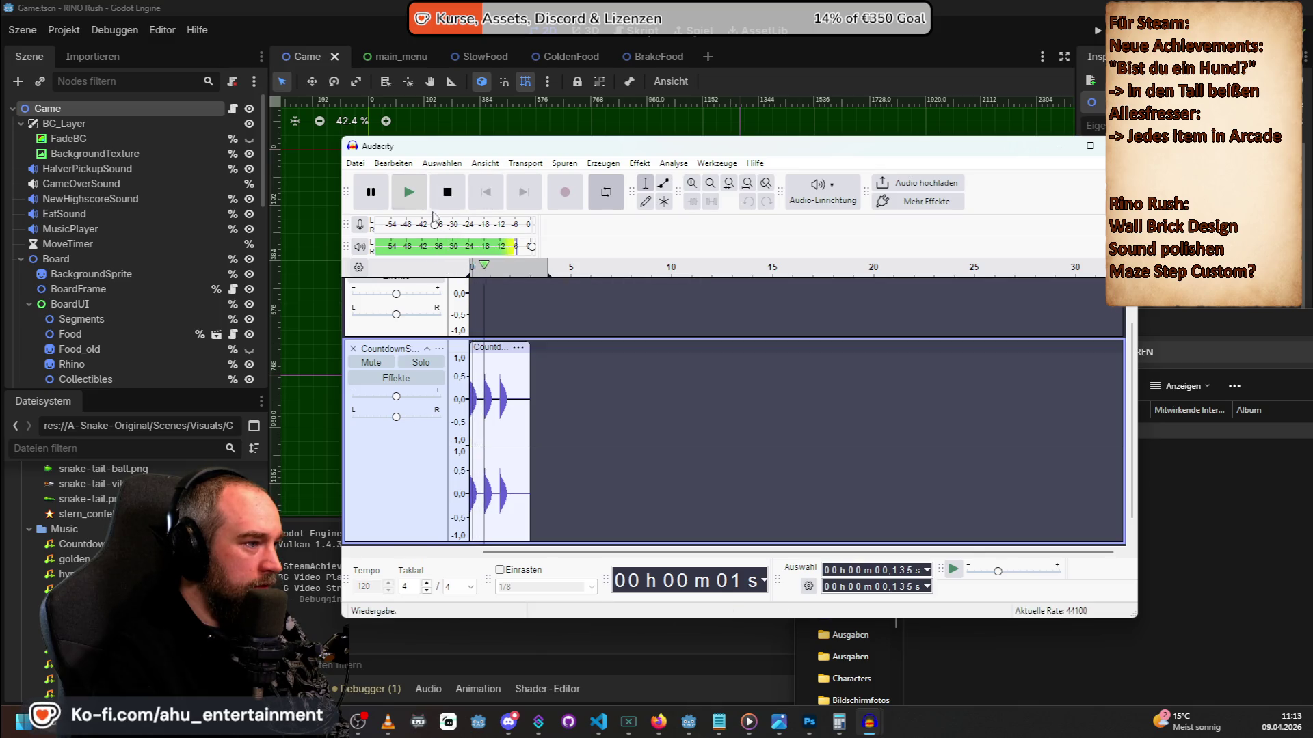
key(space)
scroll(471, 282, up, 1)
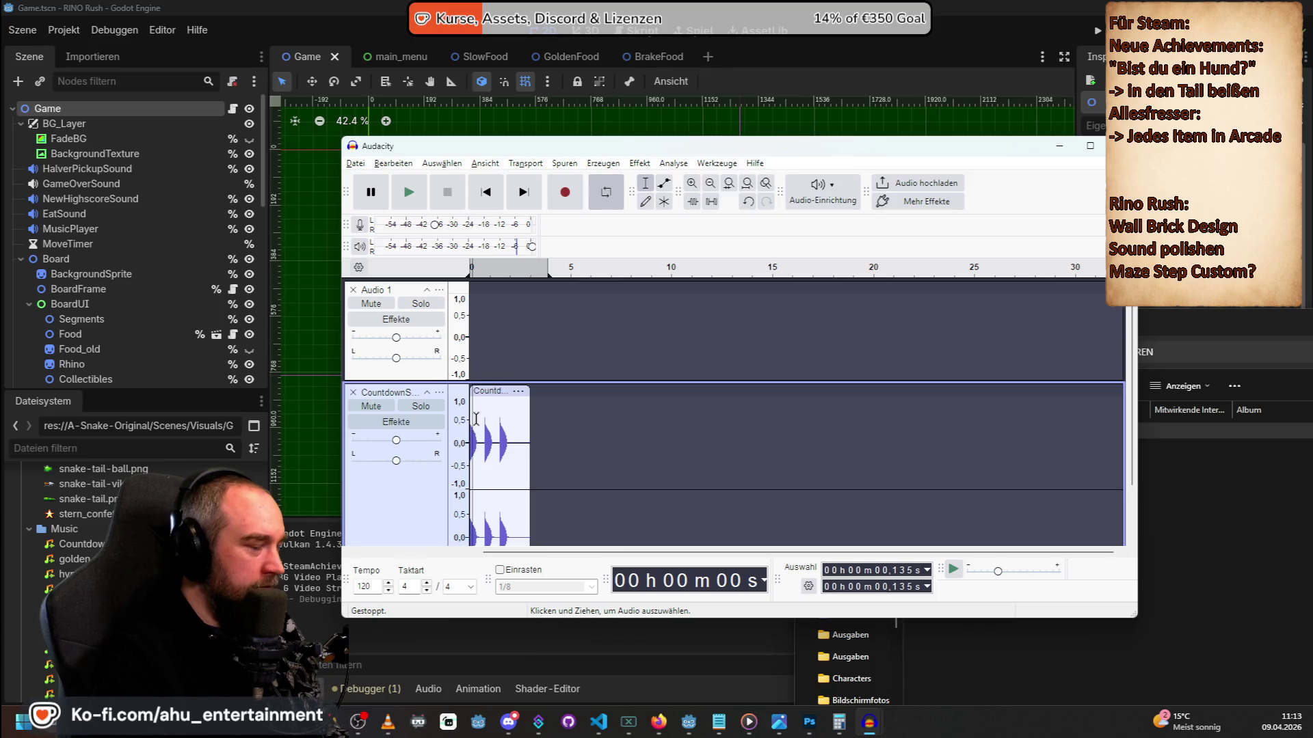
click(687, 188)
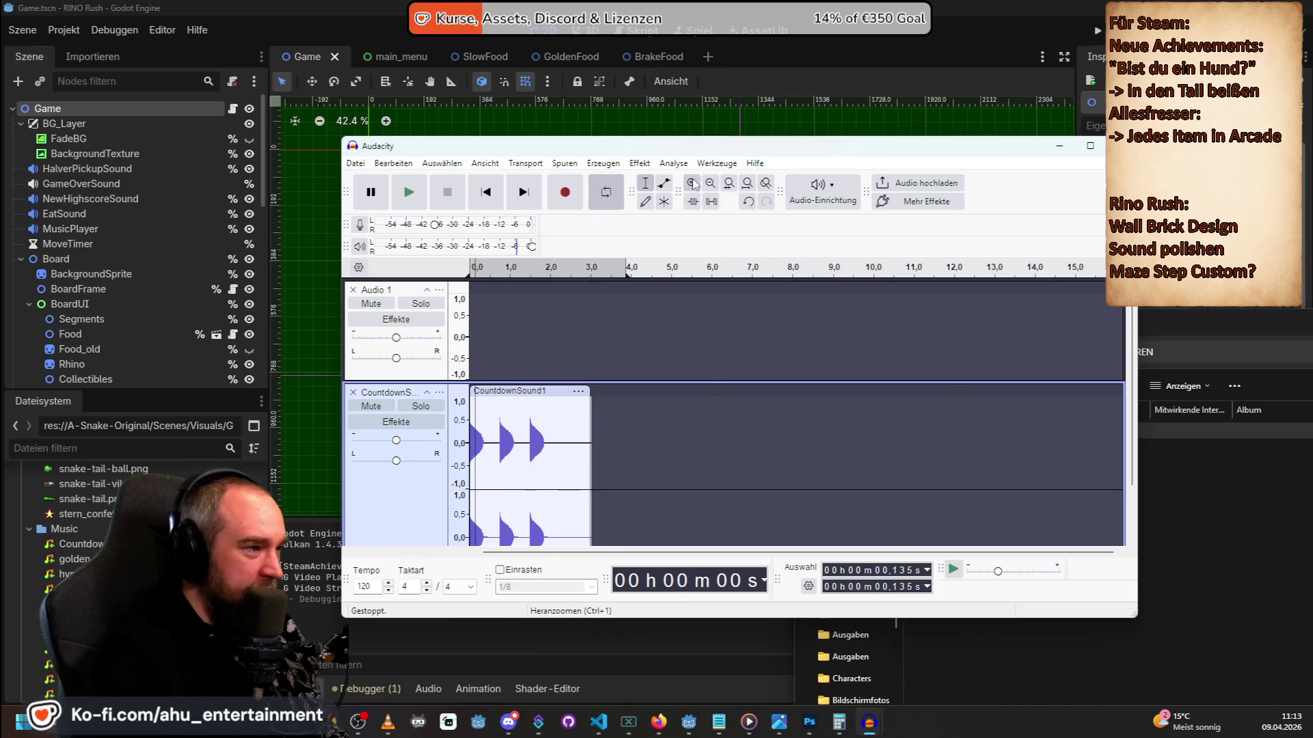
click(687, 188)
click(687, 188)
click(687, 188)
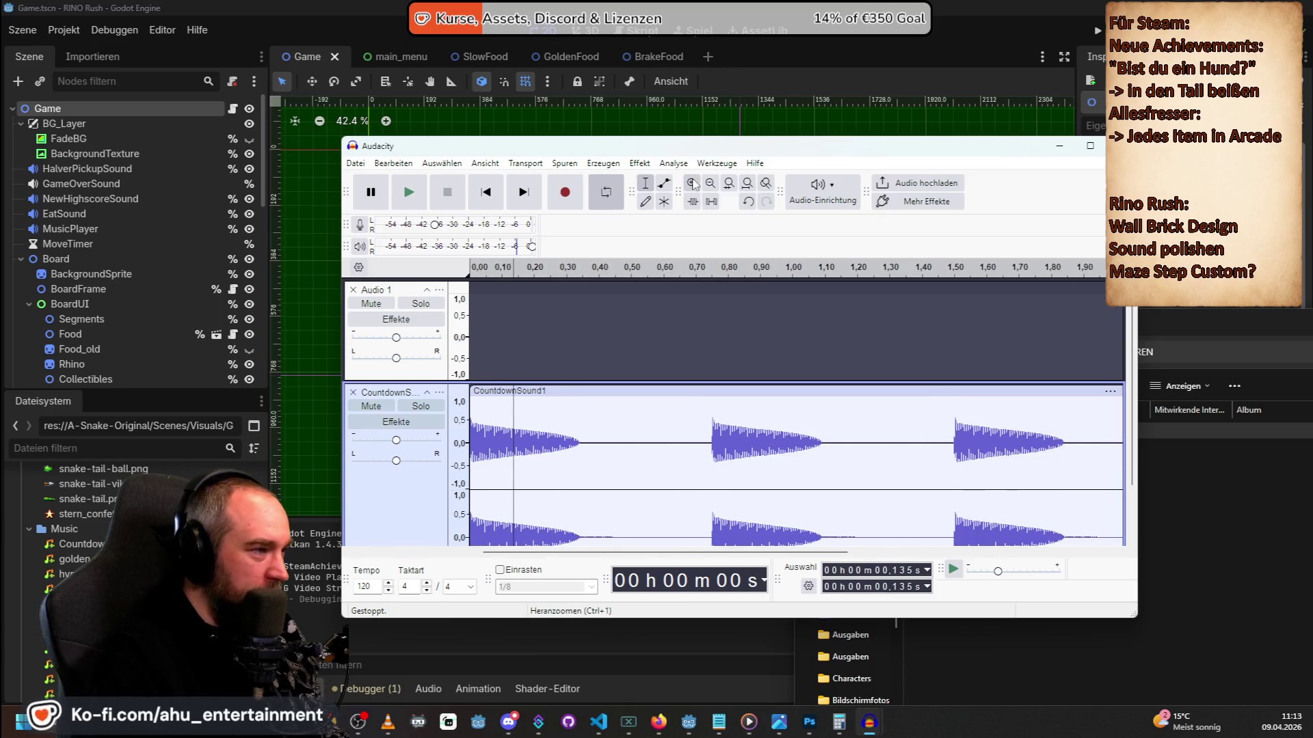
Play the clip from 0.256 s, stop it, and select the very start of the clip.
click(514, 267)
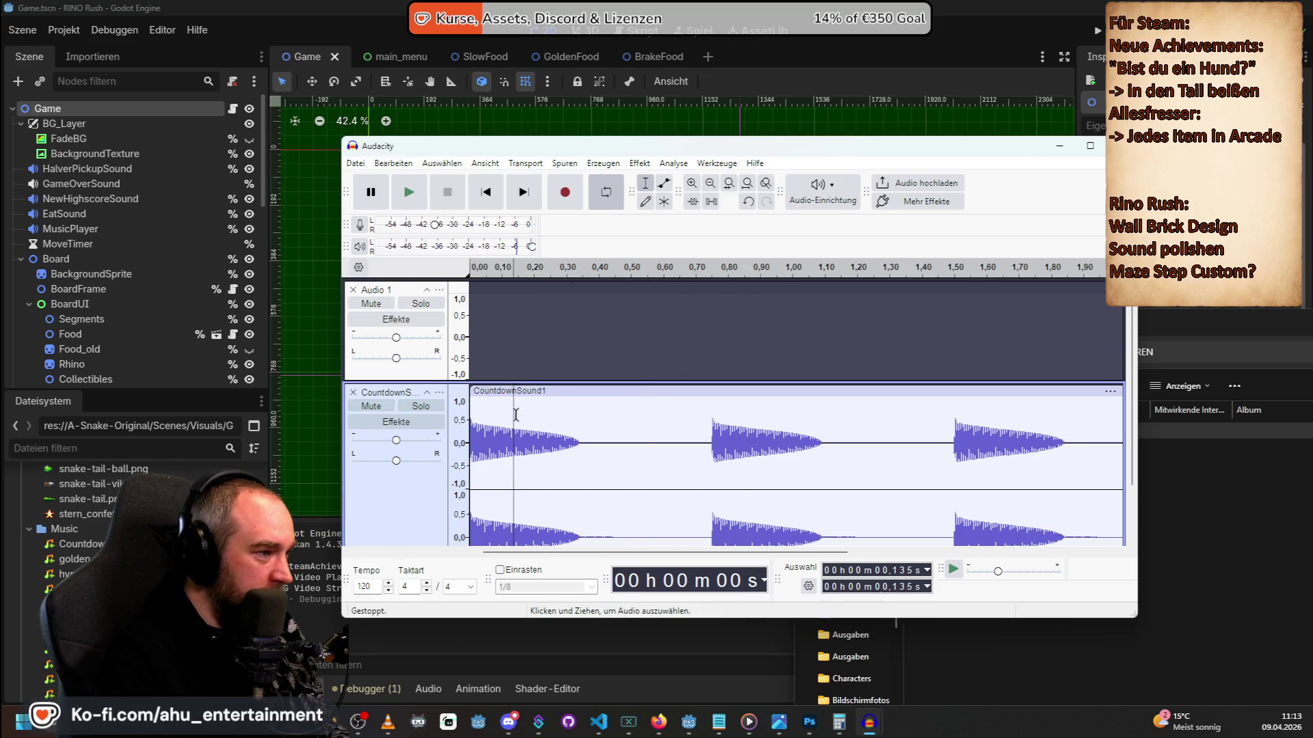
drag(516, 410, 469, 410)
scroll(478, 410, down, 1)
click(552, 369)
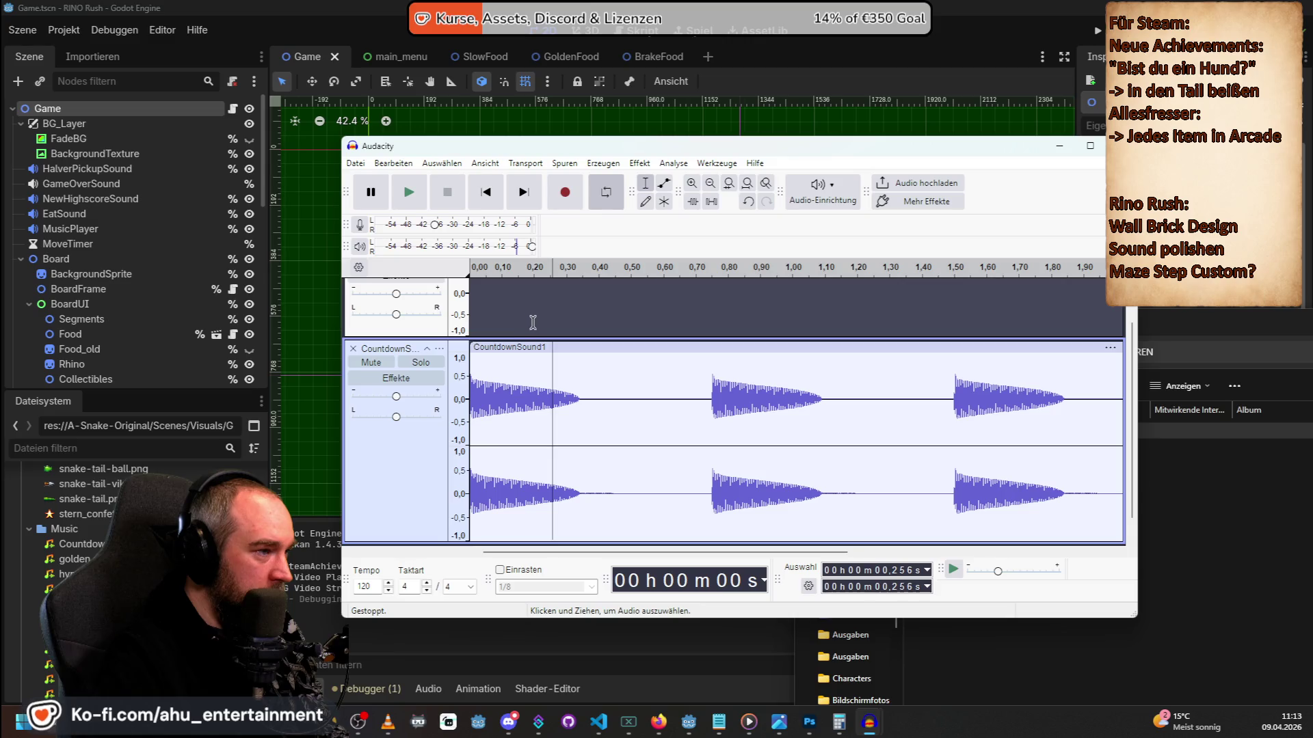
key(space)
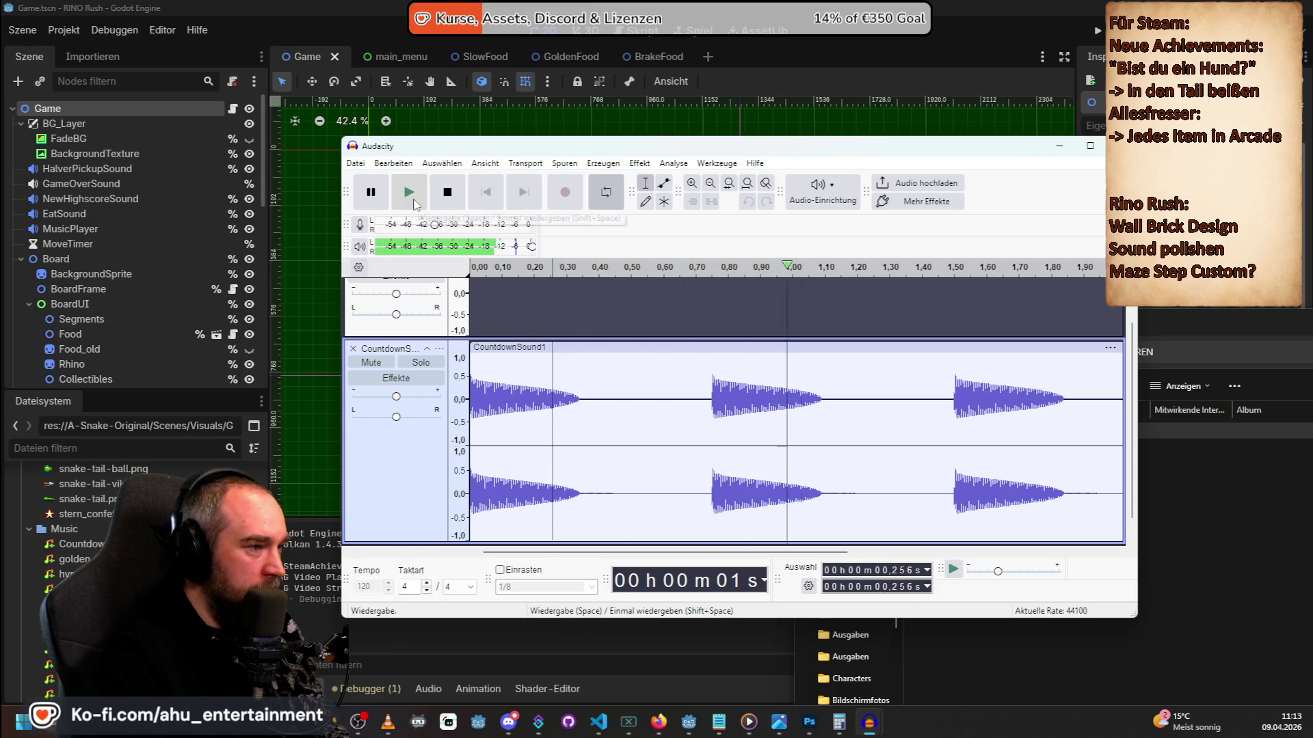
key(space)
mouse_move(498, 424)
mouse_down()
mouse_move(496, 438)
mouse_move(469, 382)
mouse_up()
Select the silent lead-in from 0 to 0.036 s and play the countdown clip.
click(490, 369)
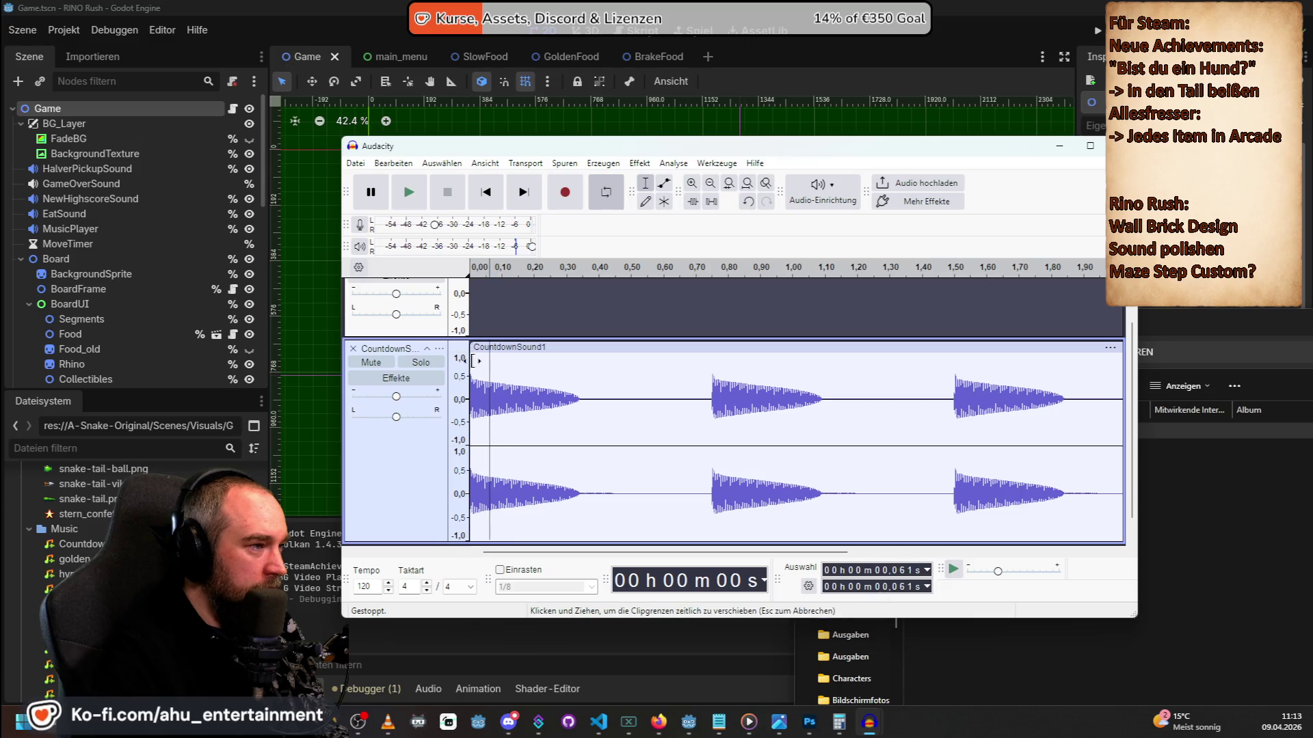
click(481, 360)
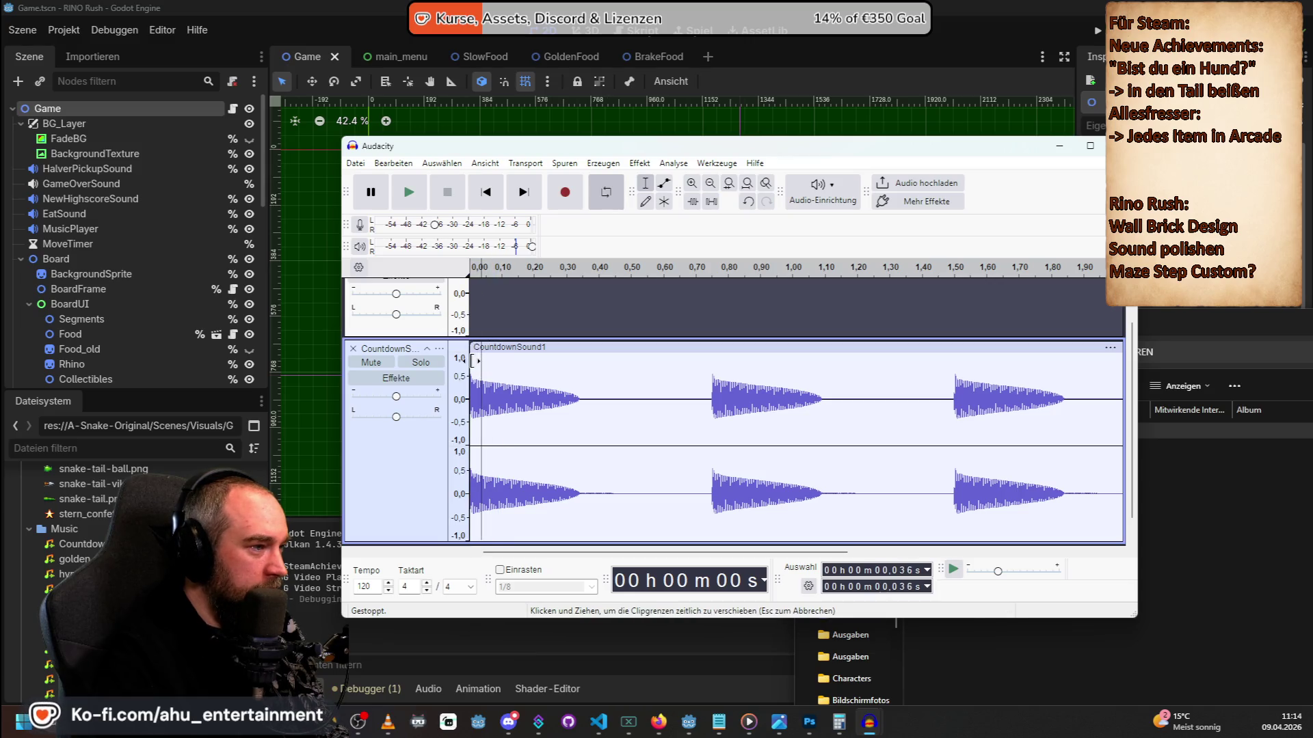
drag(484, 361, 470, 363)
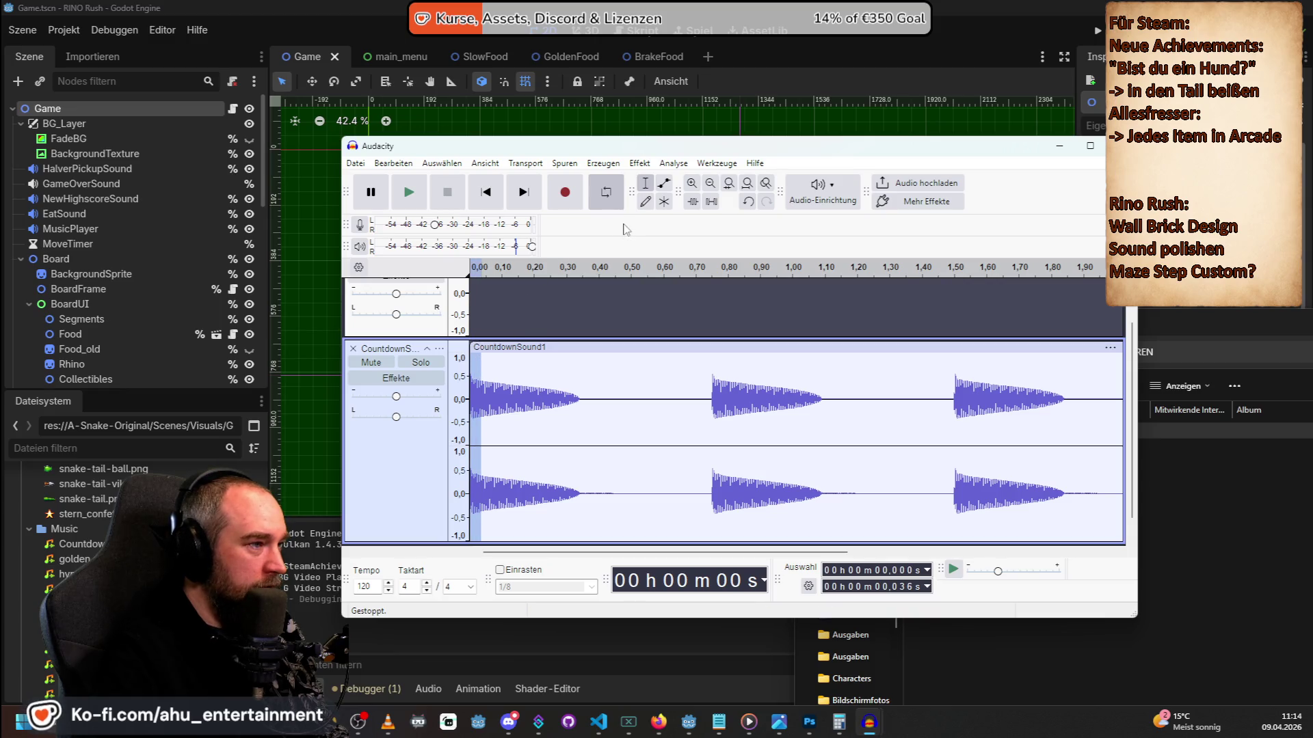
click(420, 200)
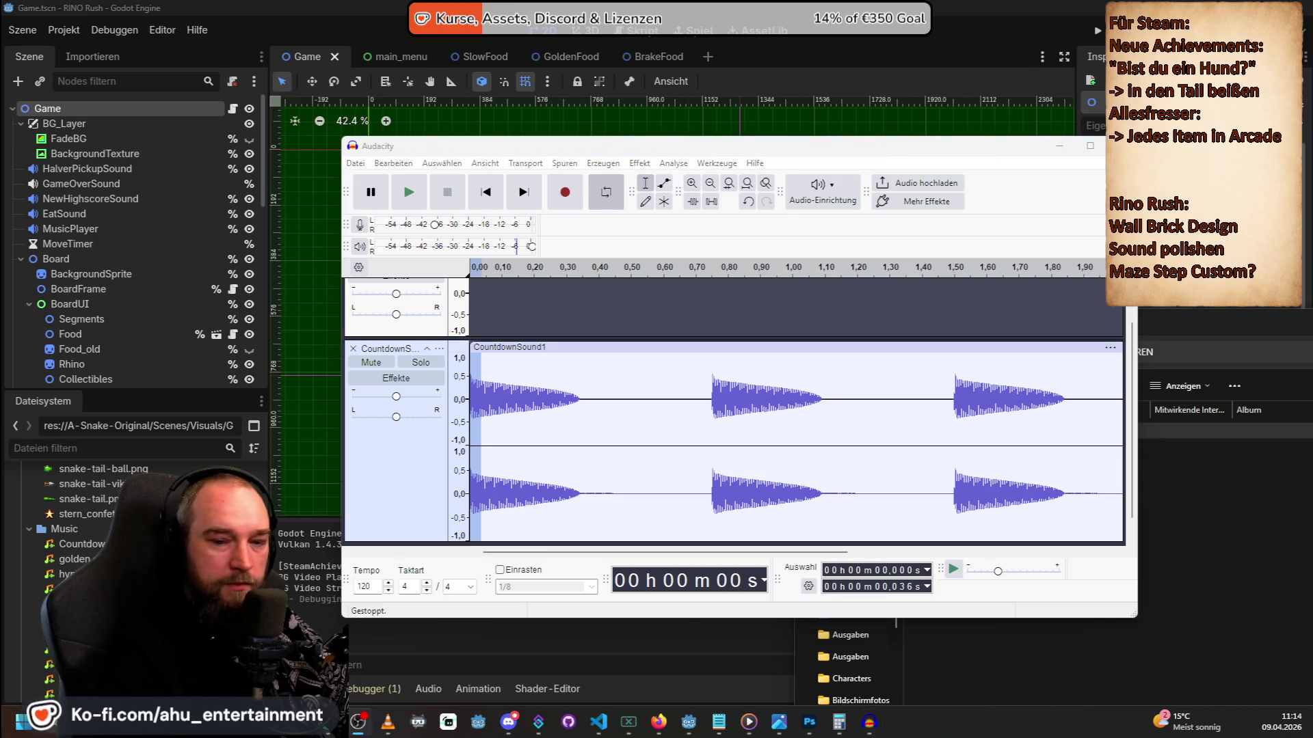
Zoom back out three times and move the ALARM-BELL-NOTIFICATION-SIREN Explorer window up and left.
scroll(814, 342, down, 1)
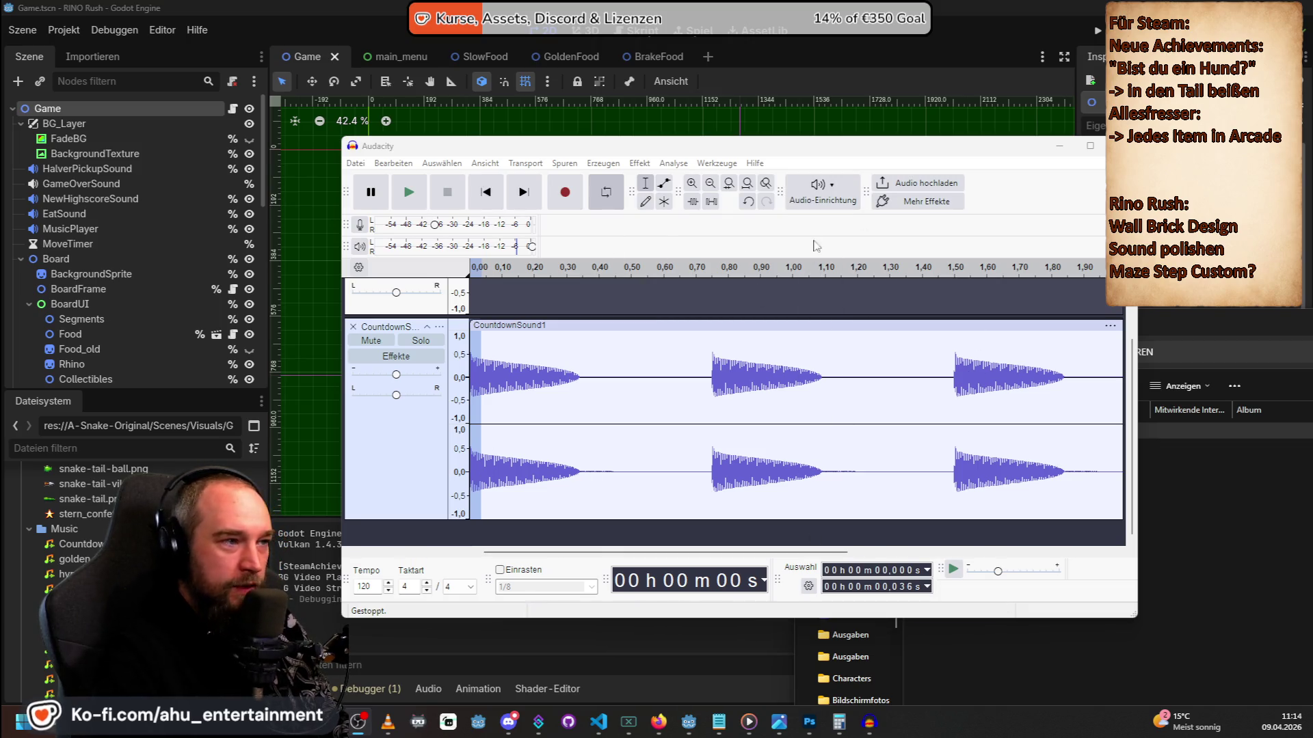
click(711, 188)
click(711, 188)
click(712, 190)
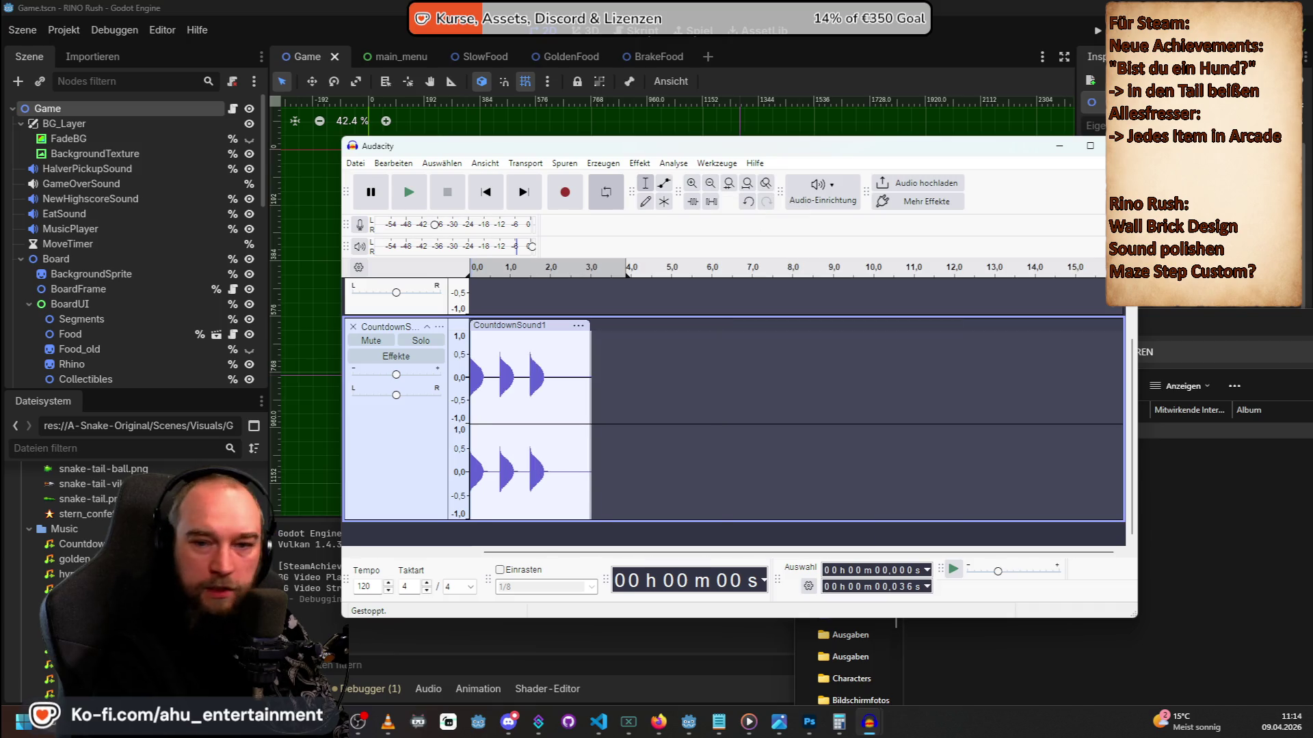
key(alt)
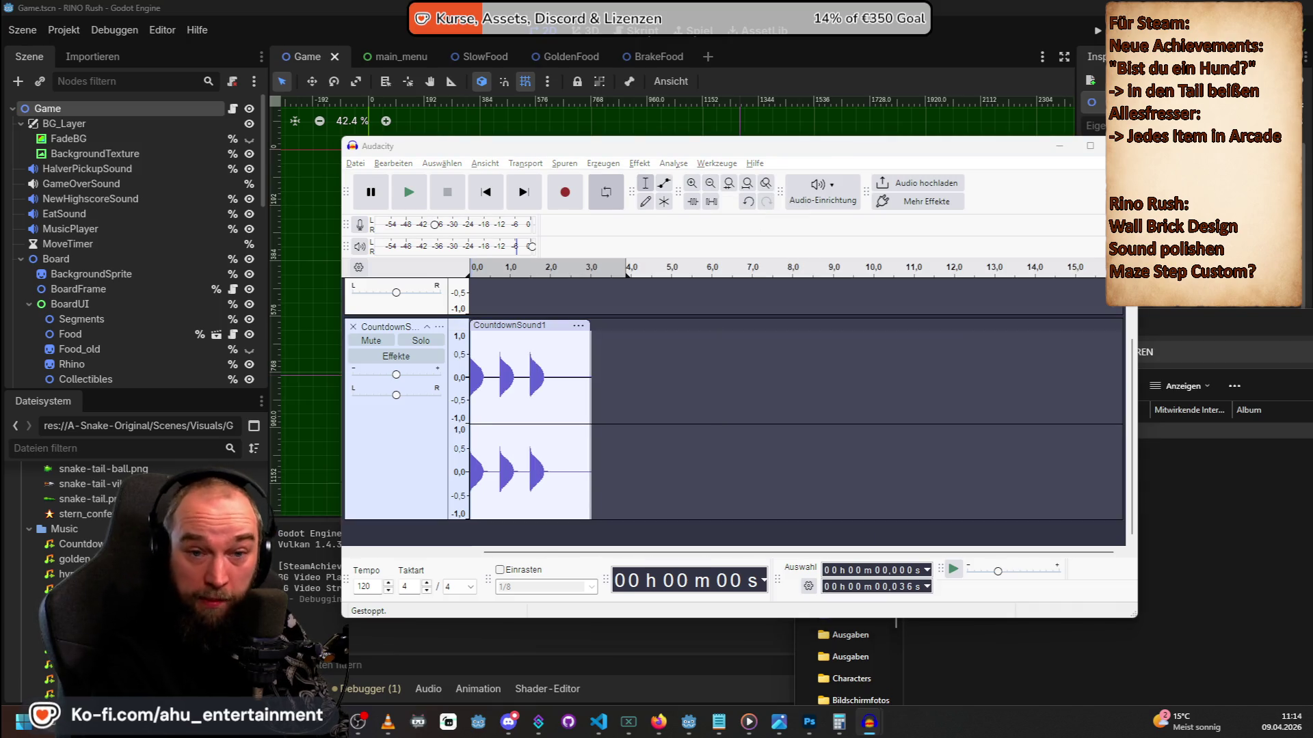
key(alt+Tab)
drag(1045, 325, 944, 206)
Audition CountdownSound1 and the Retro sound files in ALARM-BELL-NOTIFICATION-SIREN.
click(885, 466)
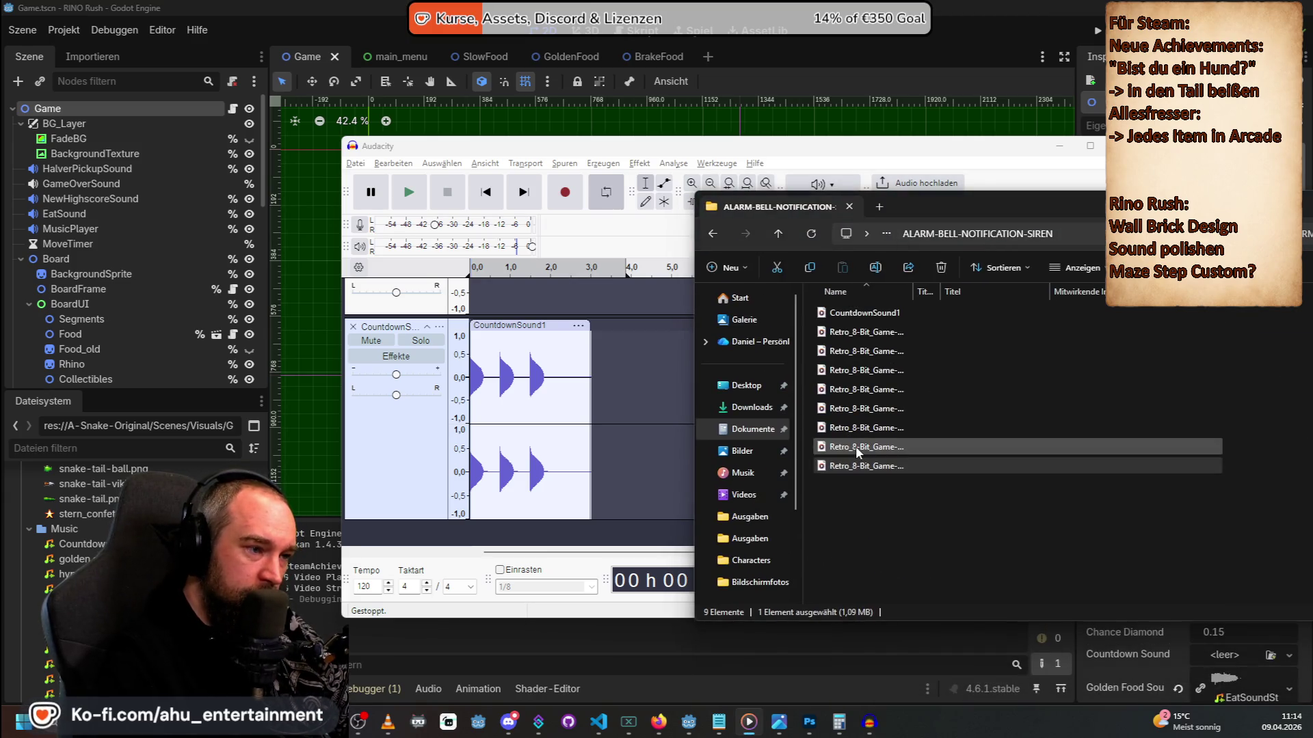
click(882, 315)
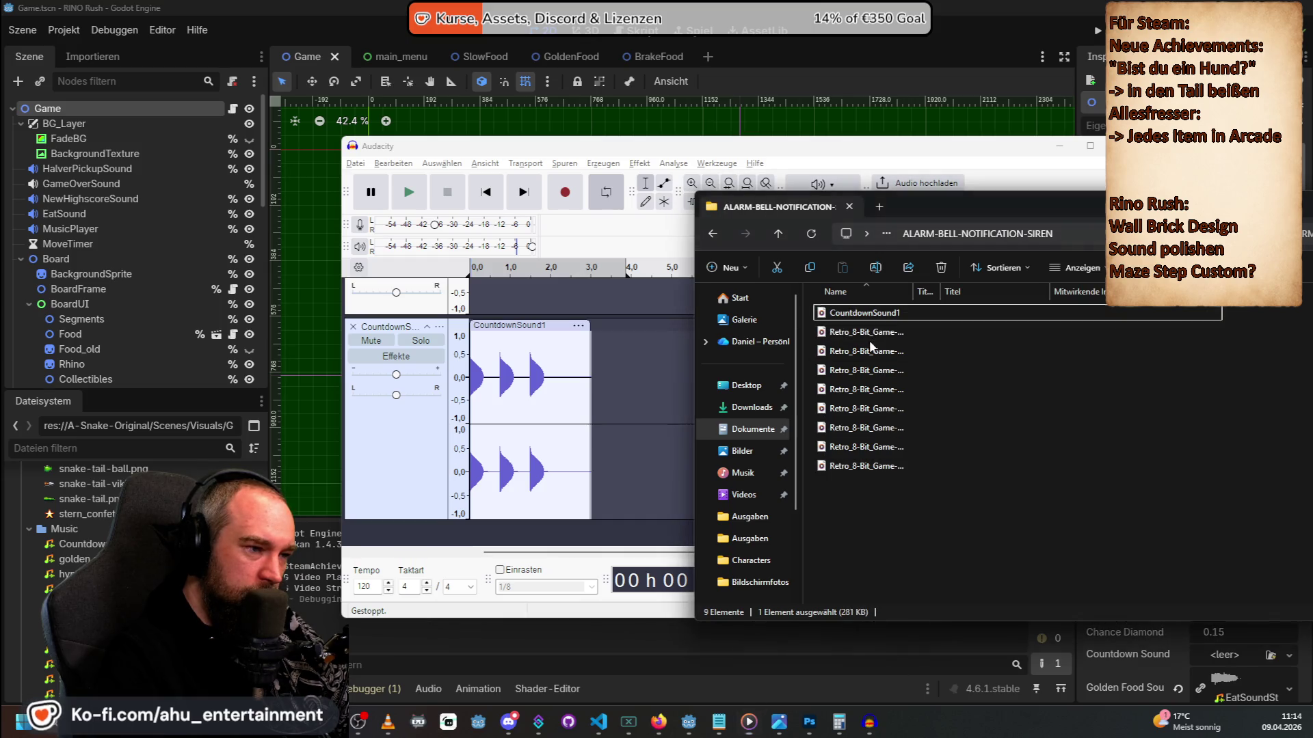
click(872, 351)
click(870, 370)
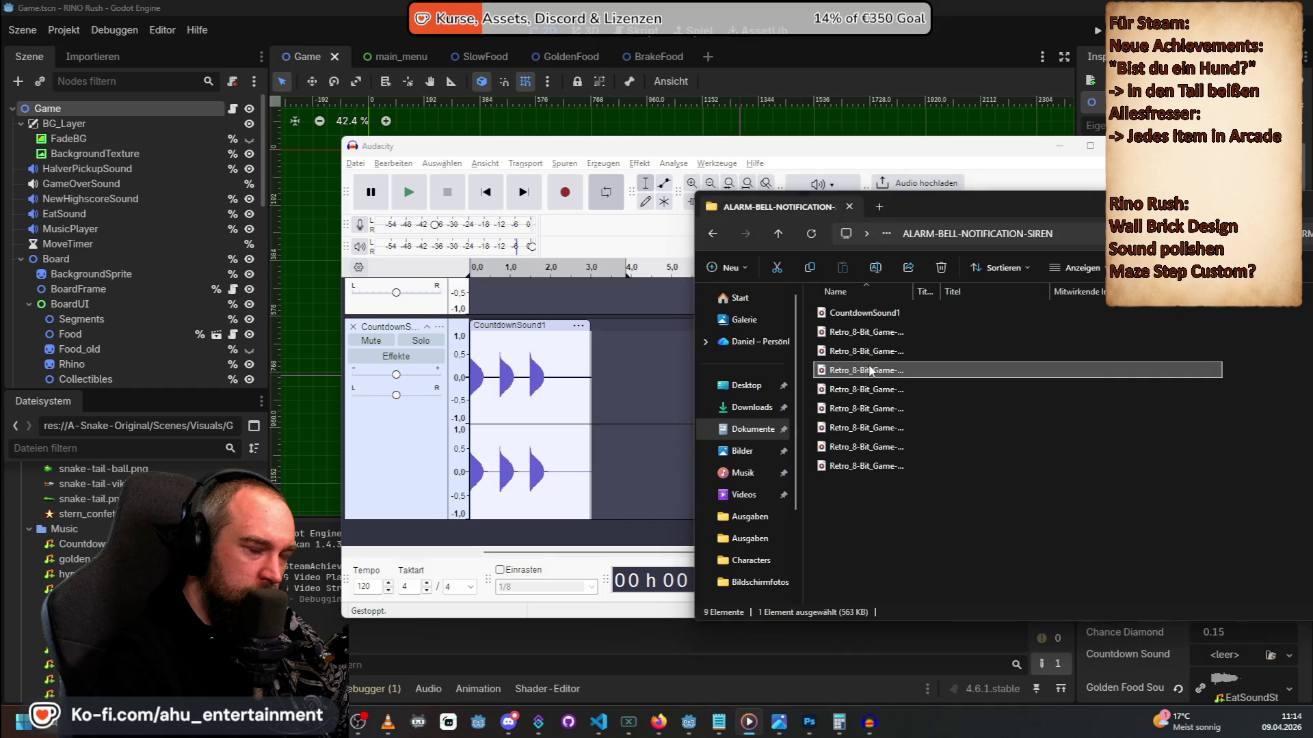
click(869, 390)
click(867, 408)
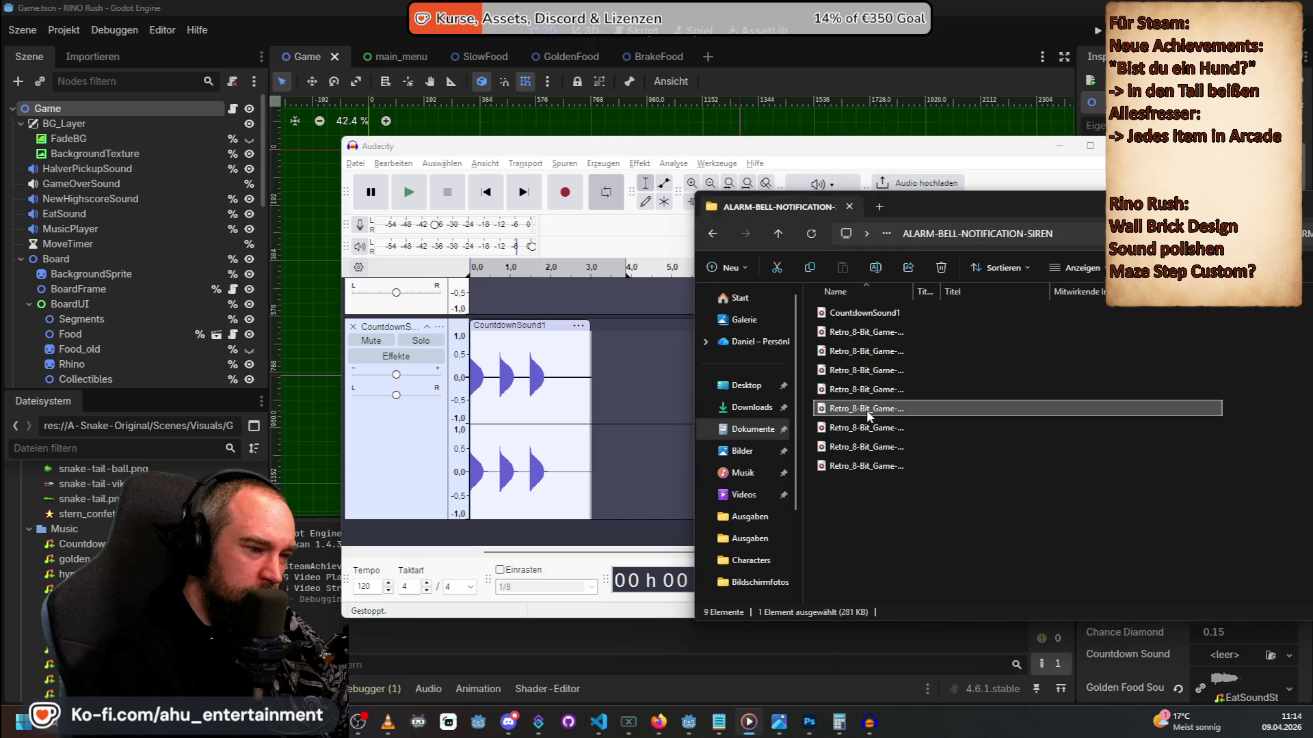
click(863, 428)
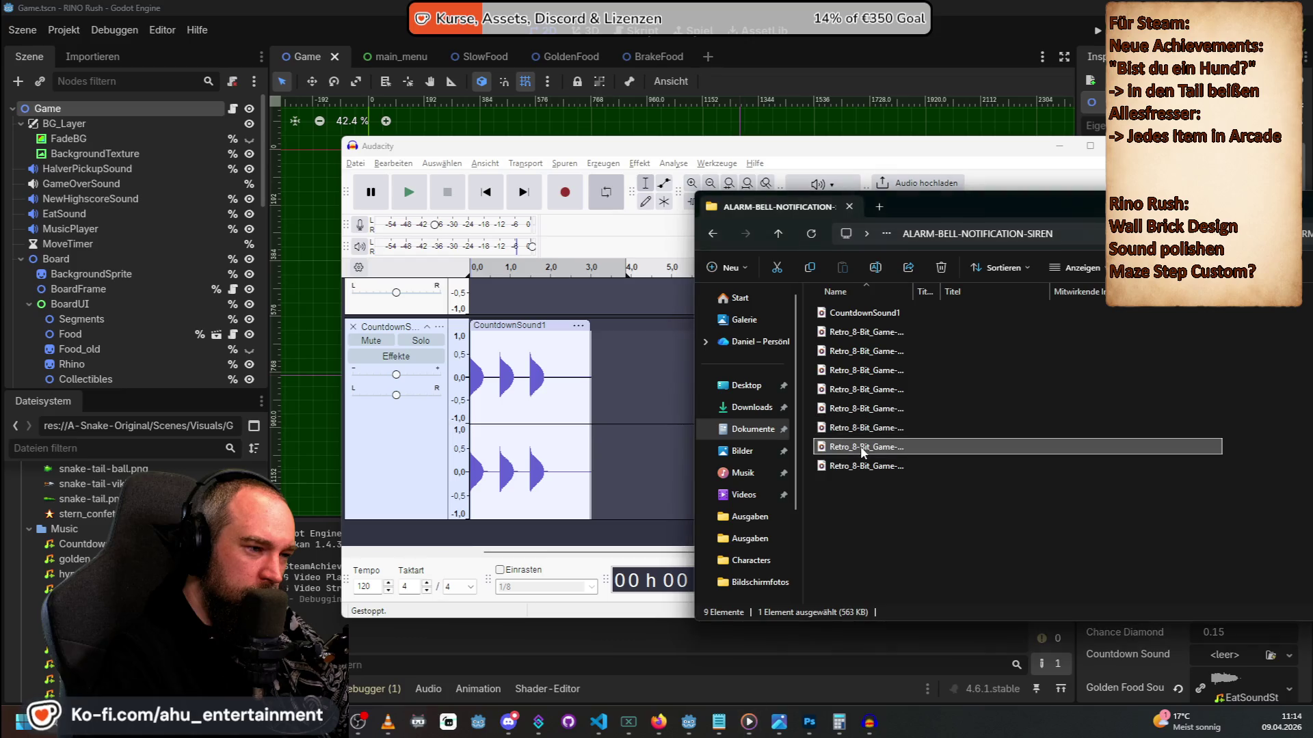
Audition the second and third sounds in the MISC-NOISE-BIT_CRUSH folder.
key(alt+Left)
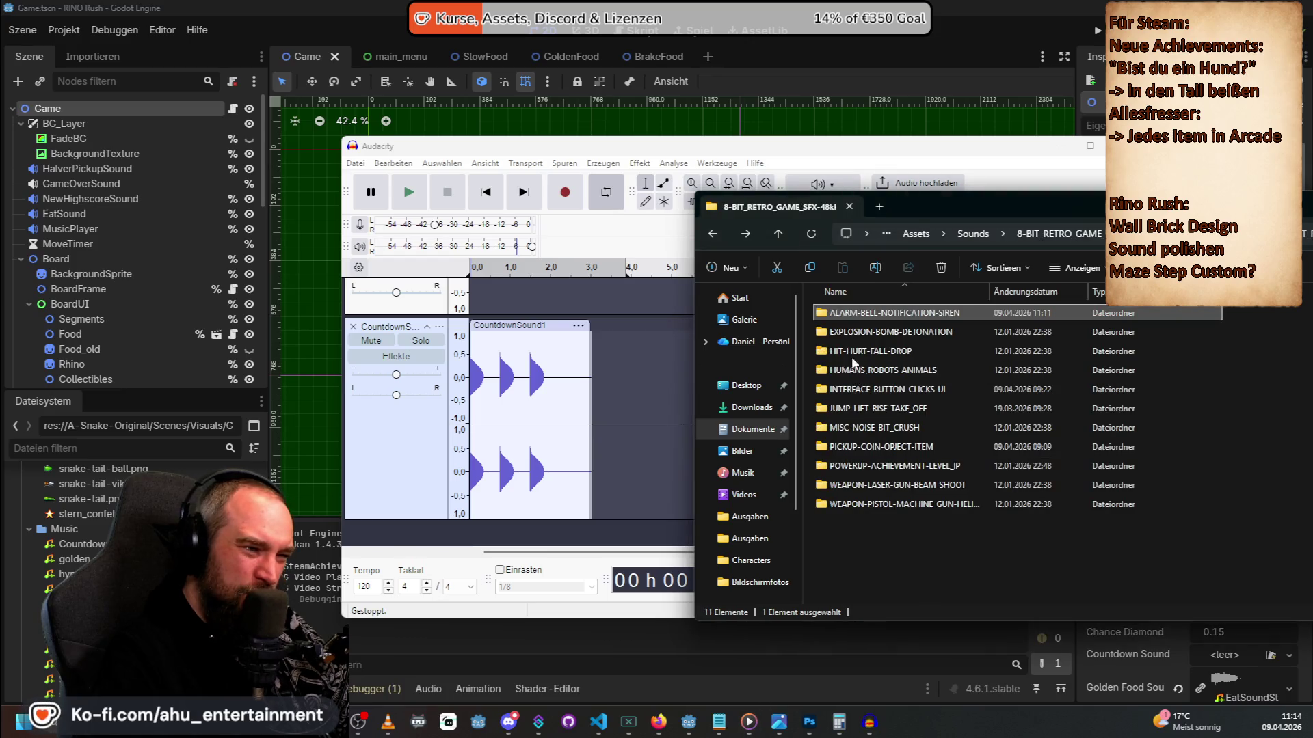
double_click(873, 428)
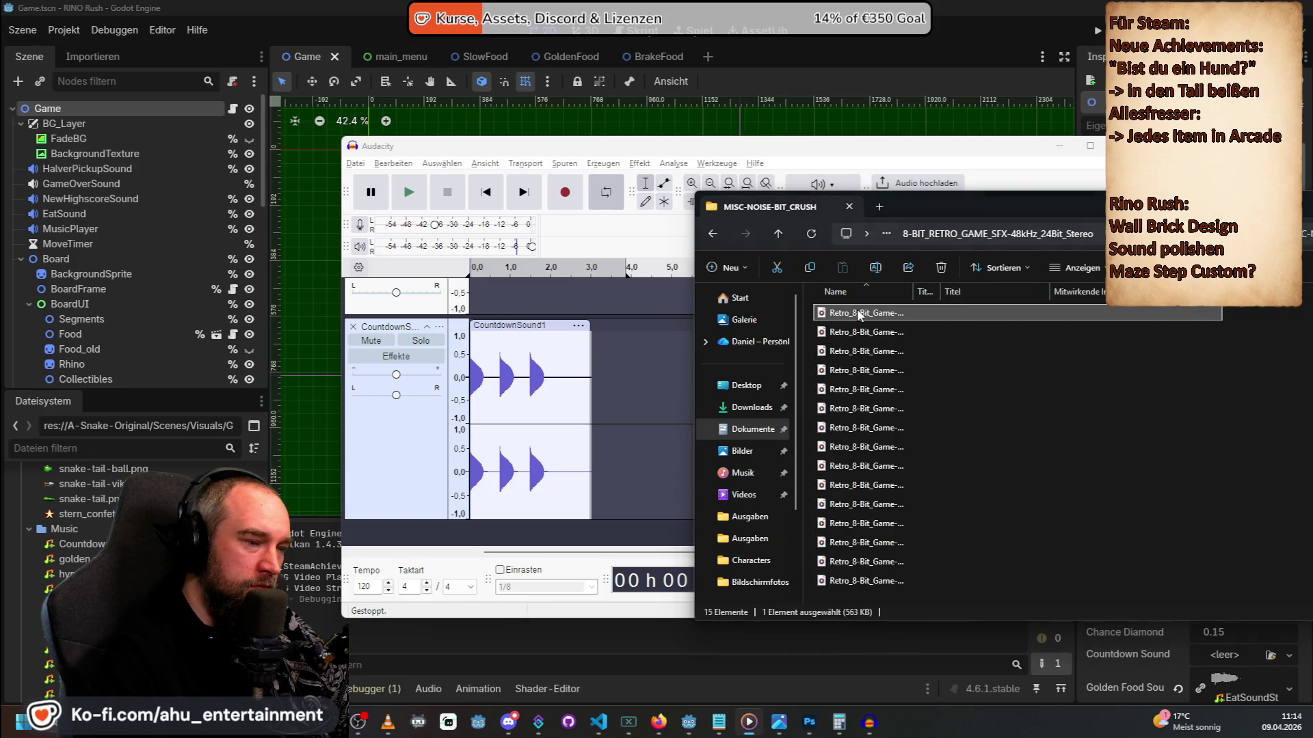
click(859, 333)
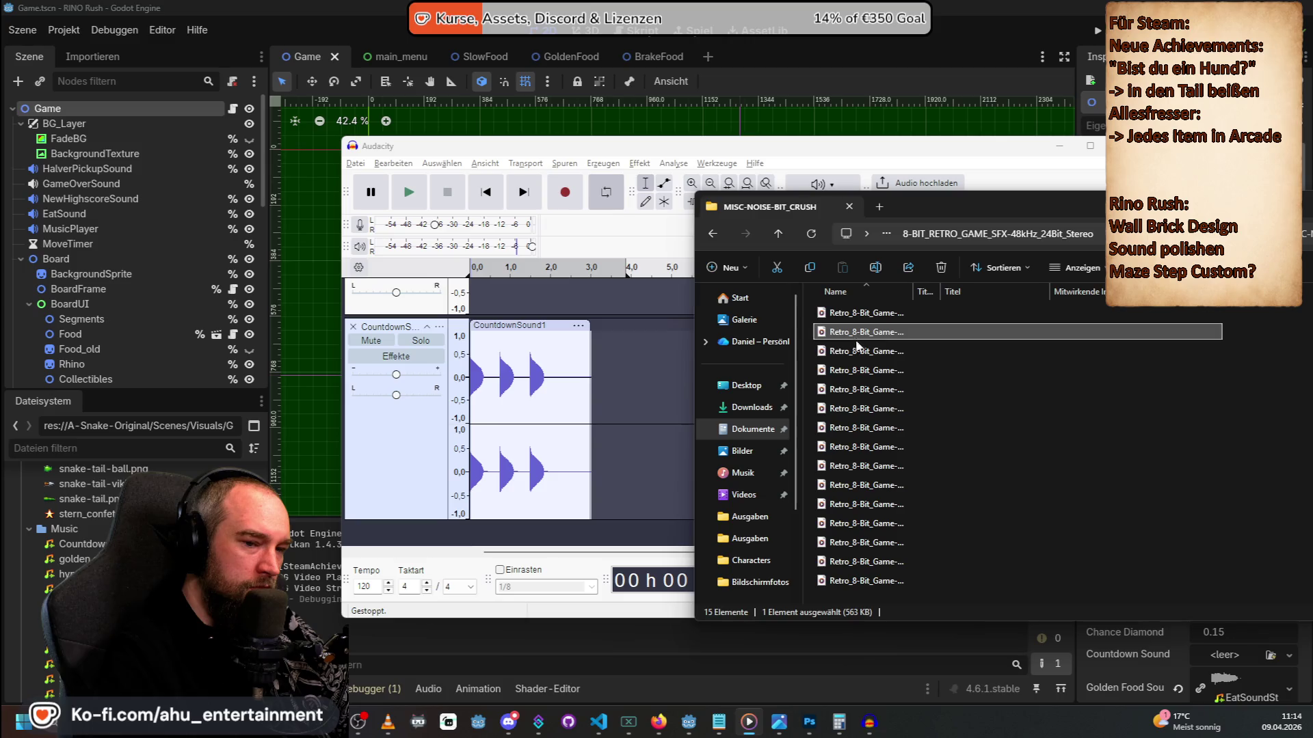
click(858, 352)
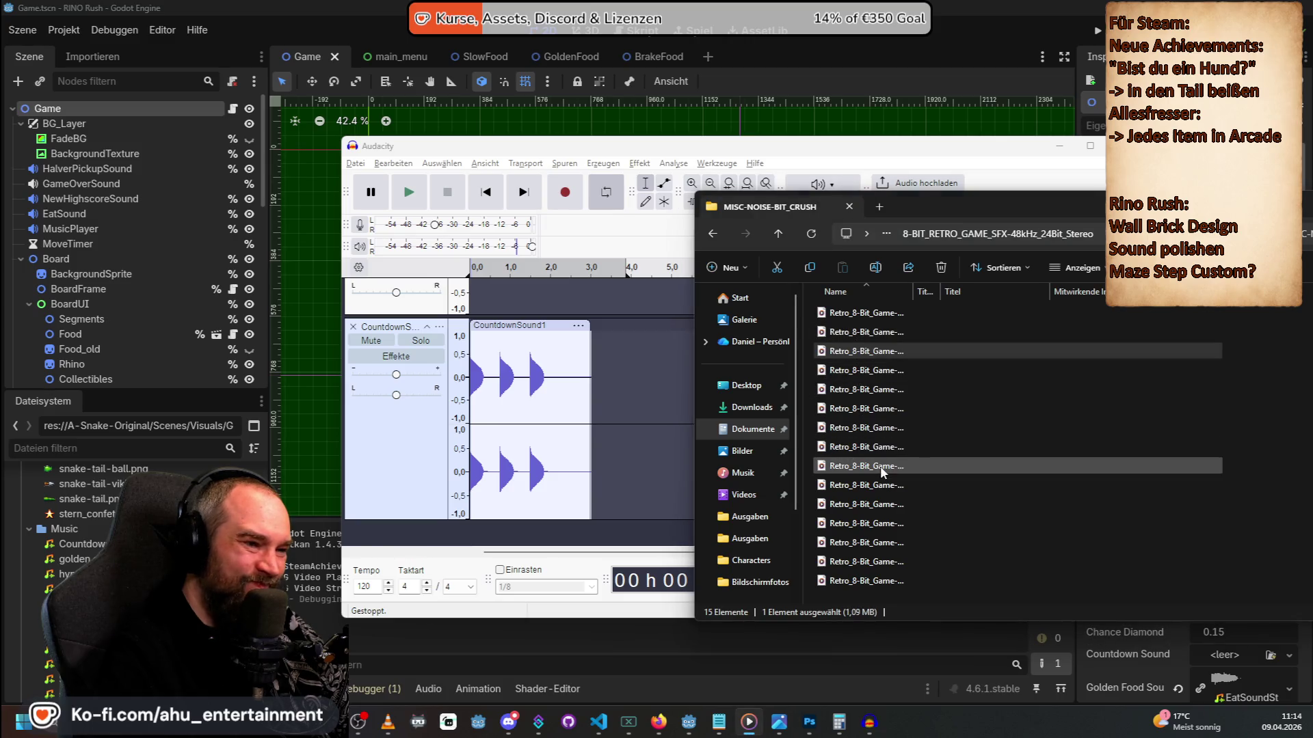
Check Godot, then return Explorer to the 8-BIT_RETRO_GAME_SFX-48kHz_24Bit_Stereo folder.
click(1177, 643)
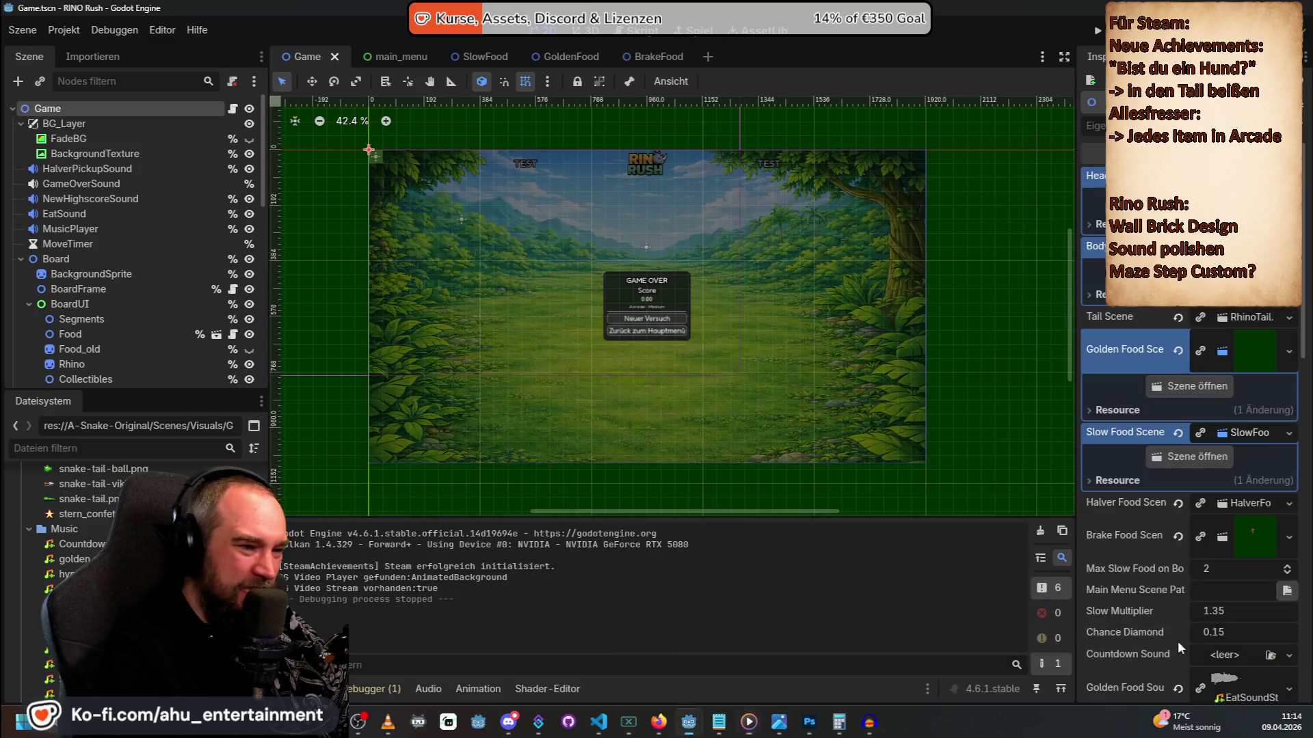
key(alt+Tab)
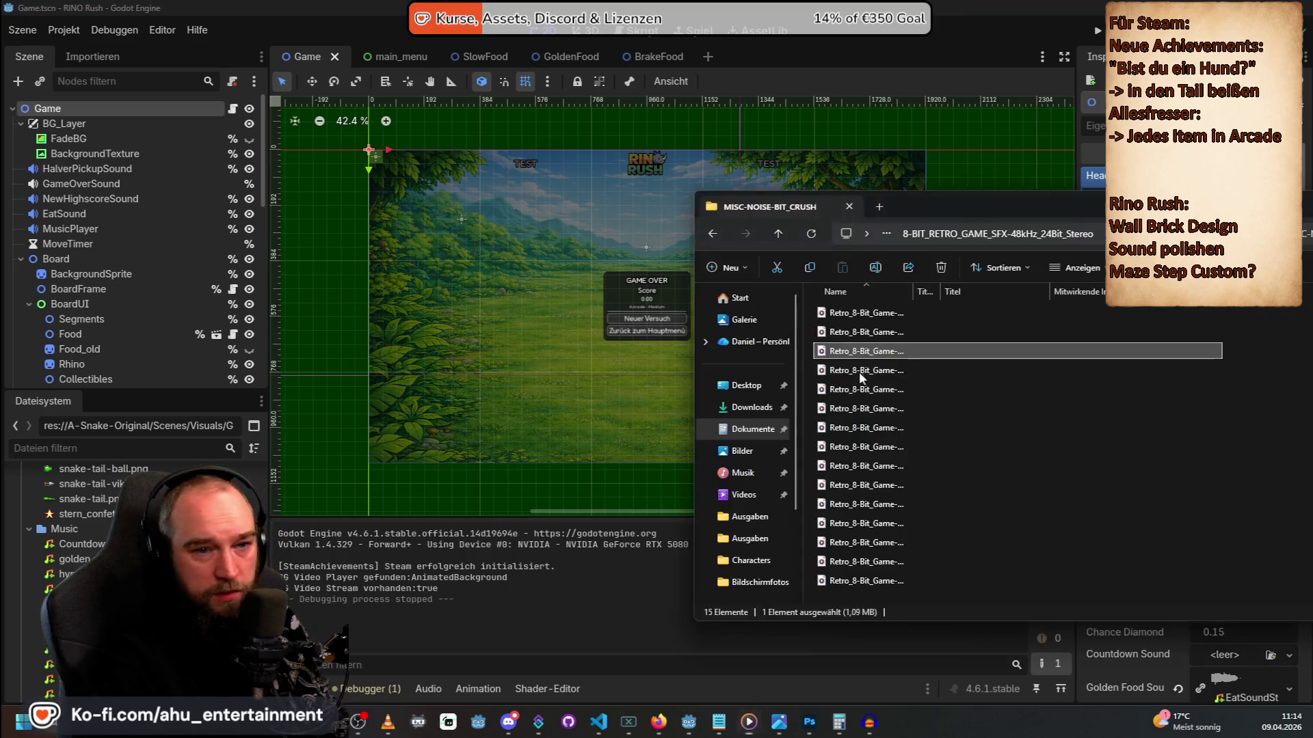
key(alt+Up)
drag(994, 204, 890, 195)
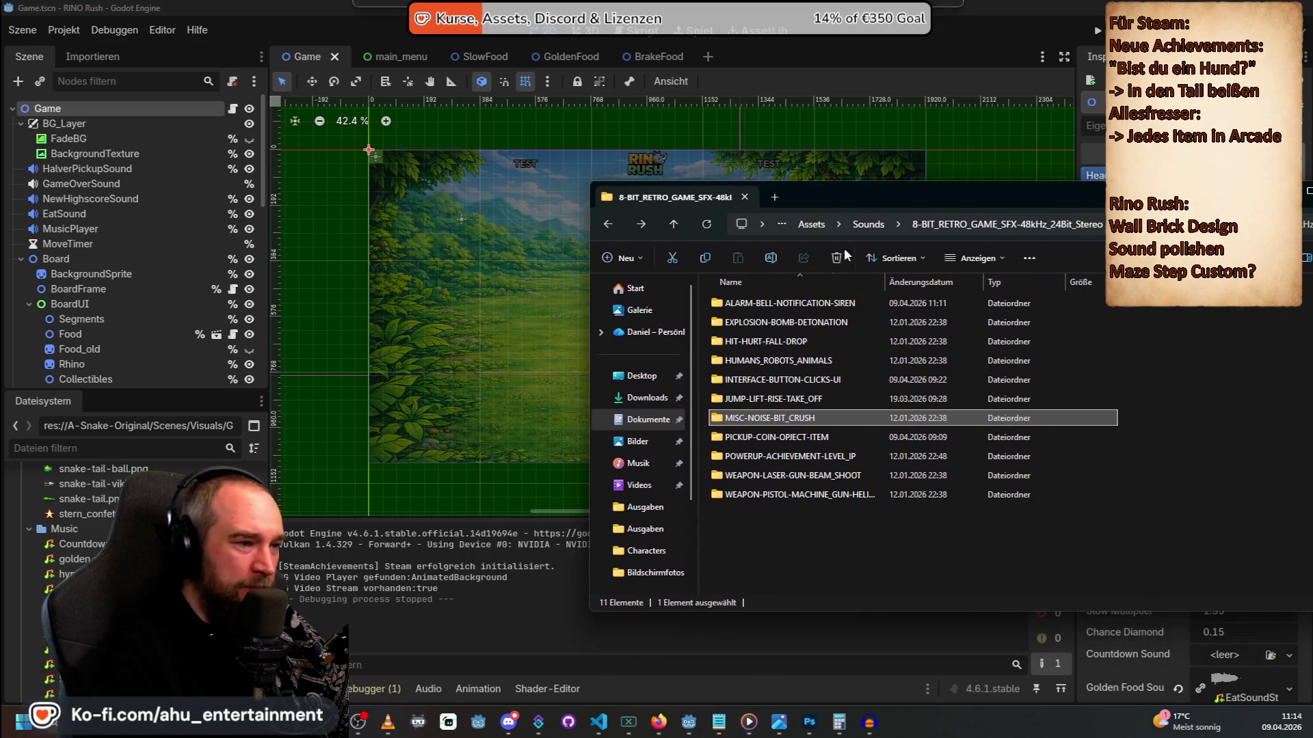
Audition Jump_1 and the TakeOff_01–12 sounds in JUMP-LIFT-RISE-TAKE_OFF.
double_click(779, 398)
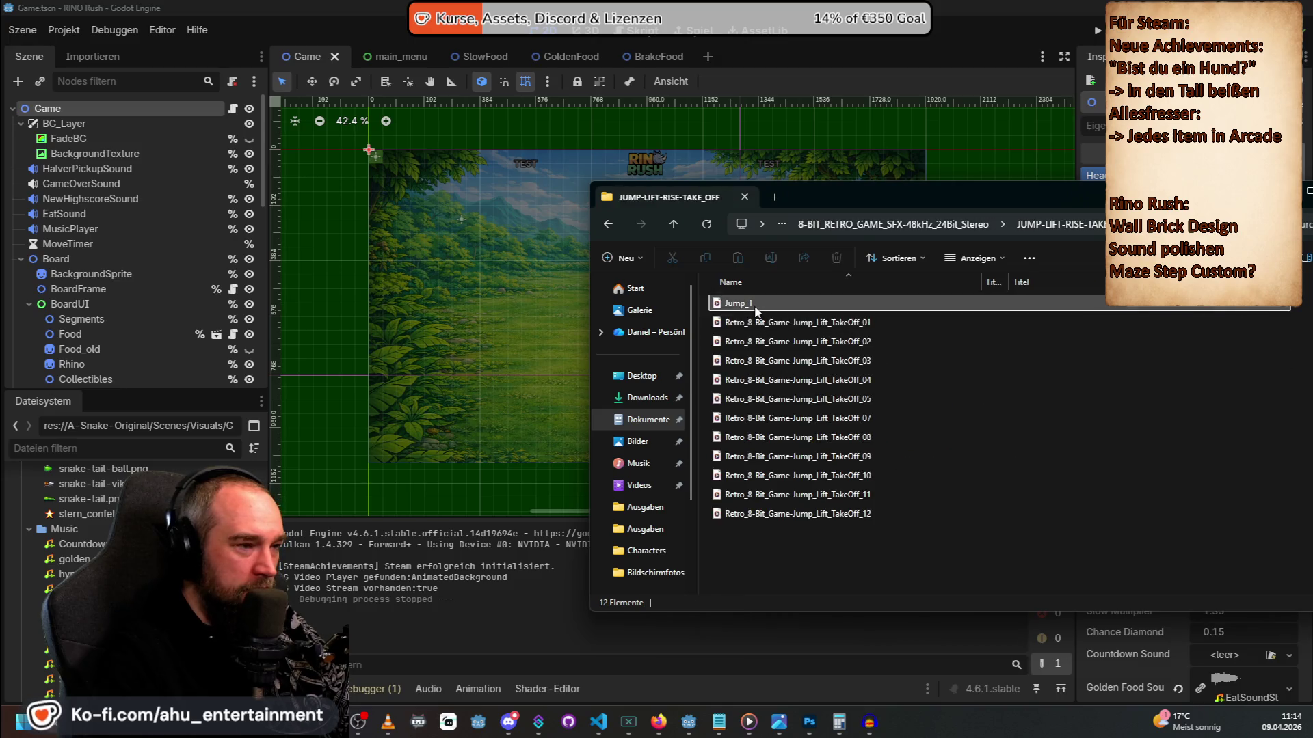
click(753, 305)
click(758, 322)
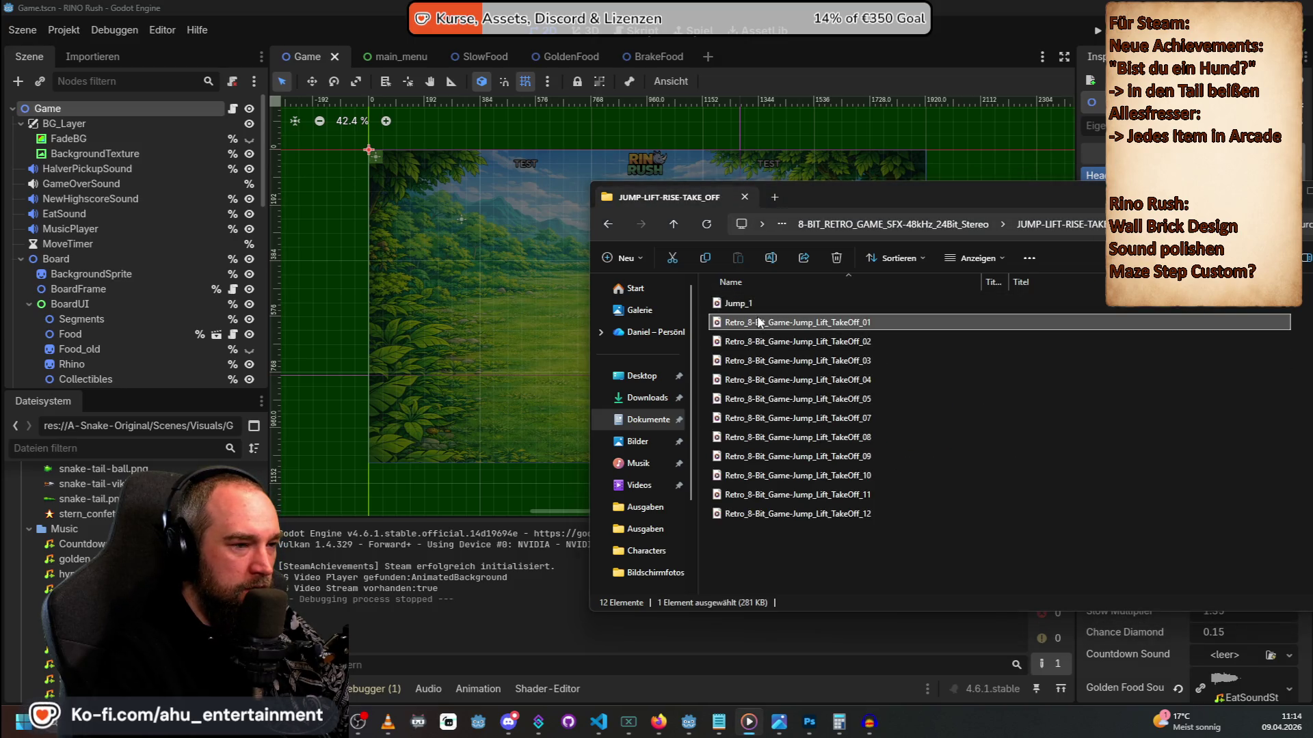
click(761, 346)
click(762, 363)
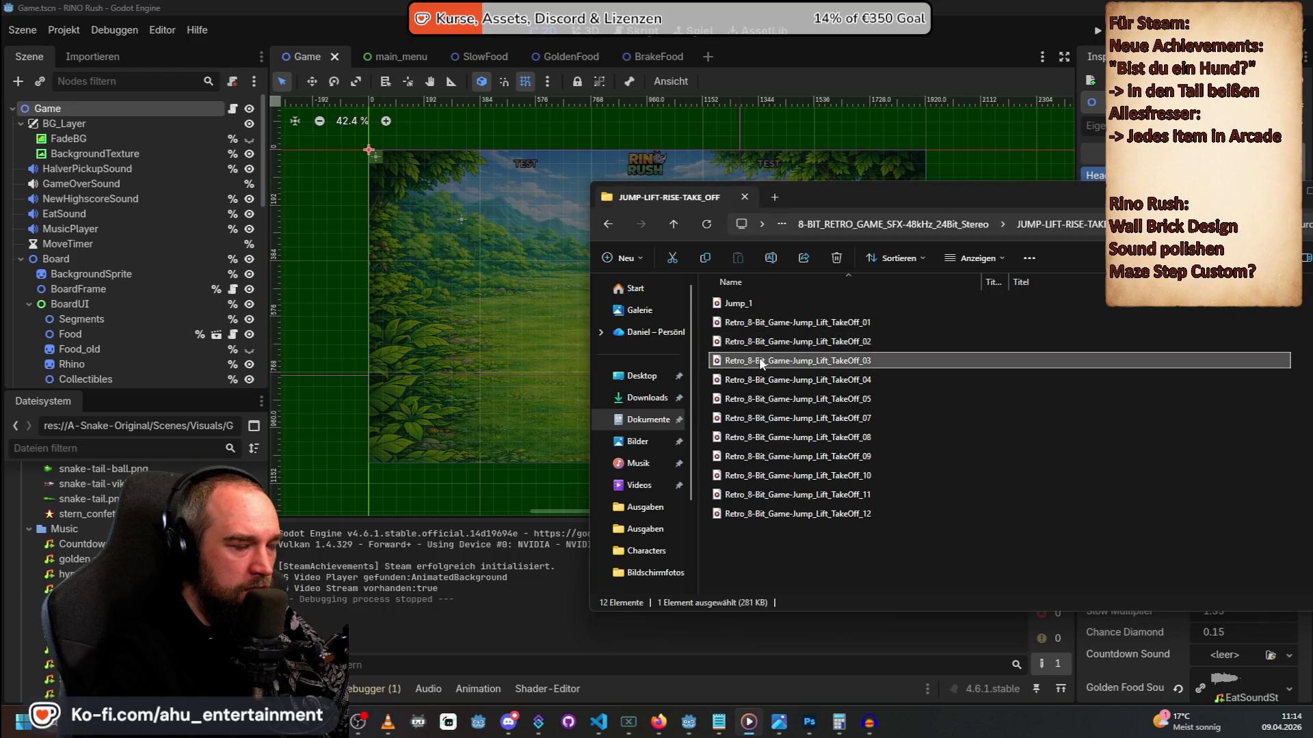
click(763, 384)
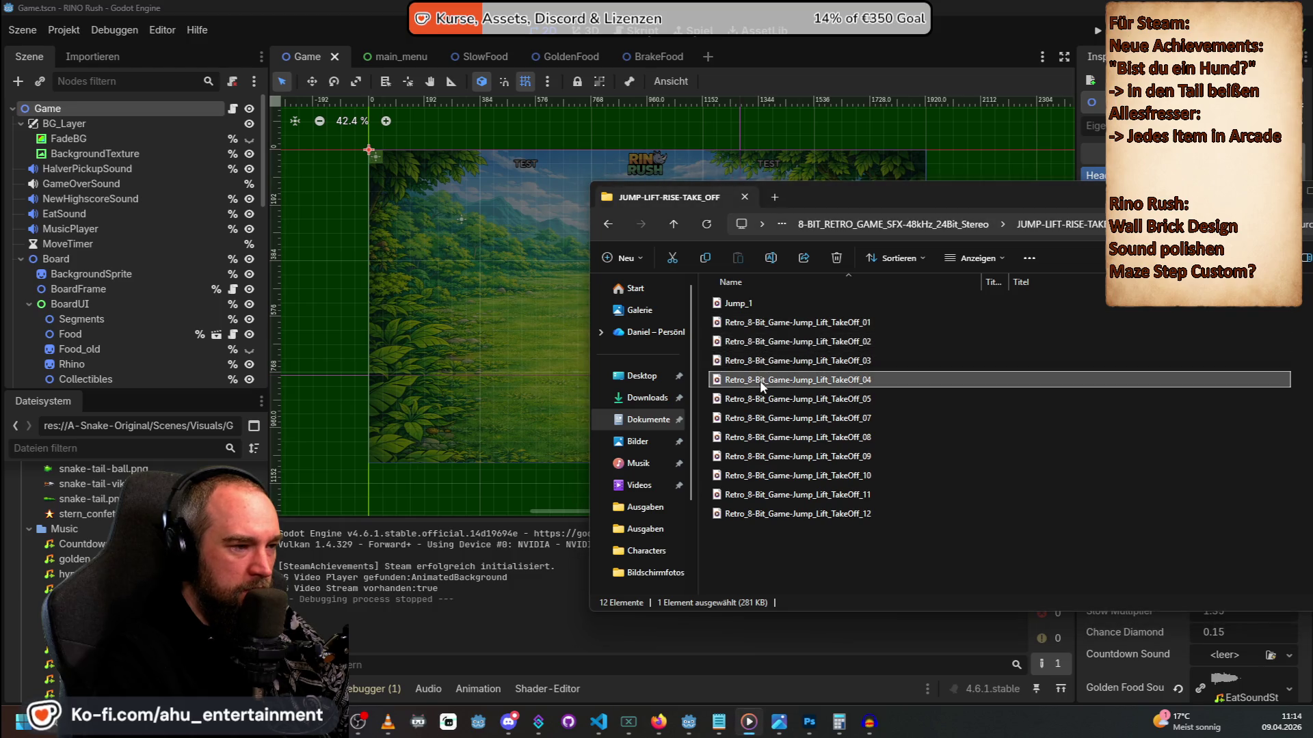
click(761, 402)
click(762, 421)
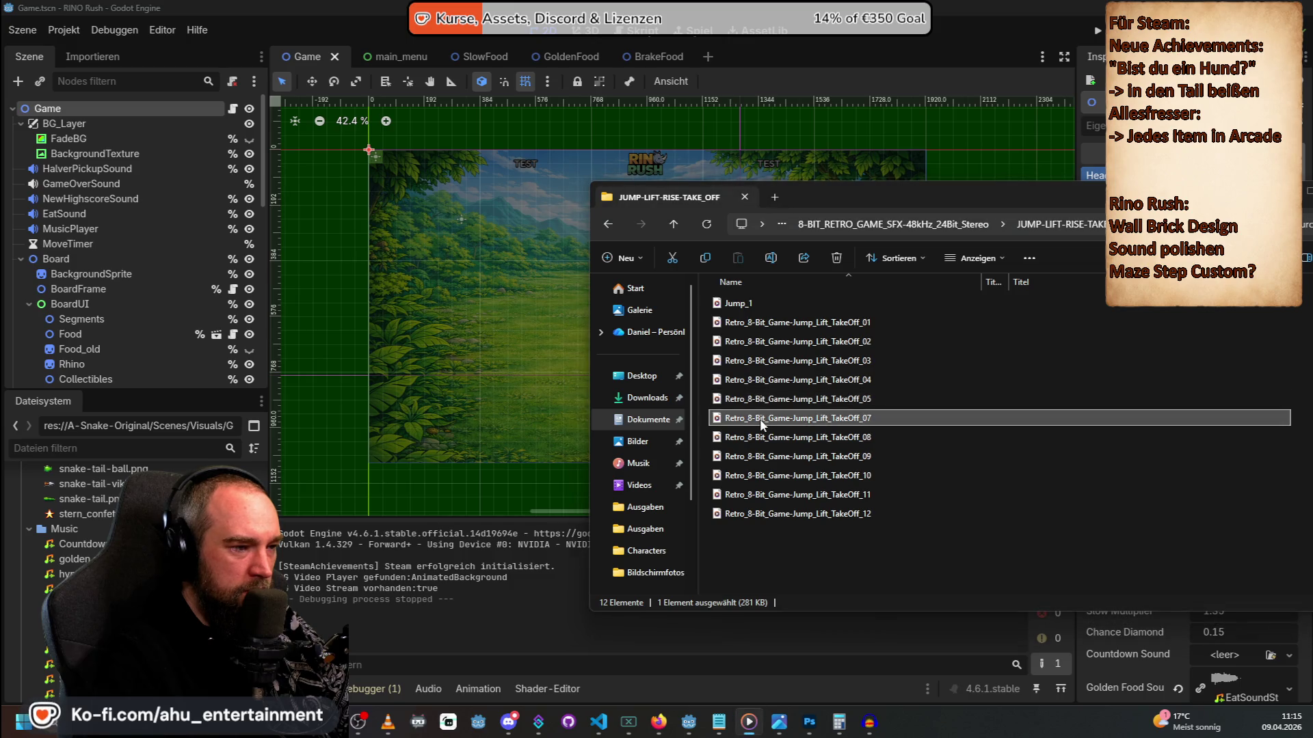
click(764, 439)
click(769, 455)
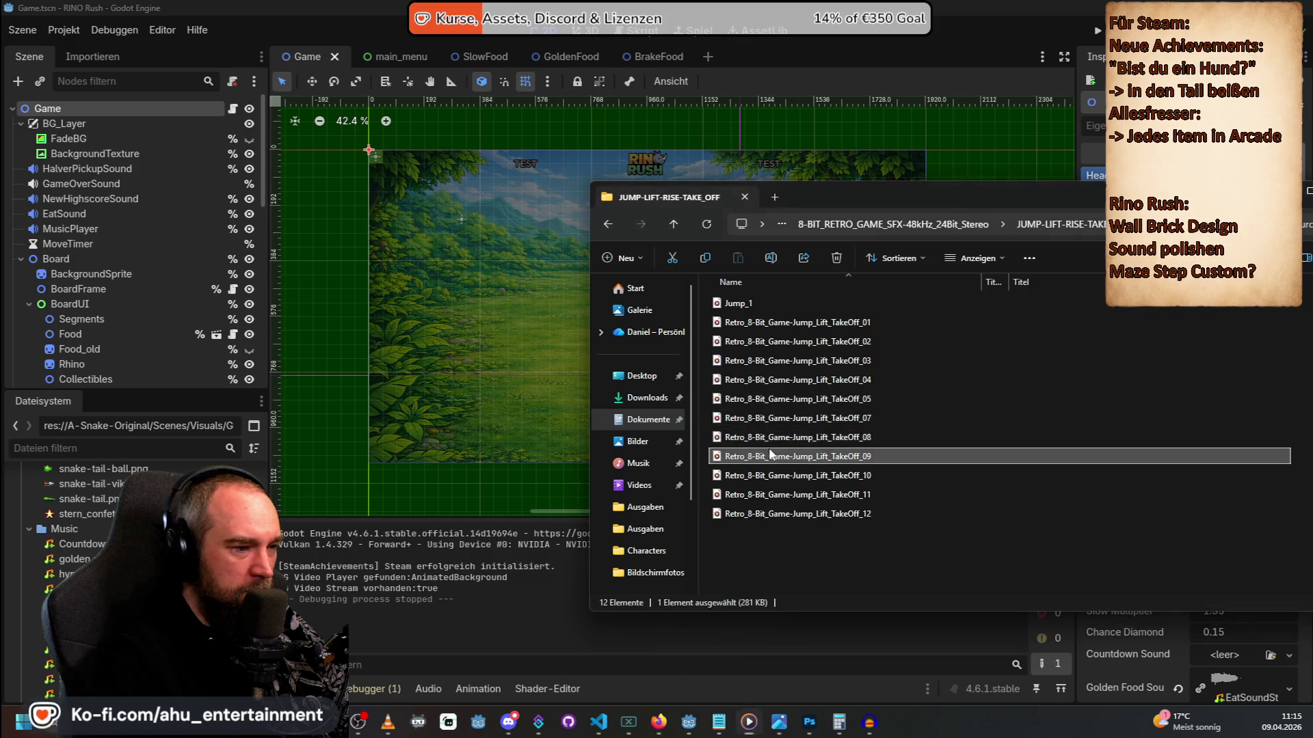
click(800, 475)
click(810, 494)
click(809, 494)
click(809, 506)
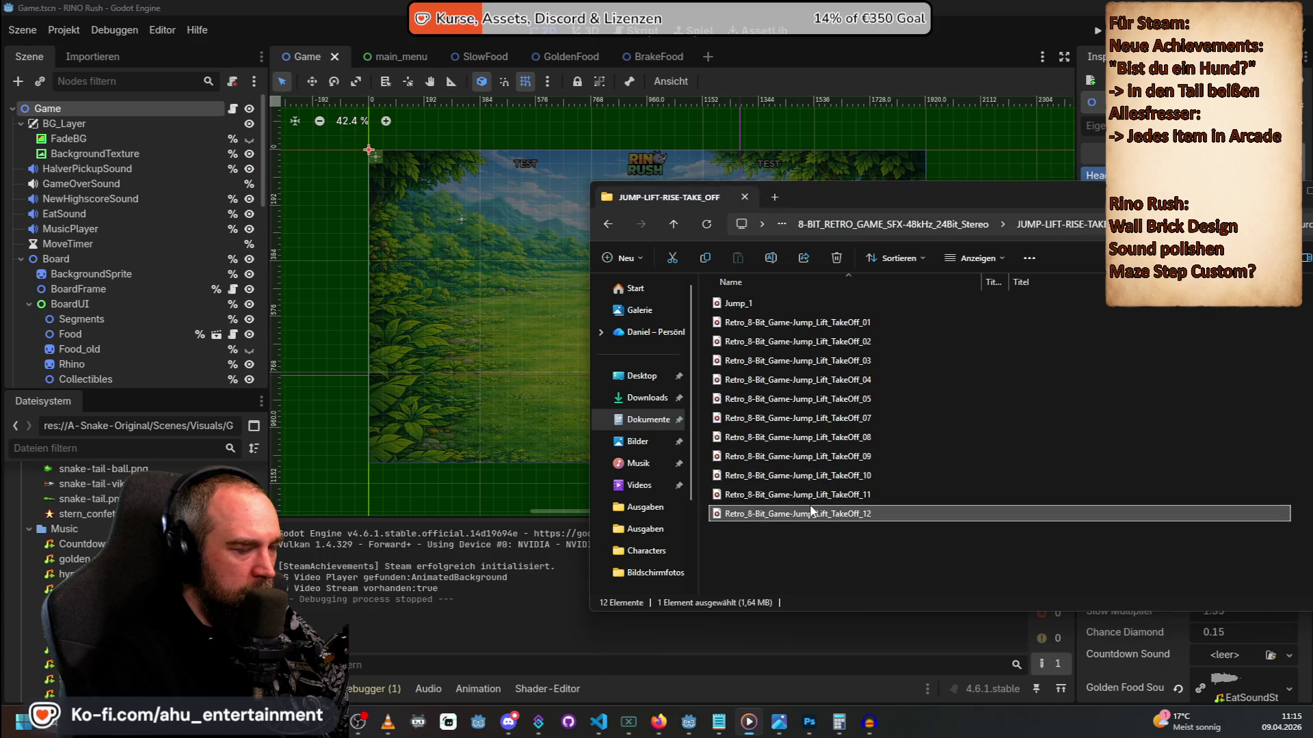
key(BackSpace)
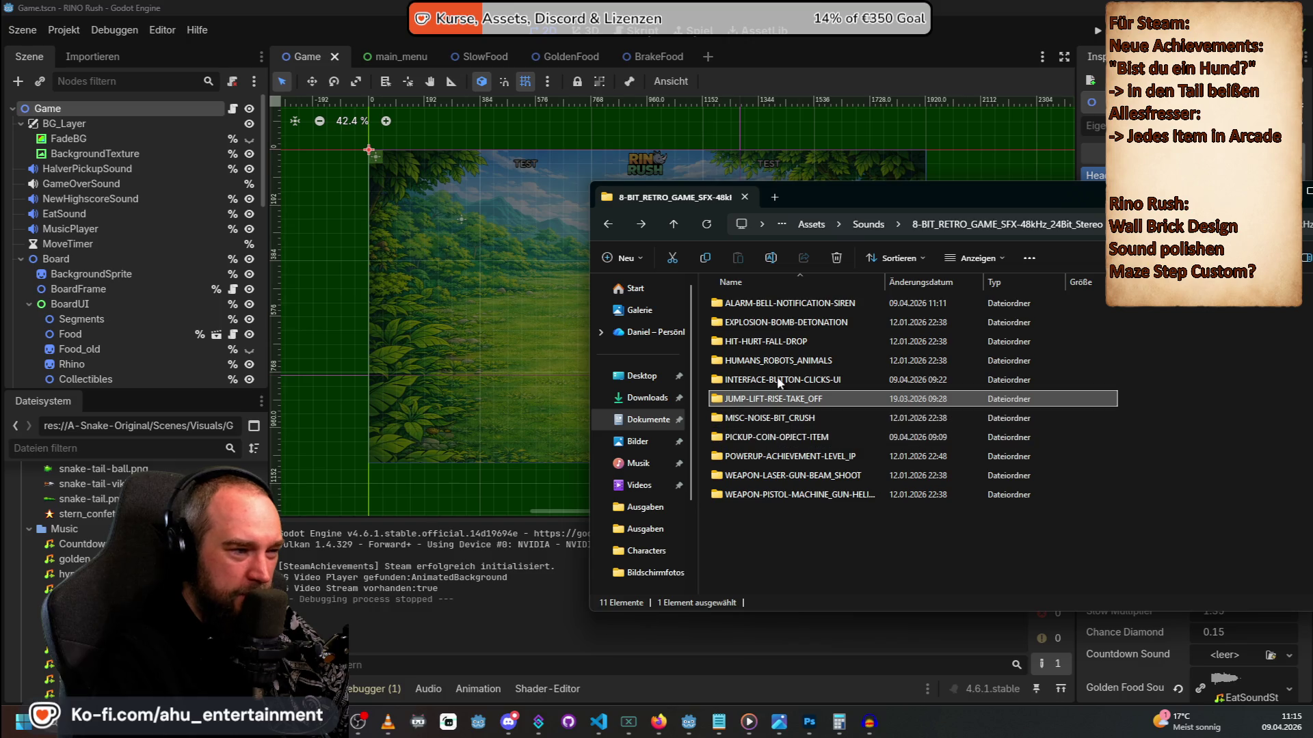
Audition Bomb_Explosion_01, 02 and 06 in the EXPLOSION-BOMB-DETONATION folder.
double_click(767, 319)
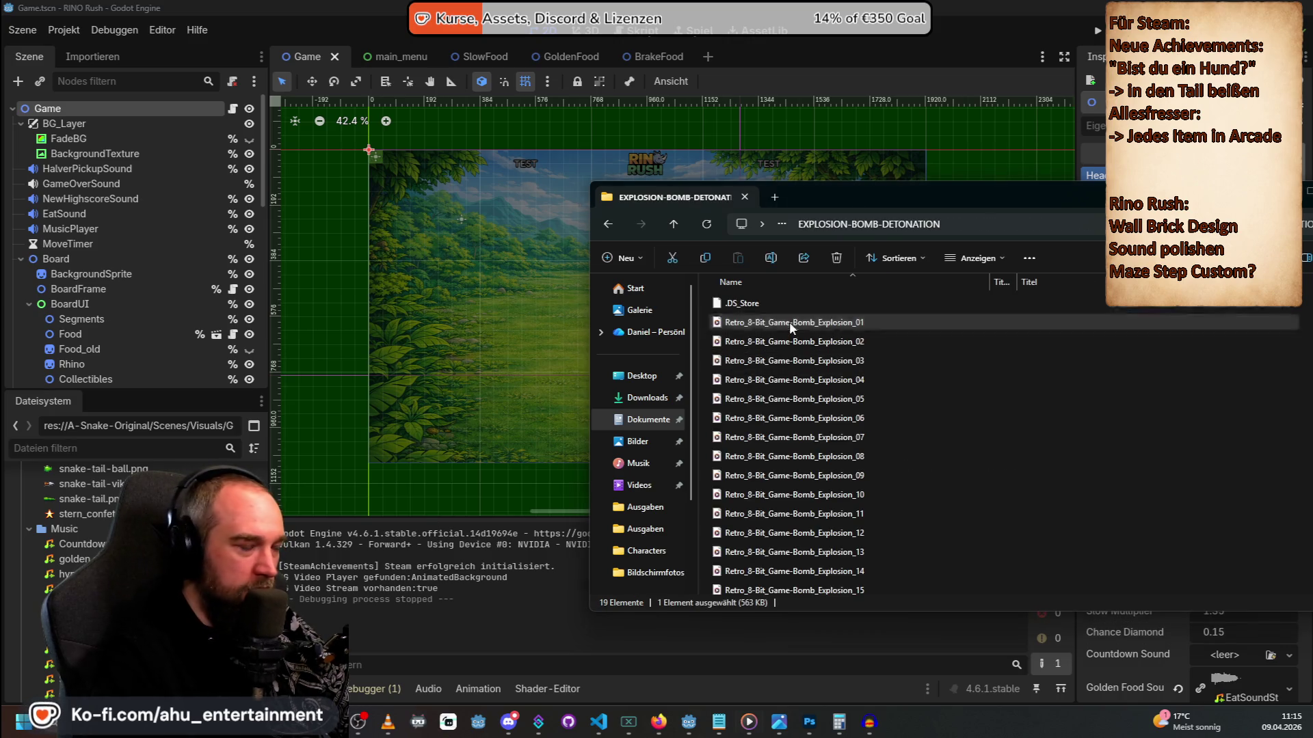
click(790, 322)
click(786, 342)
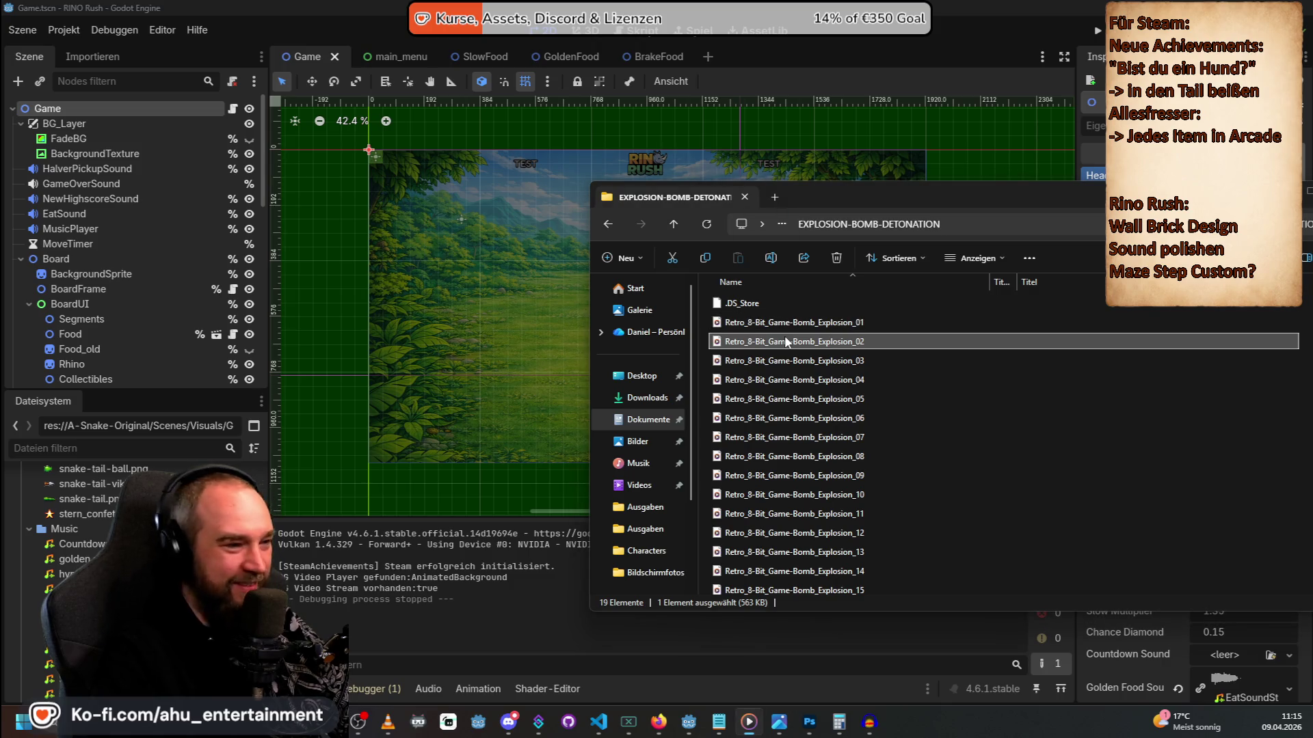
click(800, 420)
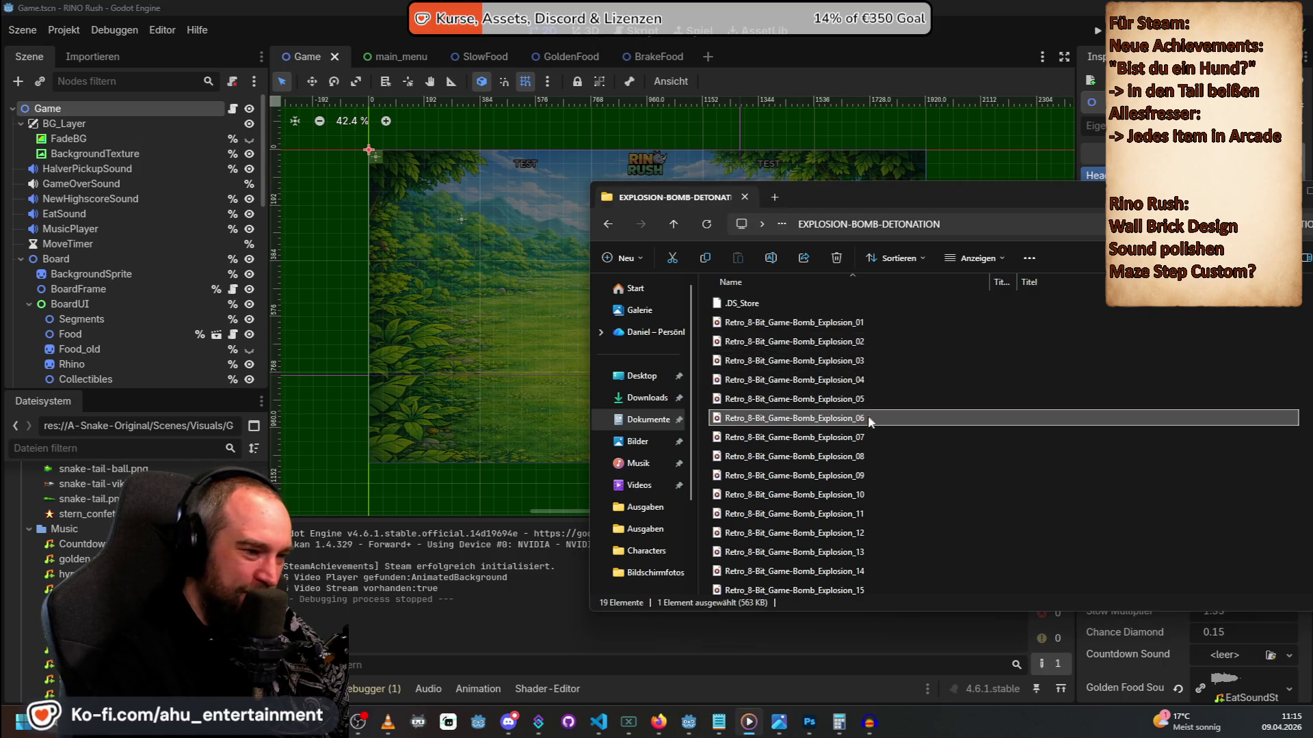
key(alt+Up)
Peek into HIT-HURT-FALL-DROP, then go up to Sounds and open Pixel_Game_Sounds_v1.
double_click(742, 343)
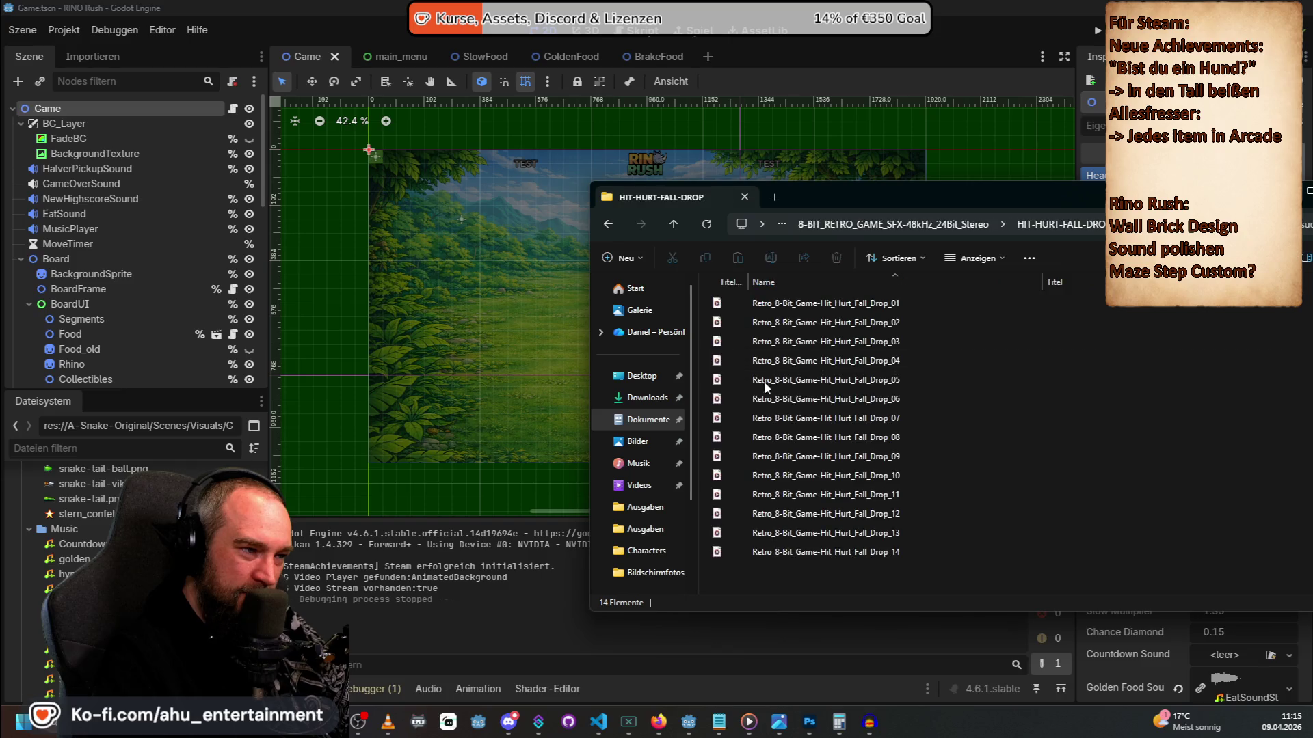
key(alt+Left)
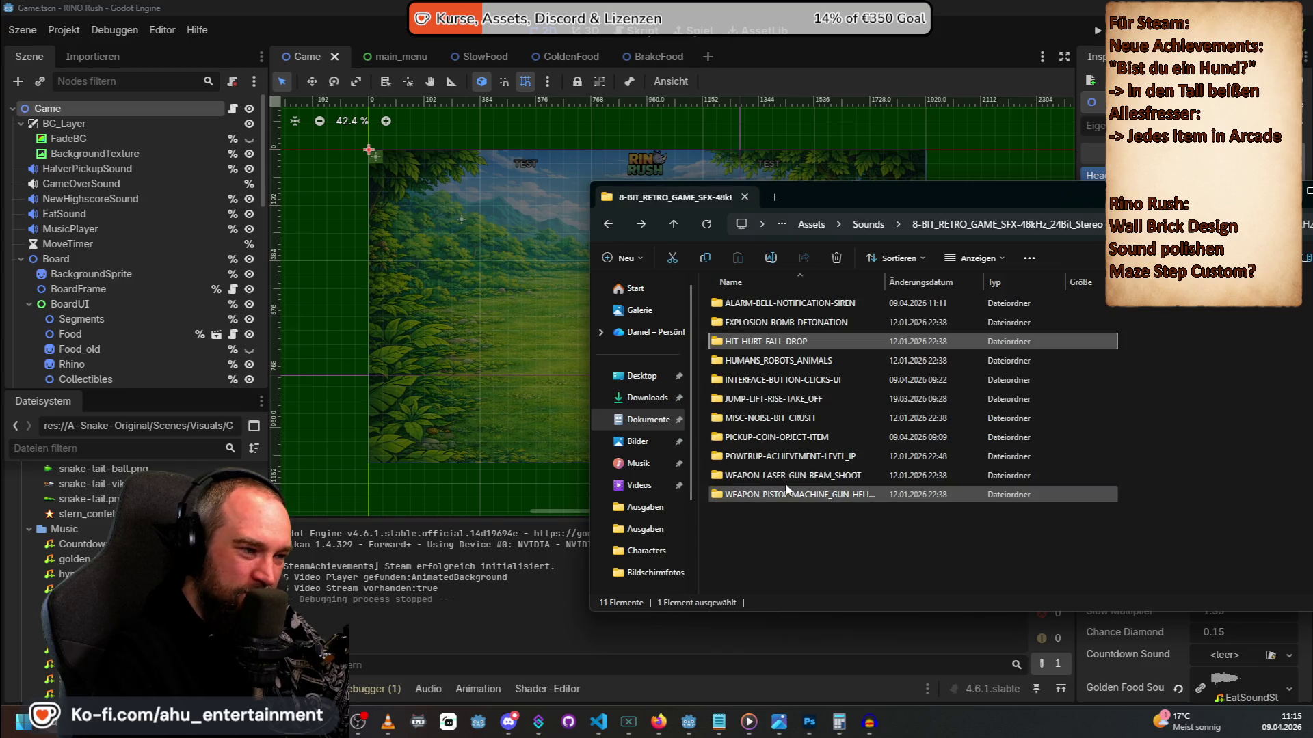
key(alt+Up)
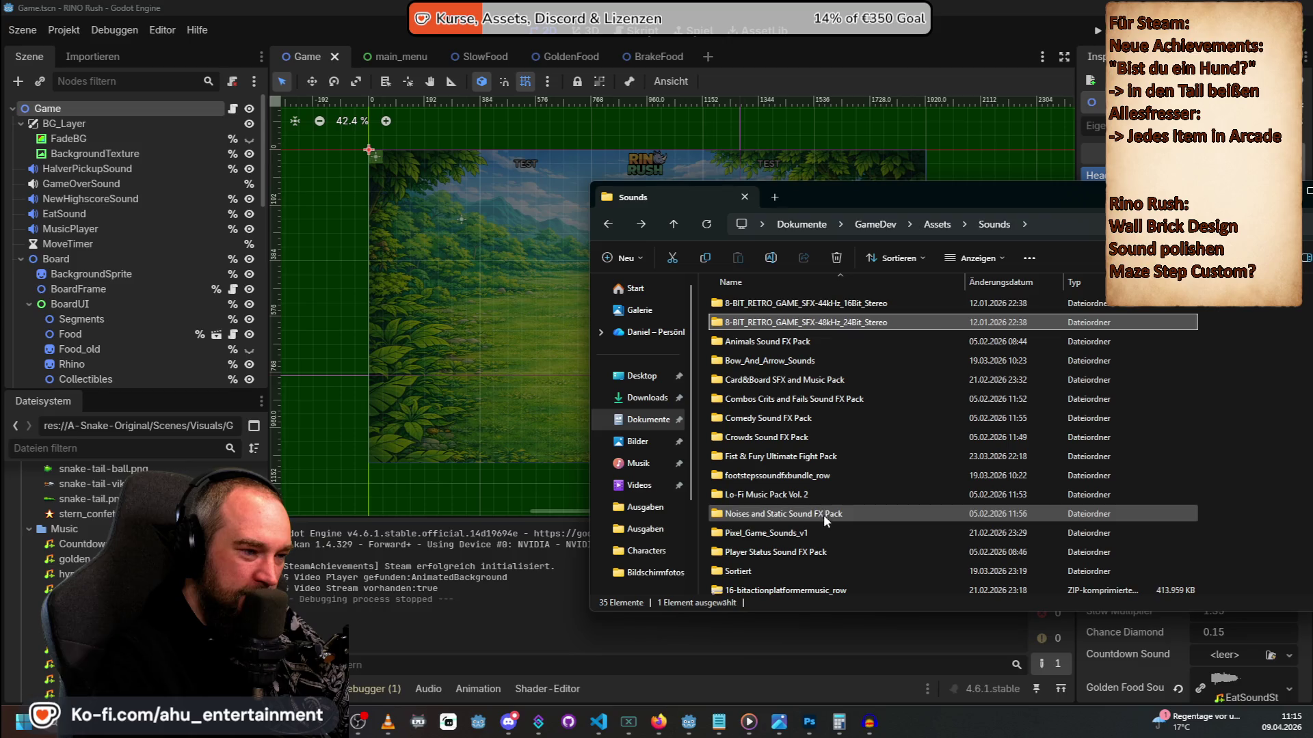
double_click(810, 528)
Open Wave > 96kHz-24bit in the Pixel_Game_Sounds_v1 pack.
double_click(749, 304)
click(749, 323)
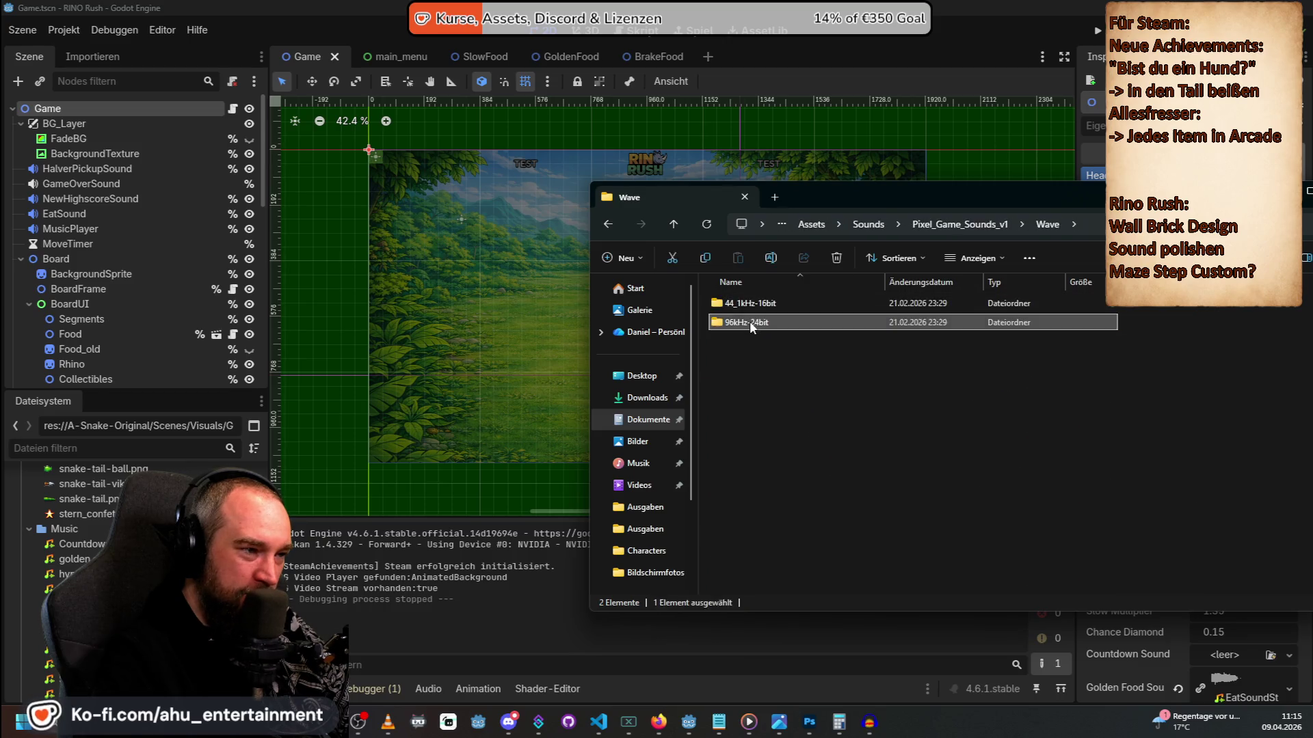
double_click(749, 321)
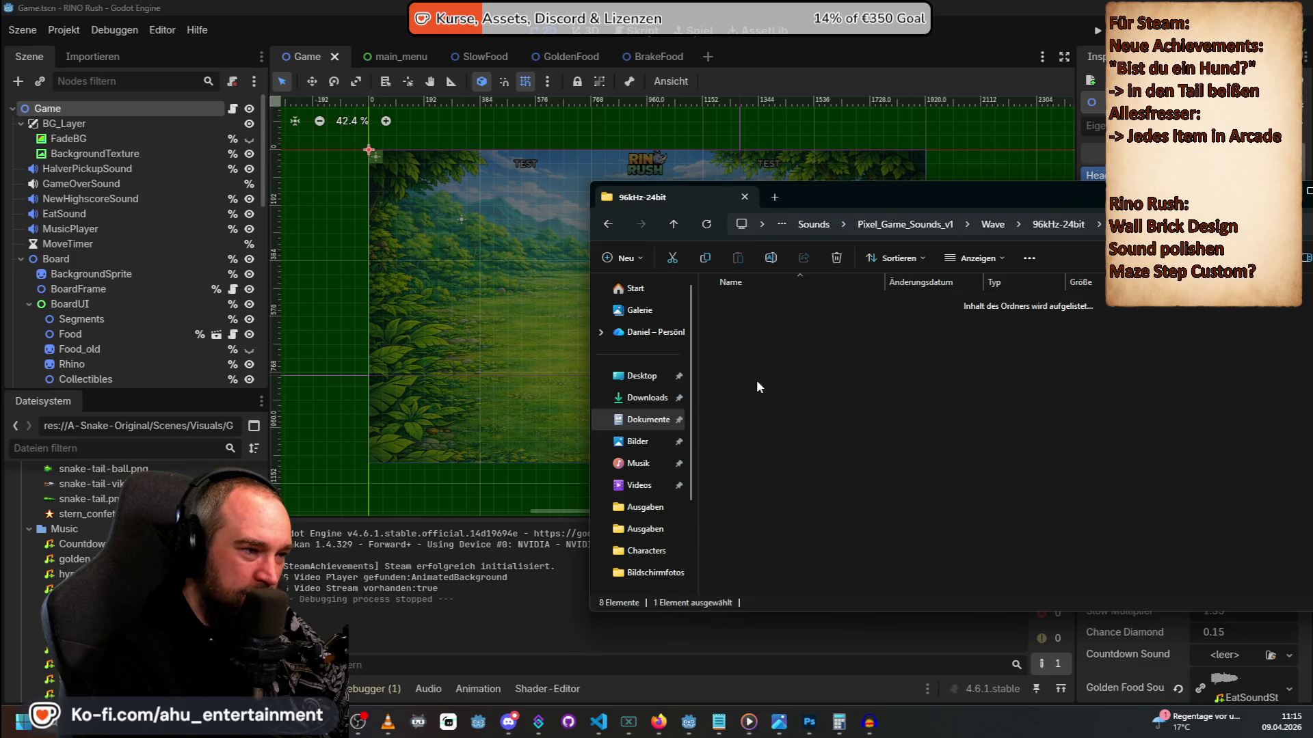
Audition sounds from AutoGun_Retro_8_Bit_Chiptune through Buzzedup_ErrorAlert_2.
click(763, 305)
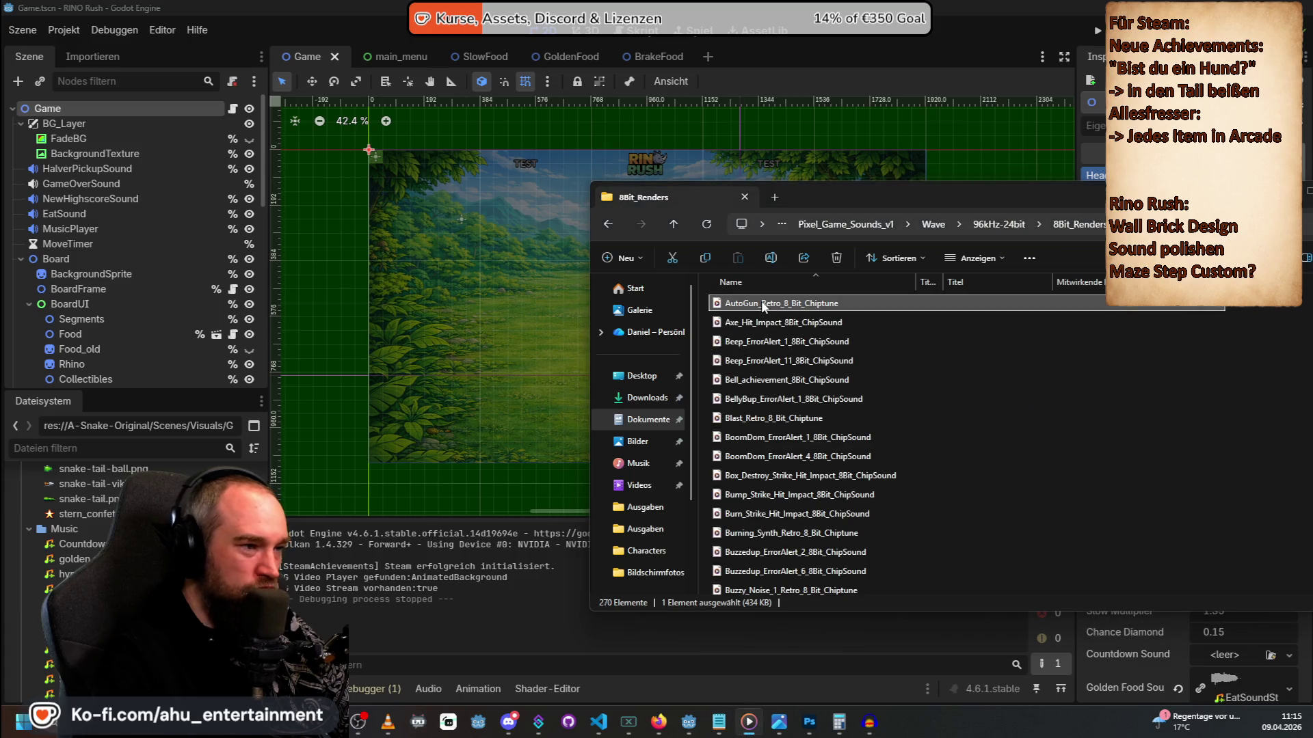
click(759, 342)
click(757, 380)
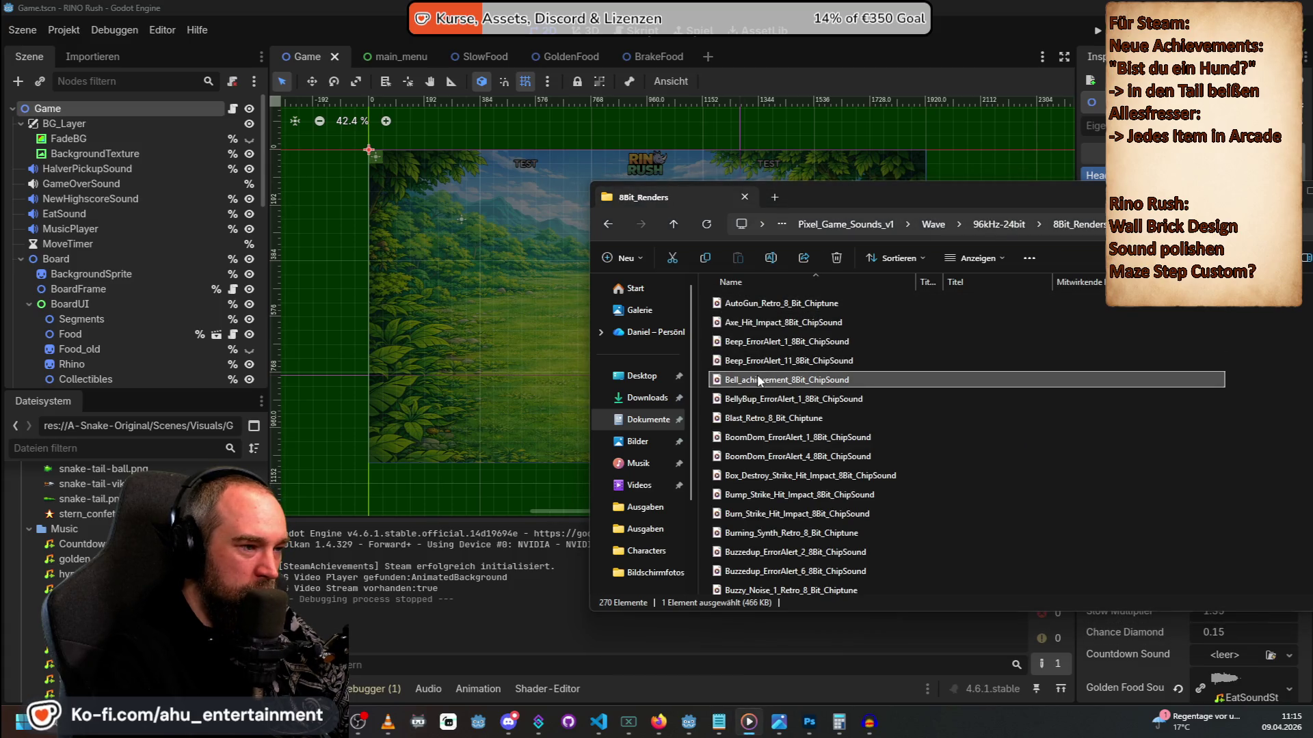
click(760, 362)
click(773, 400)
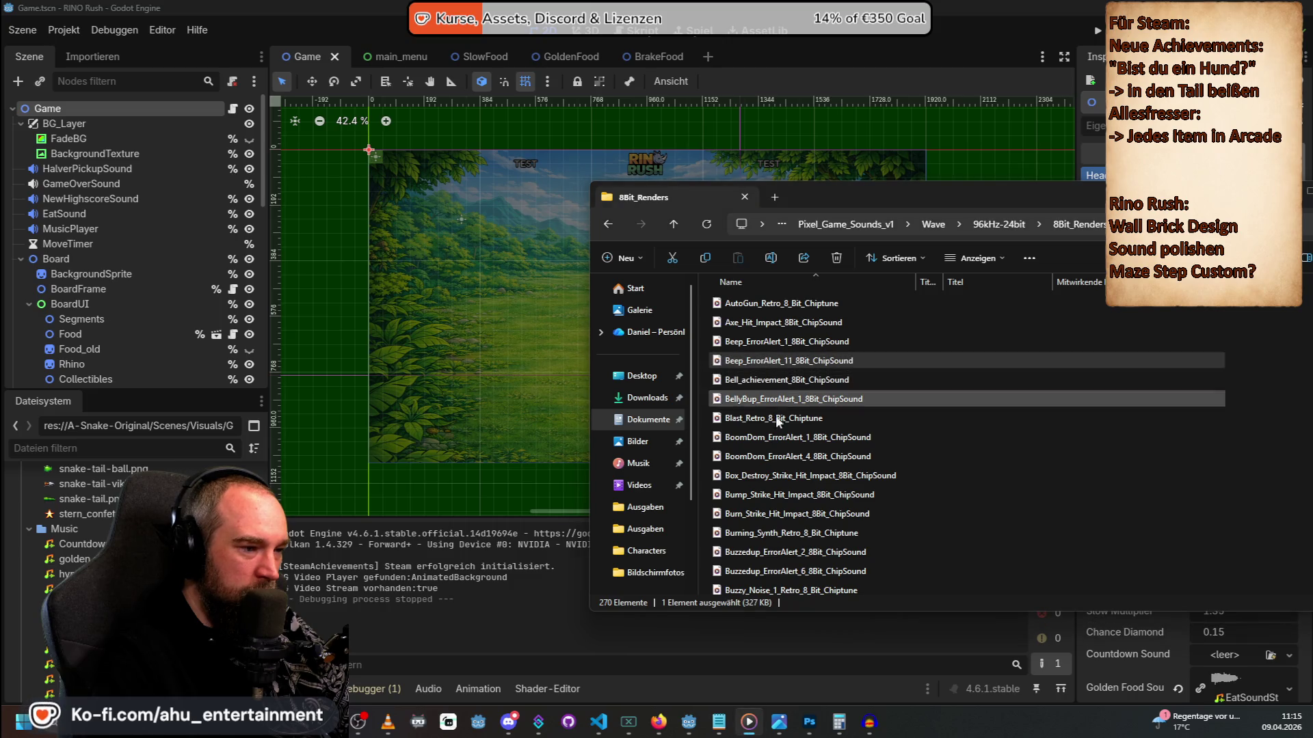
click(781, 477)
click(783, 495)
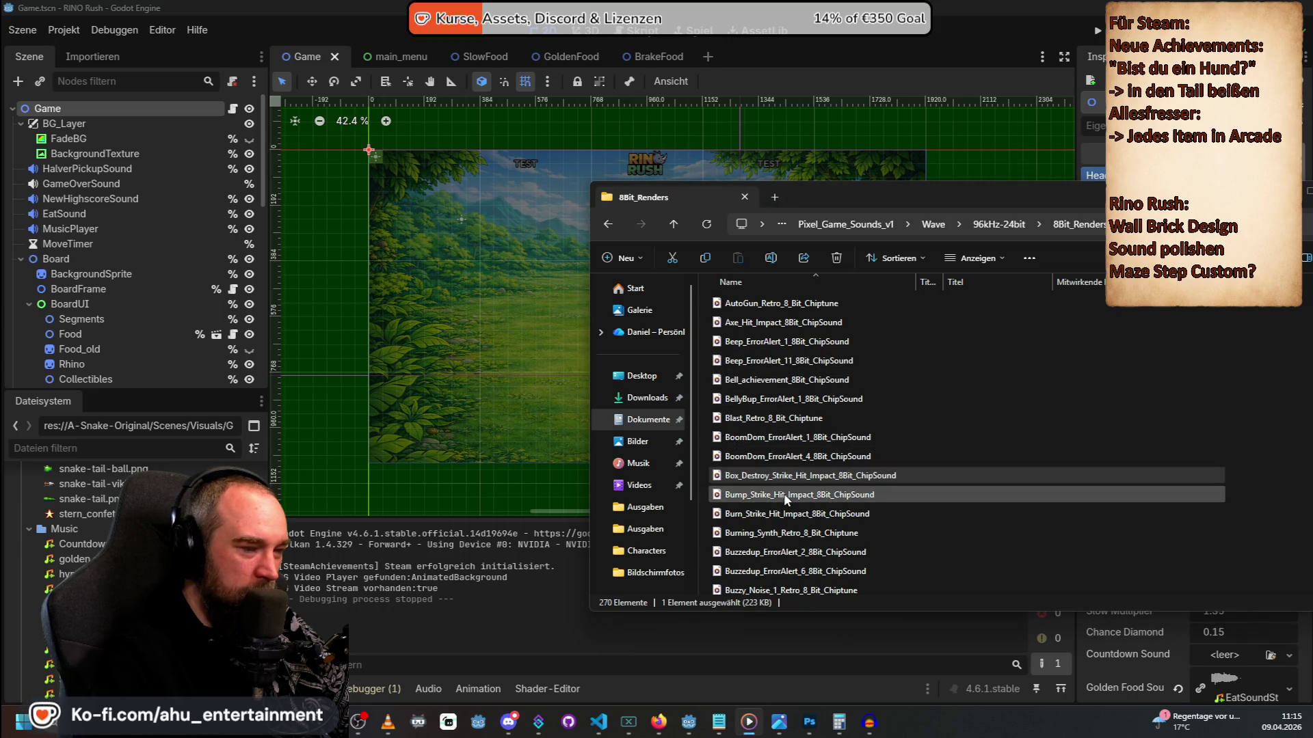
click(802, 552)
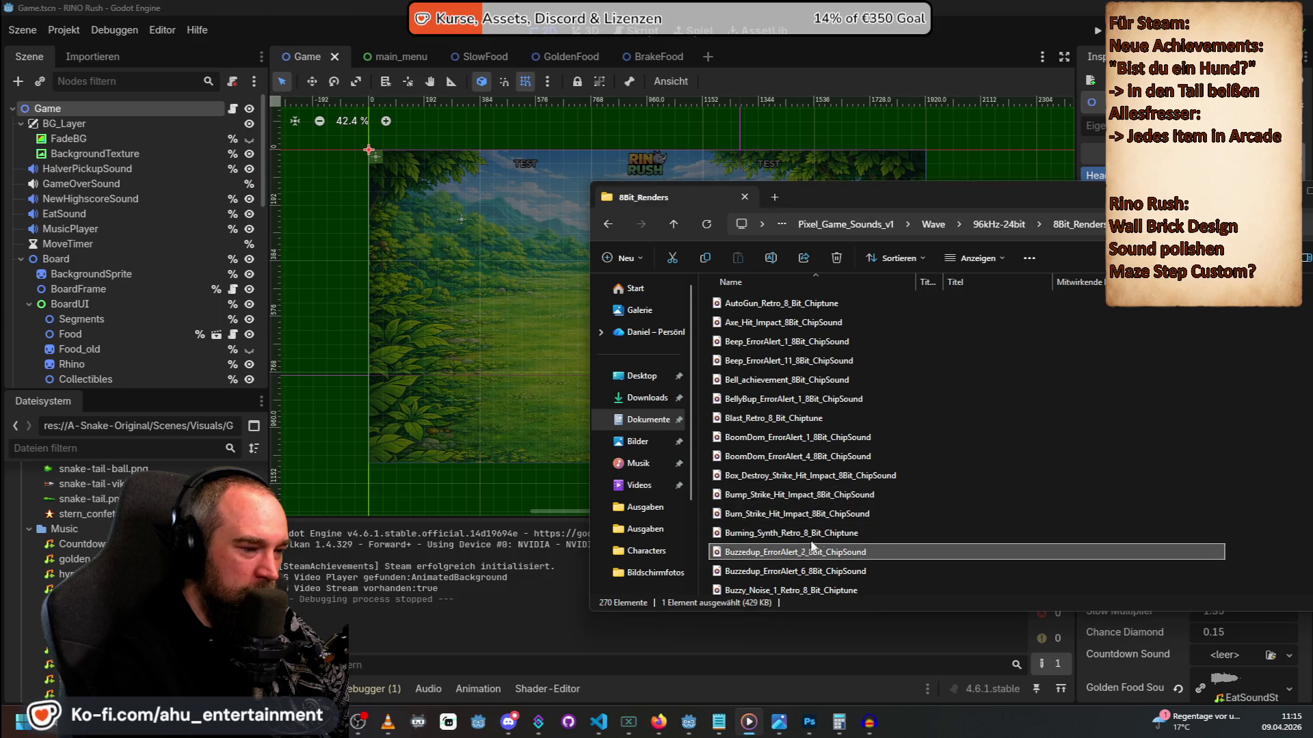
Audition Coins_Low_Bitrate_Foley_3 and _1, scroll through the rest, then go back.
scroll(812, 547, down, 5)
scroll(769, 456, down, 3)
click(782, 431)
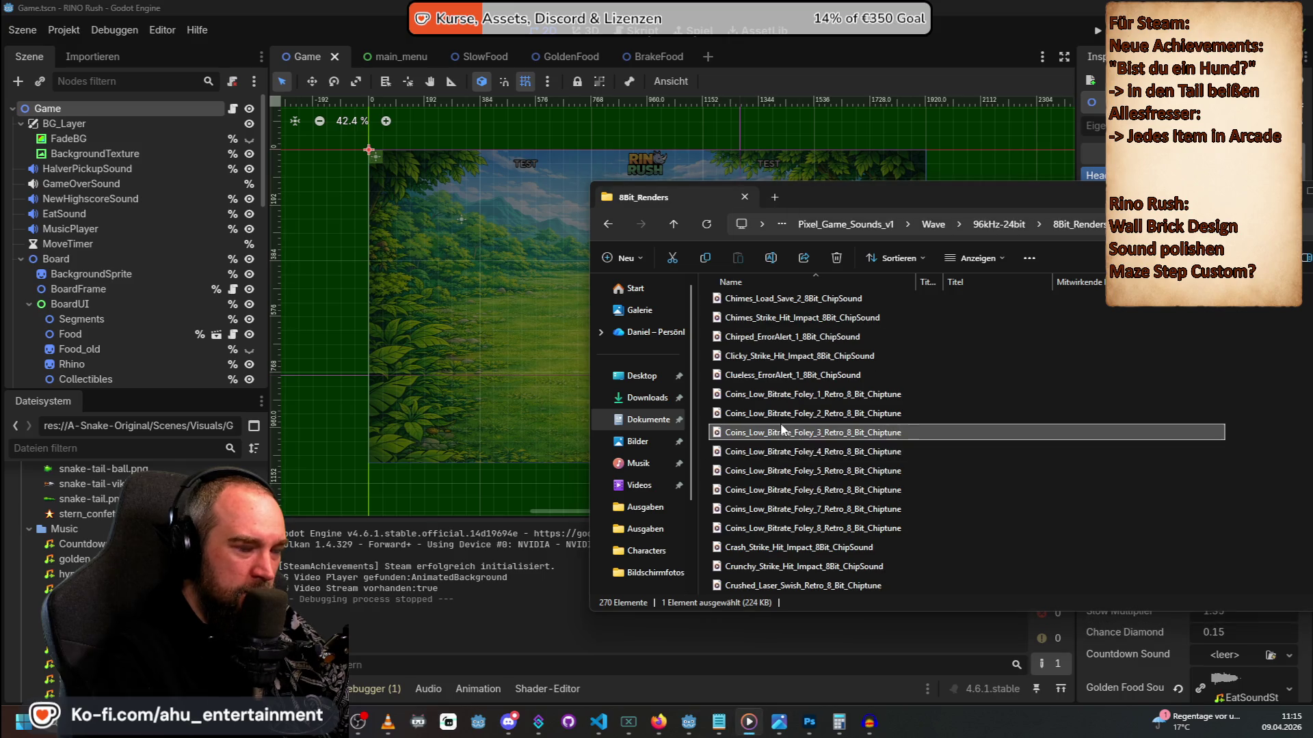
click(789, 392)
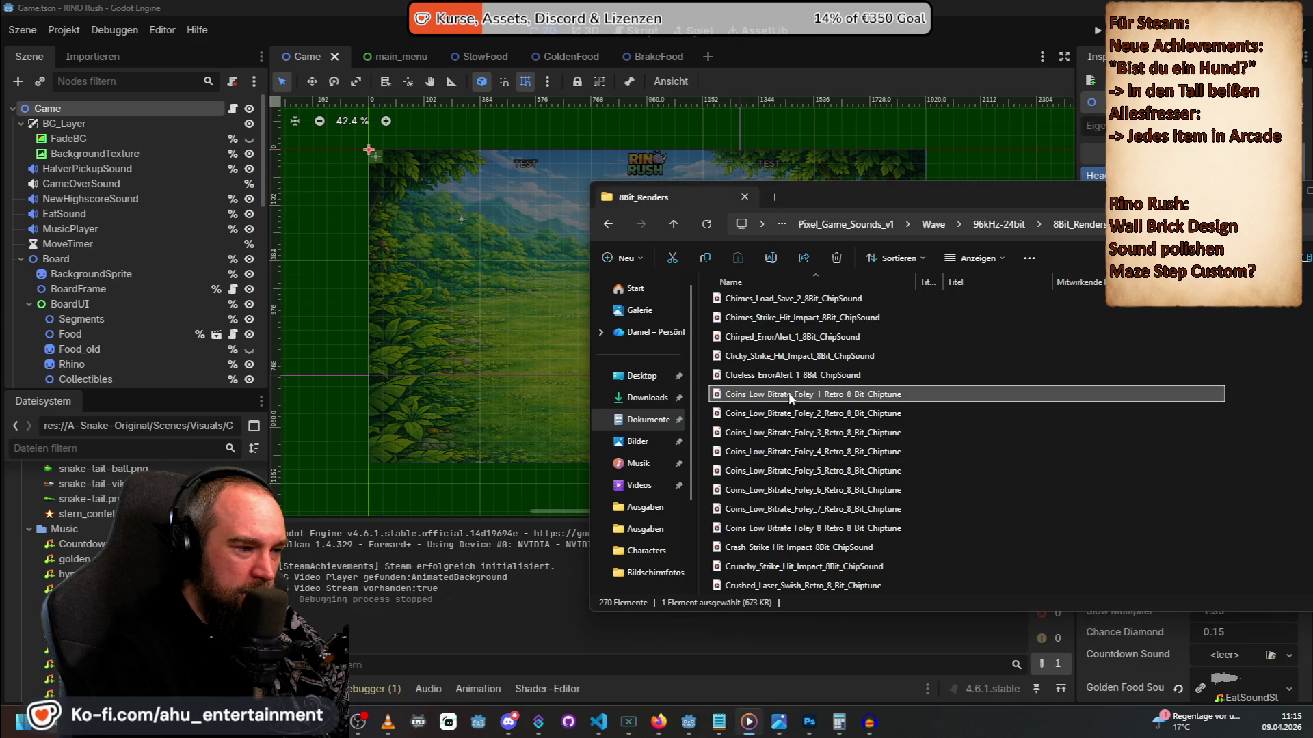
scroll(810, 466, down, 2)
scroll(789, 491, down, 8)
scroll(795, 491, down, 10)
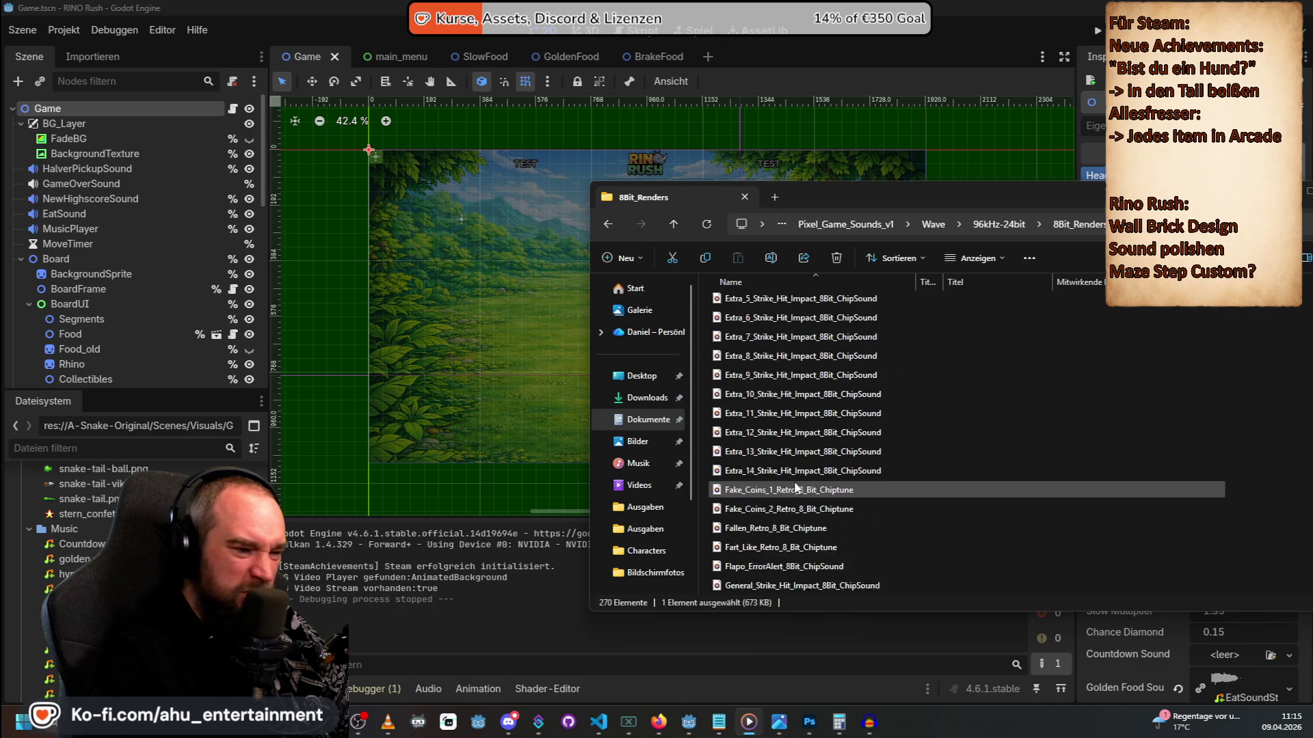
scroll(796, 487, down, 20)
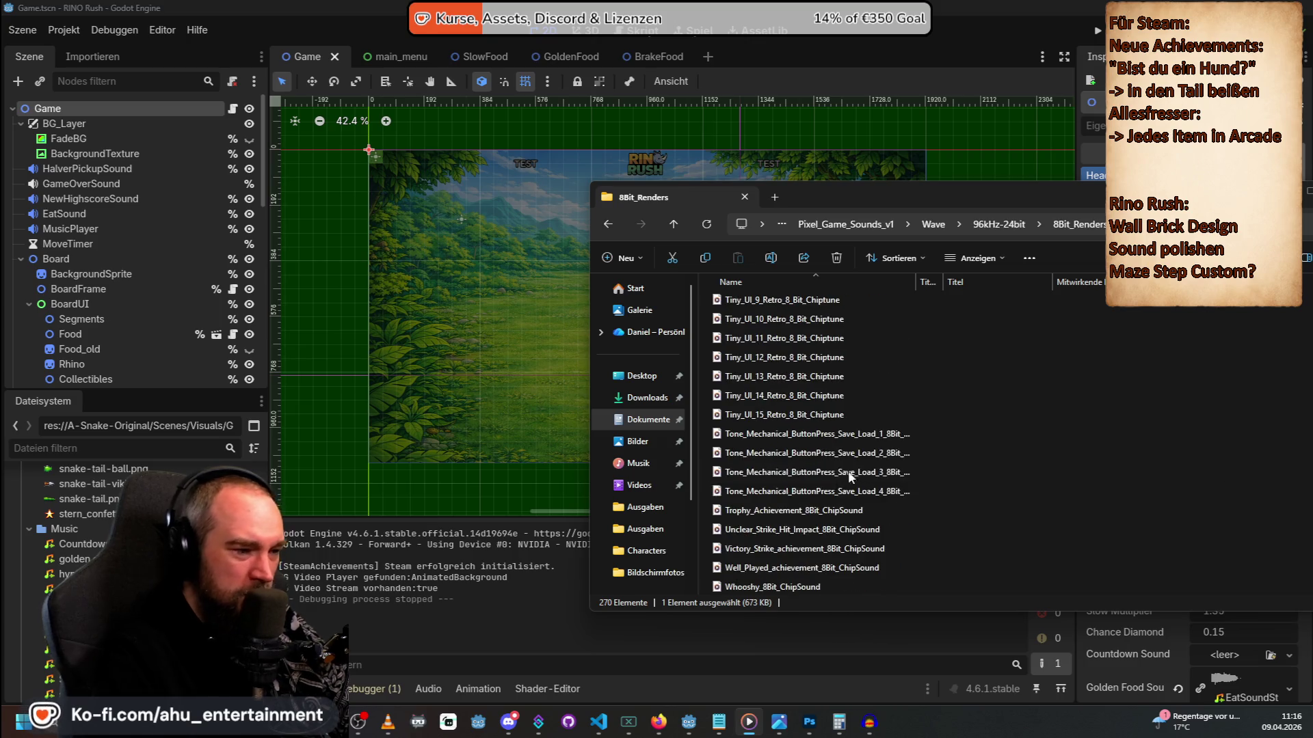
key(alt+Left)
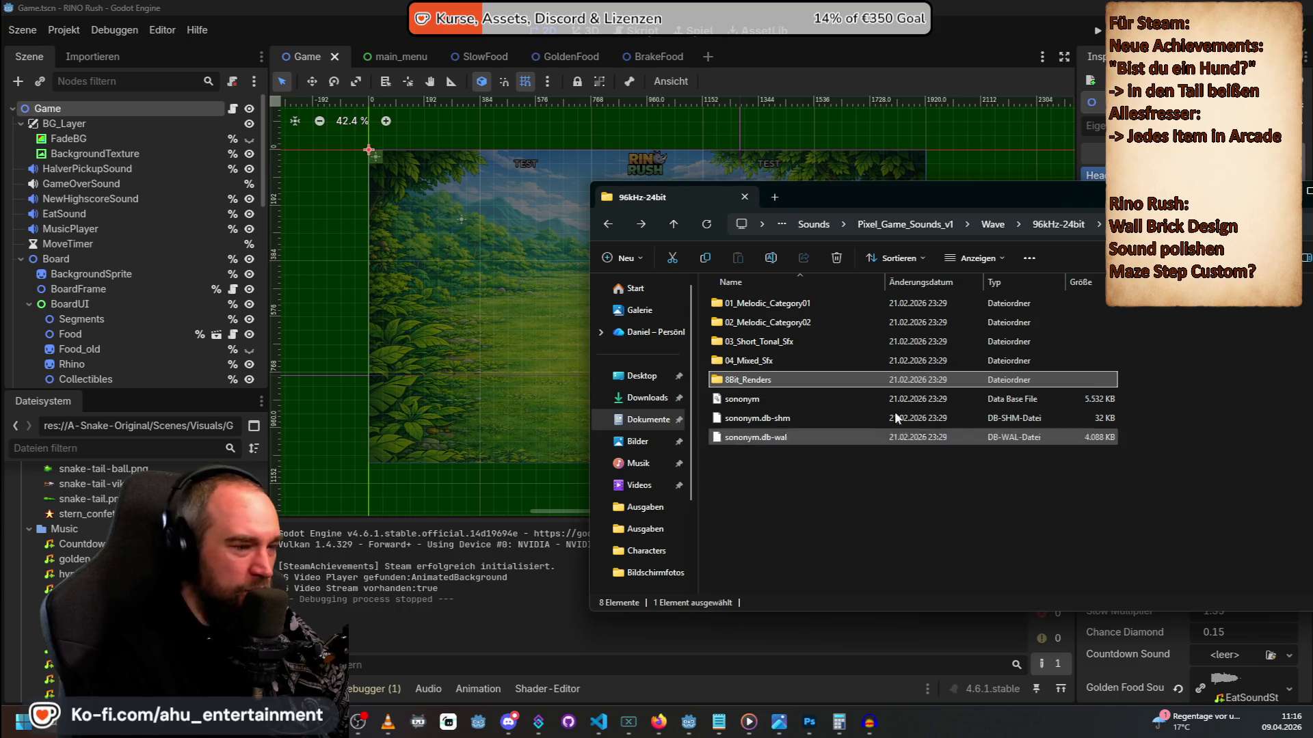
Go back up to the Sounds folder and scroll through its packs.
key(alt+Left)
key(alt+Left)
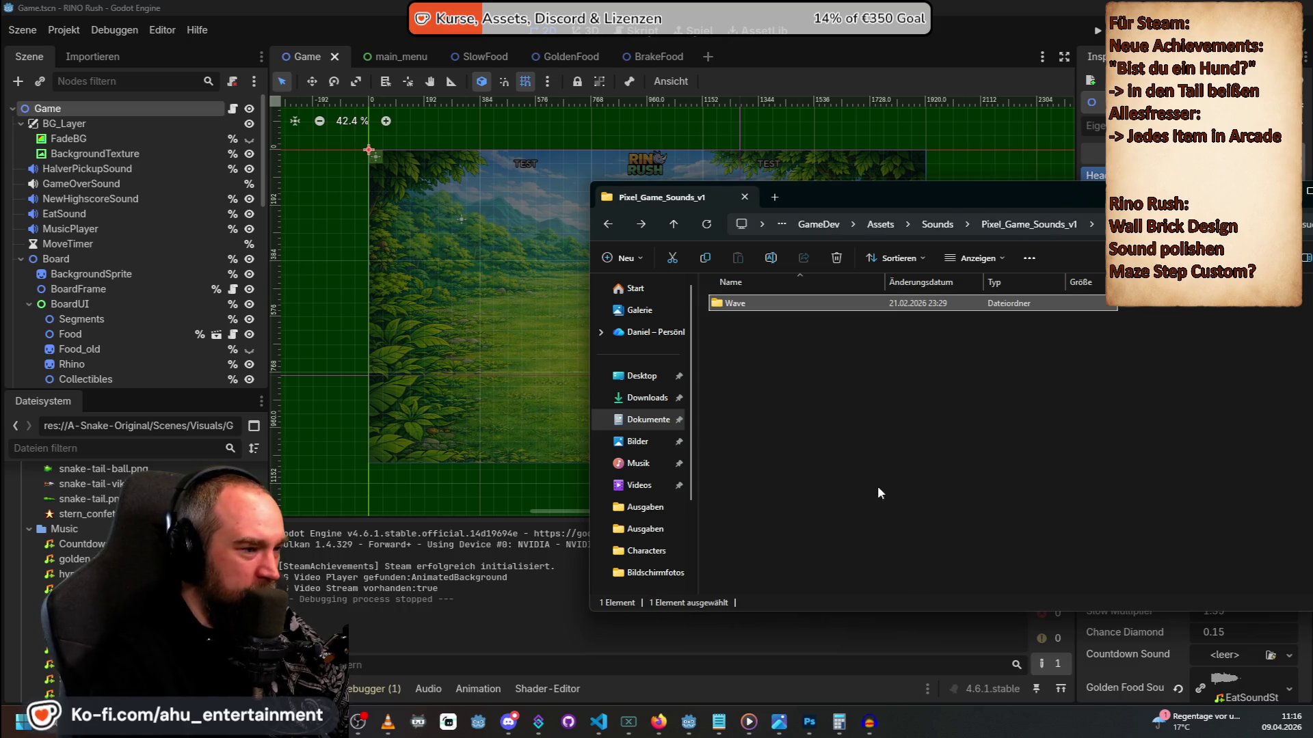
key(alt+Left)
scroll(846, 491, down, 2)
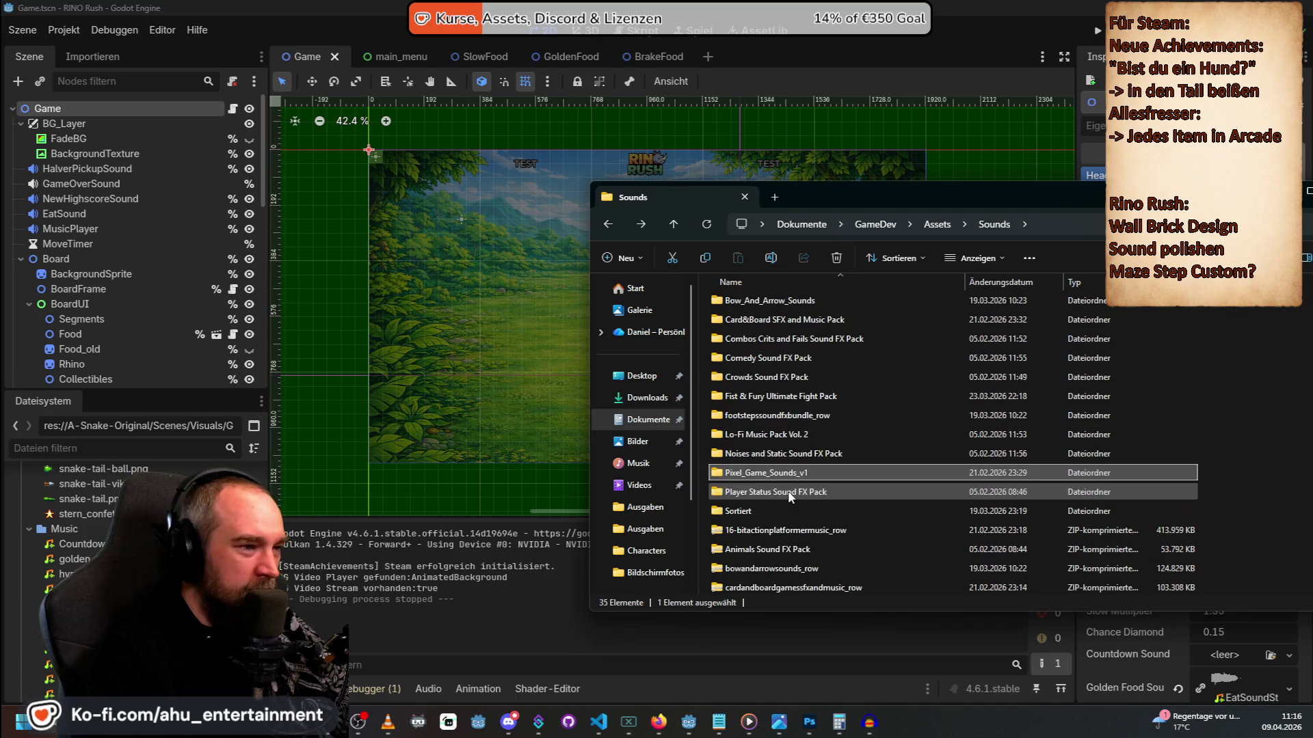
scroll(800, 472, up, 1)
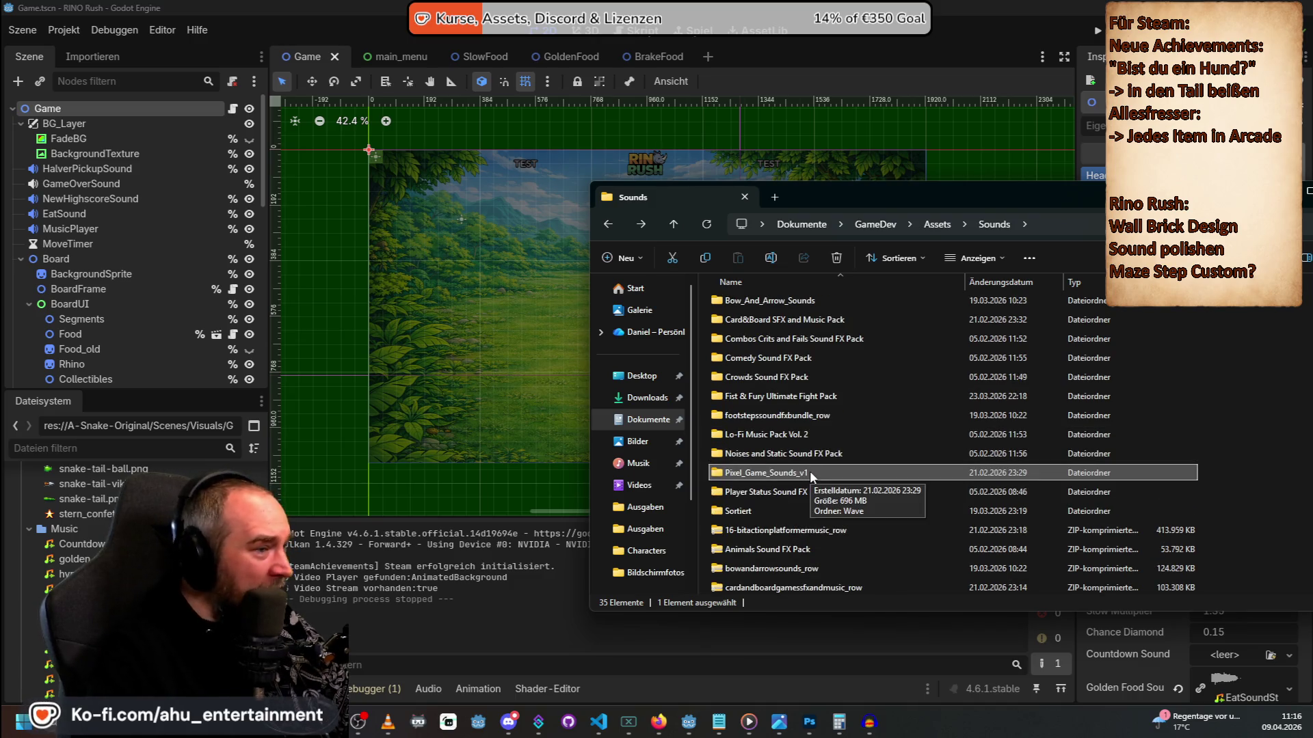
scroll(809, 470, up, 2)
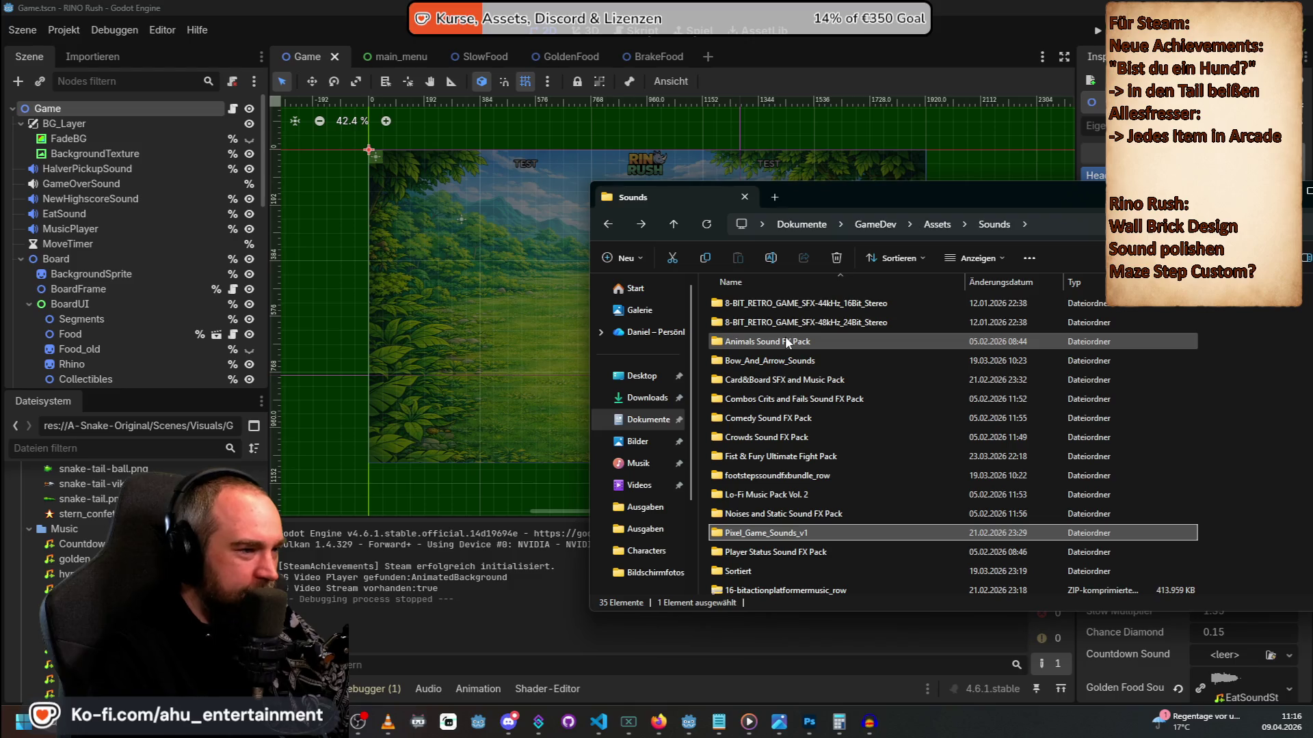
Open the 8-BIT_RETRO_GAME_SFX pack, recheck CountdownSound1, then open INTERFACE-BUTTON-CLICKS-UI.
mouse_move(787, 340)
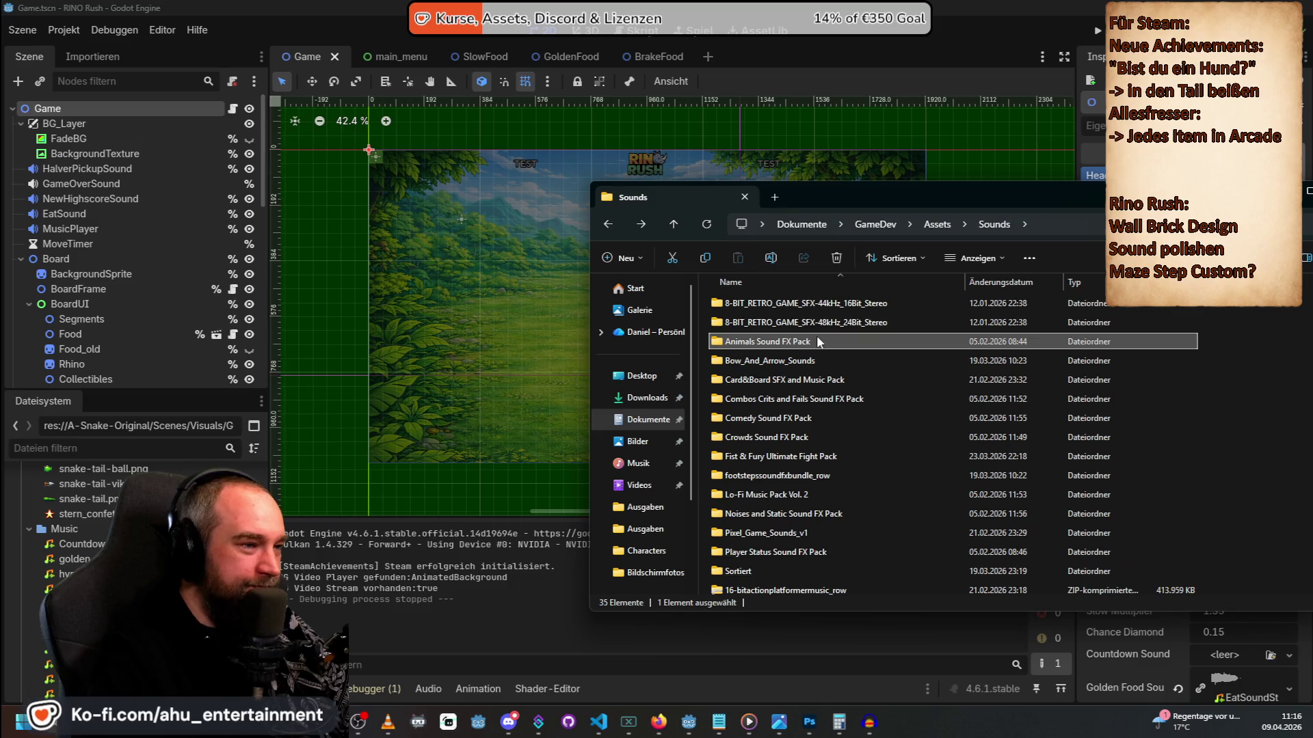
double_click(797, 322)
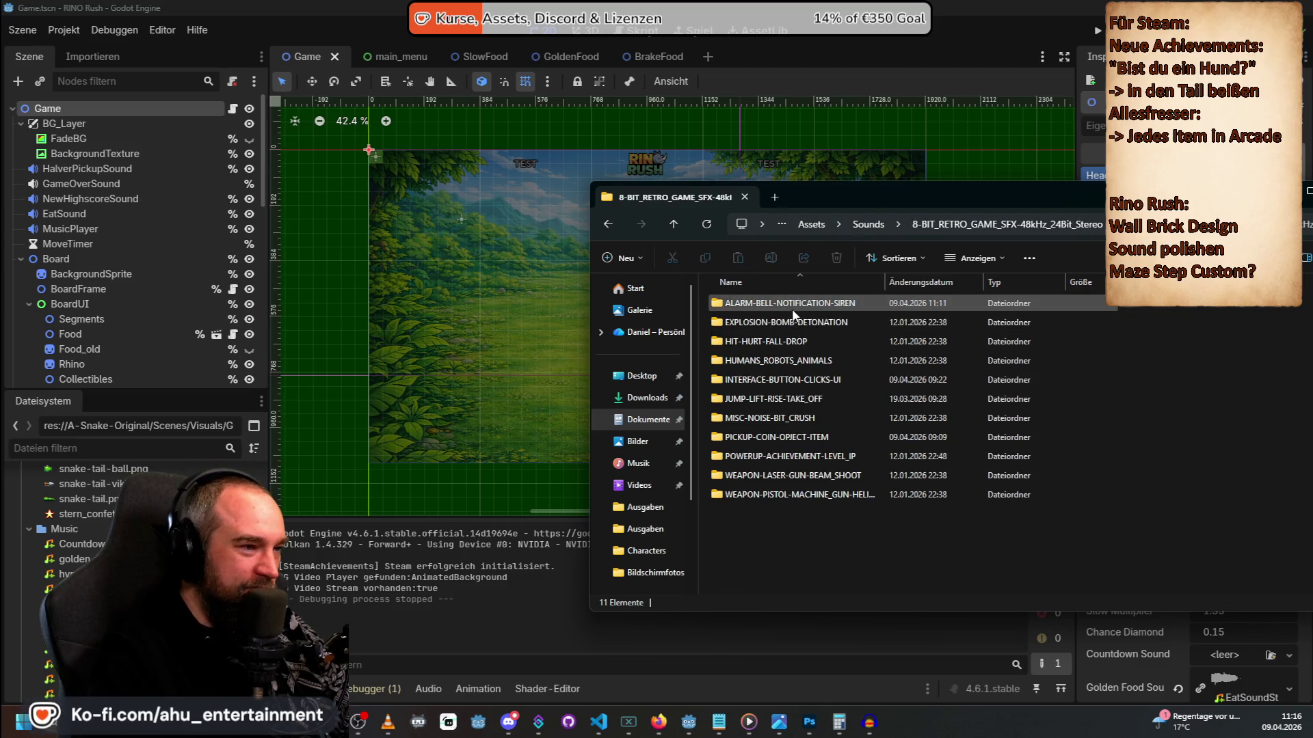
double_click(793, 304)
click(794, 310)
key(alt+Left)
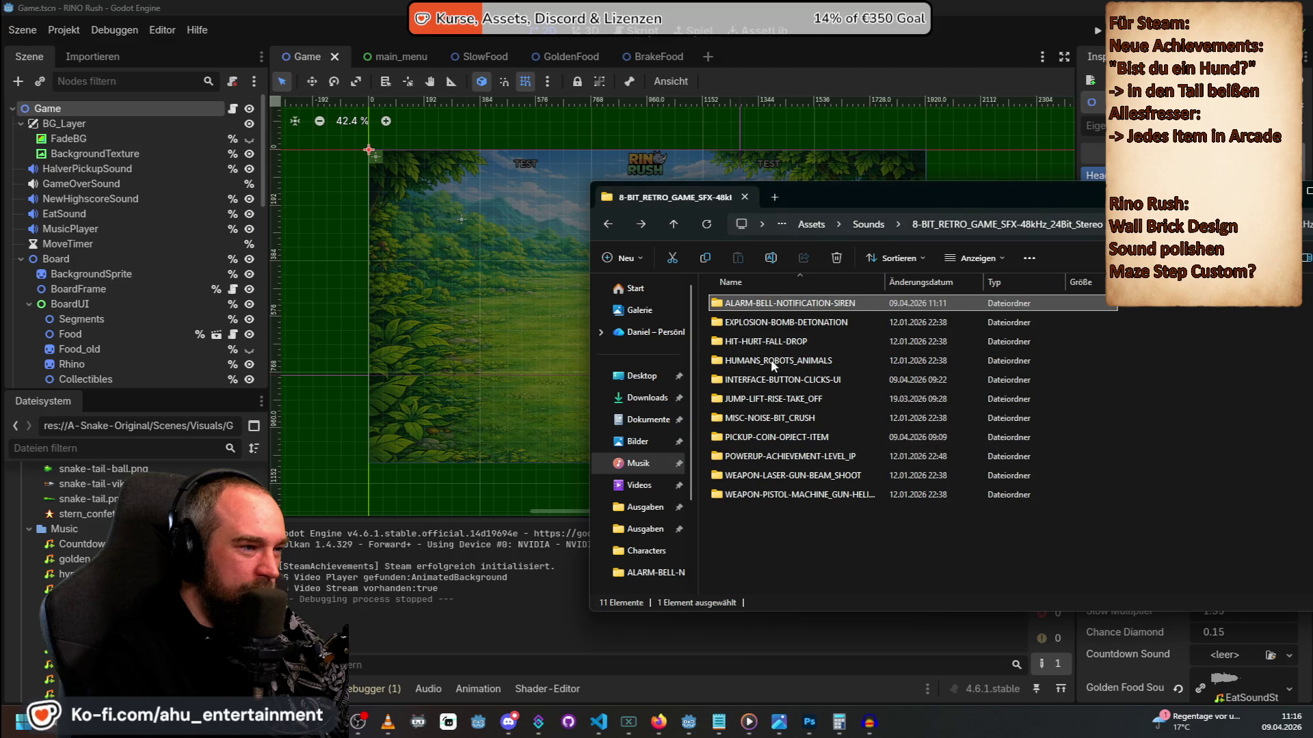
double_click(769, 380)
Audition the first Retro_8-Bit interface click sounds one by one.
double_click(768, 383)
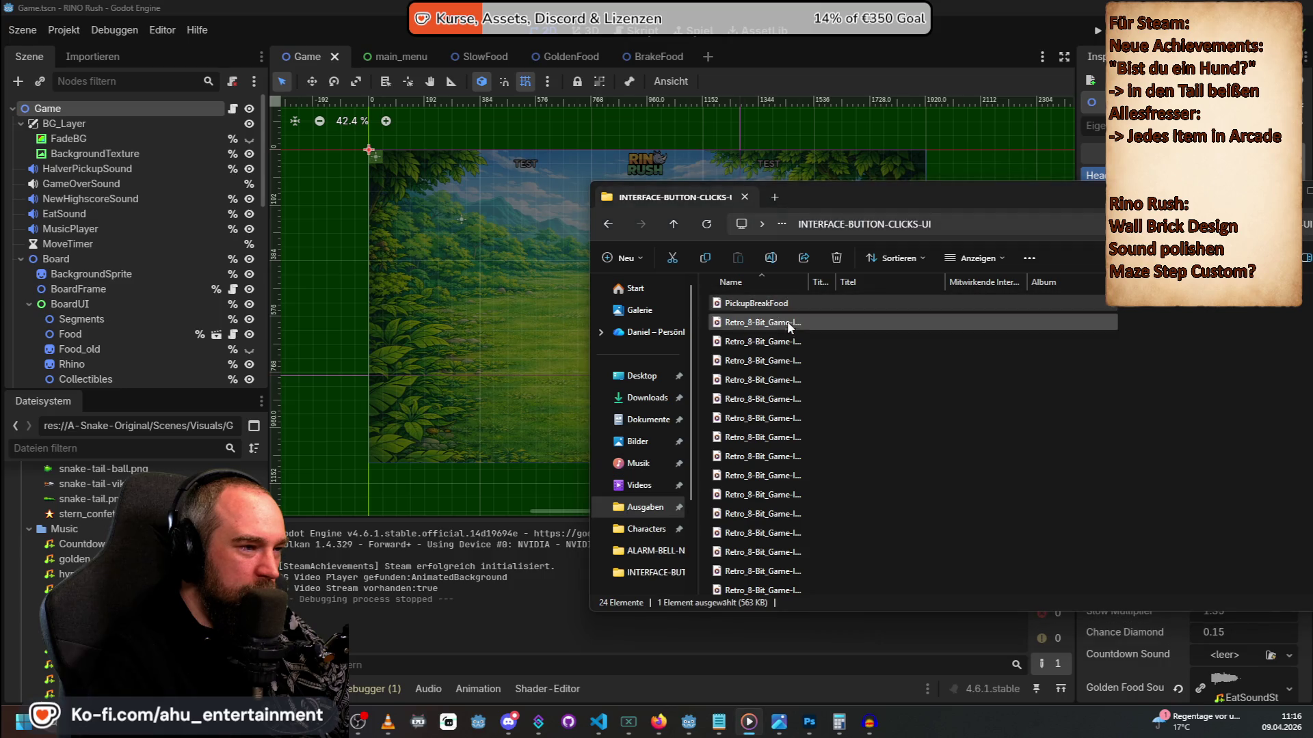
click(785, 442)
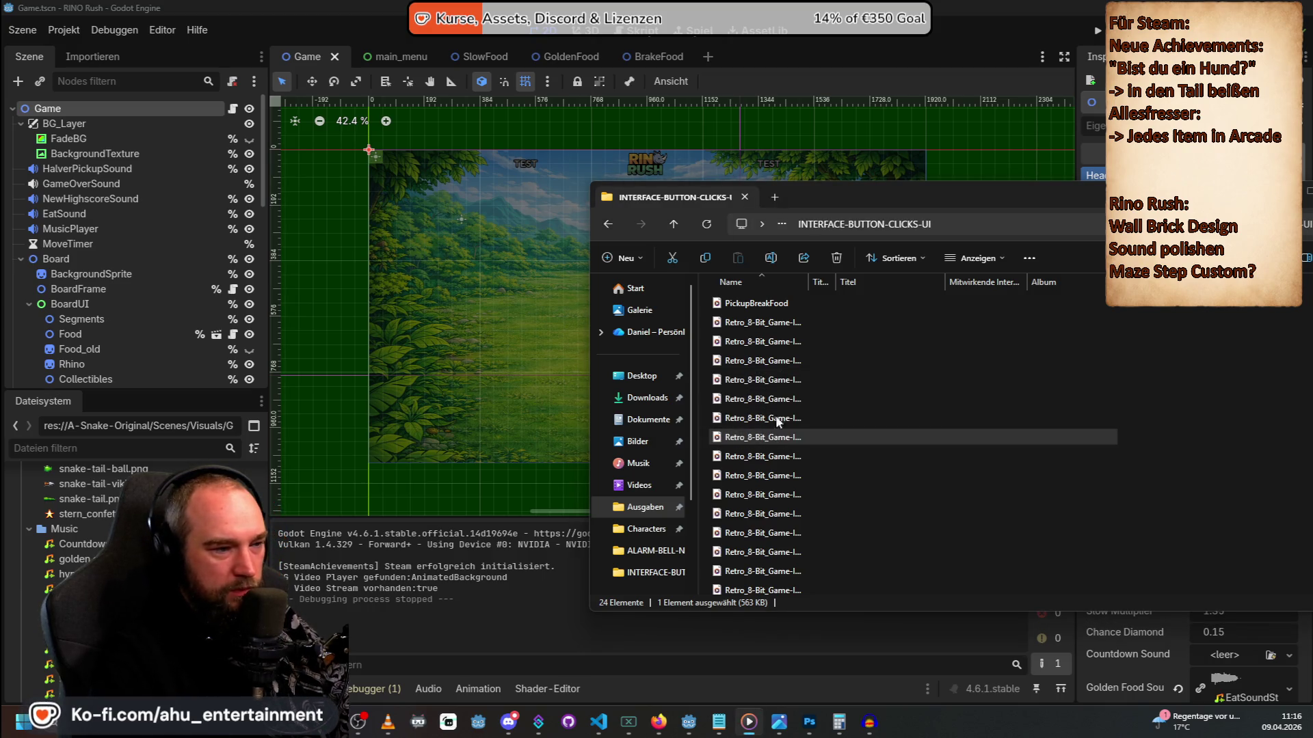
click(769, 323)
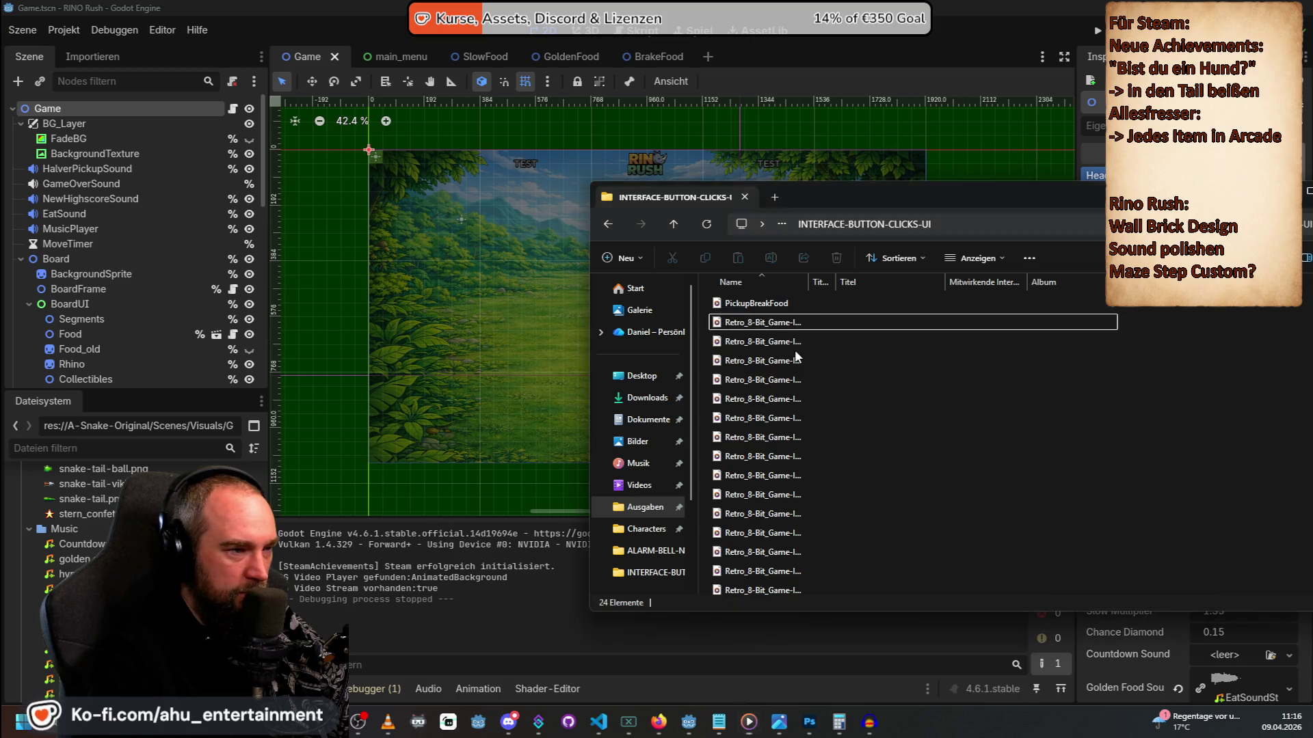
click(791, 346)
click(781, 362)
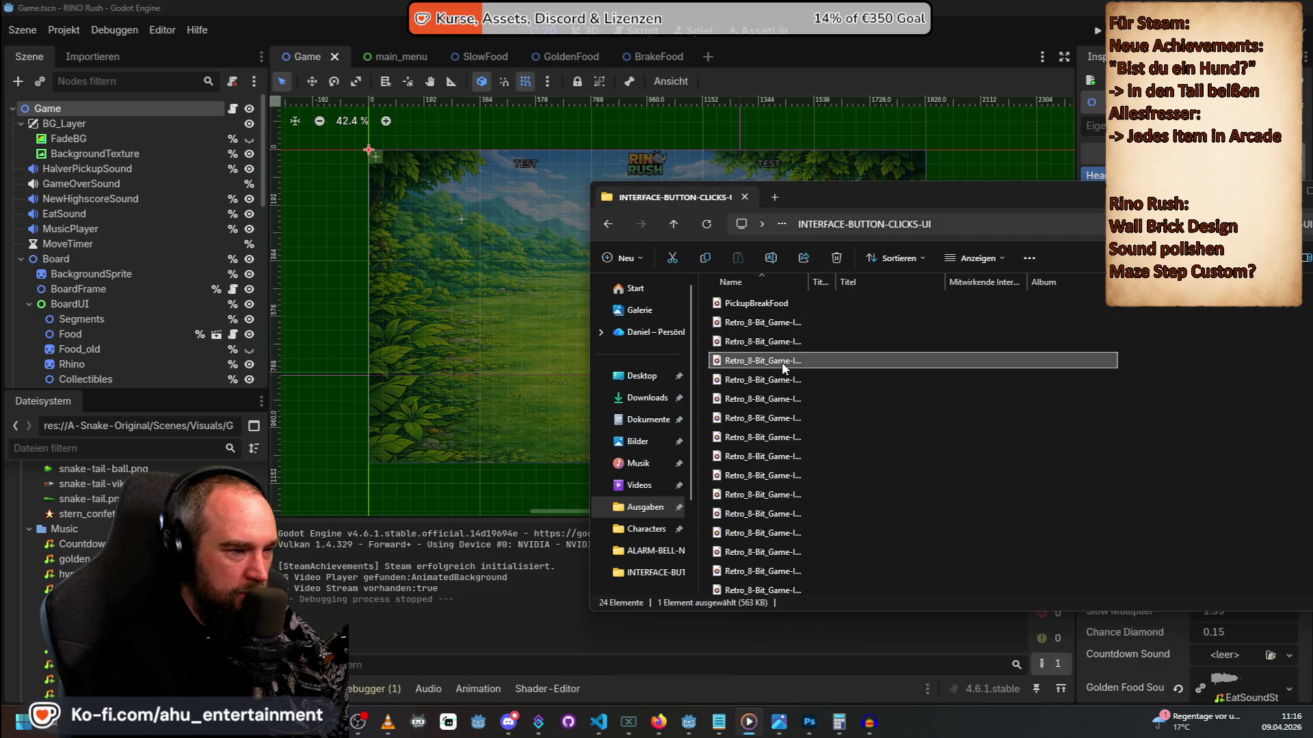
click(778, 380)
click(774, 399)
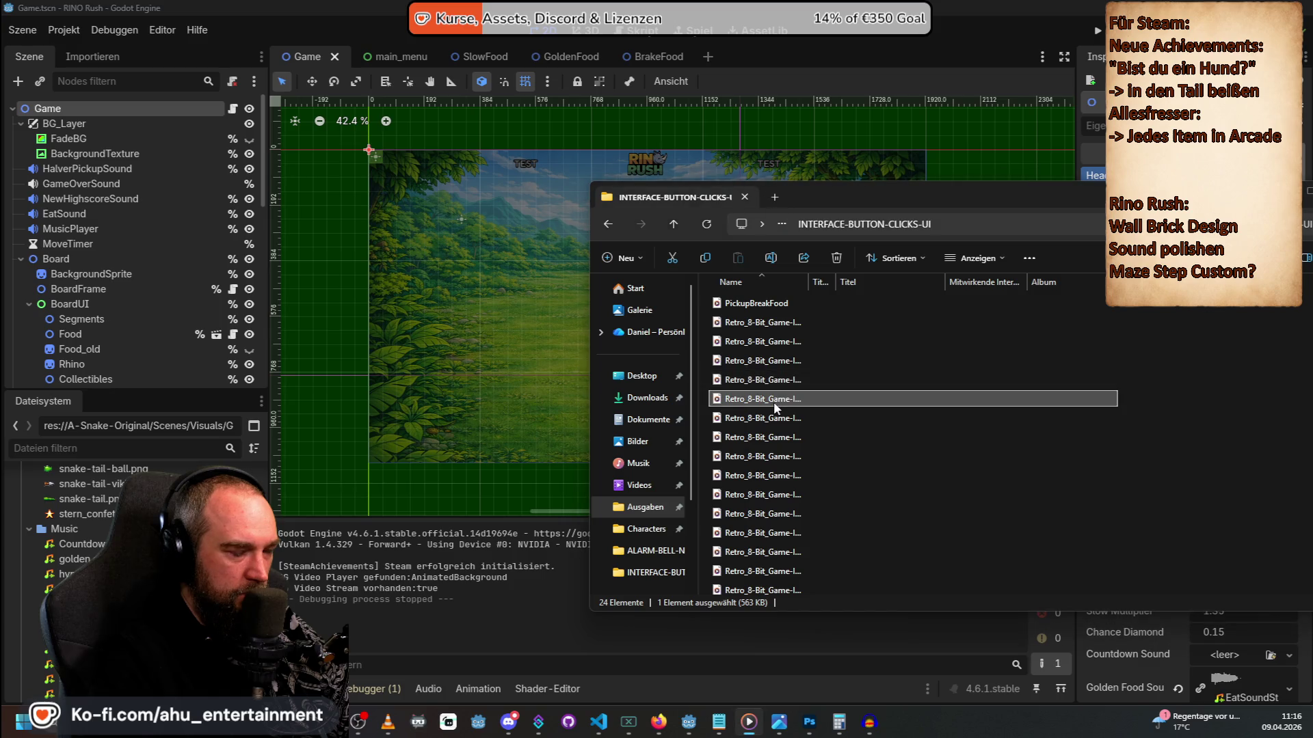
click(775, 418)
click(775, 437)
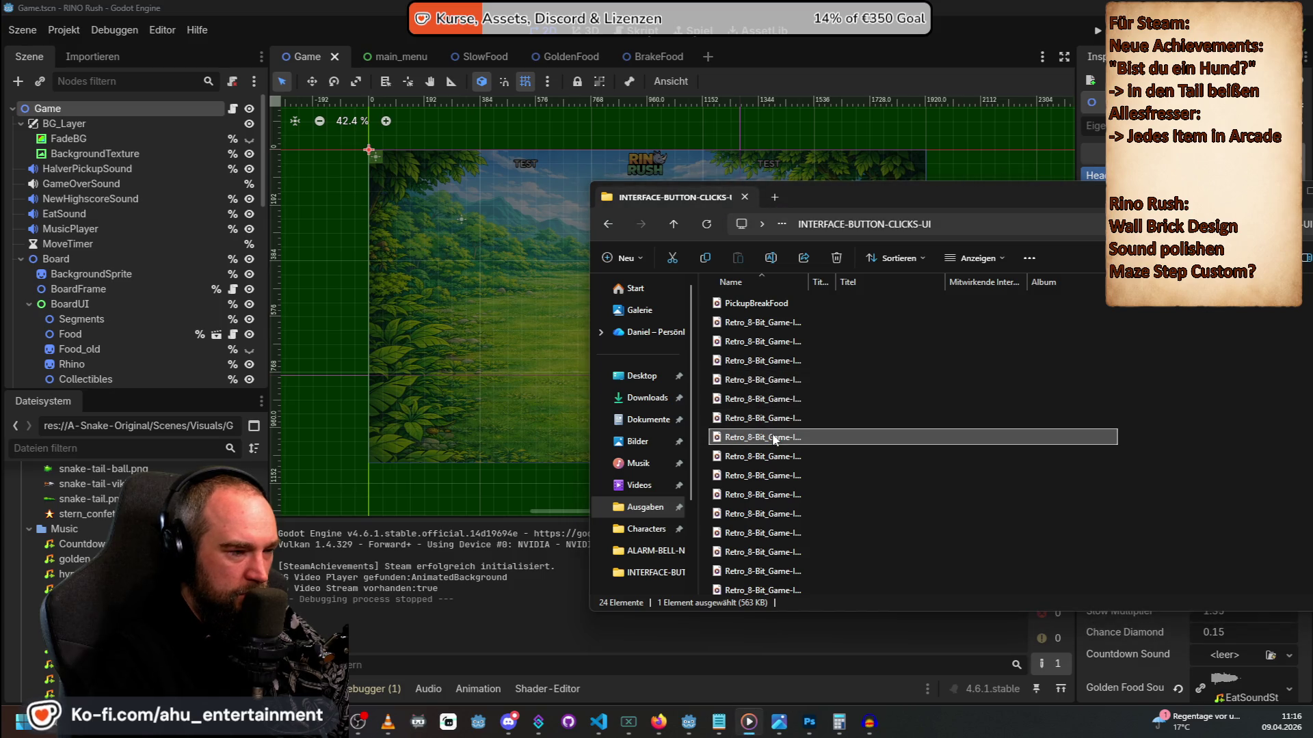
click(770, 457)
click(773, 477)
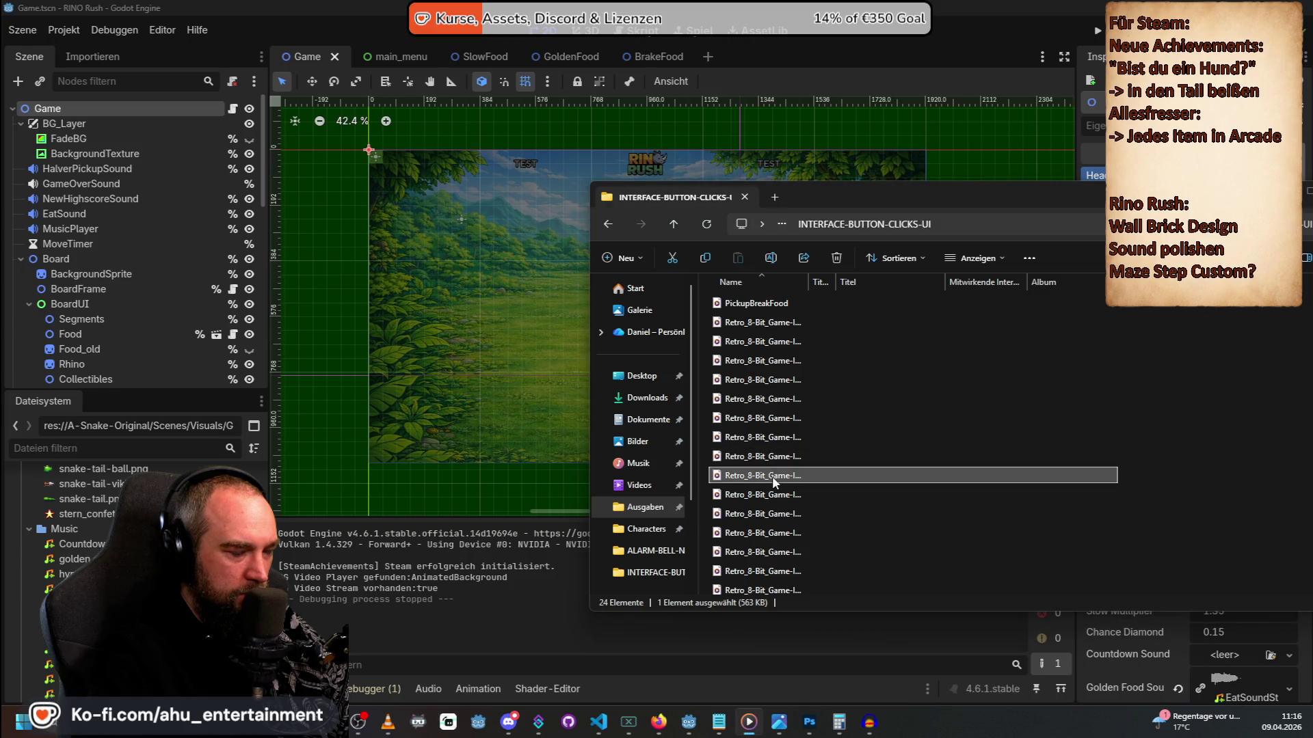
click(776, 495)
click(777, 511)
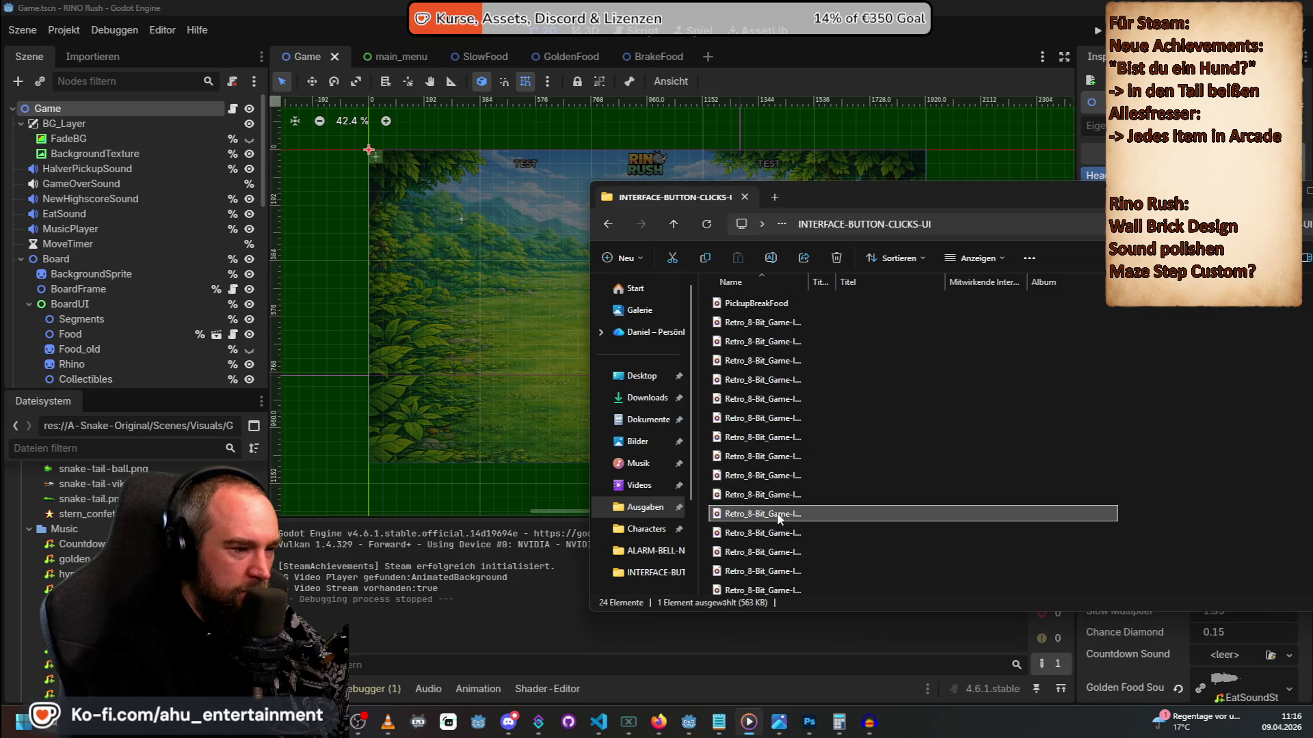
Audition the remaining interface sounds further down, then return to the Audacity project.
scroll(776, 511, down, 1)
click(782, 509)
click(780, 528)
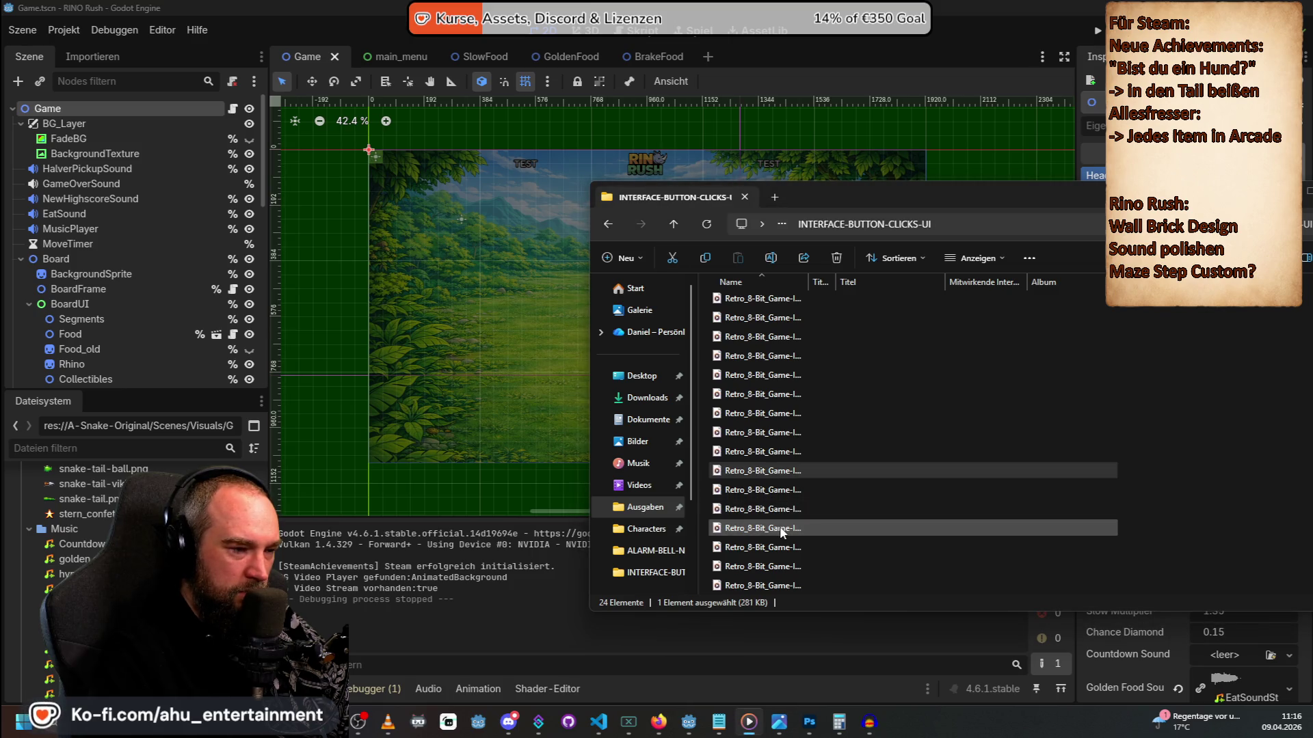
click(780, 491)
click(780, 510)
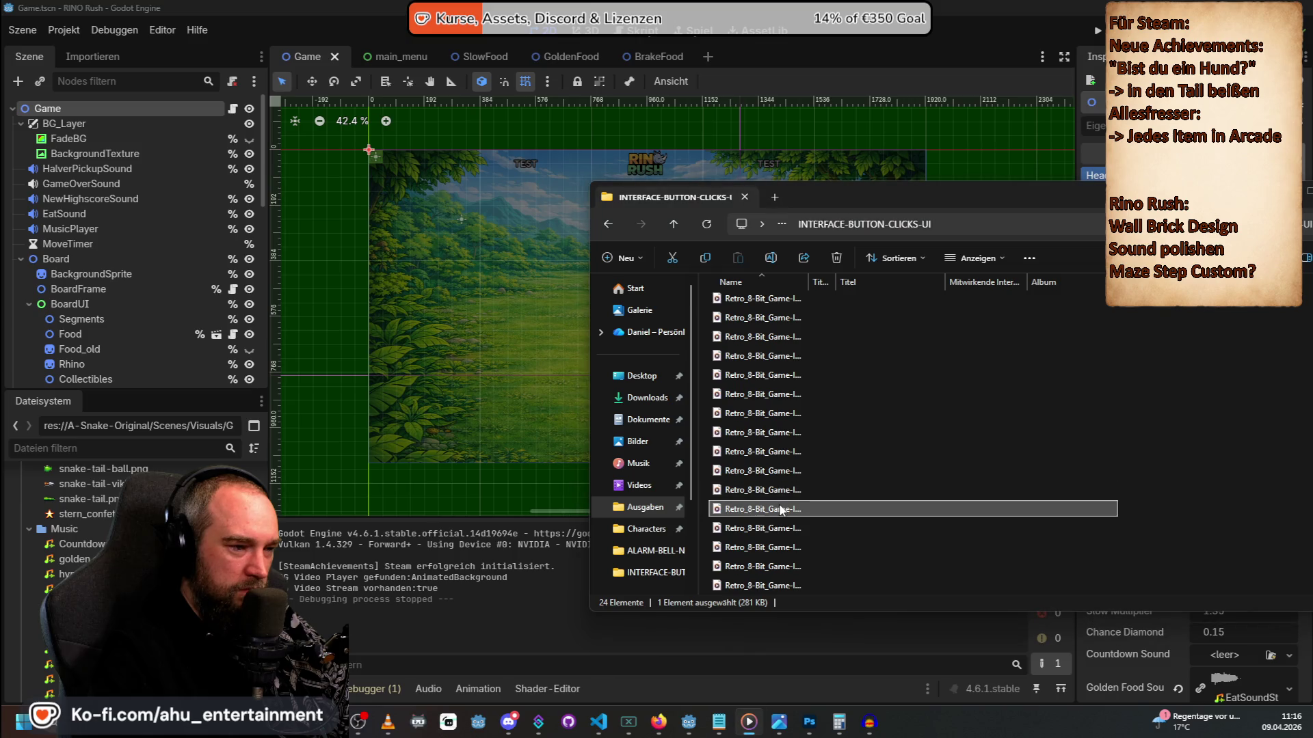
click(778, 521)
click(781, 513)
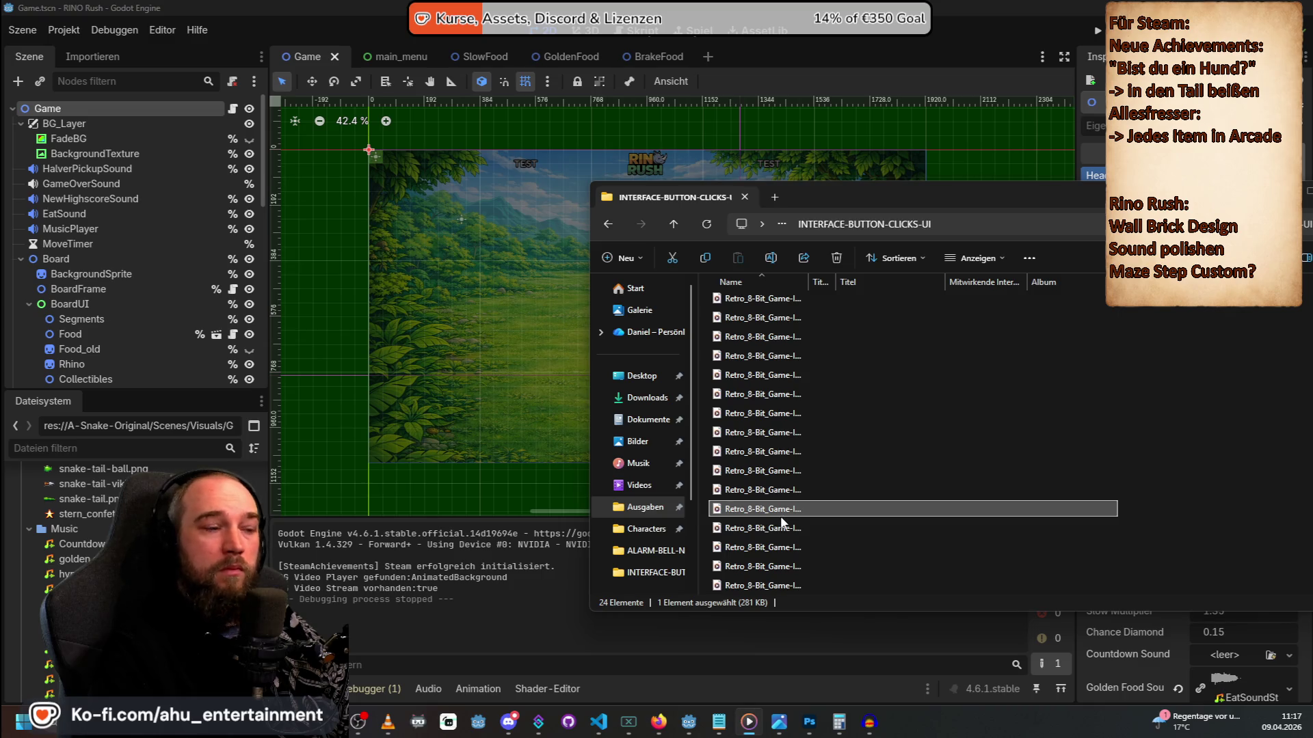
click(778, 523)
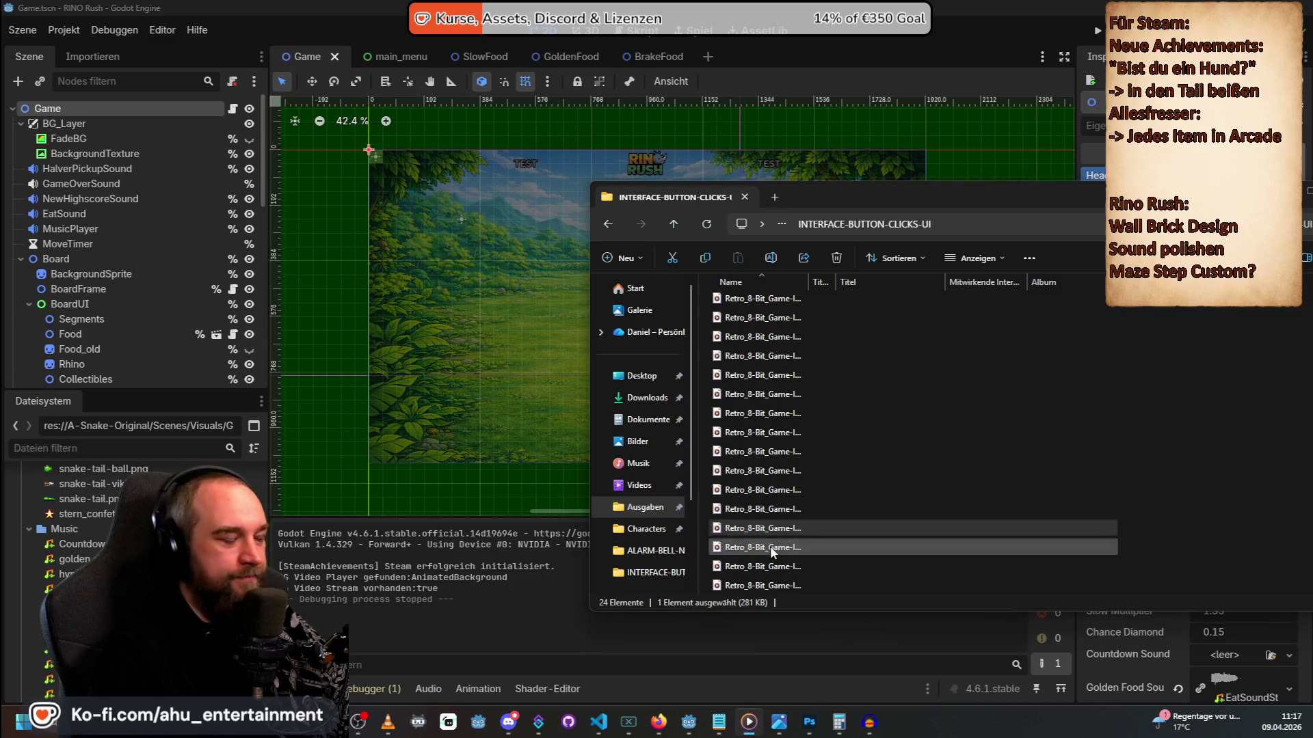
click(771, 550)
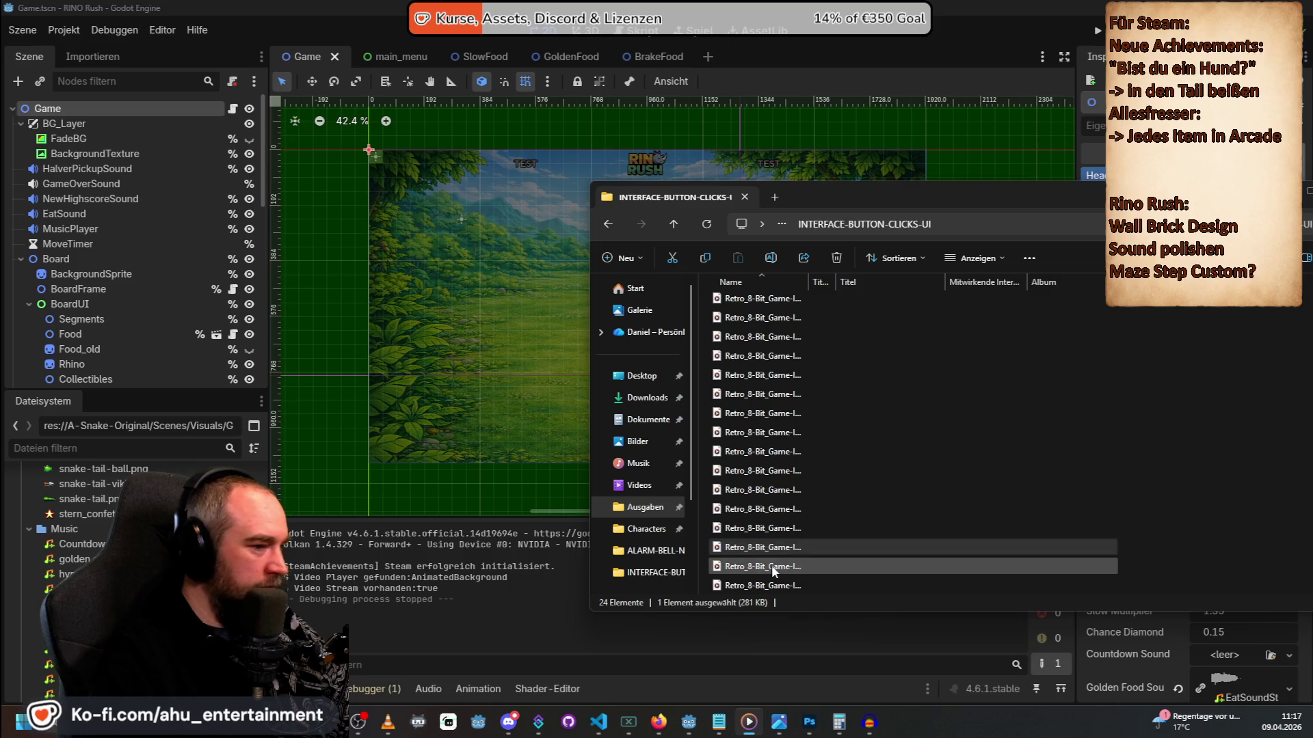
click(785, 523)
click(783, 543)
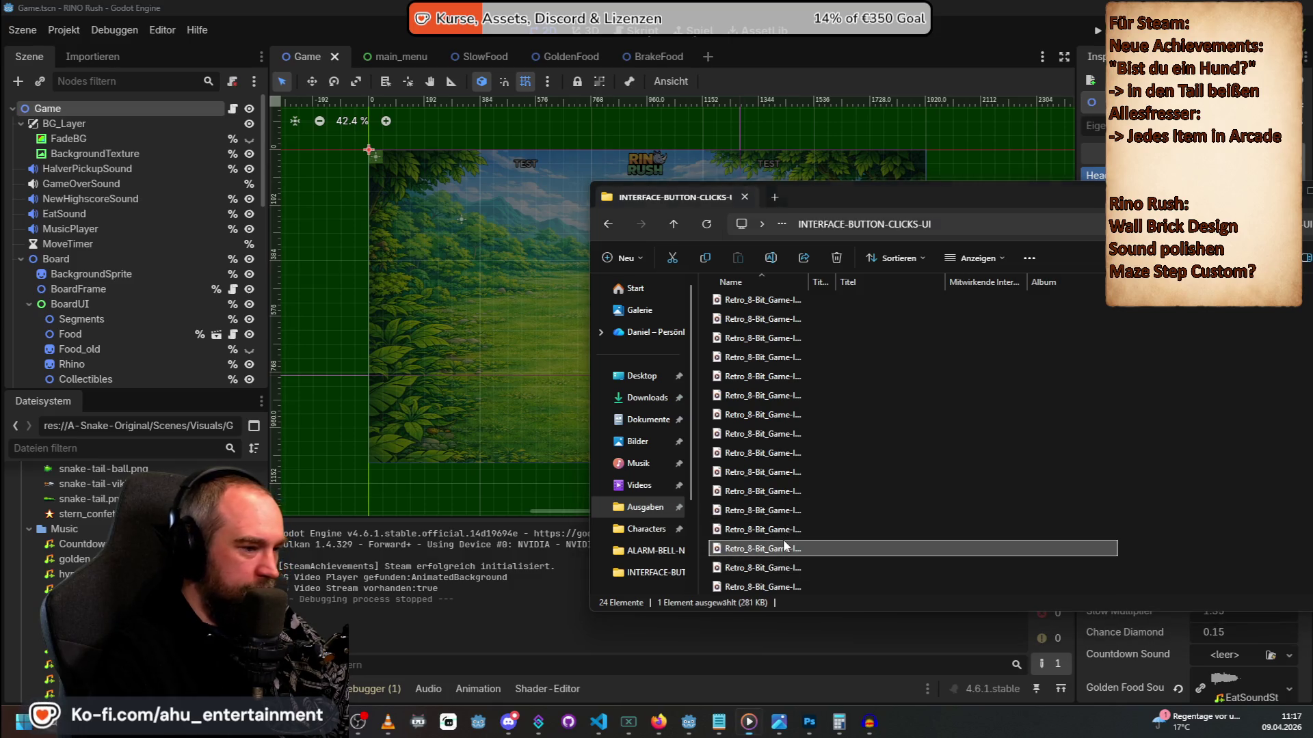
click(778, 565)
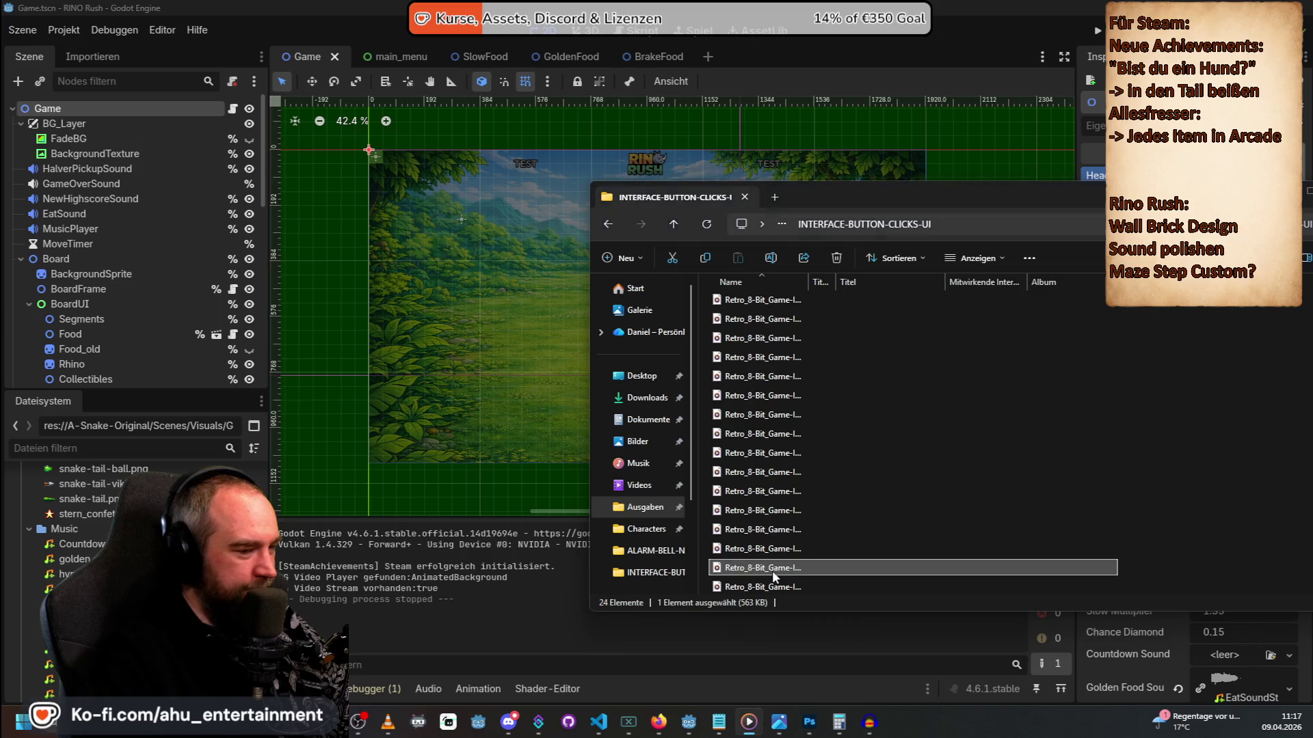
click(781, 584)
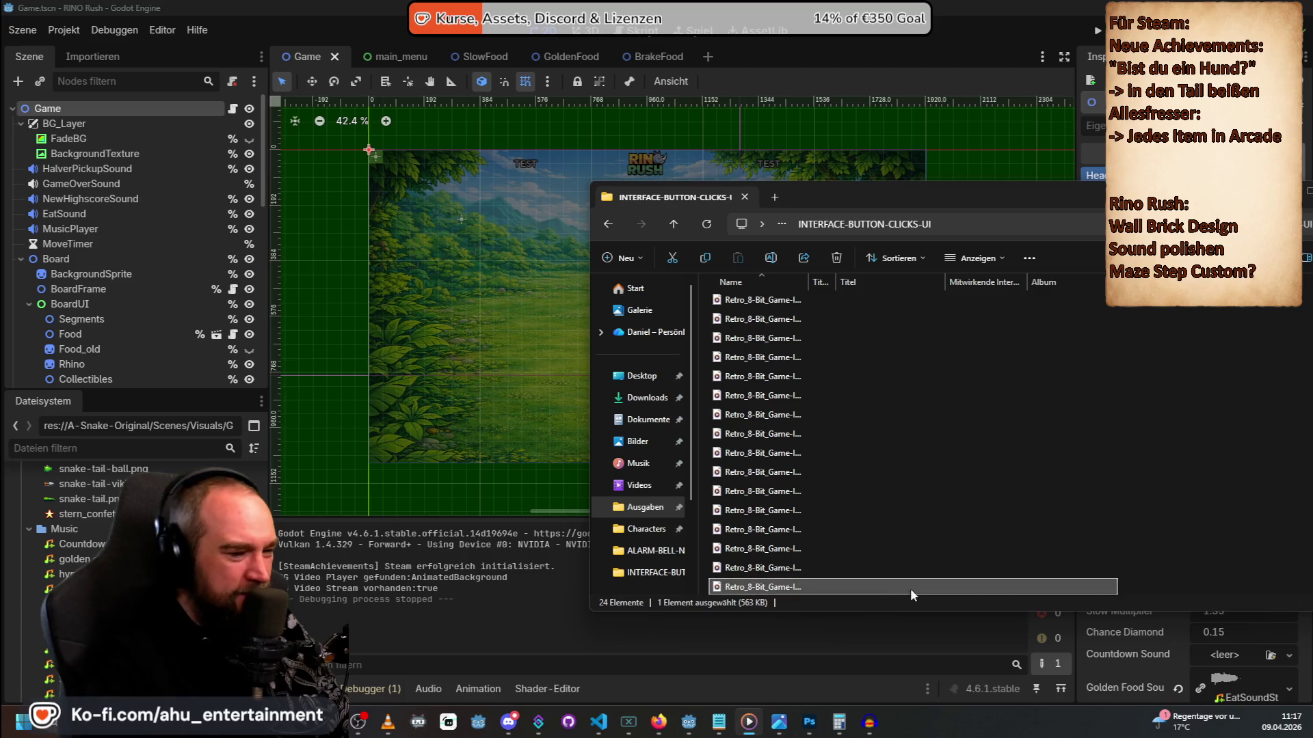
mouse_move(869, 722)
click(848, 674)
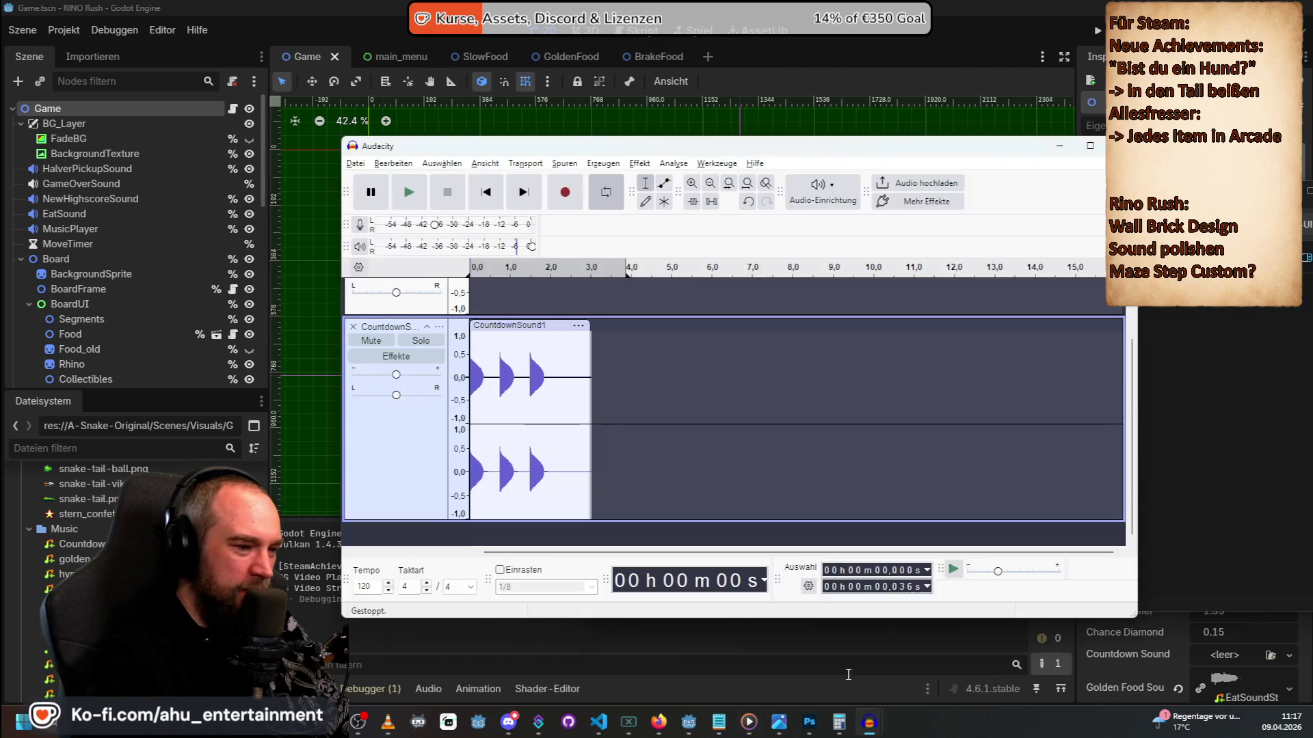
Play the clip and pull the loop region end back to 3.0 s.
key(space)
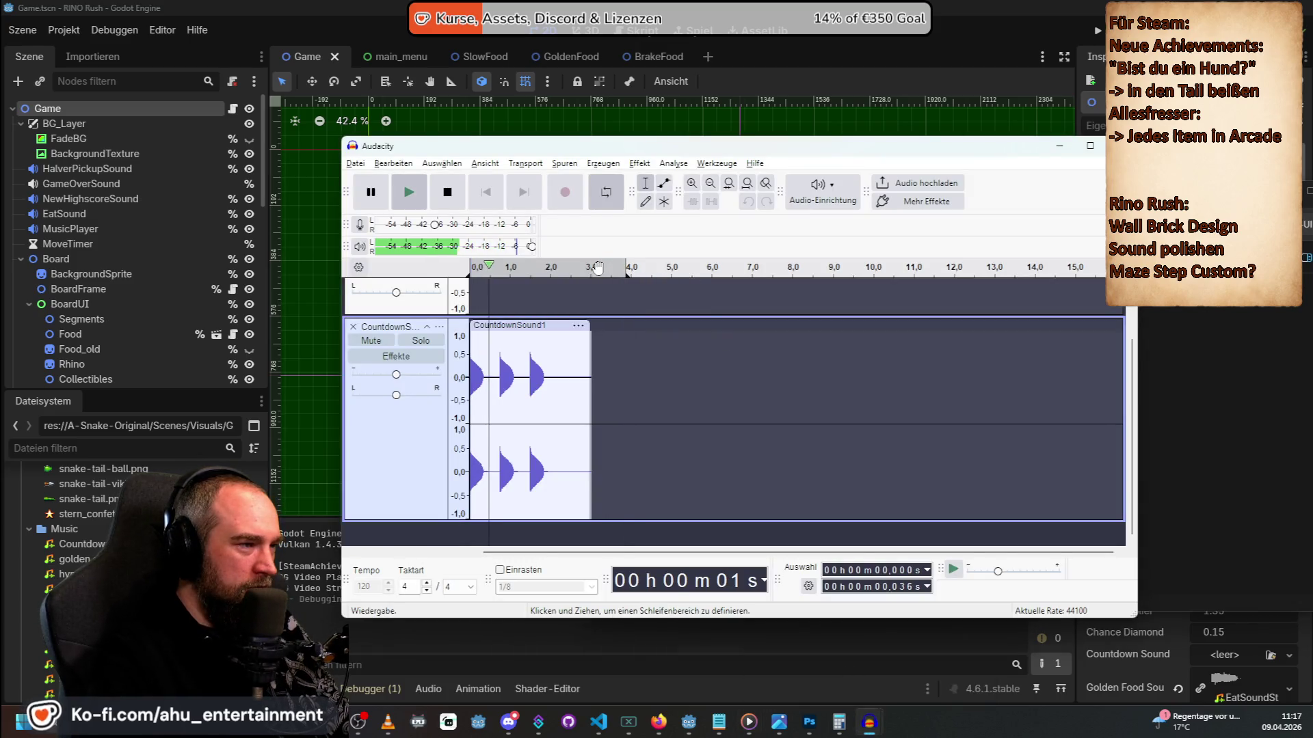
key(space)
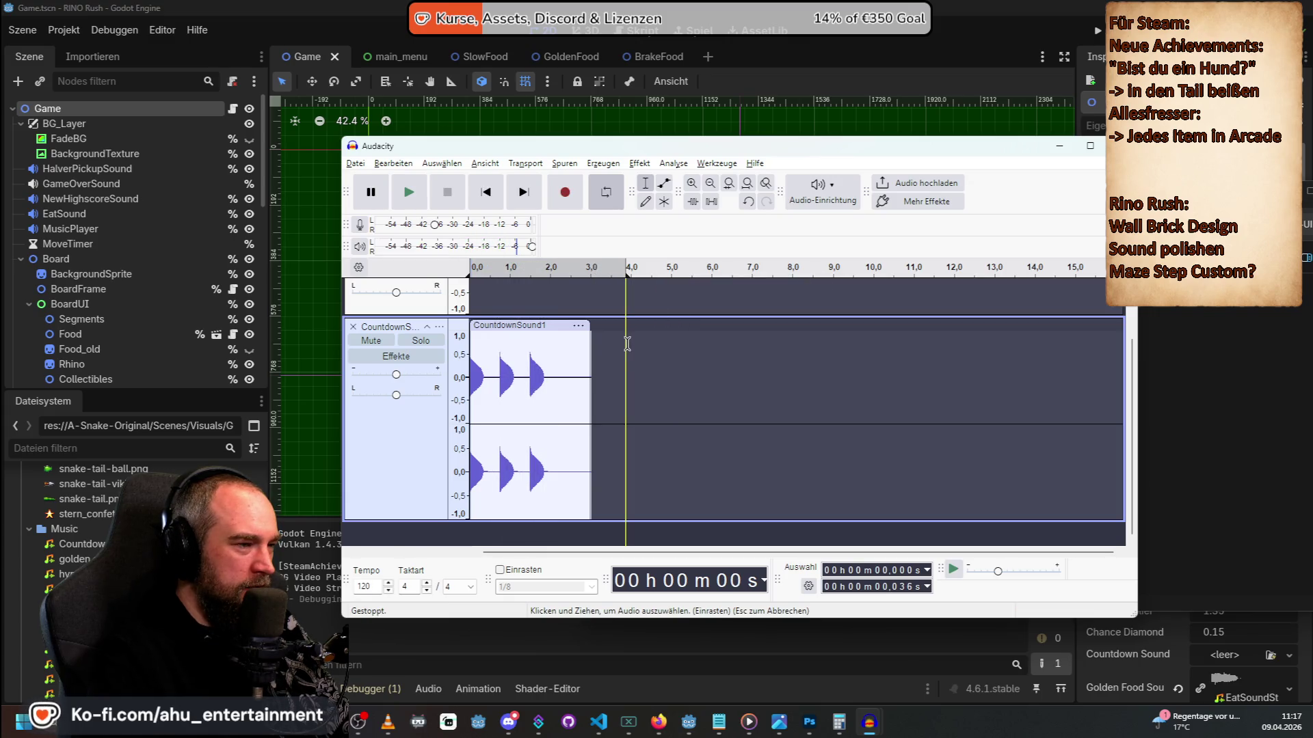
drag(617, 263, 596, 268)
right_click(624, 275)
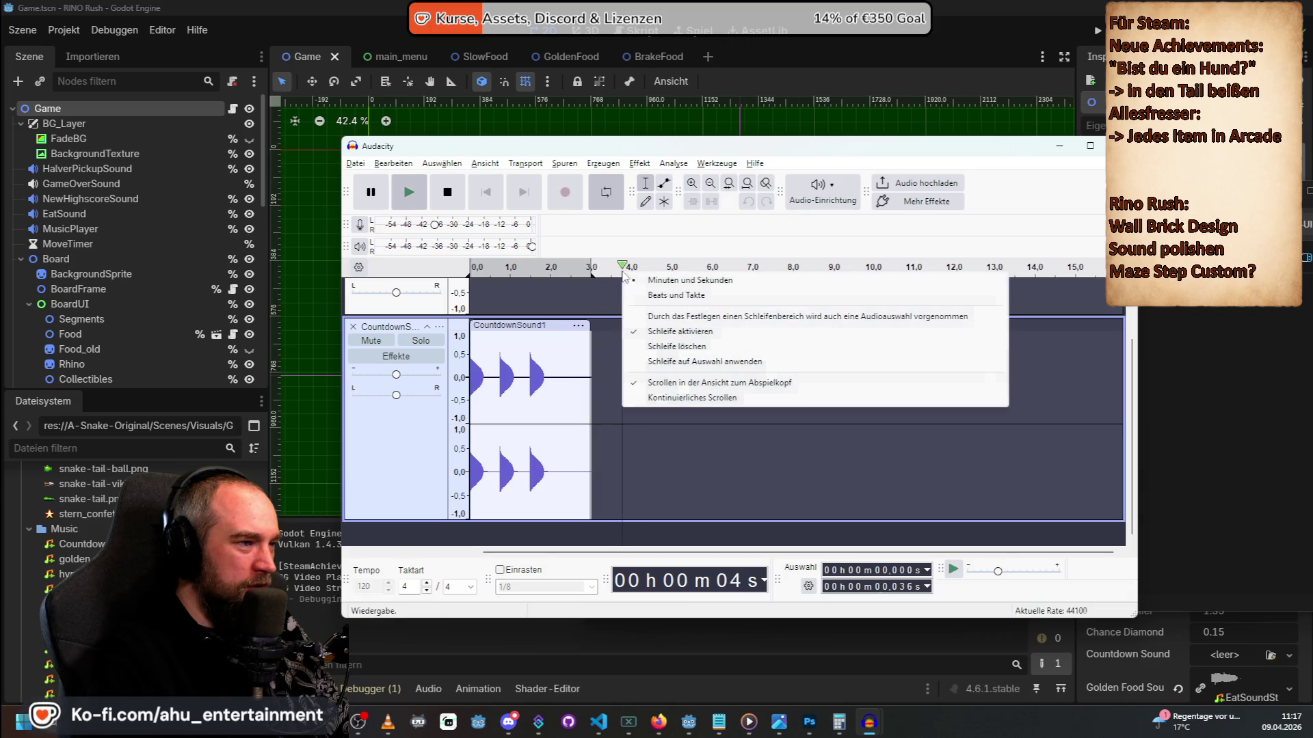
Paste a copy of the countdown beep at about 3.52 s.
click(611, 345)
right_click(612, 345)
click(646, 354)
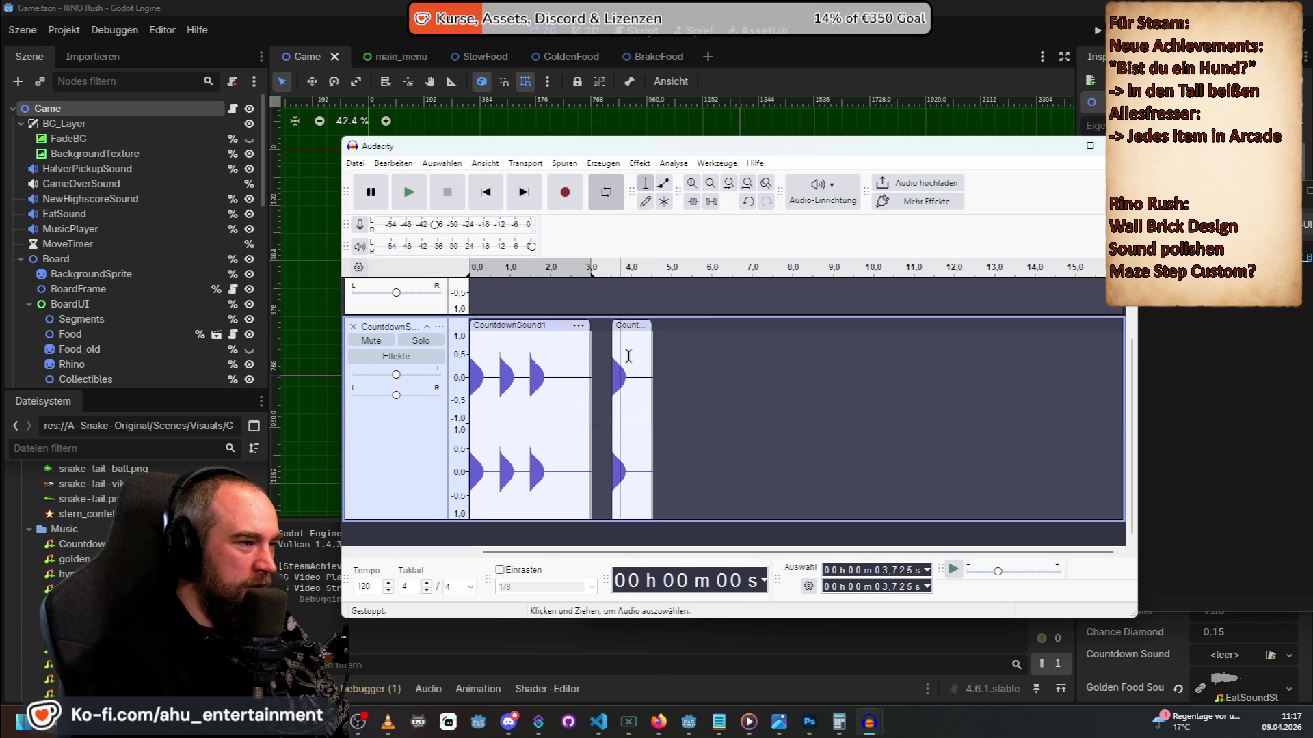
Select 3.0–4.2 s around the pasted clip, check its options, and maximize Audacity.
drag(640, 403, 592, 382)
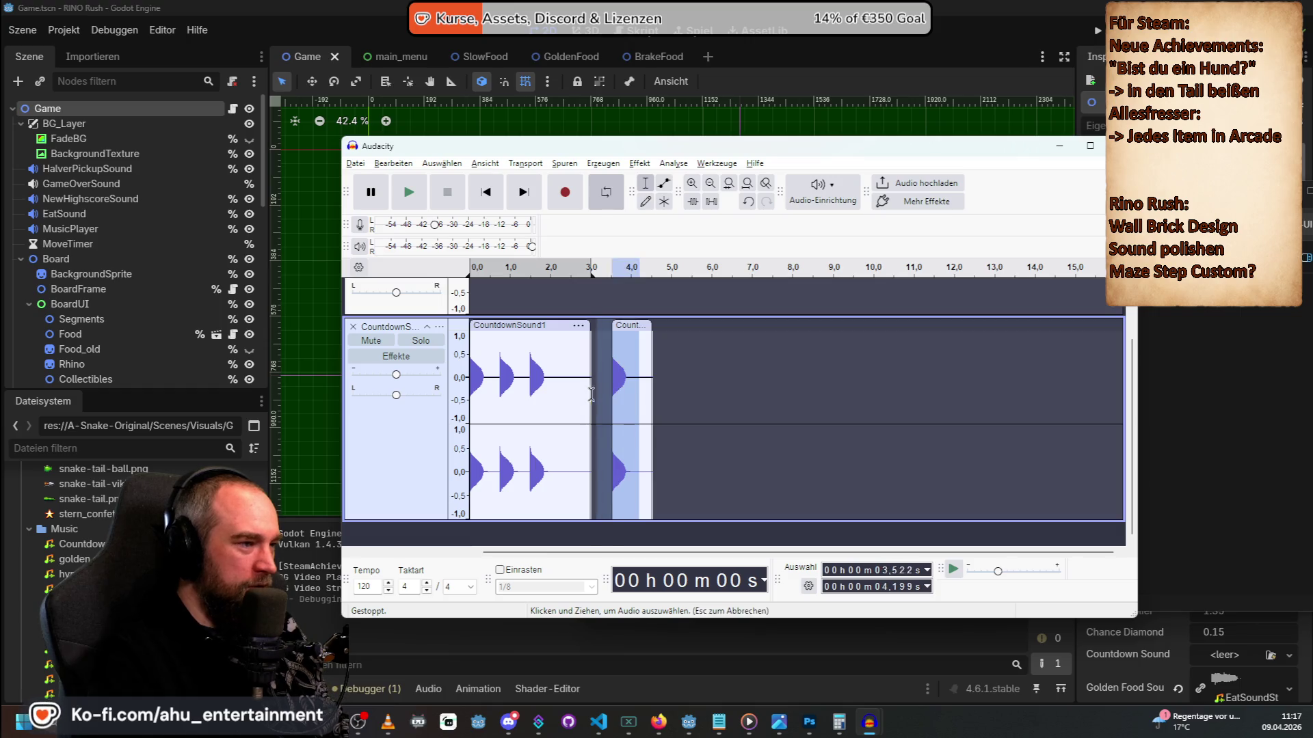
right_click(629, 369)
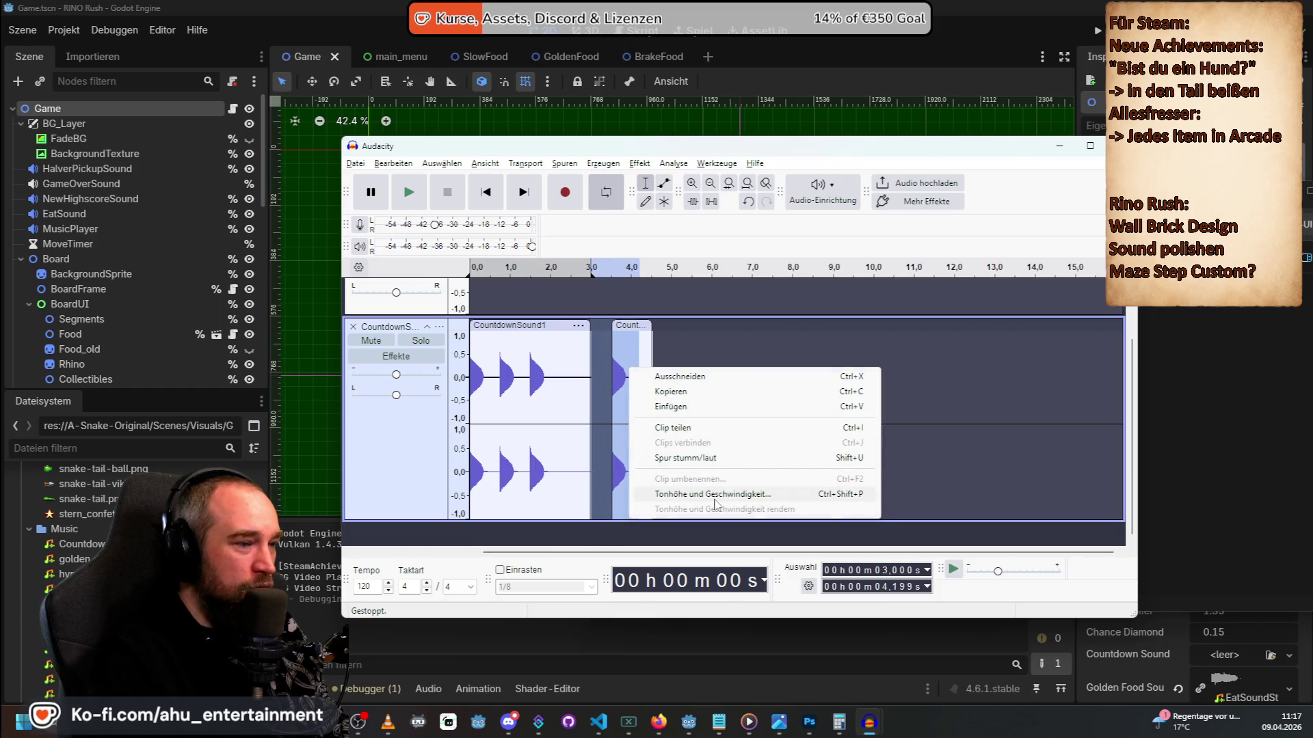
key(Escape)
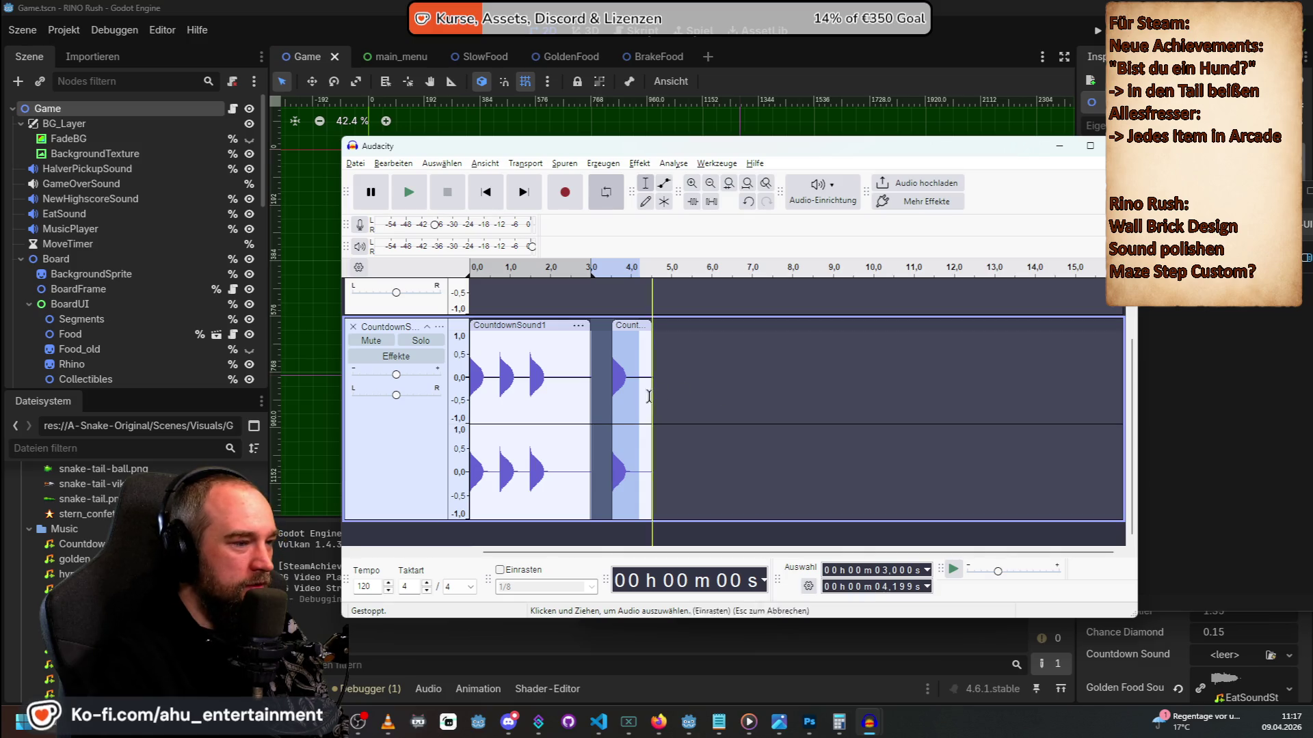
right_click(625, 387)
key(Escape)
key(super+Up)
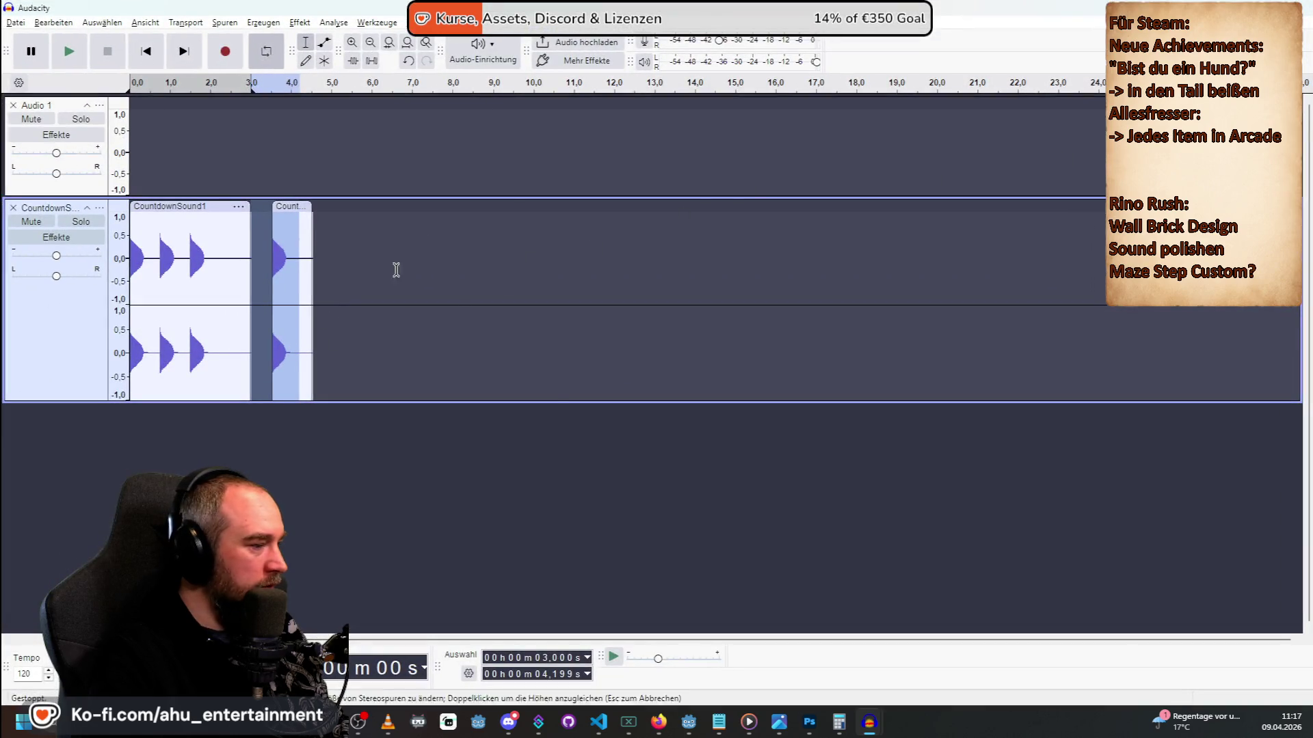
Zoom in around 3 s and try selections in the second countdown clip, about 3.496–4.301 s.
click(352, 43)
double_click(354, 44)
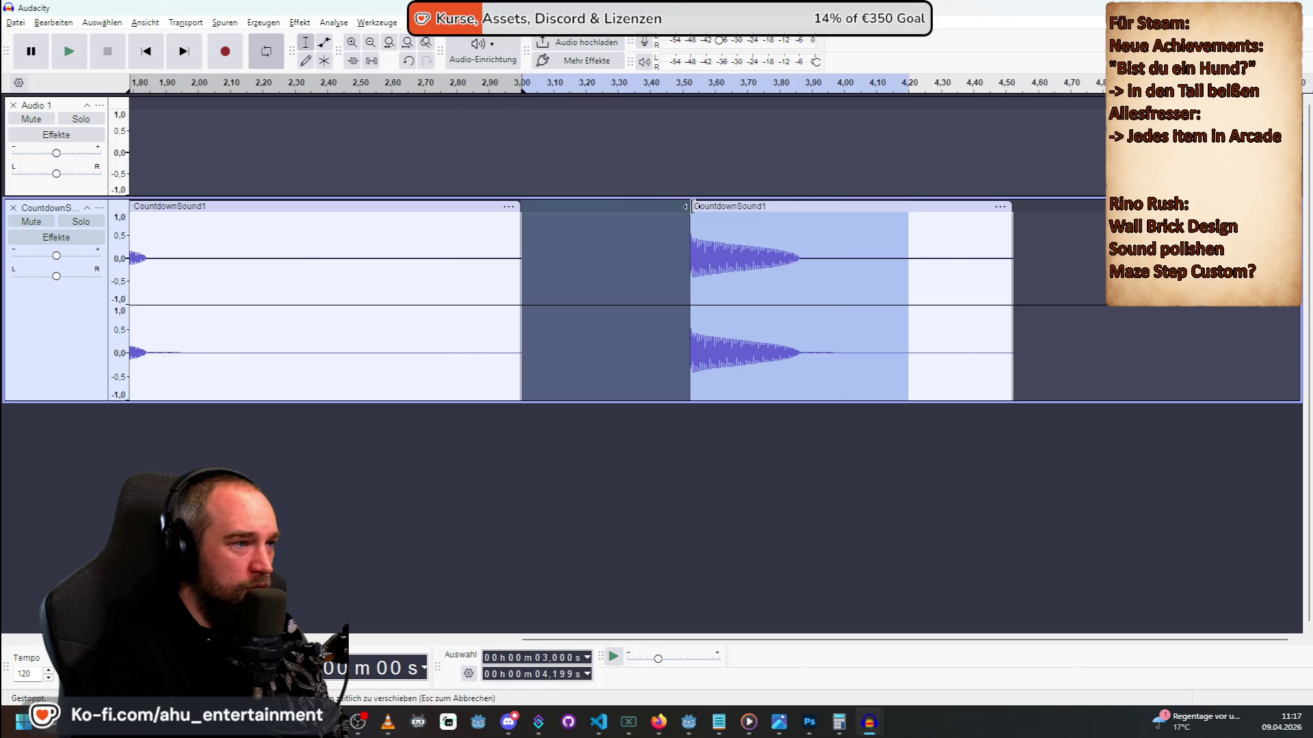
click(718, 244)
drag(800, 241, 609, 235)
click(836, 233)
drag(940, 255, 687, 263)
Look through the clip's pitch-and-speed options and the extra effects catalogue, reselecting 3.437–3.951 s.
right_click(778, 266)
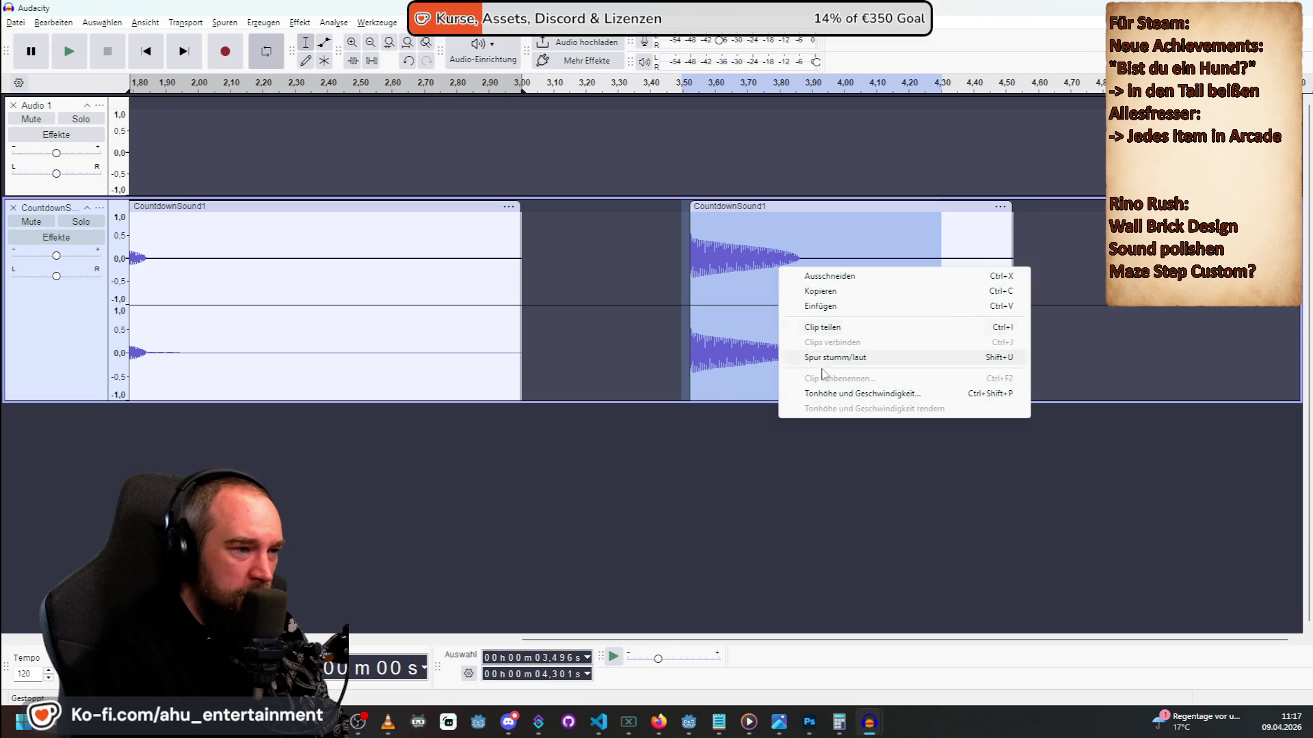
click(836, 393)
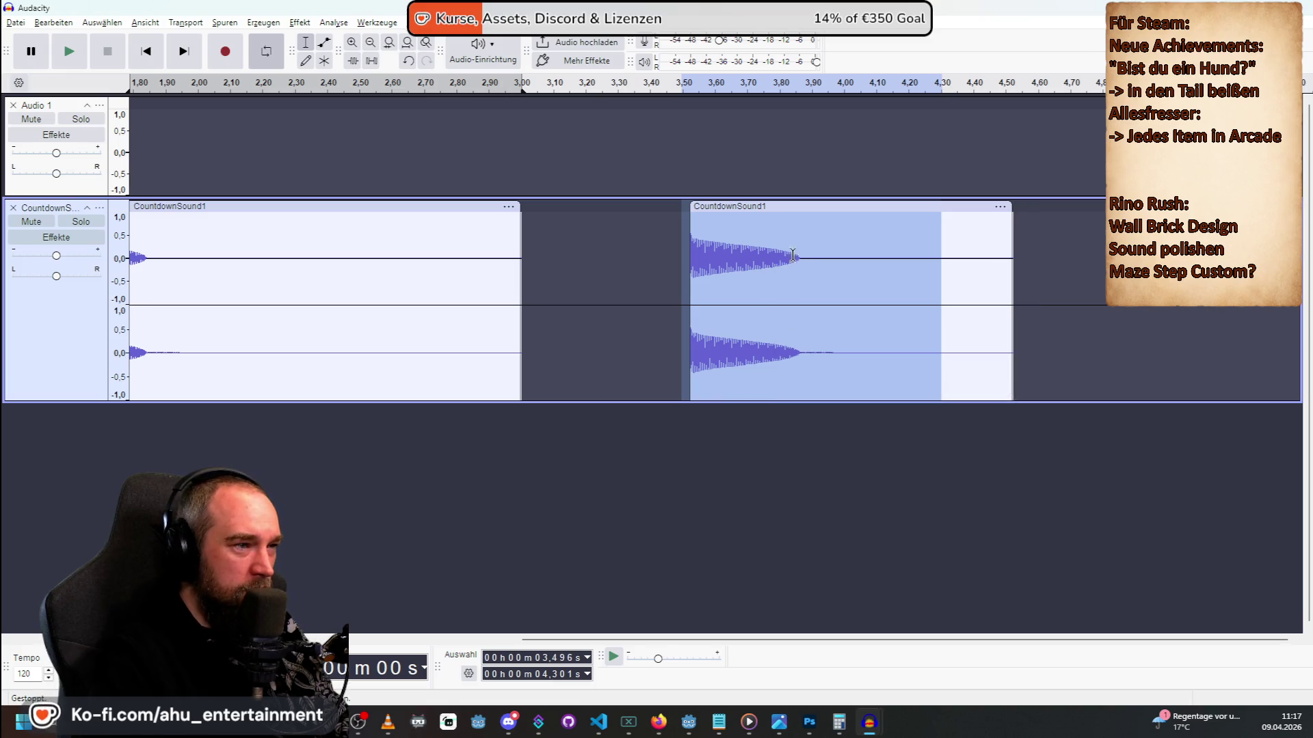
drag(826, 266, 662, 266)
click(579, 65)
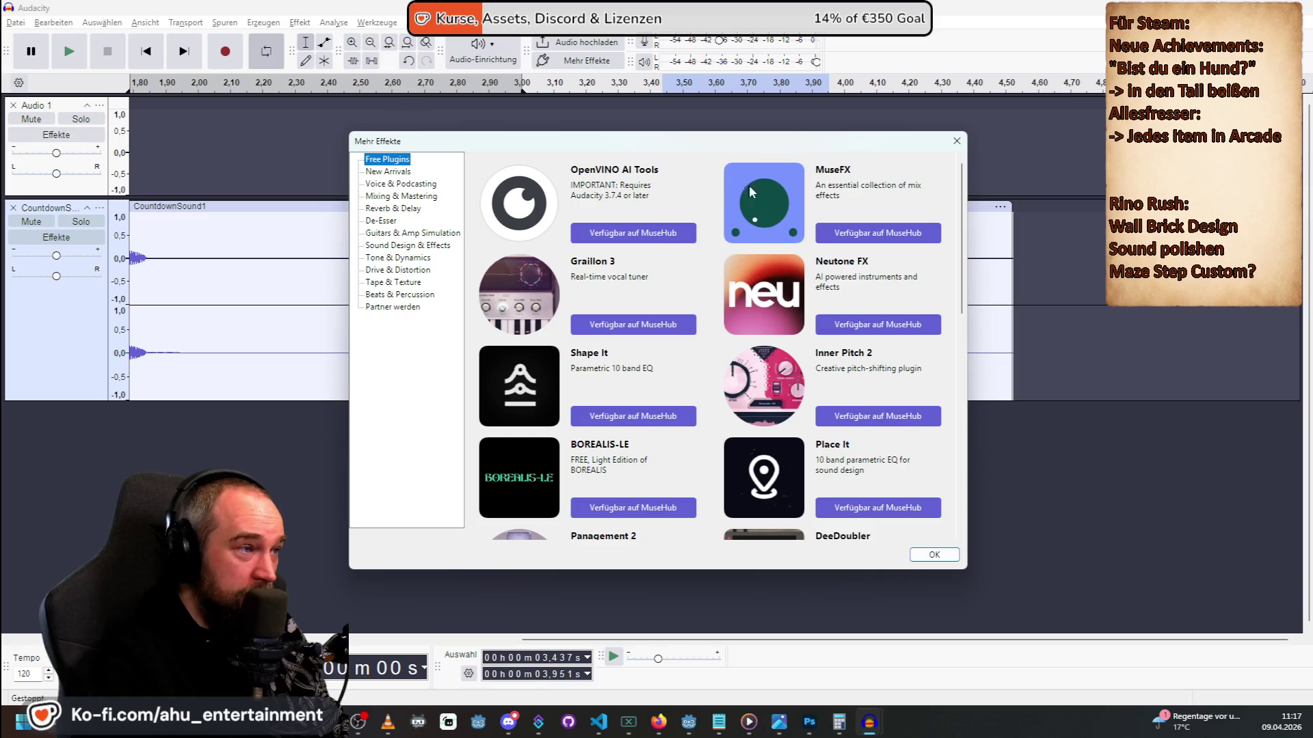
click(956, 138)
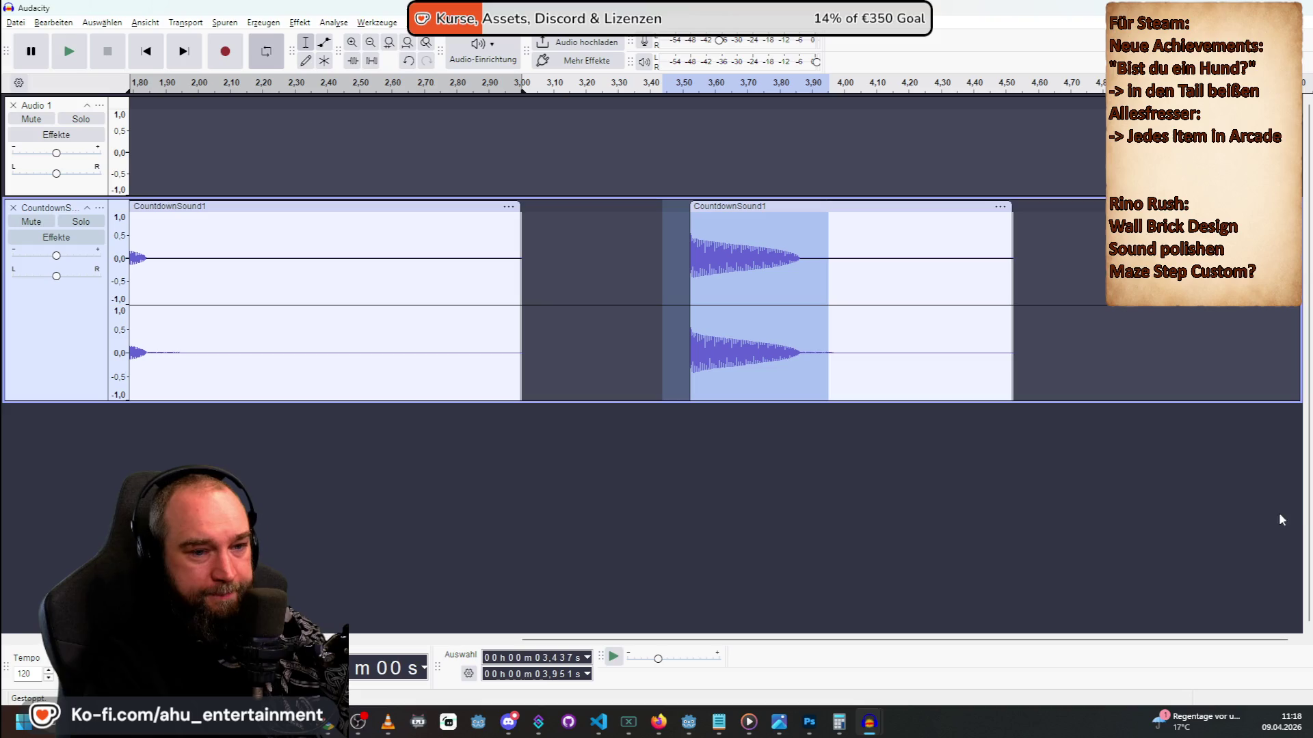
Select the opening half-second of the second clip, about 3.374–3.909 s, and dismiss its context menu.
key(alt+Tab)
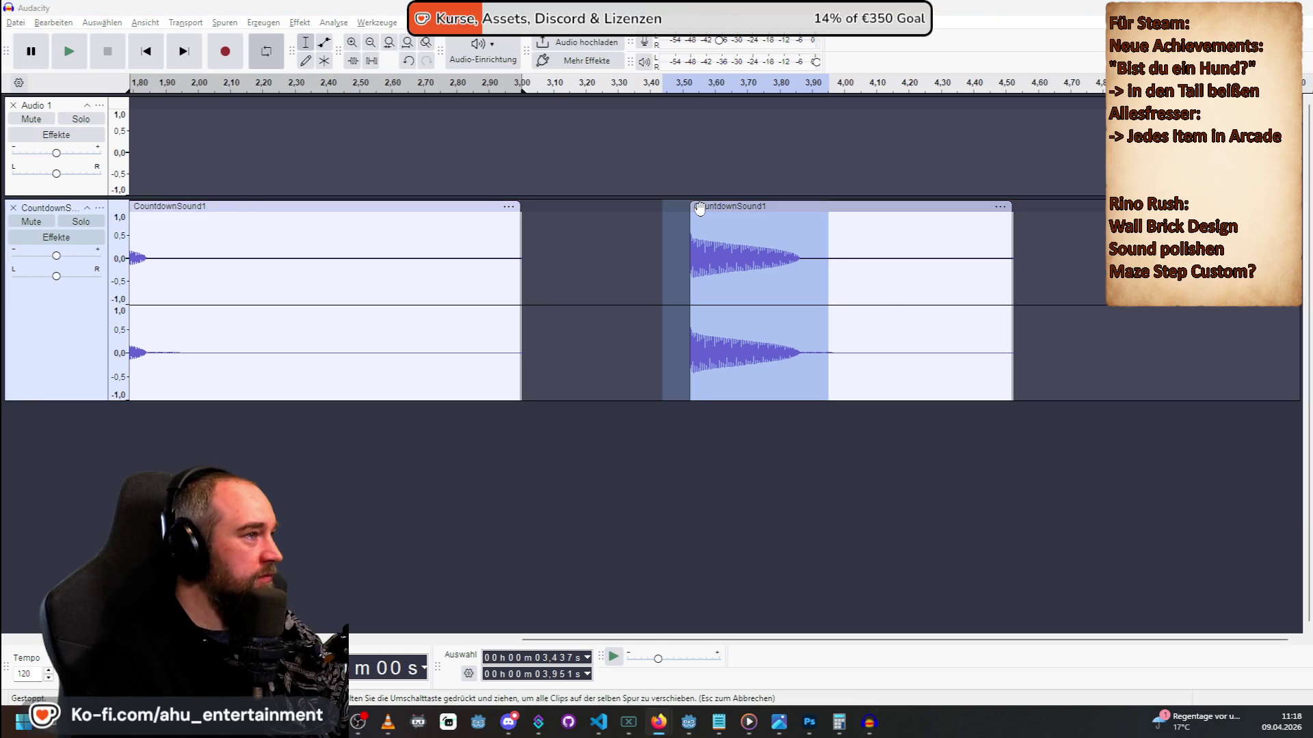
click(500, 59)
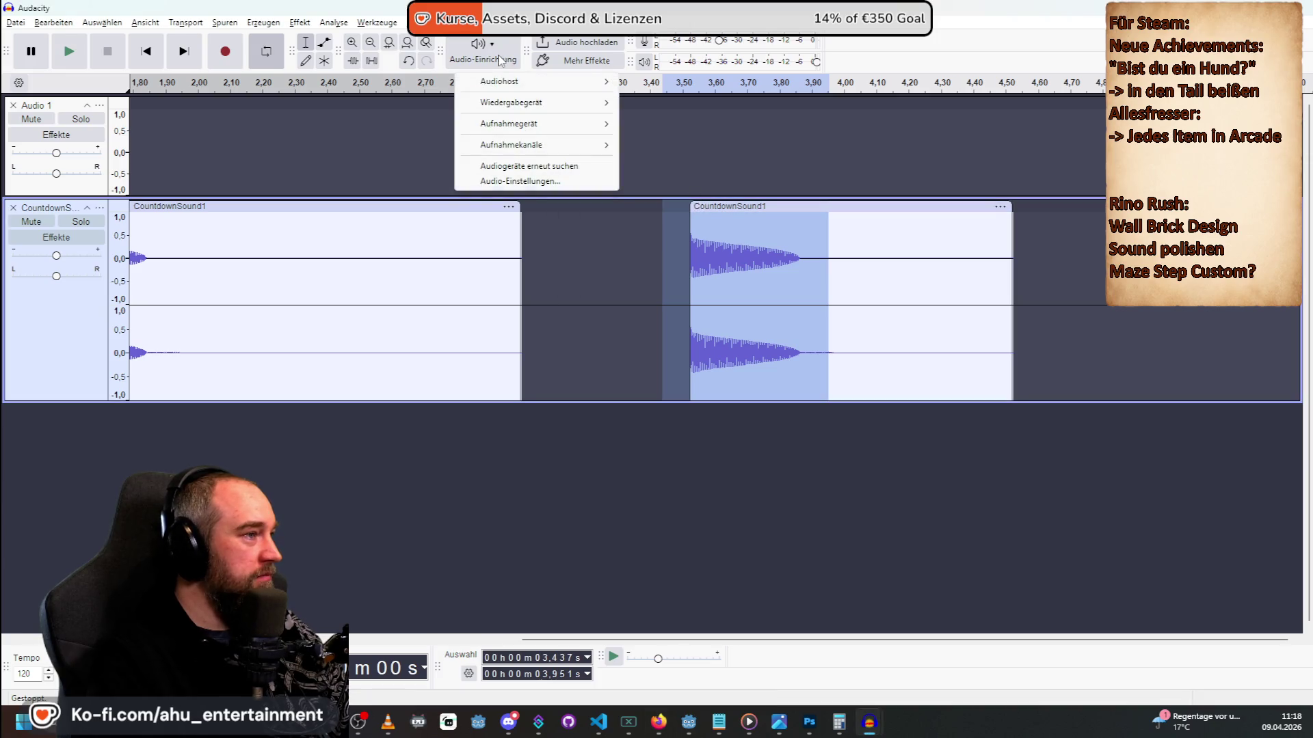
click(707, 307)
drag(643, 307, 814, 308)
right_click(755, 250)
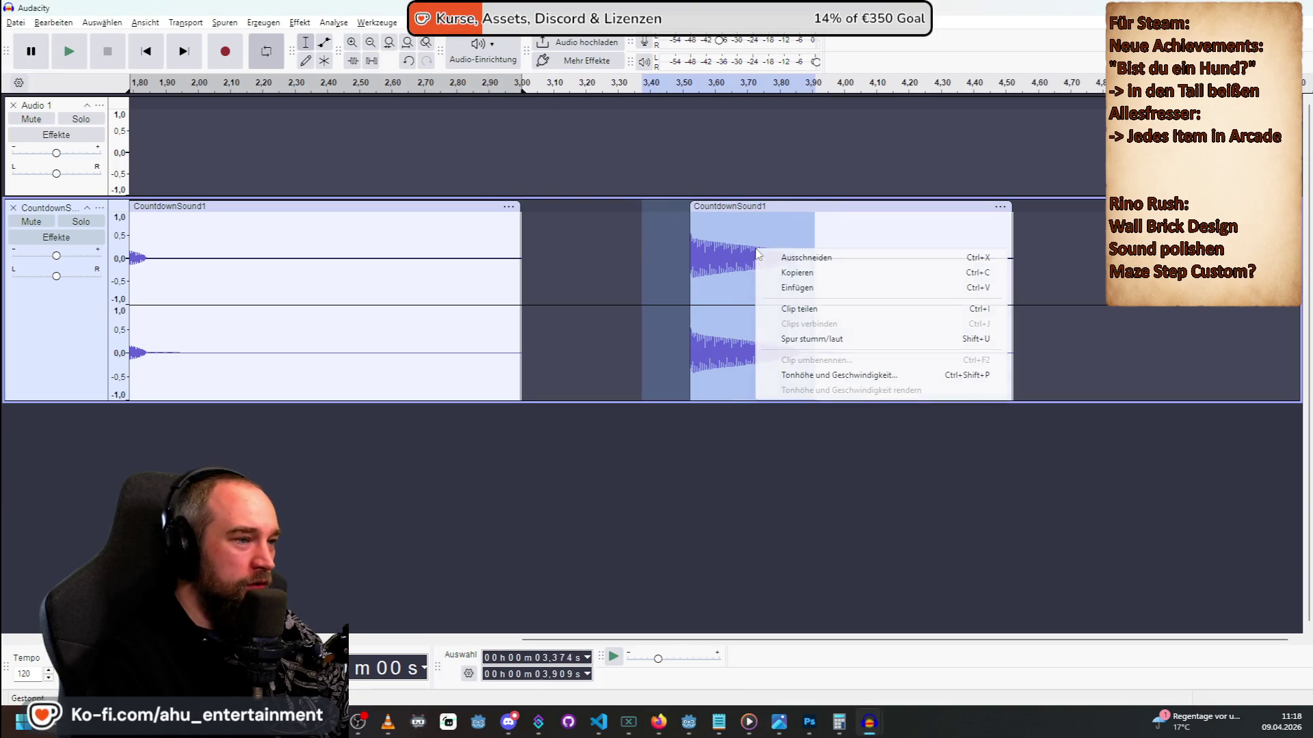
click(823, 376)
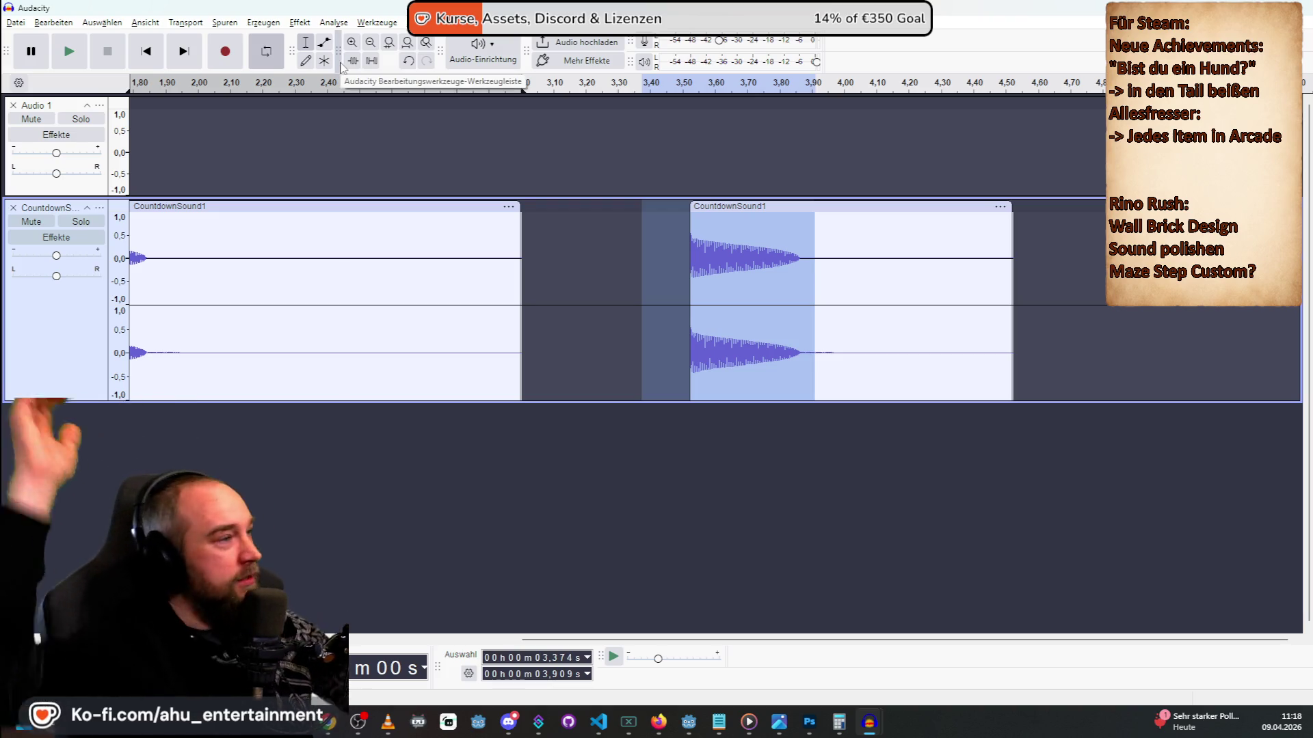
click(366, 23)
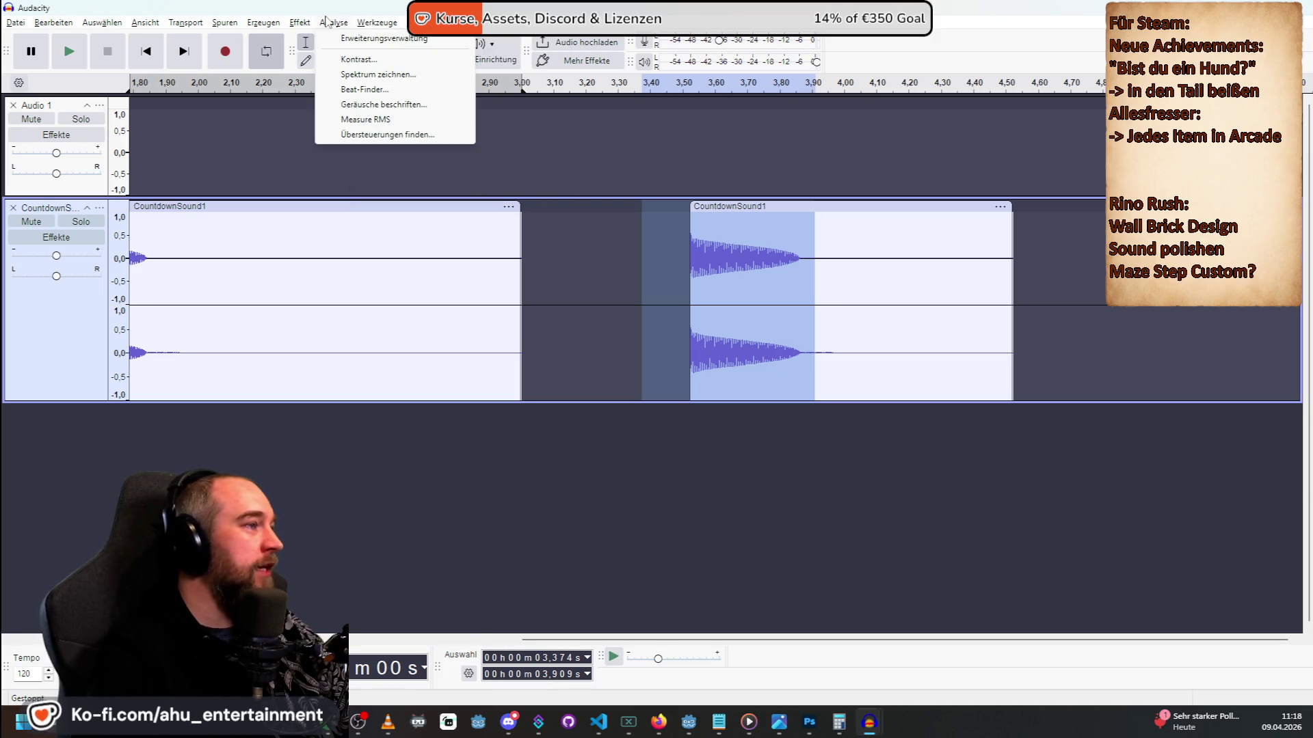
mouse_move(287, 26)
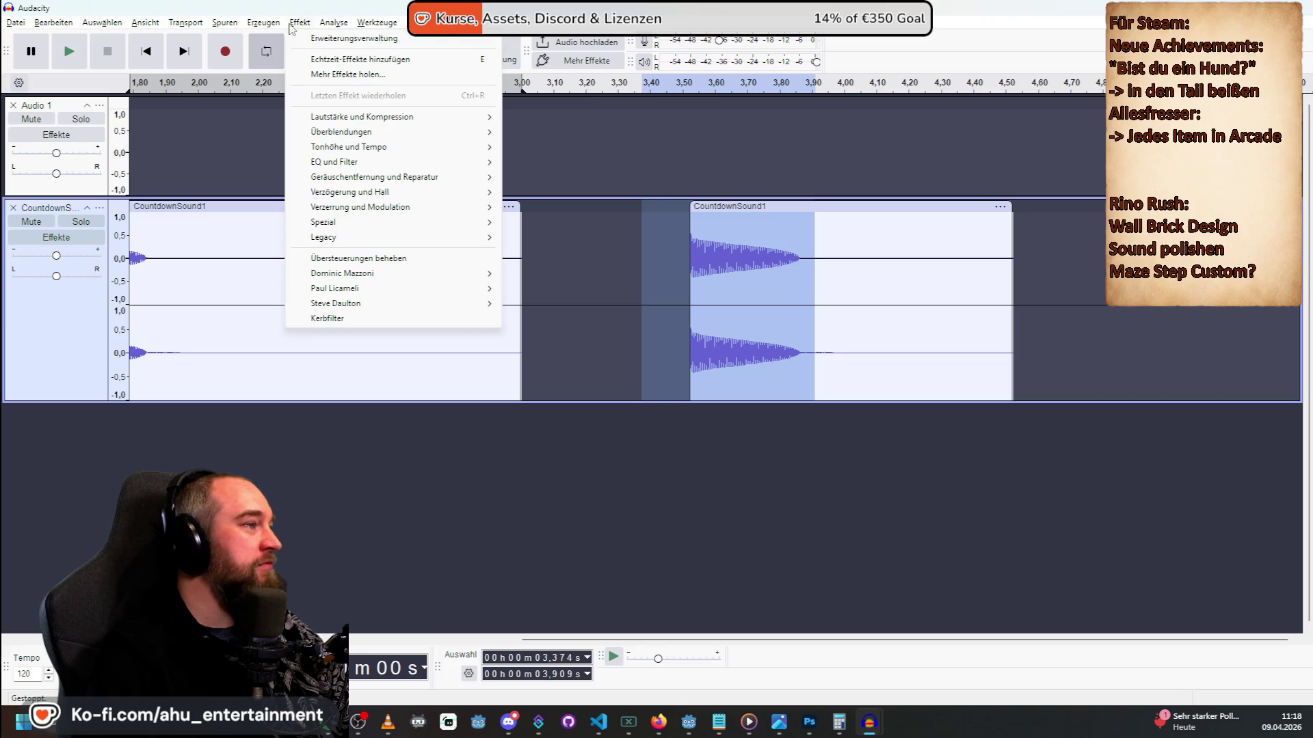
mouse_move(402, 118)
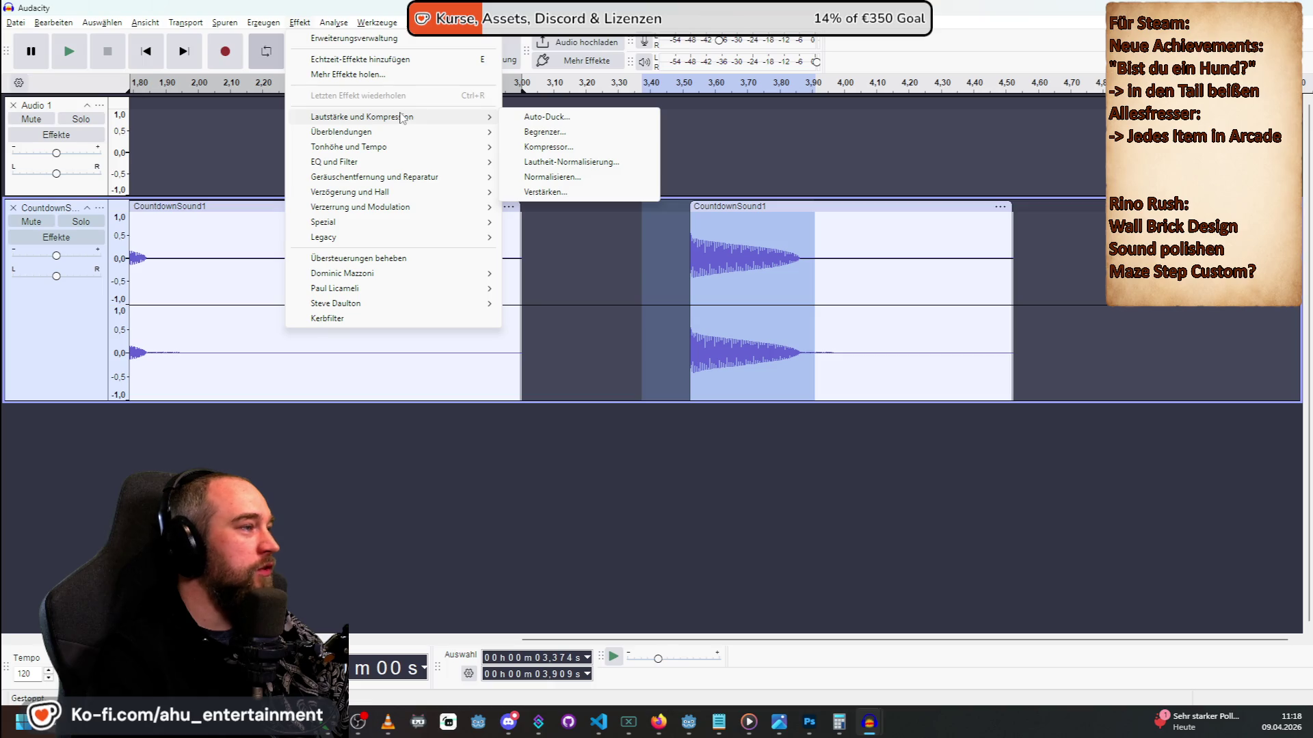
mouse_move(399, 147)
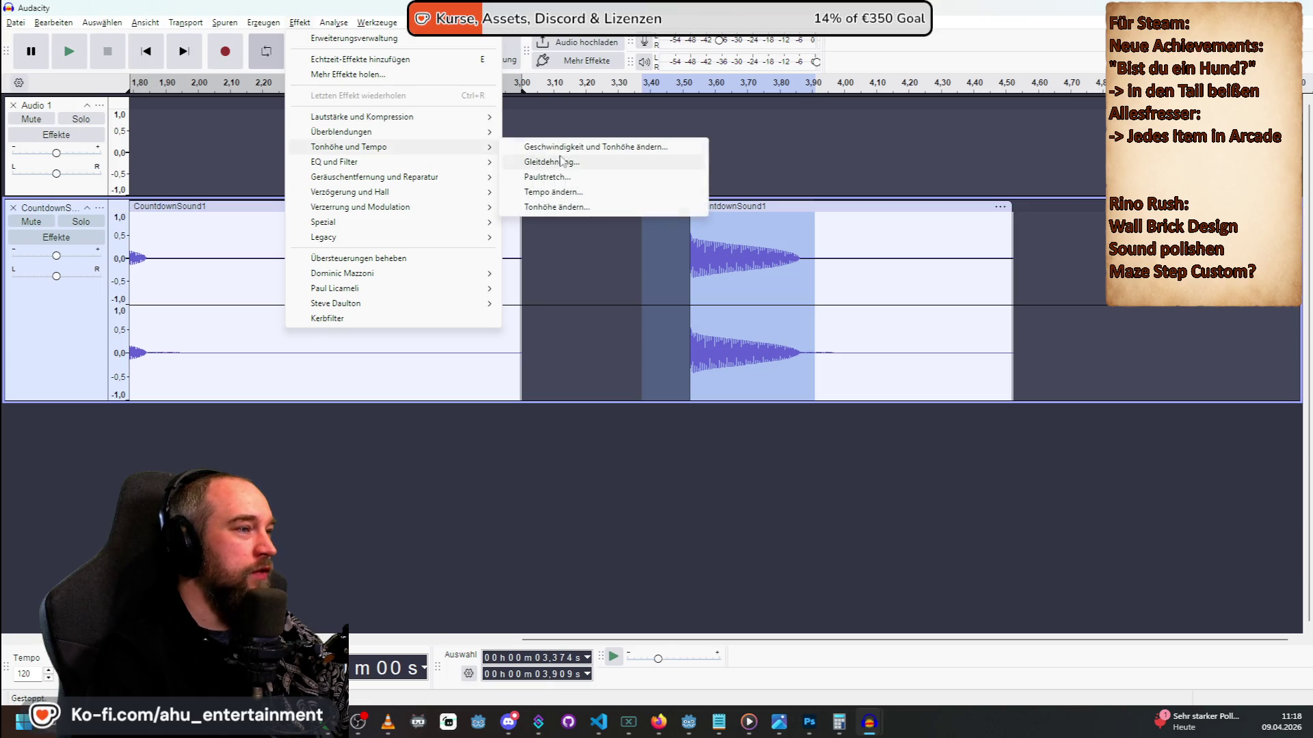
click(560, 148)
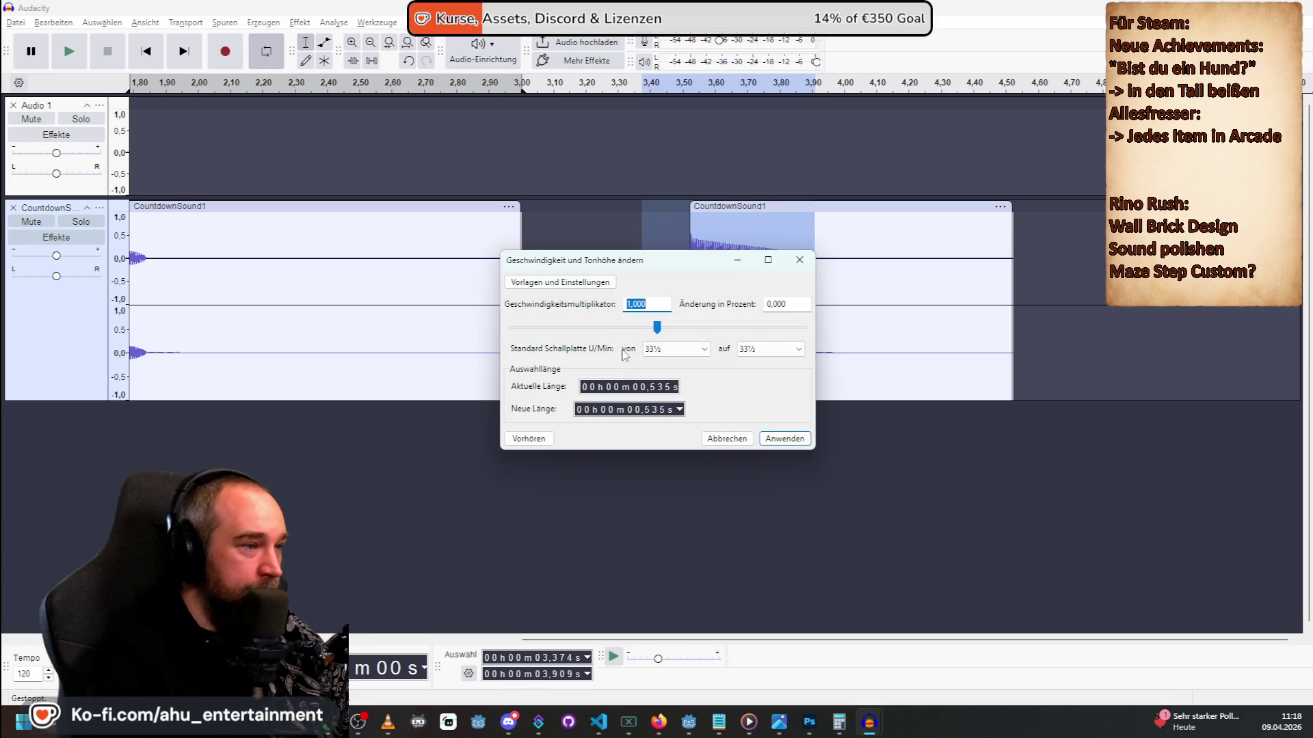
click(592, 282)
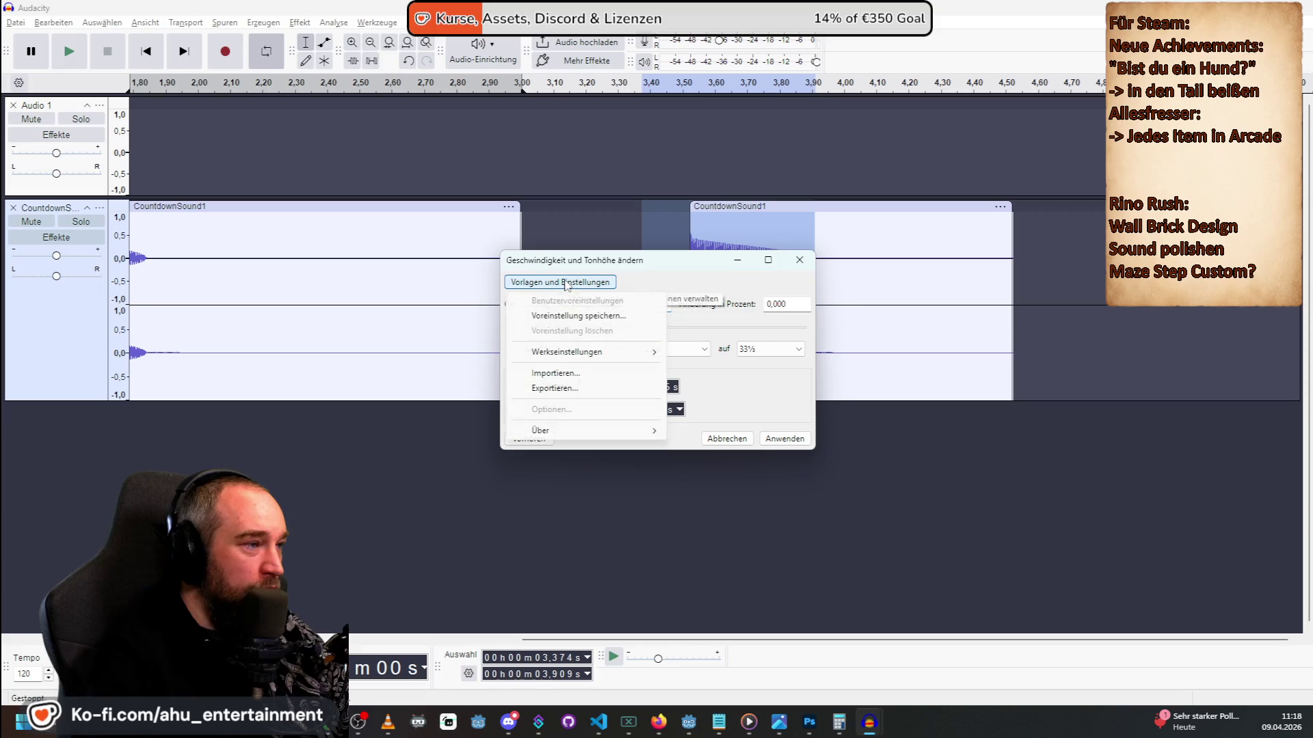
click(685, 281)
click(544, 440)
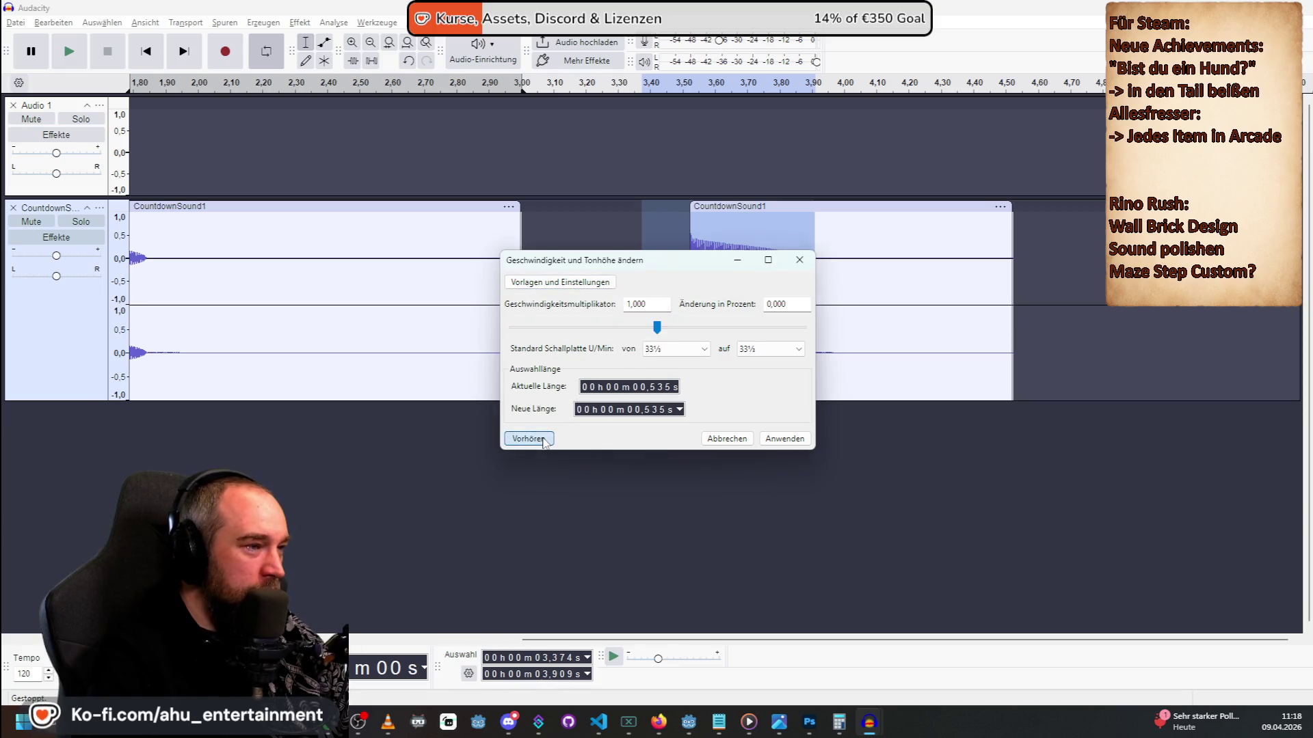
click(545, 440)
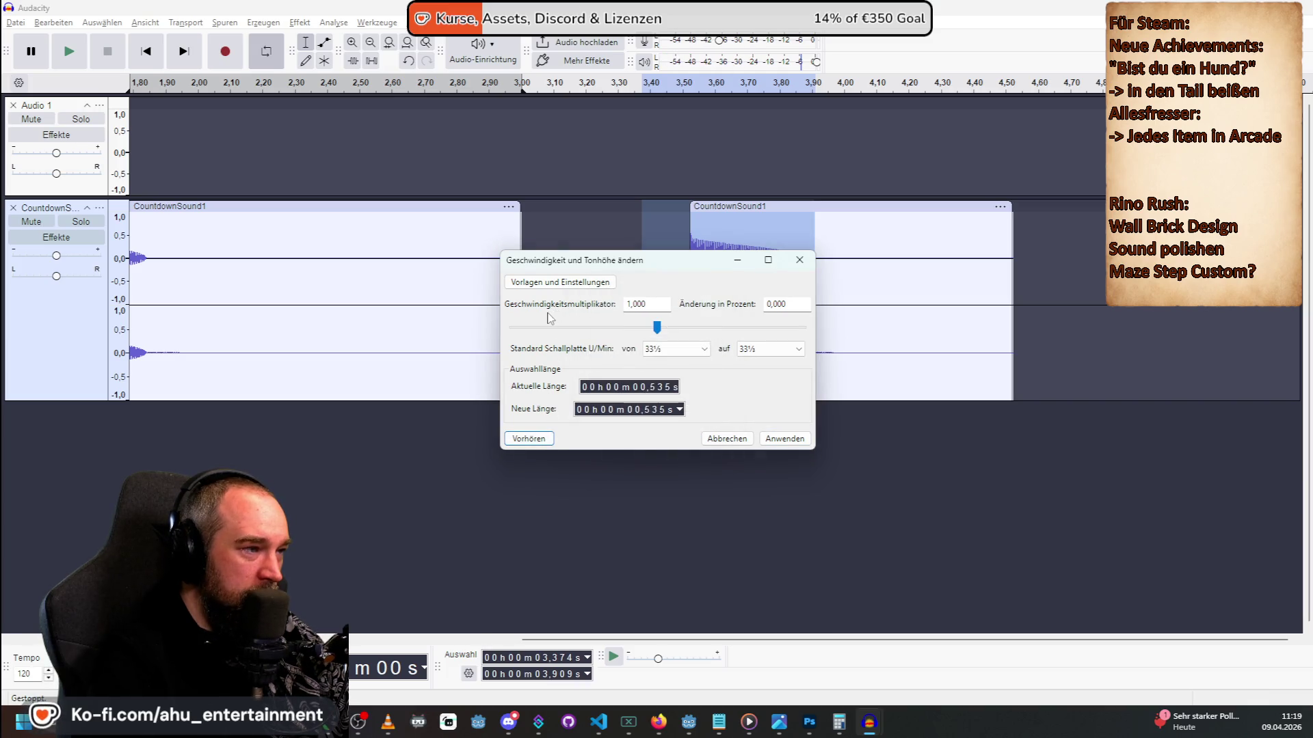
drag(657, 328, 696, 328)
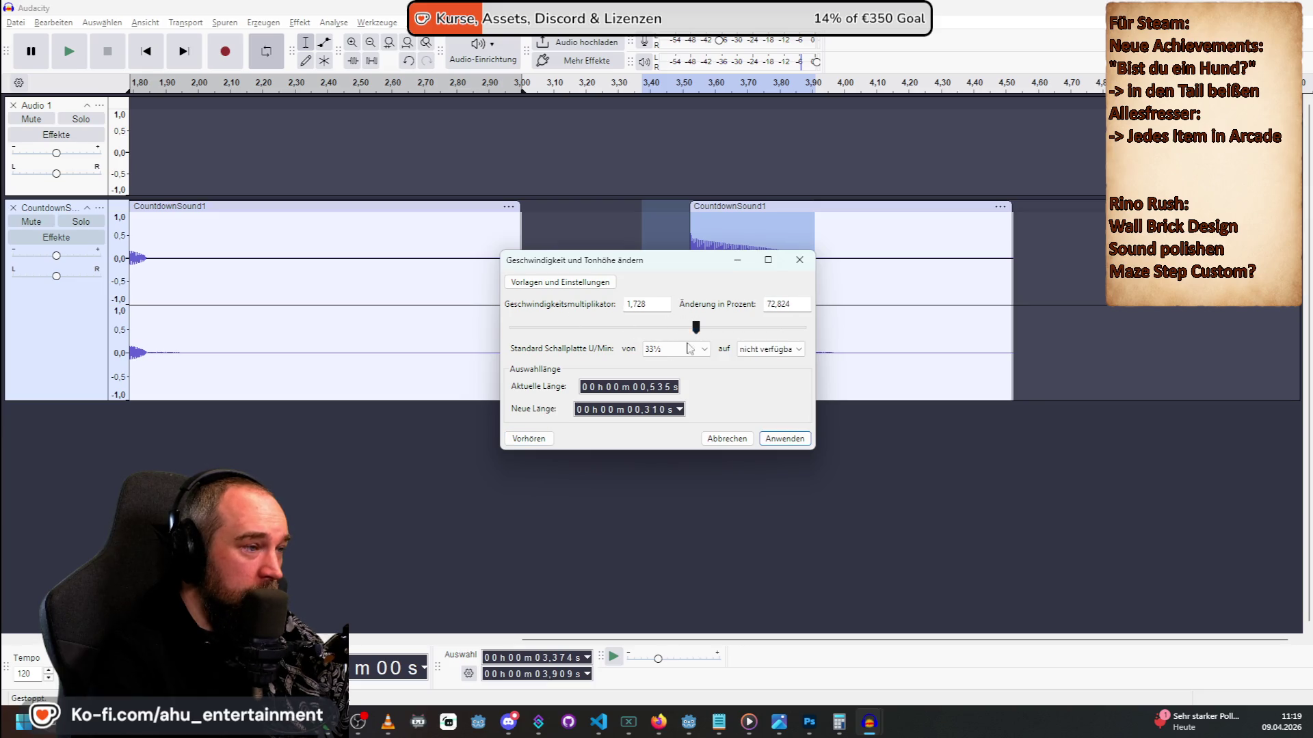
click(528, 437)
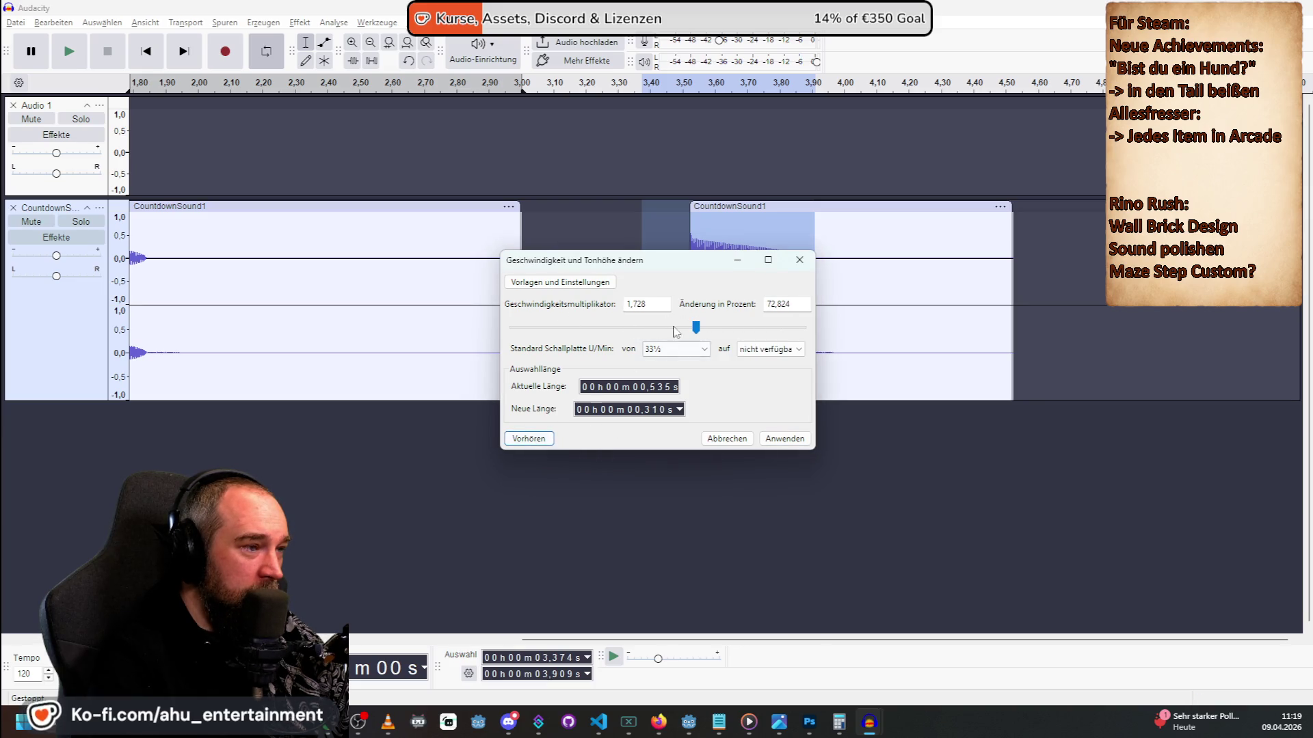
mouse_move(696, 329)
mouse_down()
mouse_move(685, 327)
mouse_move(706, 326)
mouse_up()
click(544, 438)
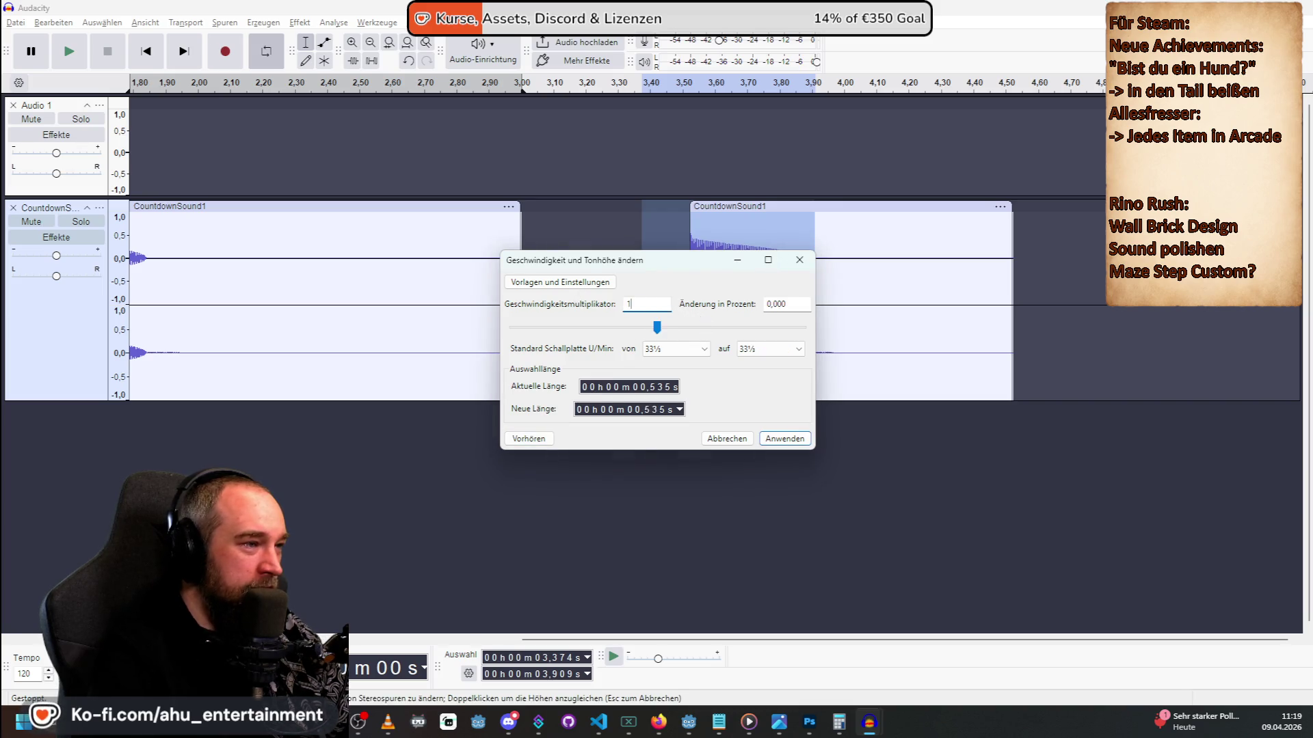
key(Return)
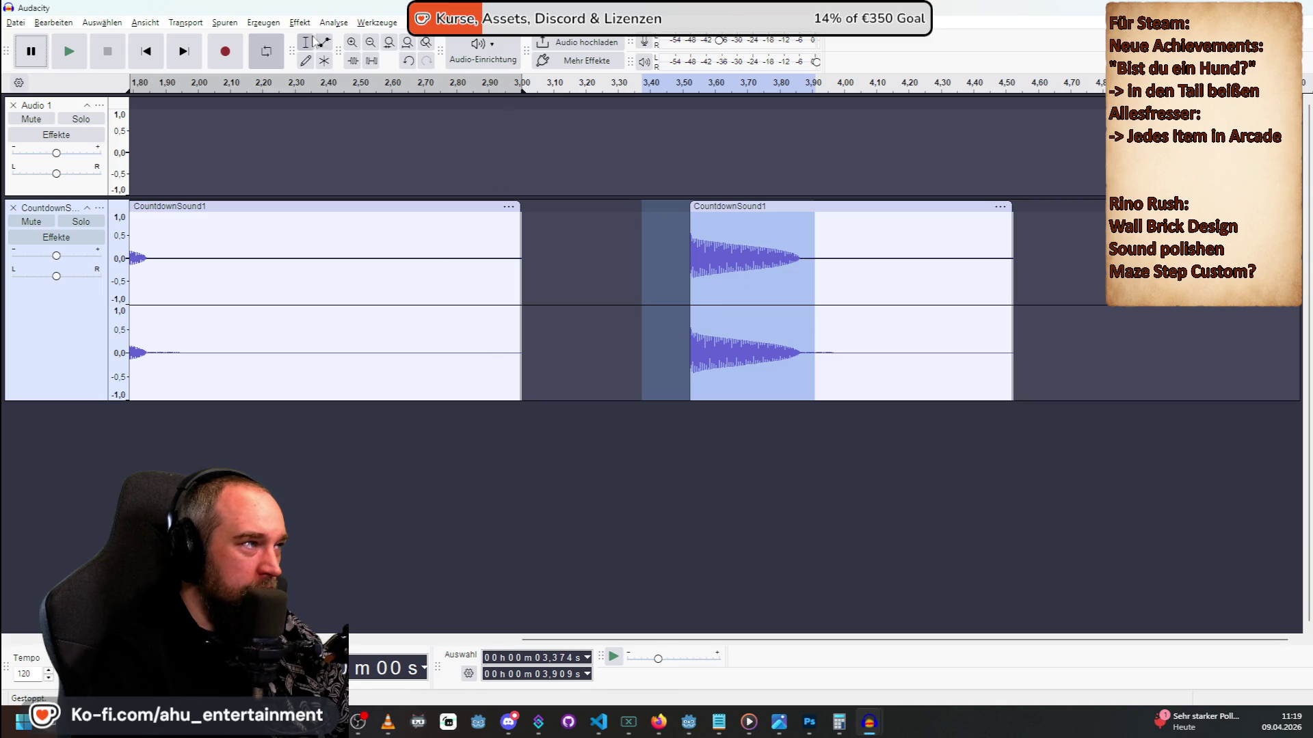
click(296, 22)
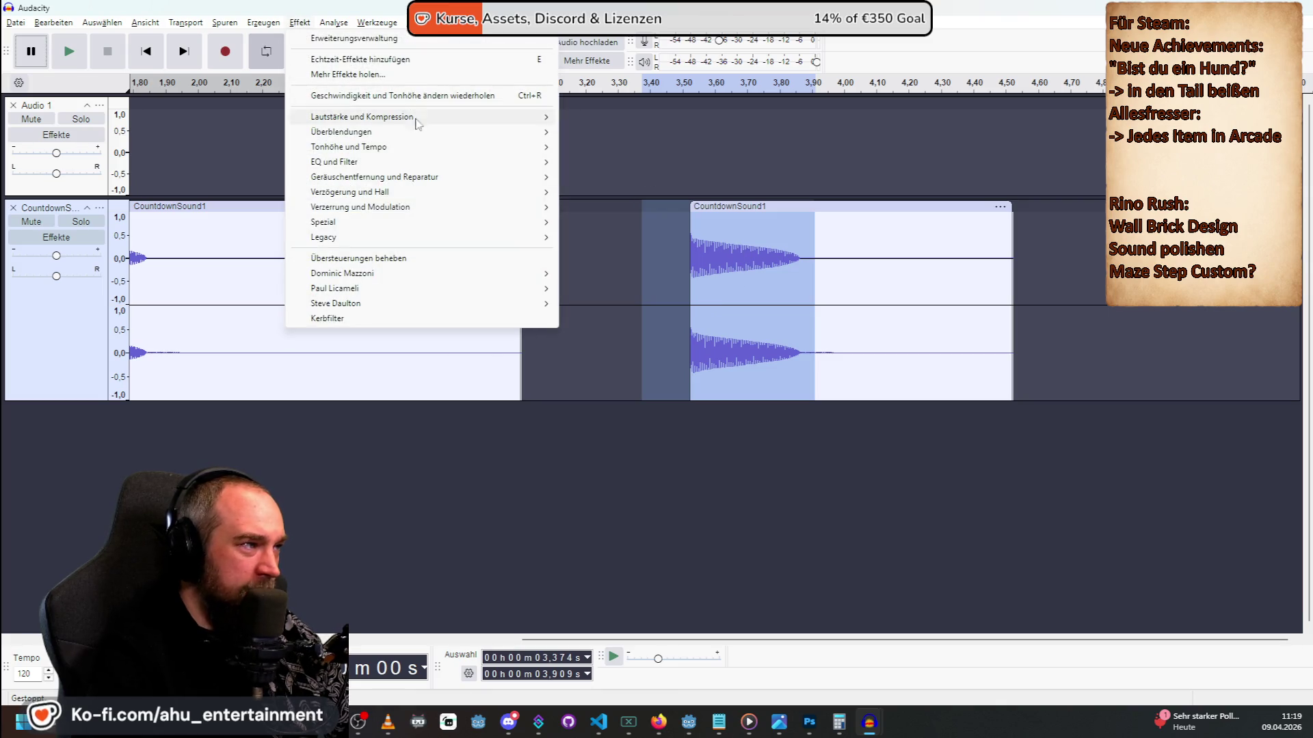
Open Change Pitch, preview the original, and try G then D as the starting note.
mouse_move(441, 149)
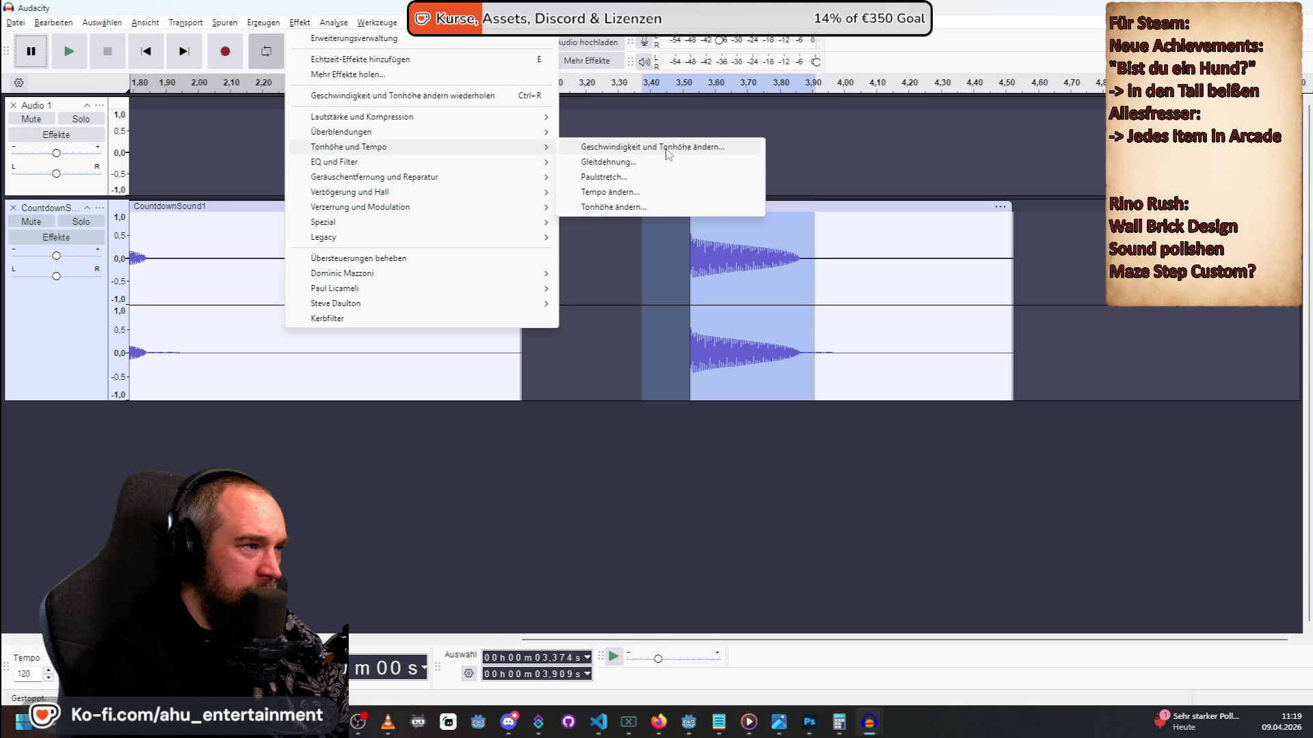
click(613, 206)
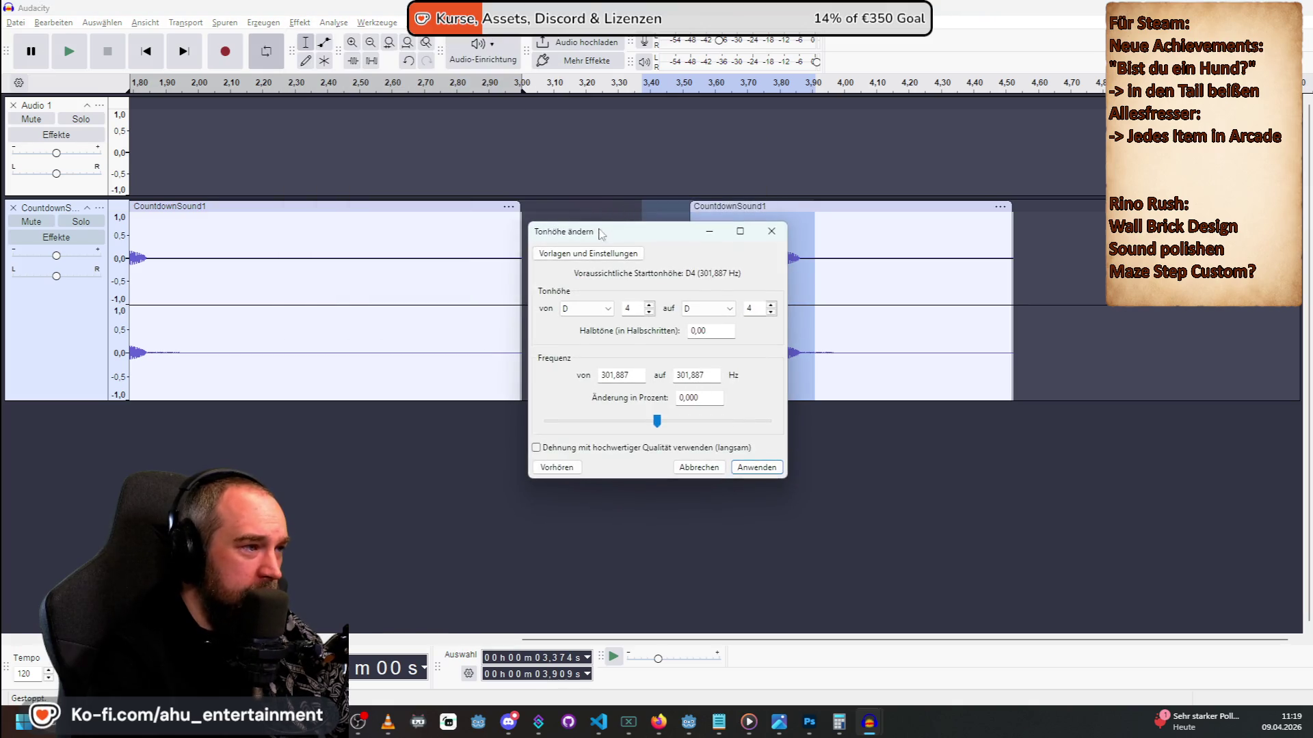
click(562, 467)
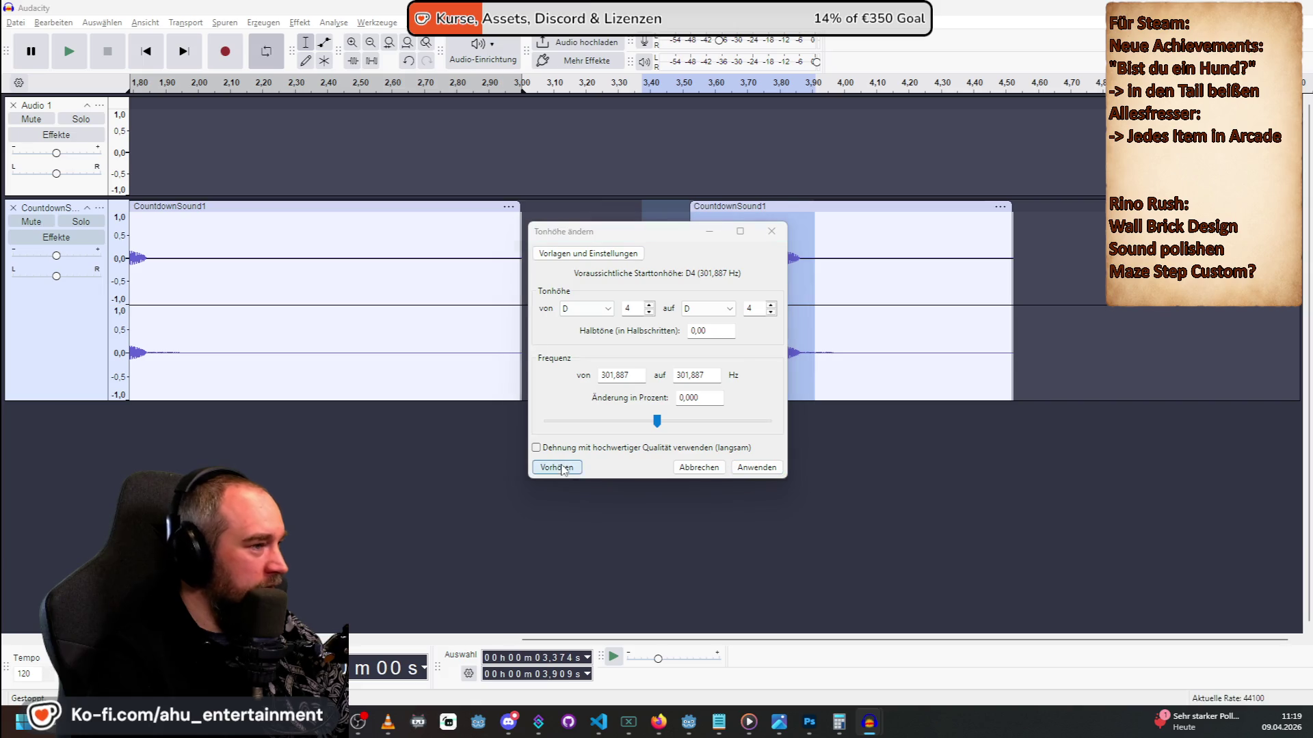
click(606, 310)
click(579, 396)
click(557, 468)
click(574, 470)
click(594, 308)
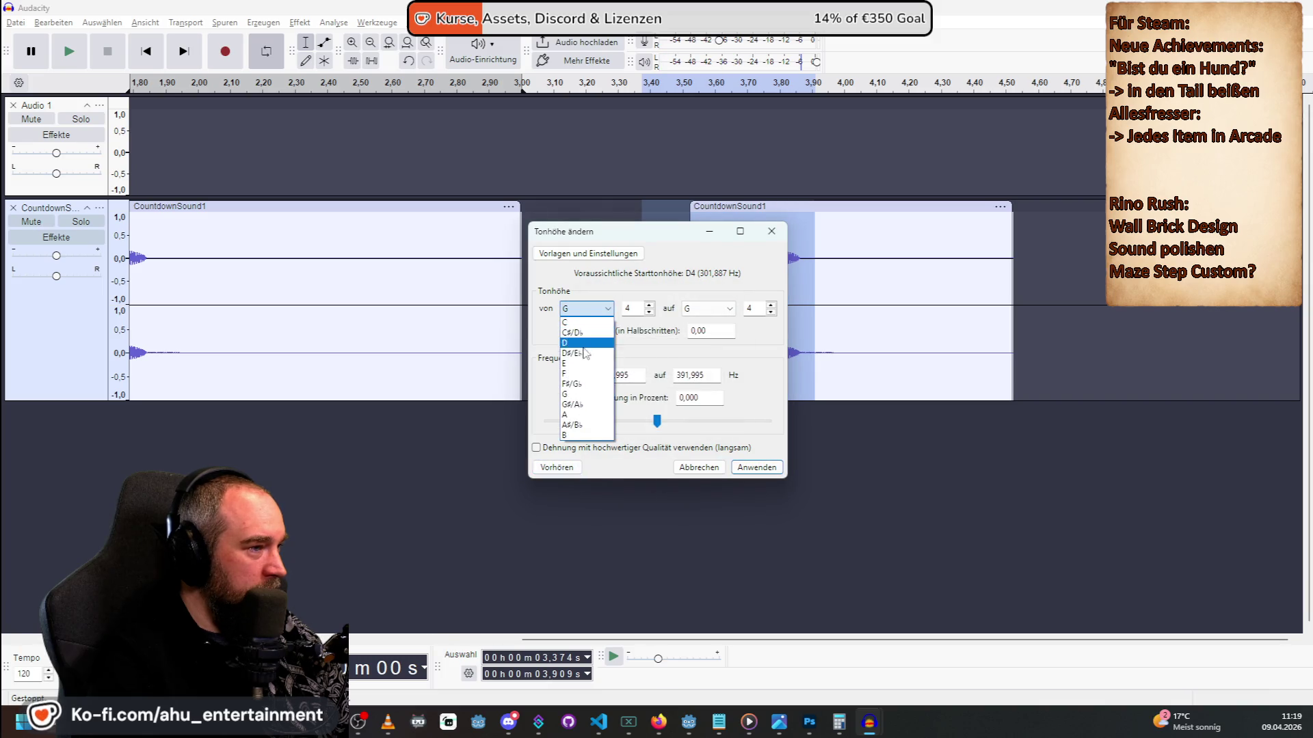
click(581, 343)
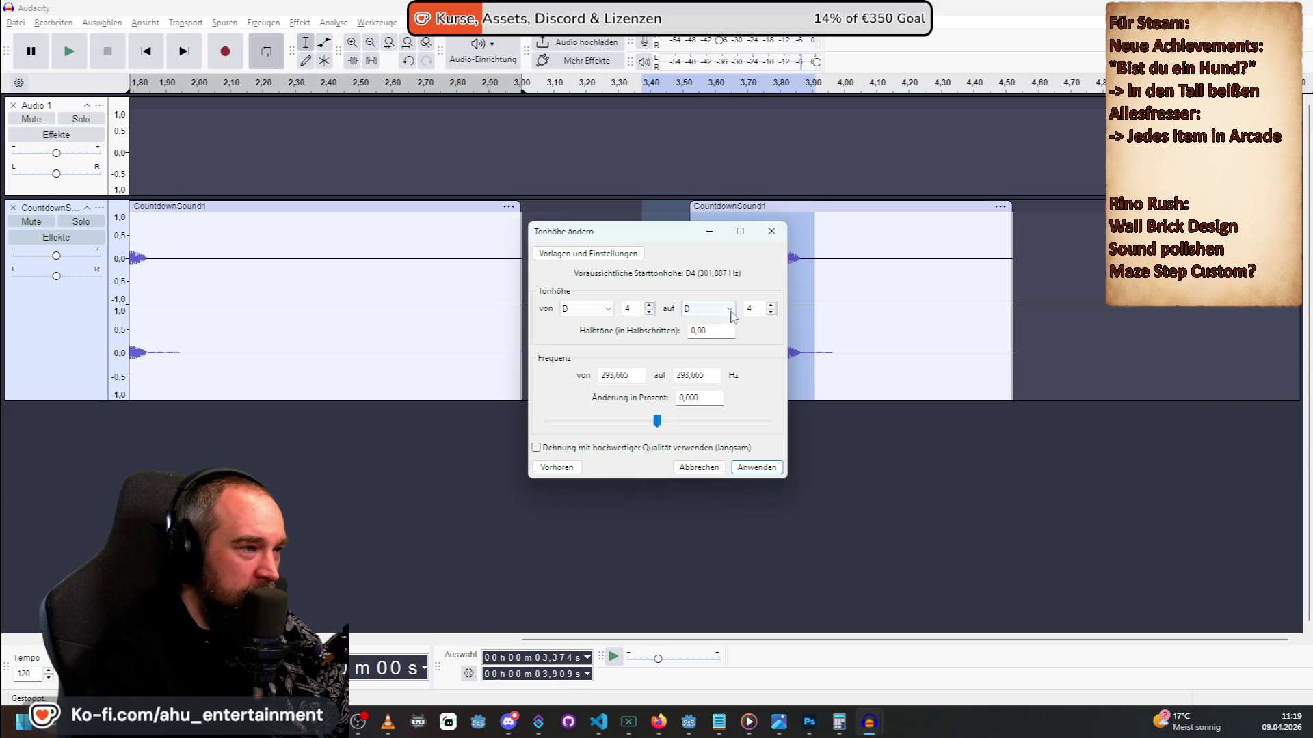
Audition 5- and 9-semitone rises, ending with C4 to A4 (9 semitones, 68.179 %).
click(714, 312)
click(707, 397)
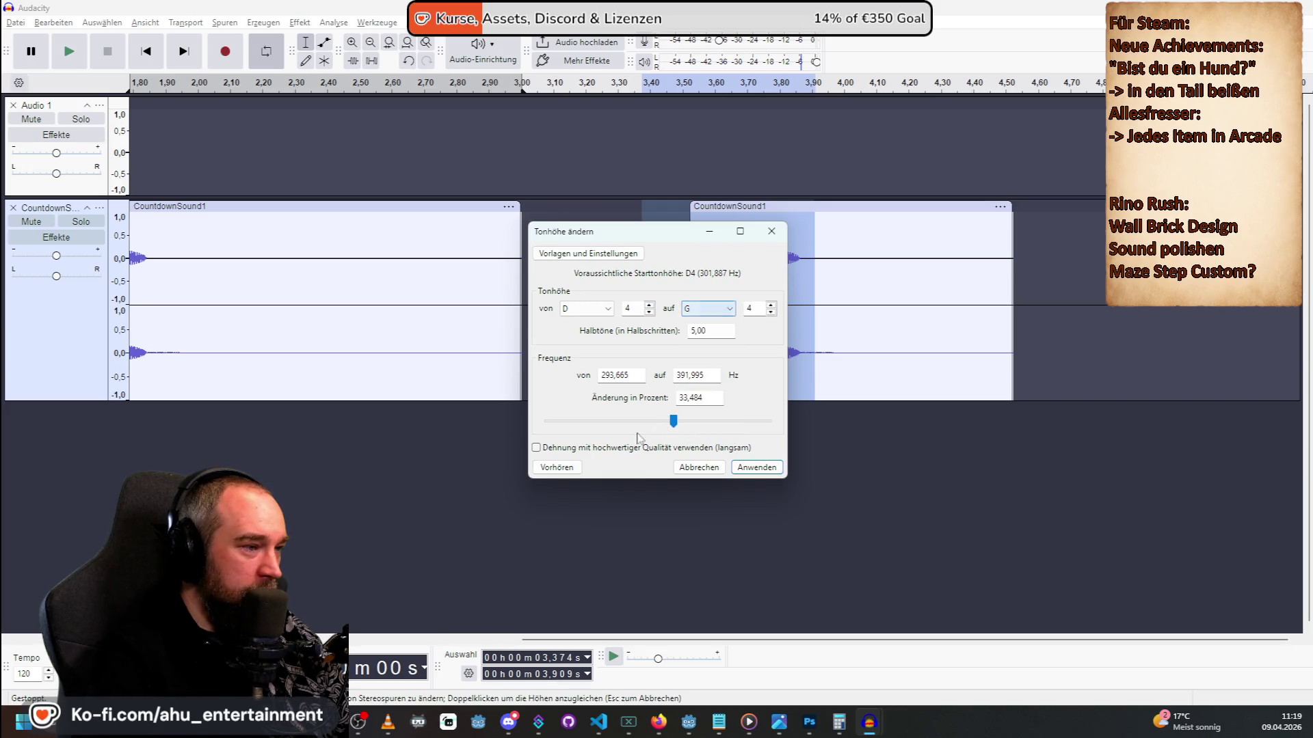
click(562, 469)
click(711, 309)
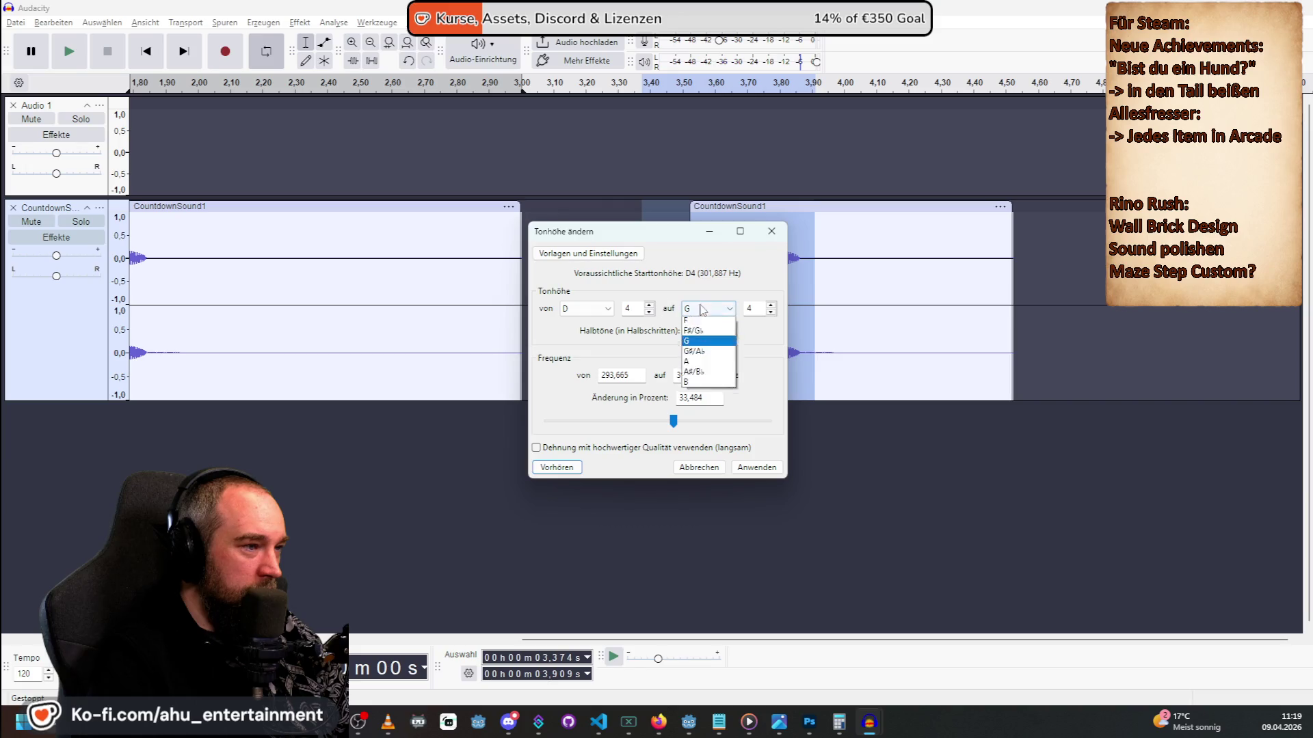
click(707, 438)
click(557, 471)
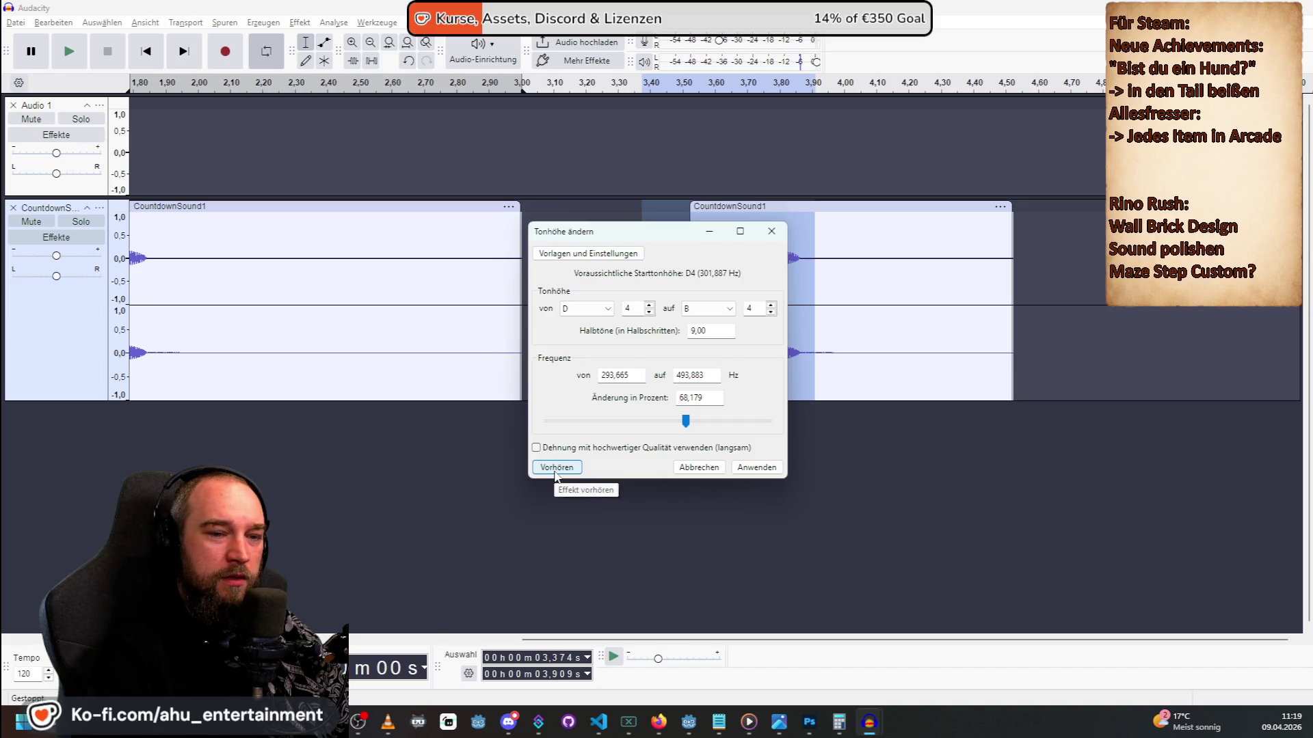
click(555, 470)
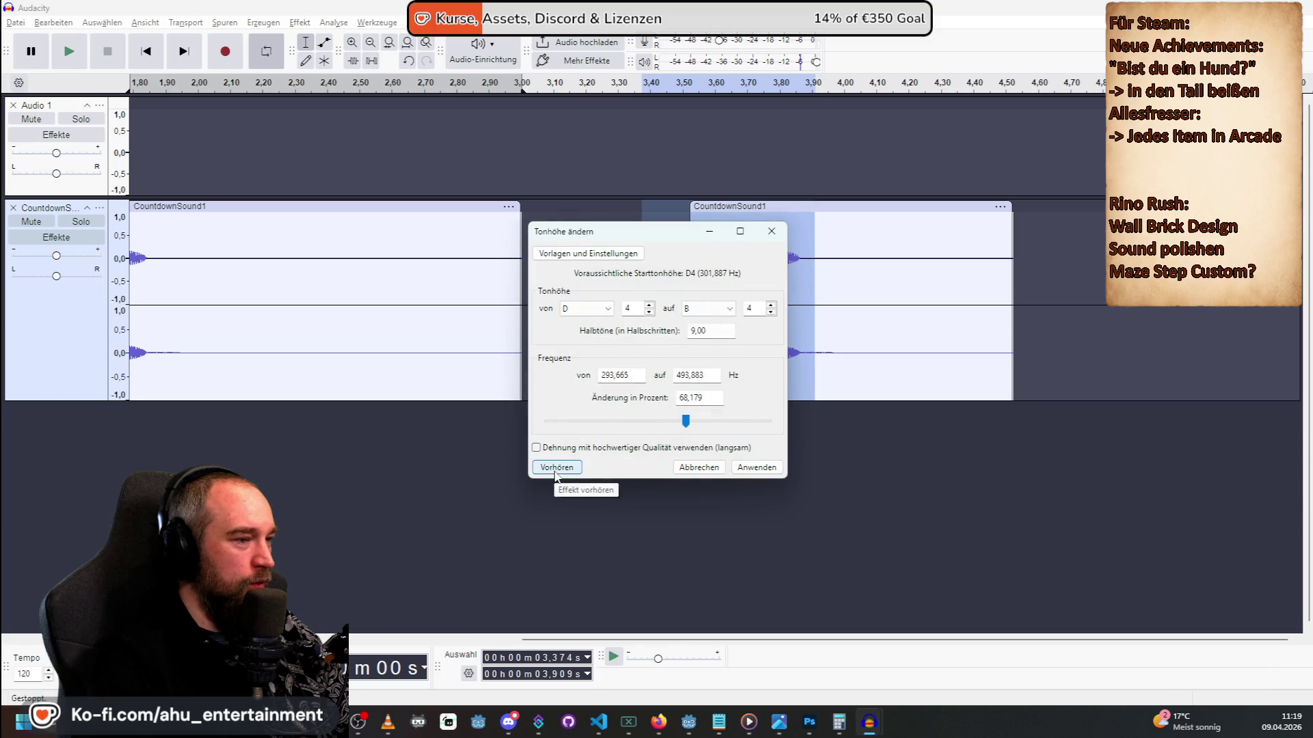
click(556, 470)
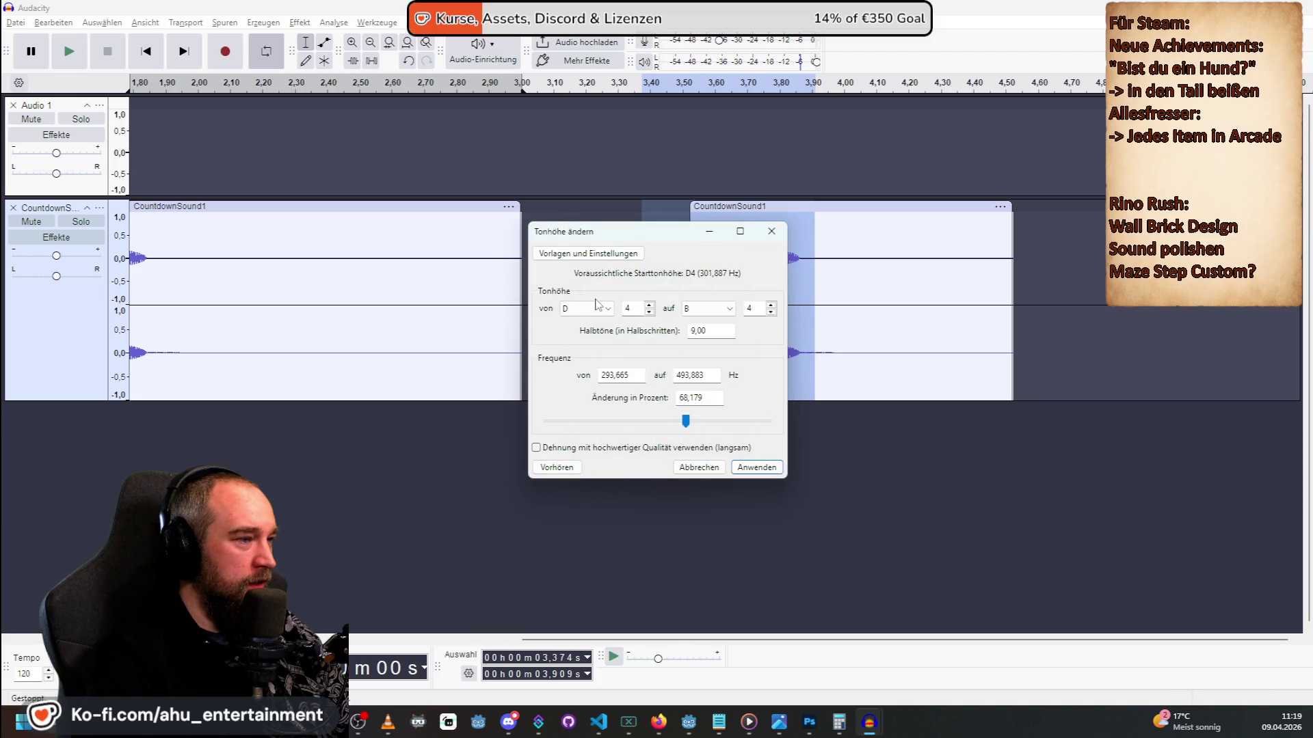
click(596, 308)
click(582, 320)
click(556, 469)
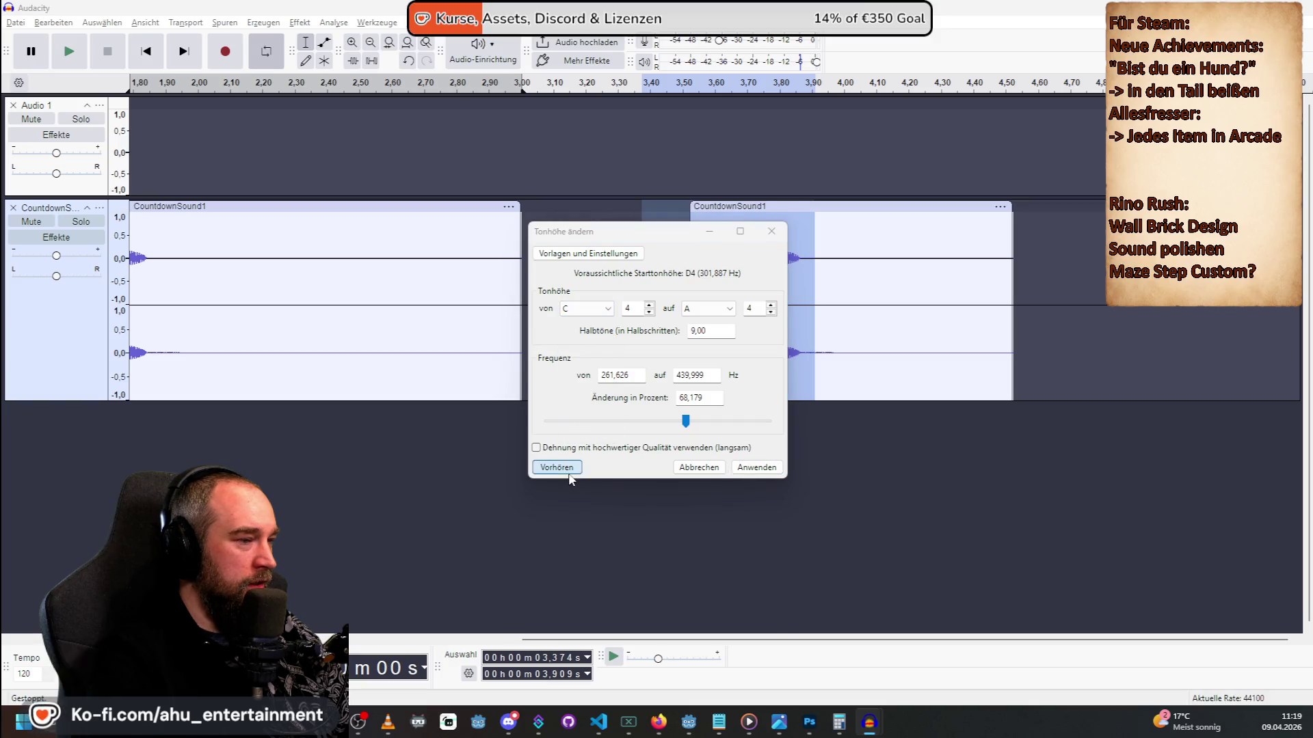
Audition pitch shifts of 12, 11 and 12 semitones in the Halbtöne field.
double_click(700, 331)
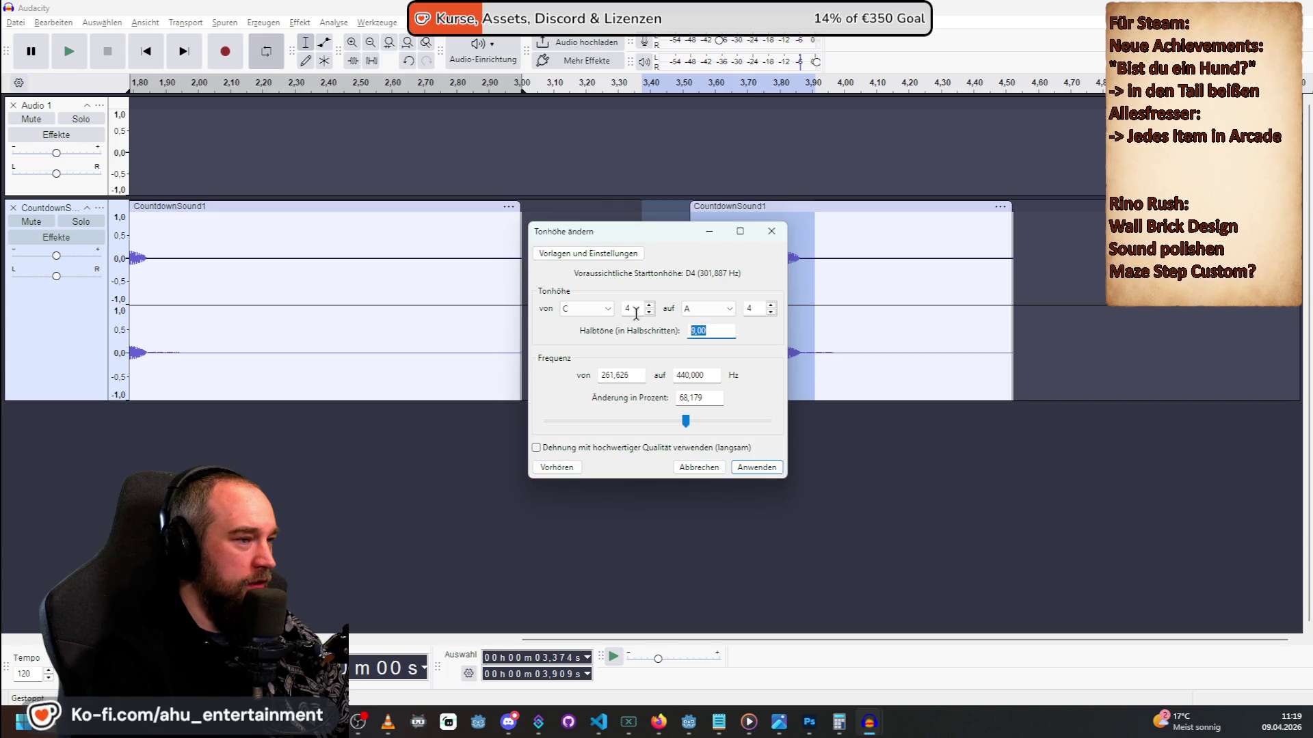
text(12)
click(568, 472)
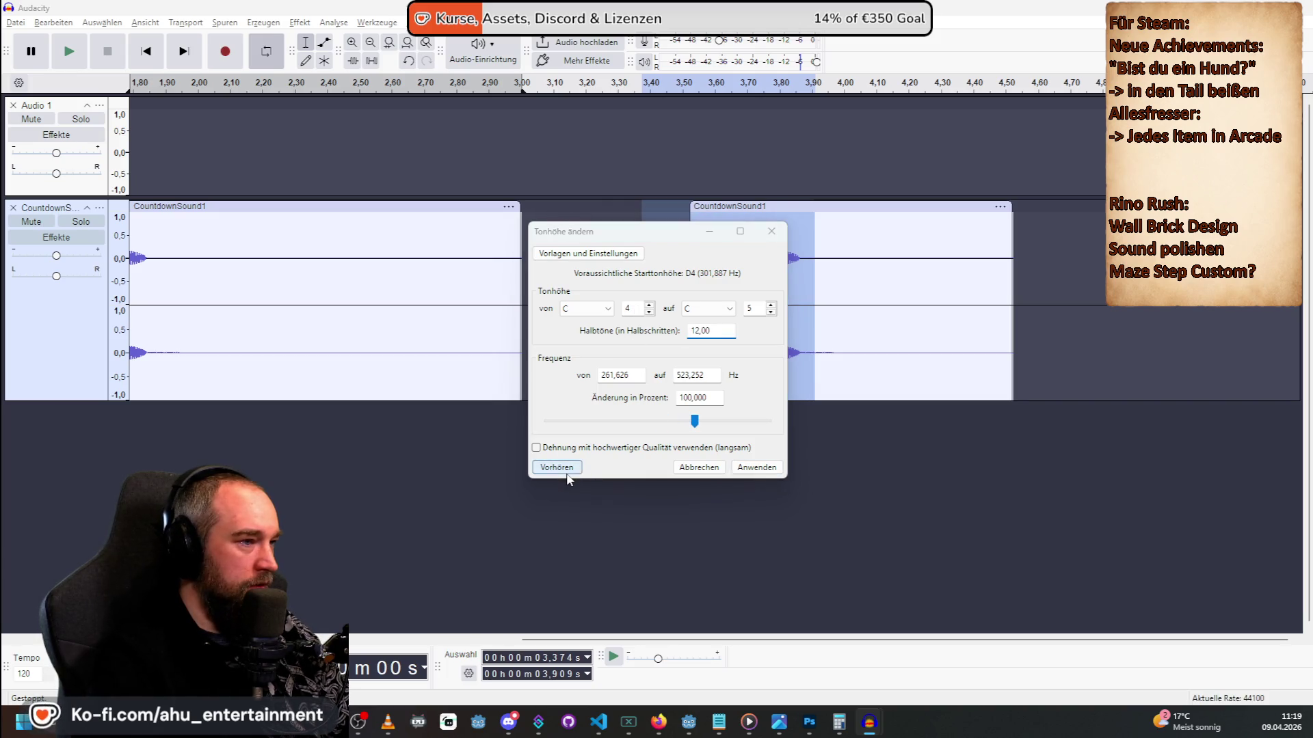
double_click(699, 331)
text(11)
click(570, 469)
double_click(700, 331)
text(12)
click(568, 469)
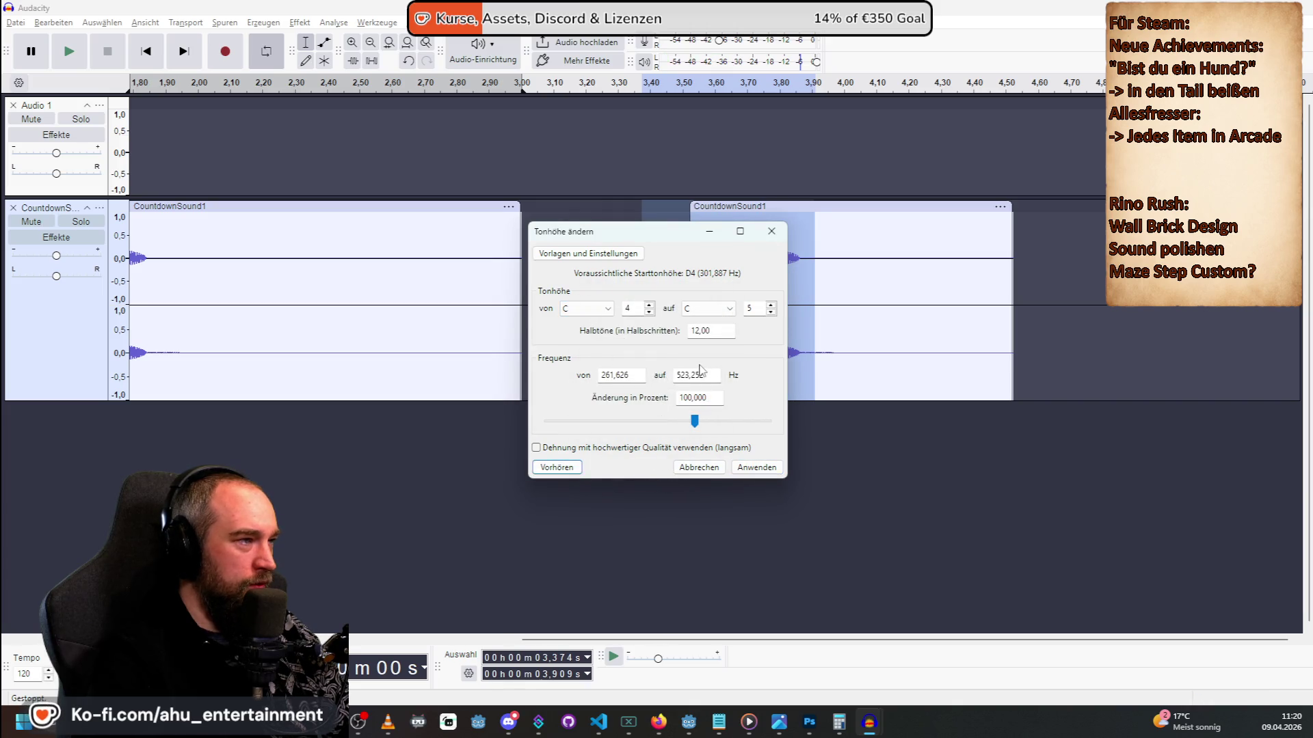
Audition 6, 7 and 8 semitones, then reset the shift to 0 semitones (C4 to C4).
text(6)
click(556, 469)
text(7)
click(549, 469)
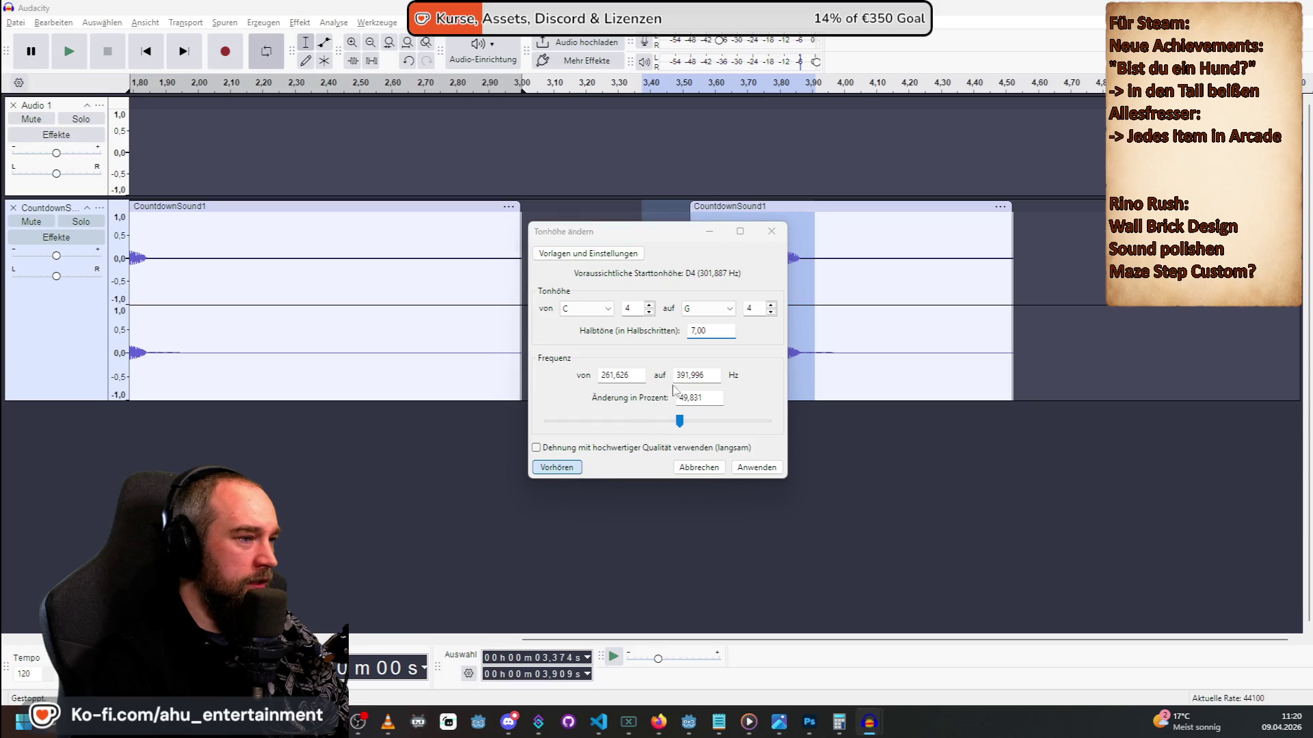
double_click(711, 330)
text(8)
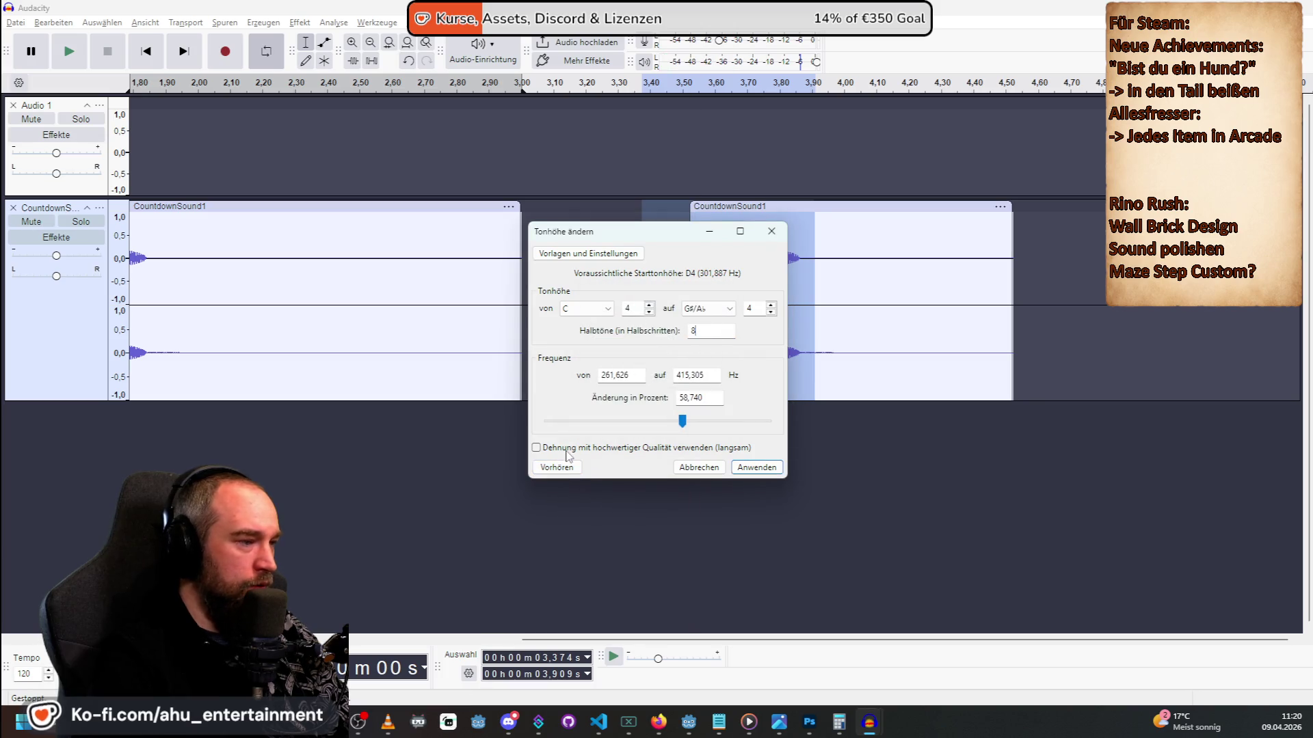
click(556, 468)
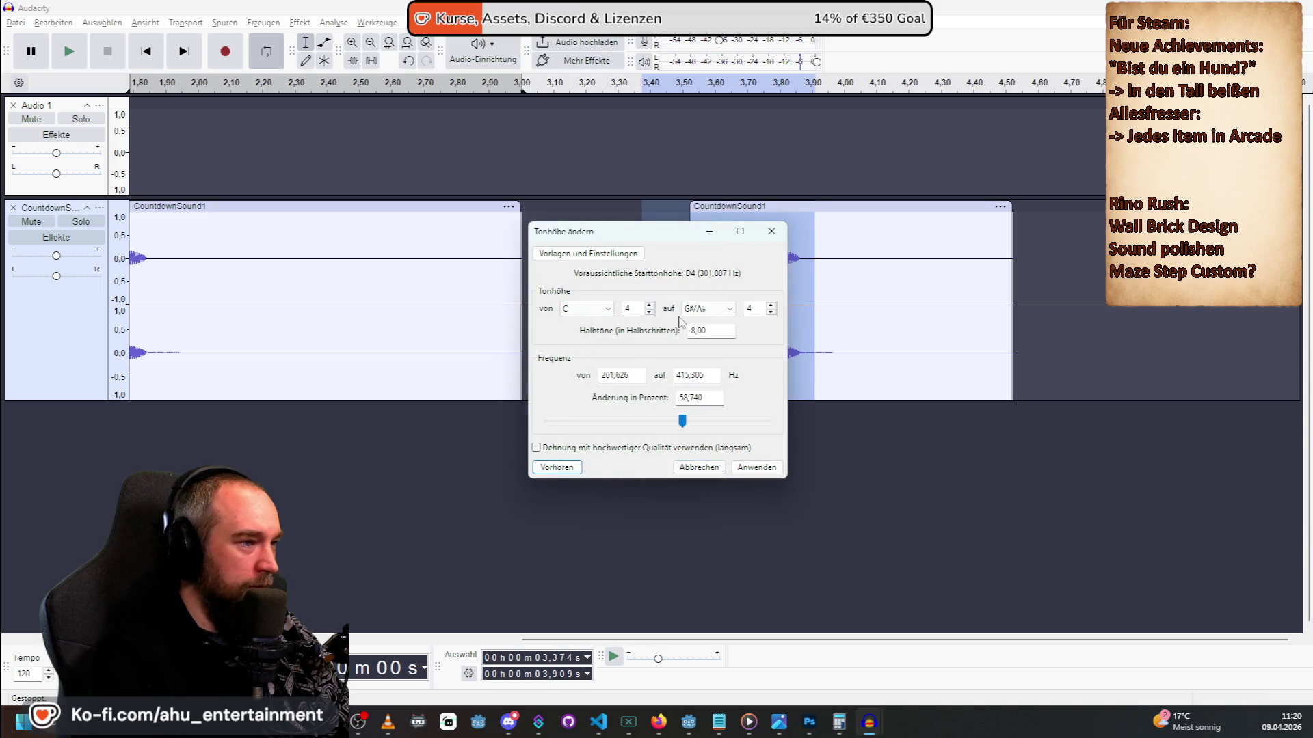
double_click(704, 330)
text(0)
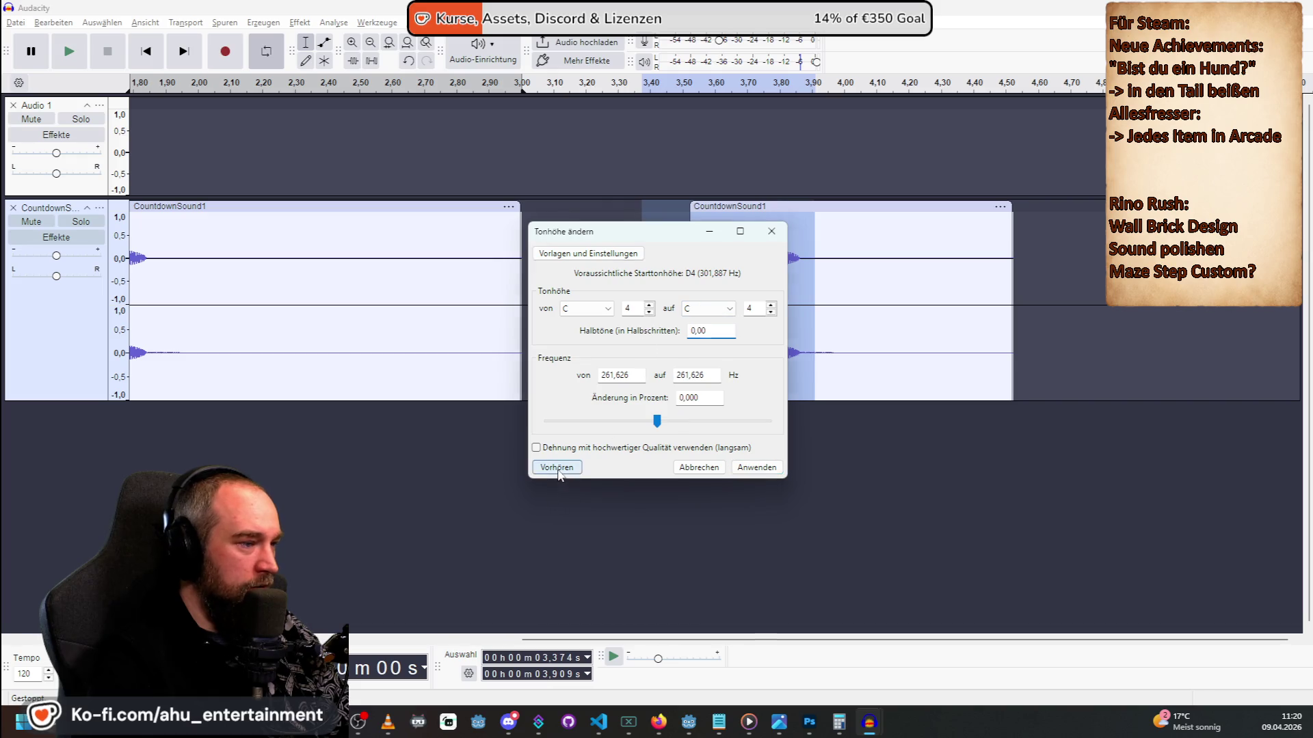
click(556, 469)
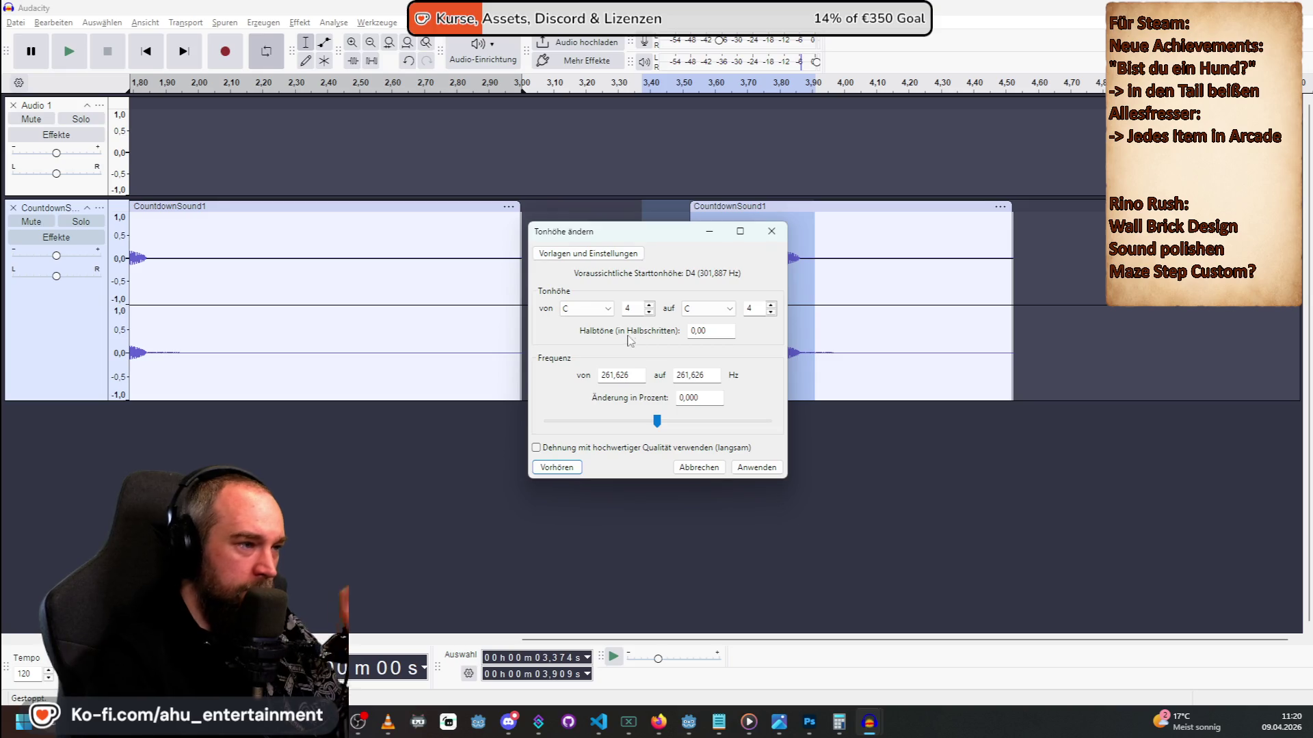
click(708, 309)
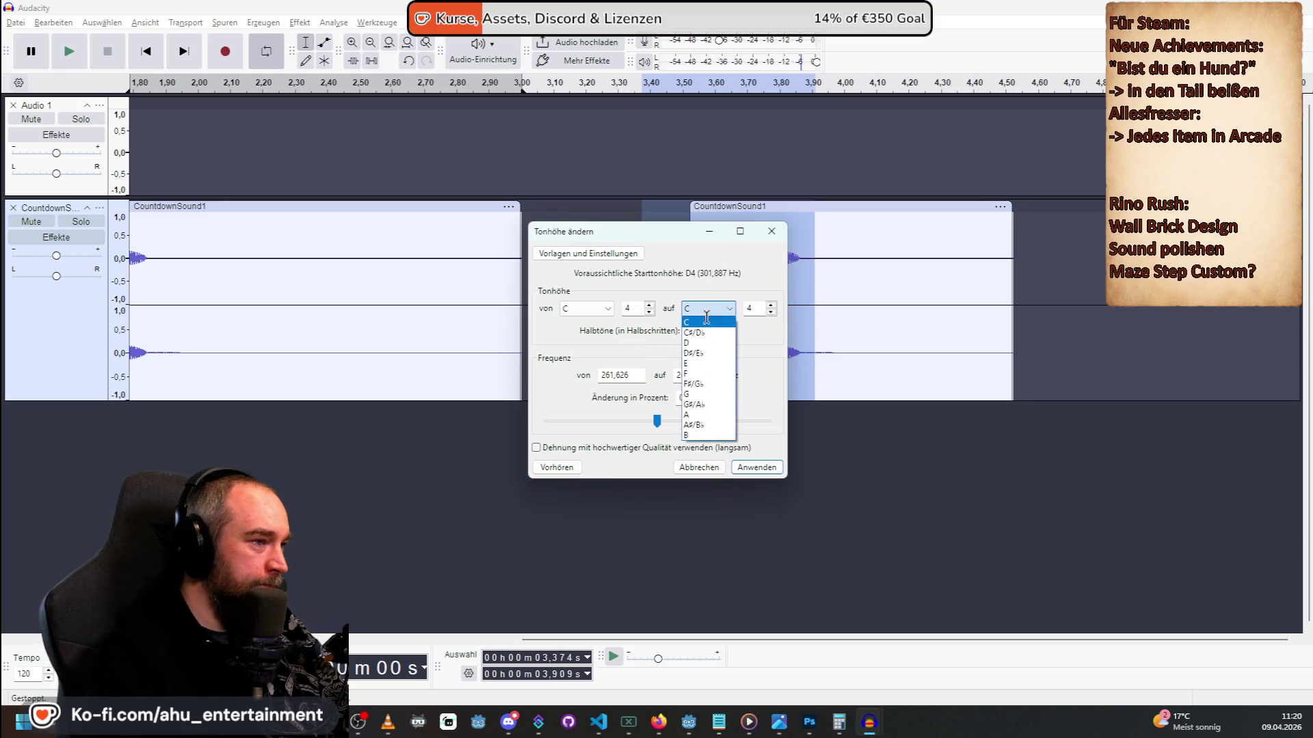
Choose F as the target note and audition shifts of 5, 6 and 7 semitones.
click(712, 373)
click(557, 468)
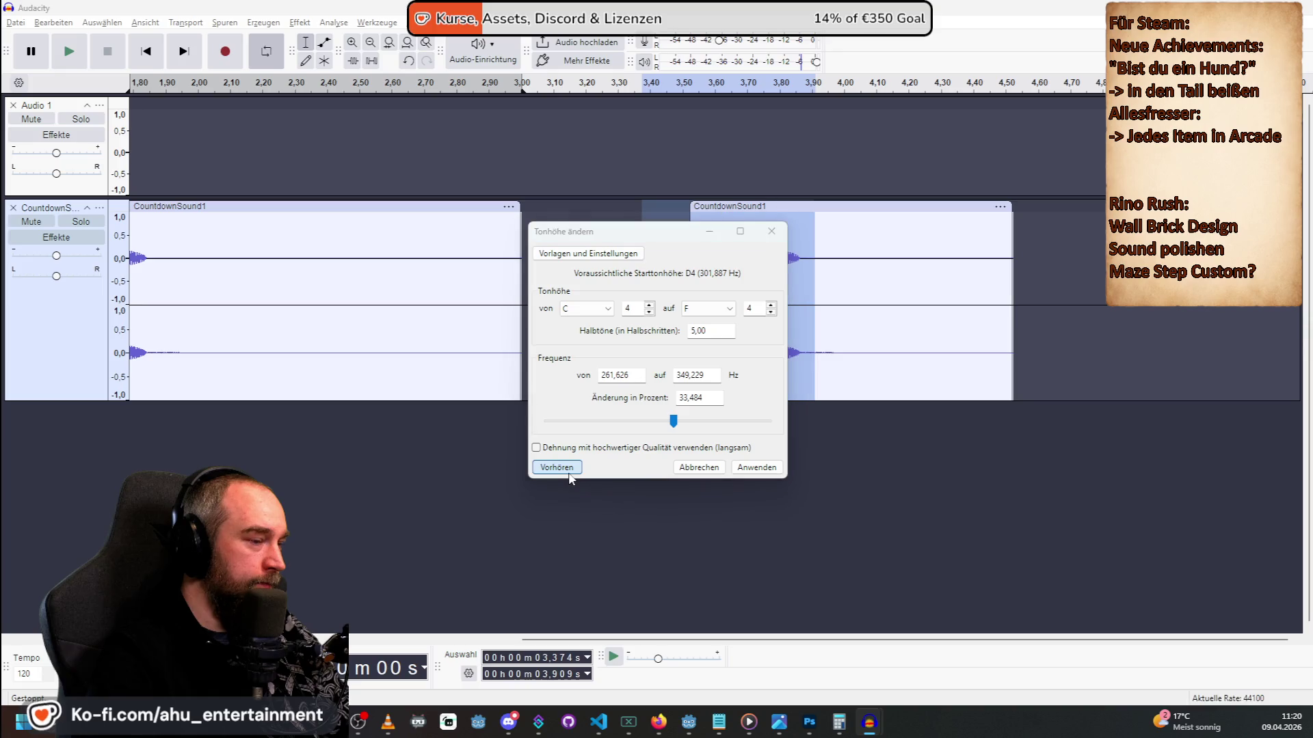
text(6)
click(557, 467)
double_click(711, 331)
text(7)
click(557, 467)
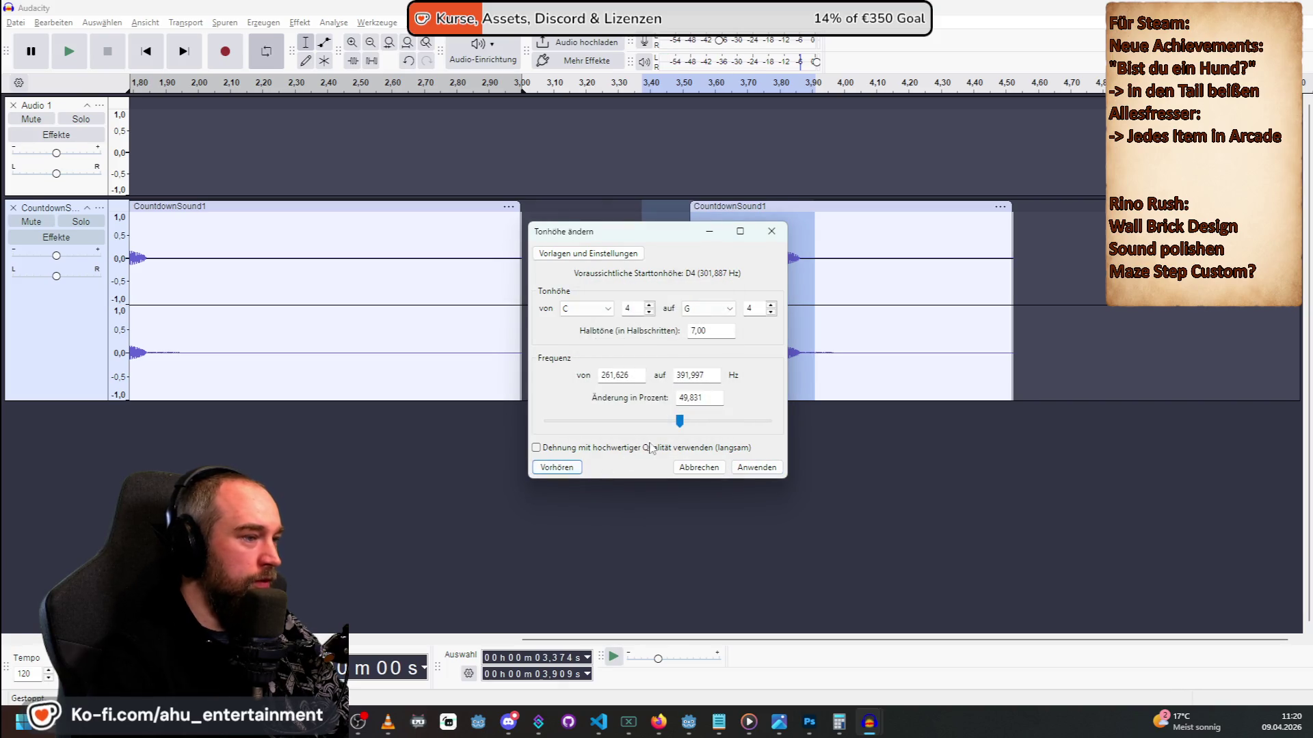
double_click(711, 331)
text(6)
click(565, 469)
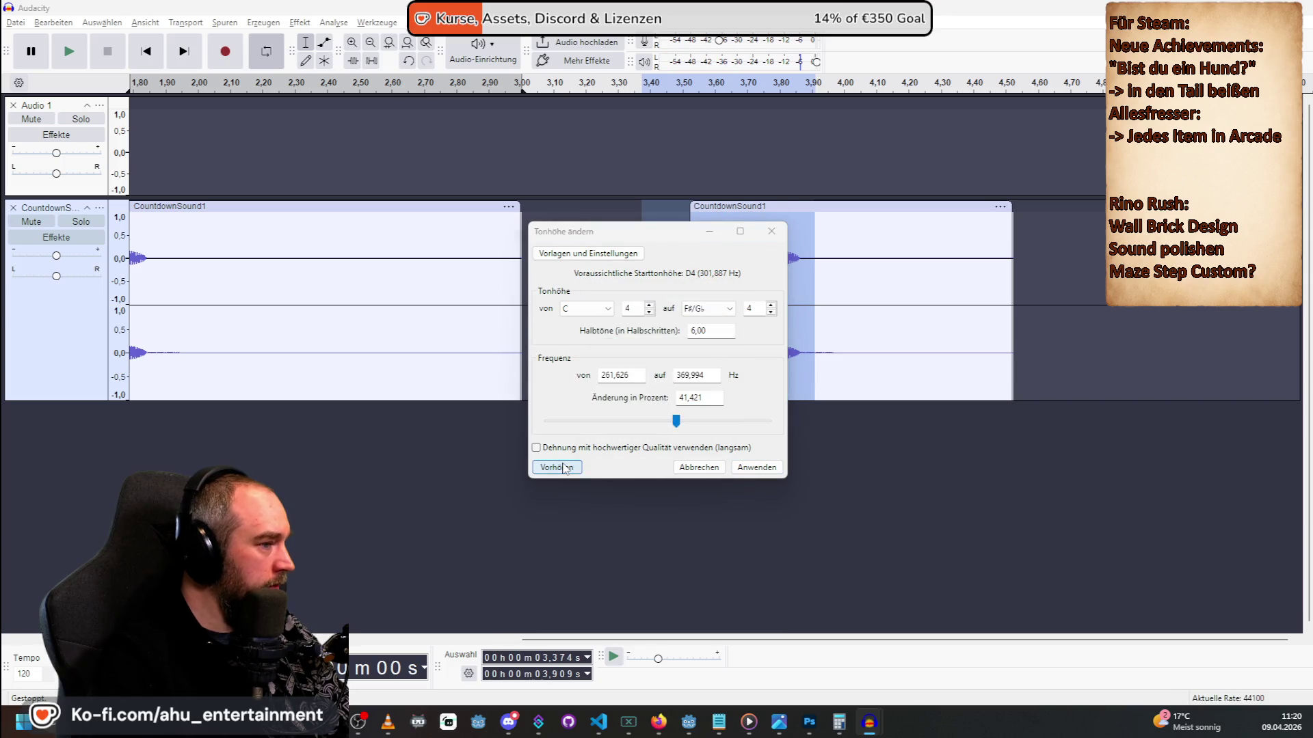
double_click(711, 331)
text(7)
click(565, 469)
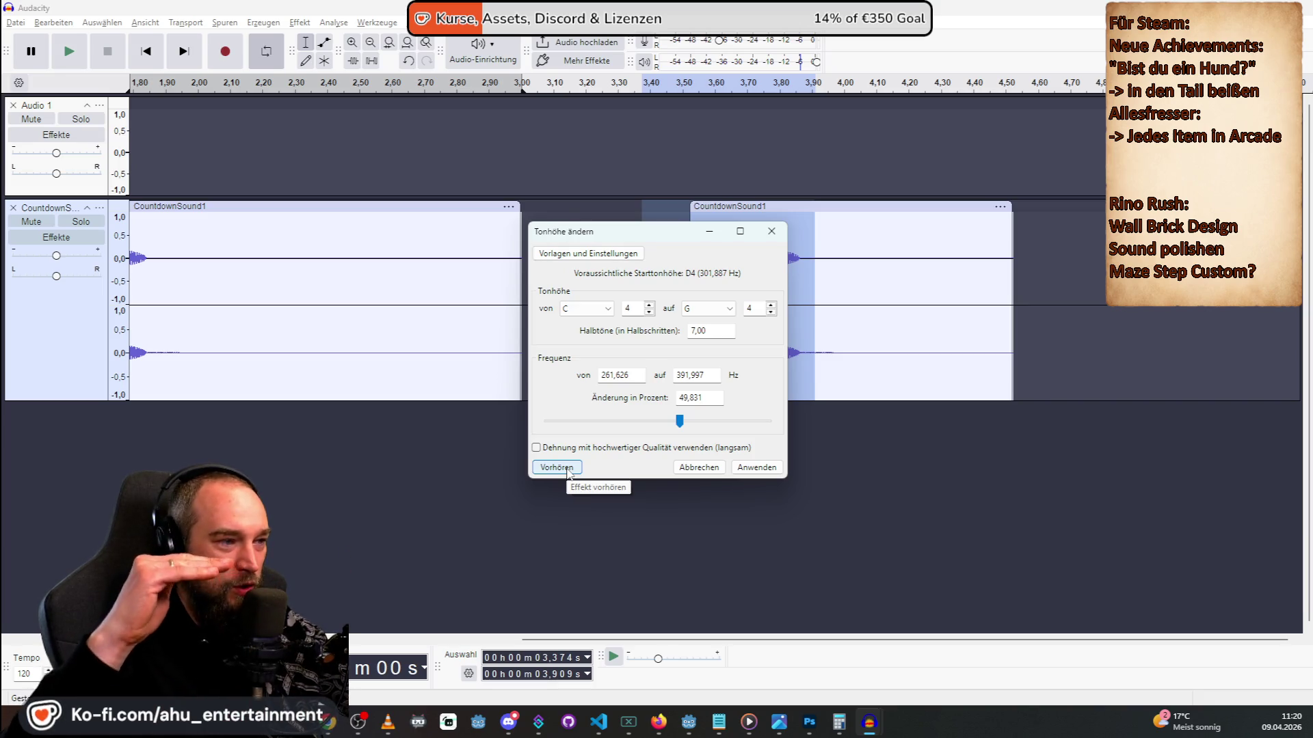
Audition 4 semitones, then settle on 5 (C4 to F4, 33.484 %) and apply it.
double_click(711, 331)
text(4)
click(578, 471)
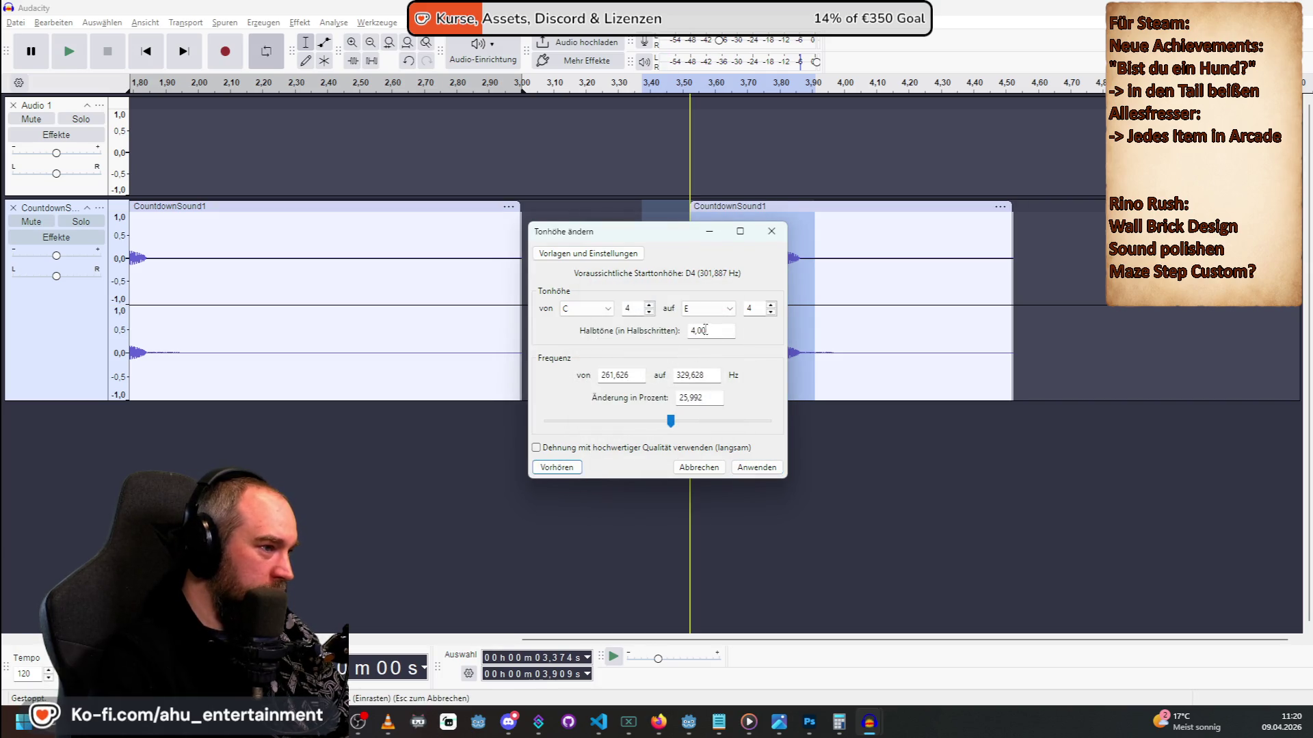
click(553, 469)
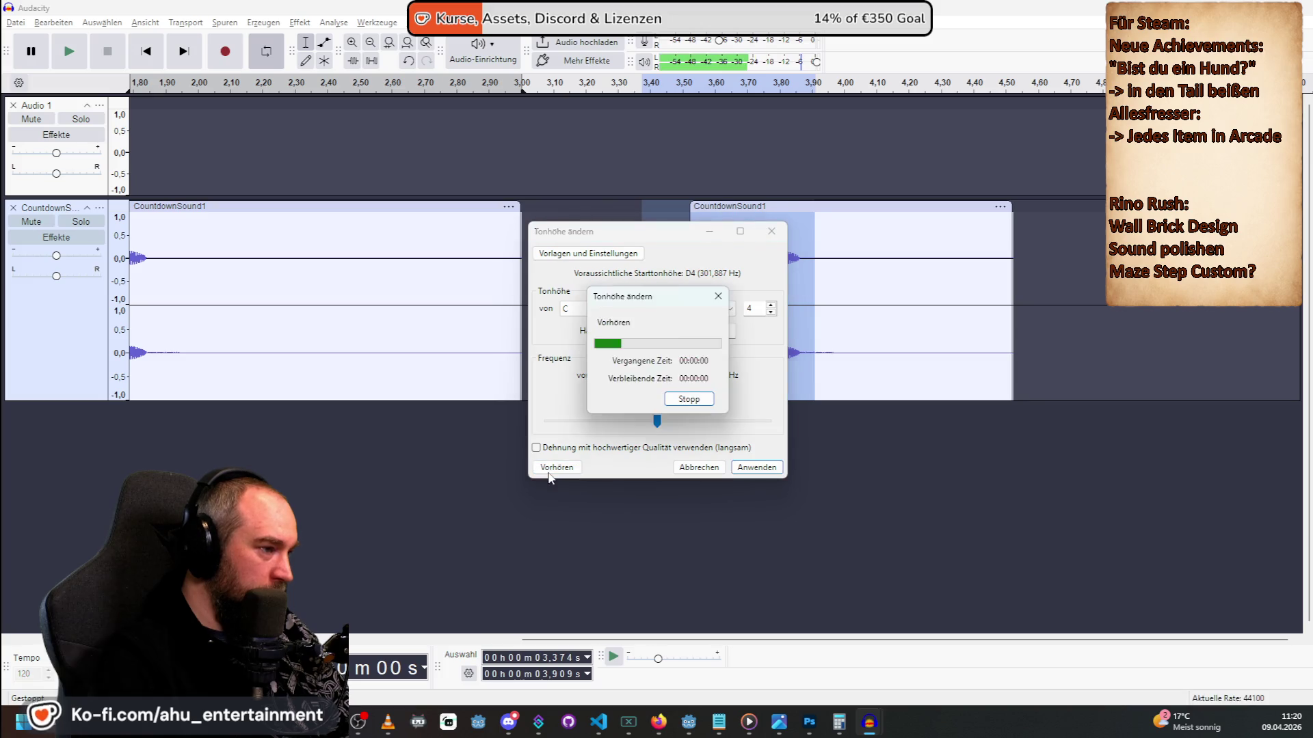
click(549, 471)
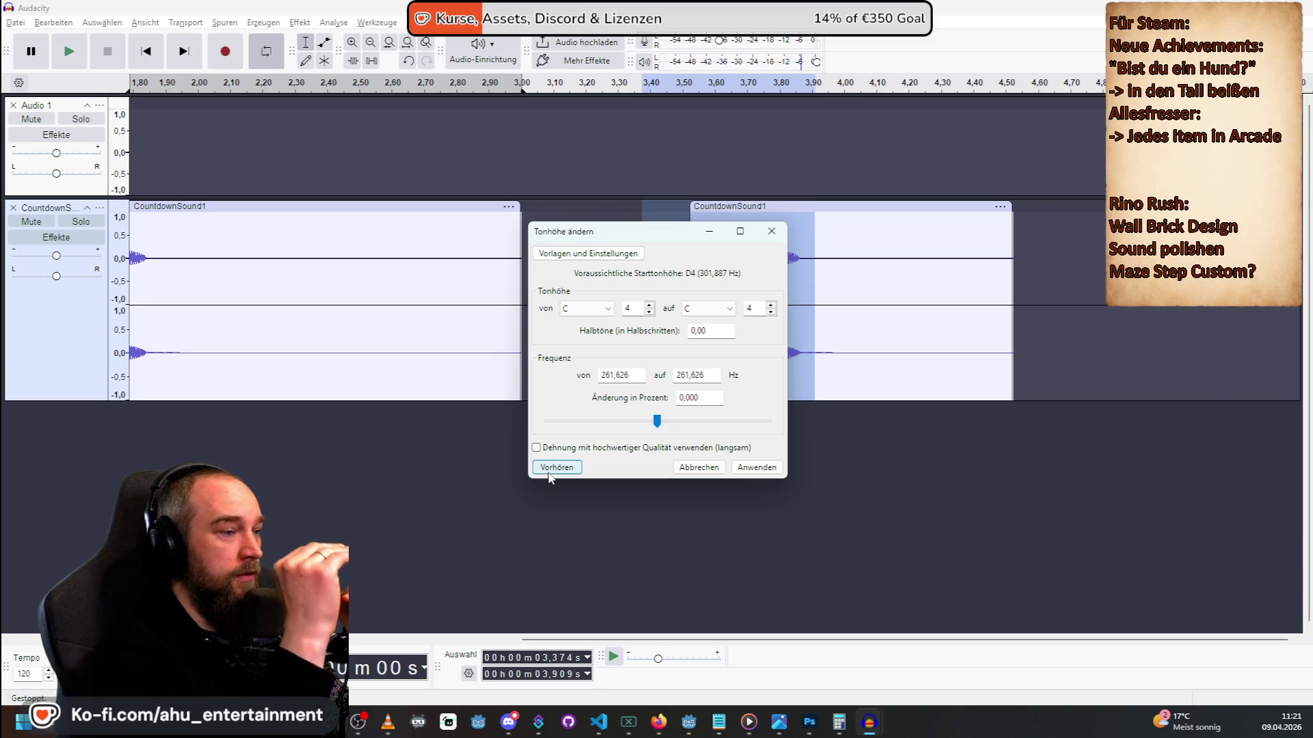
double_click(728, 331)
text(5)
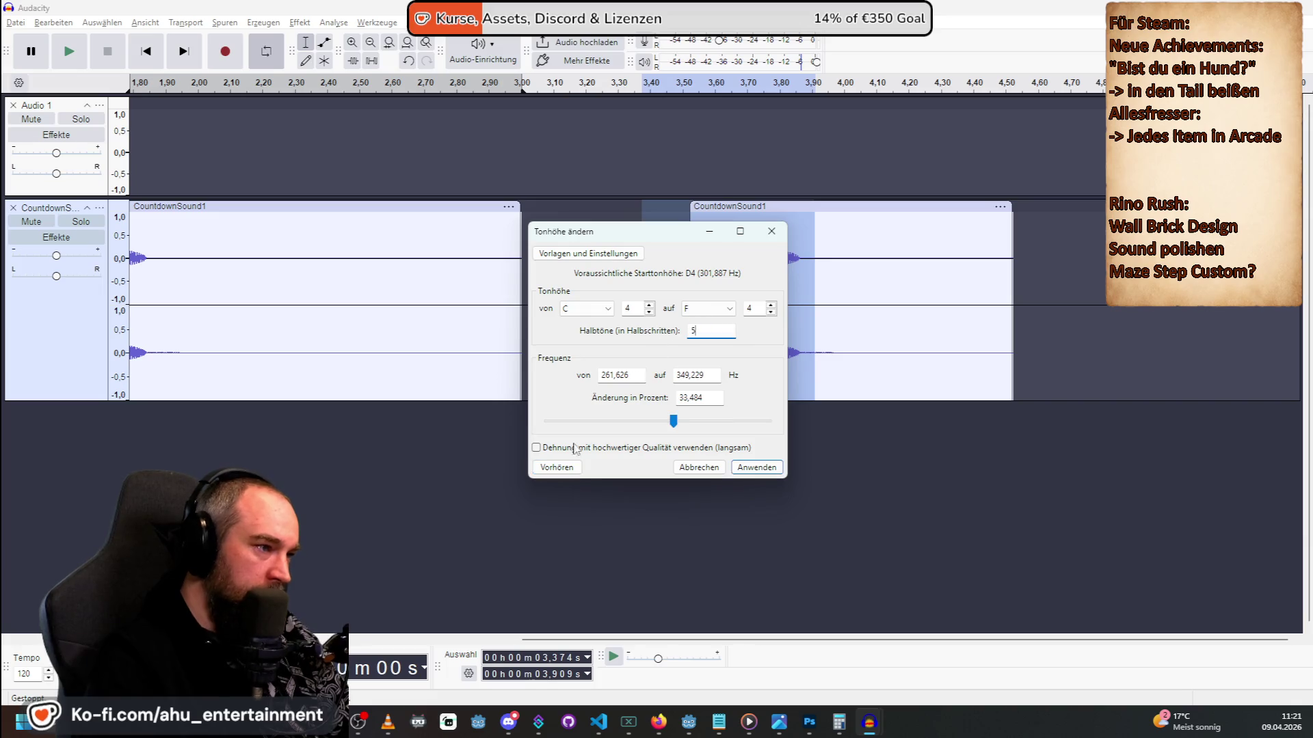
click(541, 471)
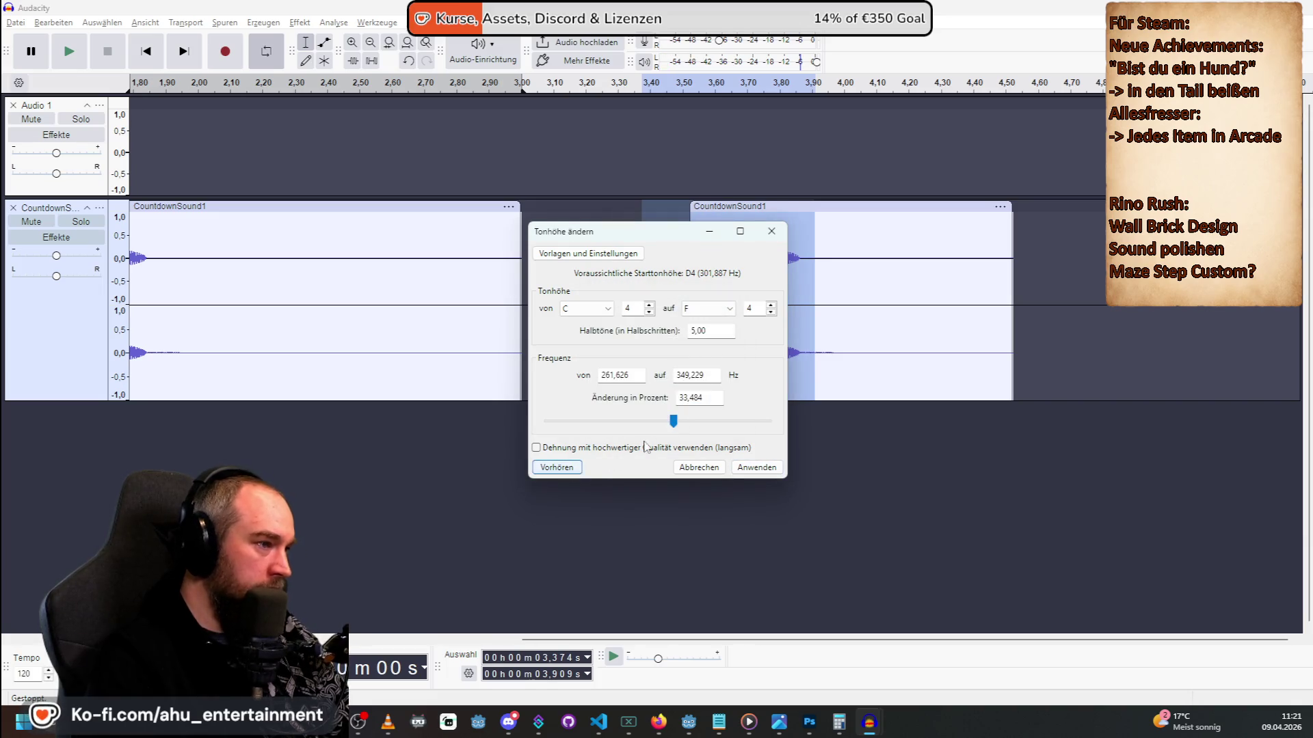
click(553, 472)
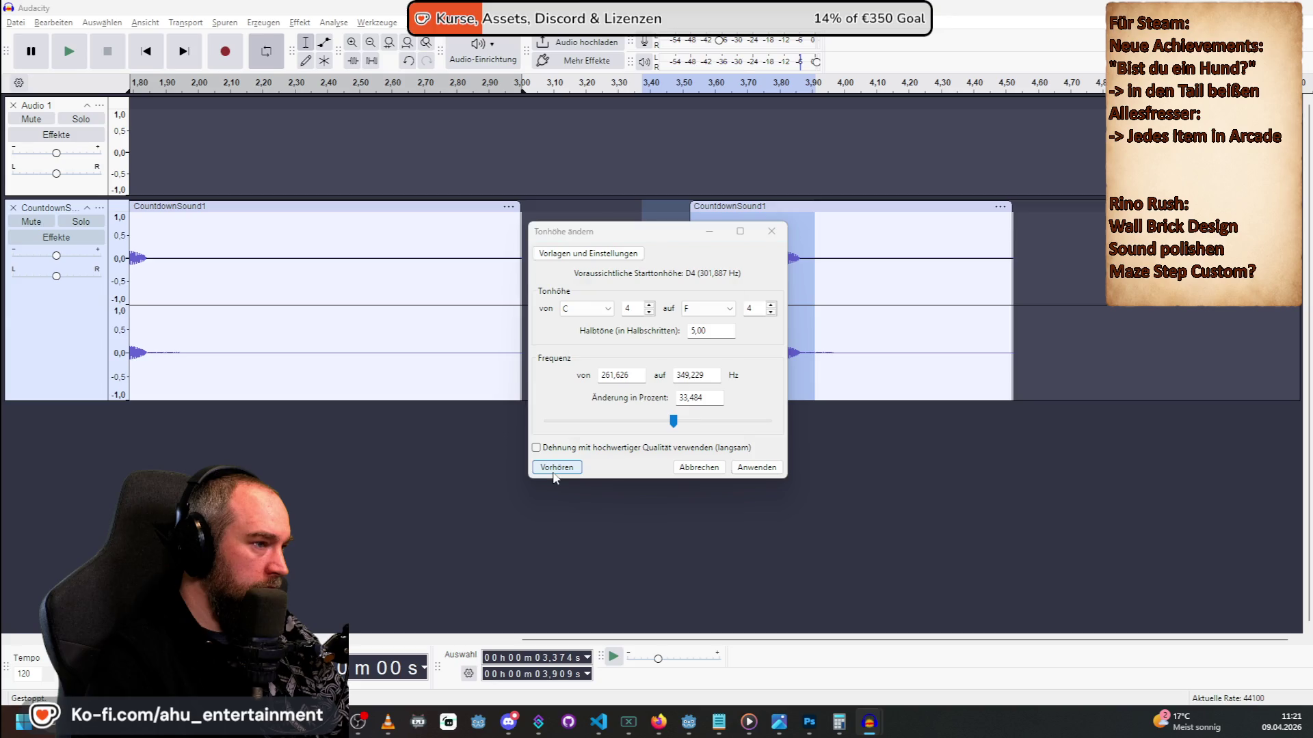
click(756, 467)
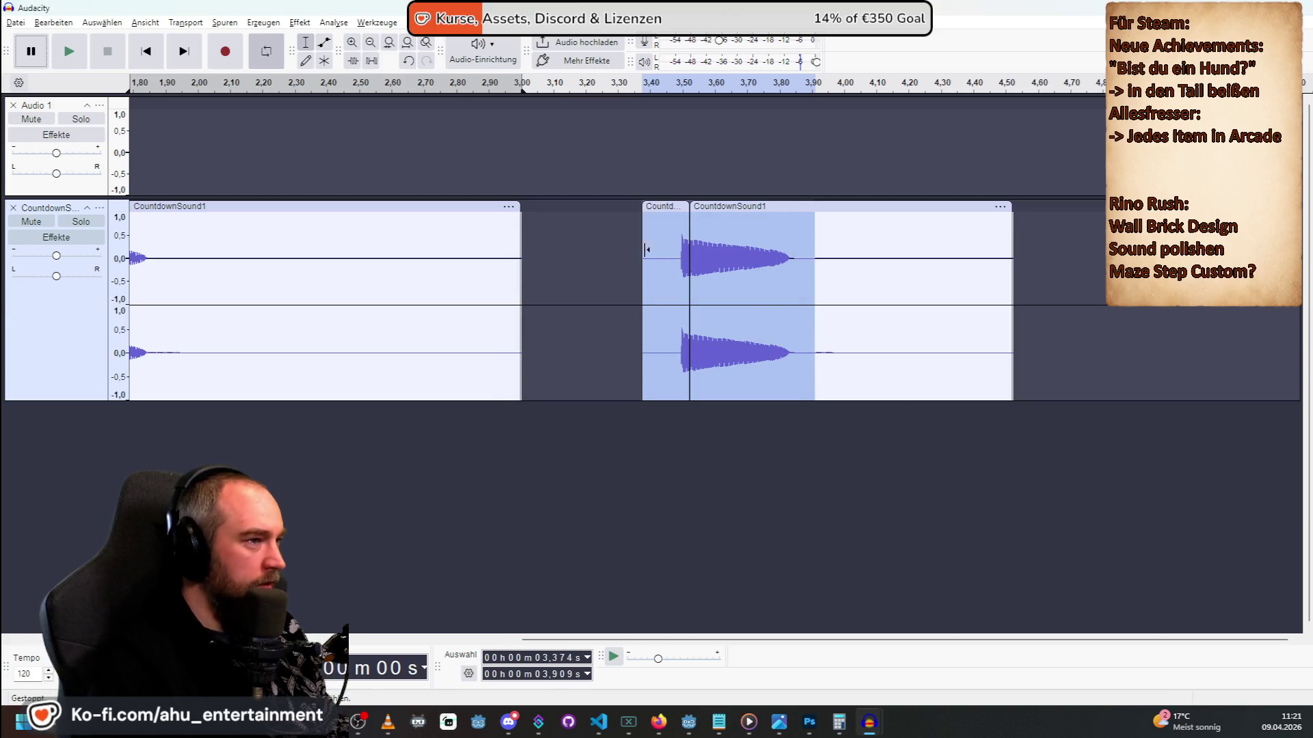
Move the pitched clip against the first clip, then shift the countdown clips back right.
mouse_move(764, 209)
mouse_down()
mouse_move(978, 214)
mouse_move(396, 226)
mouse_up()
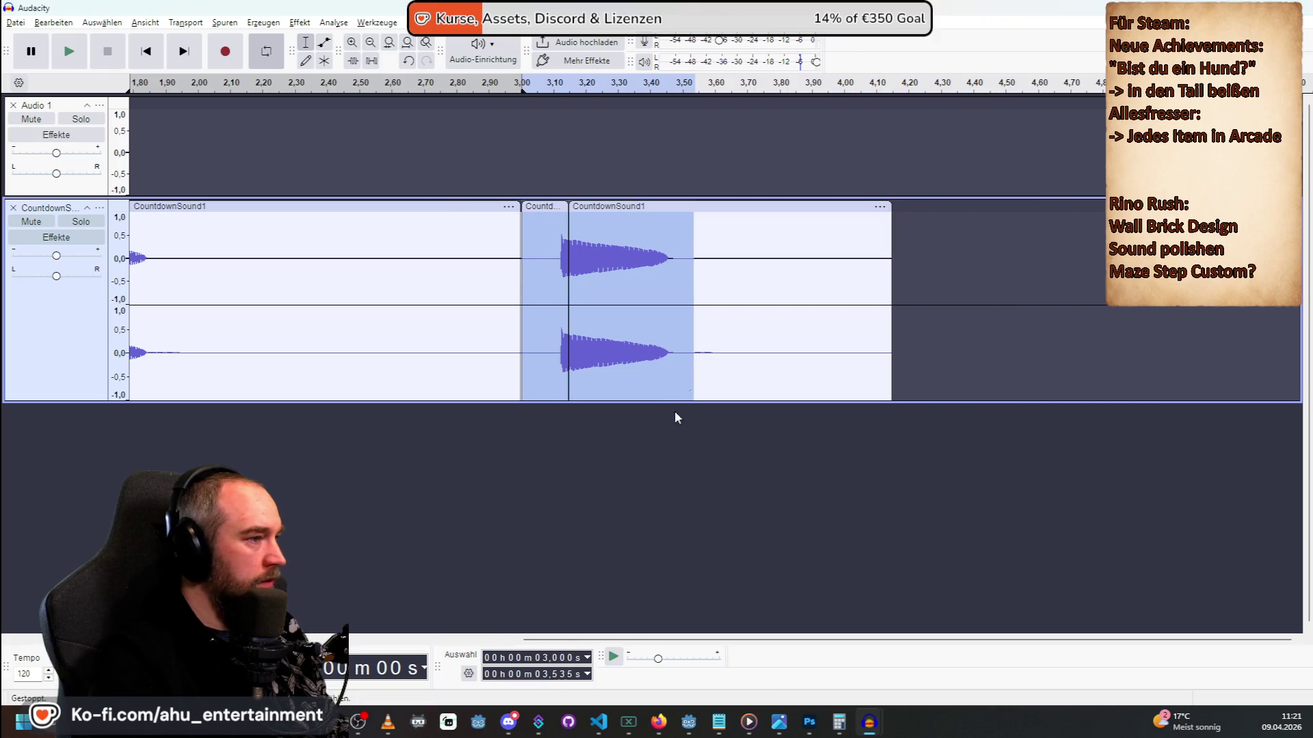
click(523, 483)
click(558, 253)
mouse_move(570, 208)
mouse_down()
mouse_move(719, 271)
mouse_move(841, 266)
mouse_move(690, 259)
mouse_up()
click(906, 267)
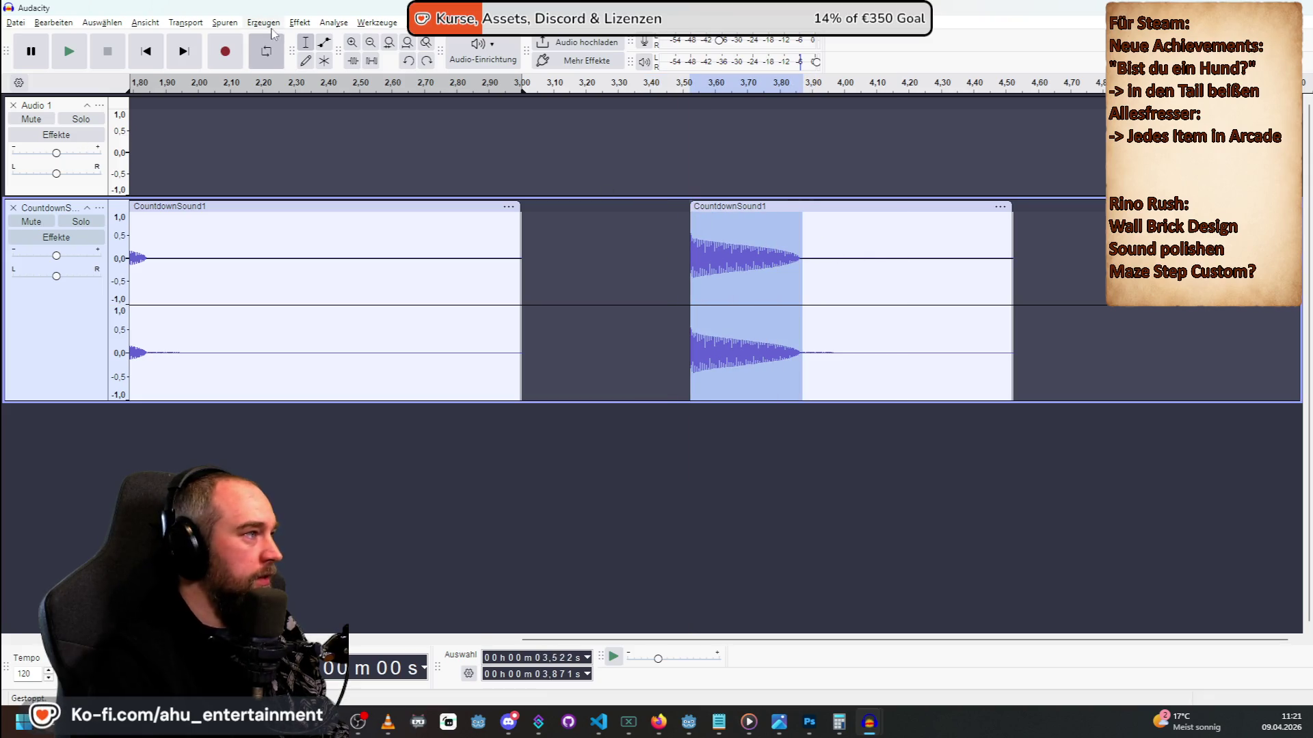
Select the whole CountdownSound1 clip and open Change Pitch, showing a 5-semitone rise.
click(950, 229)
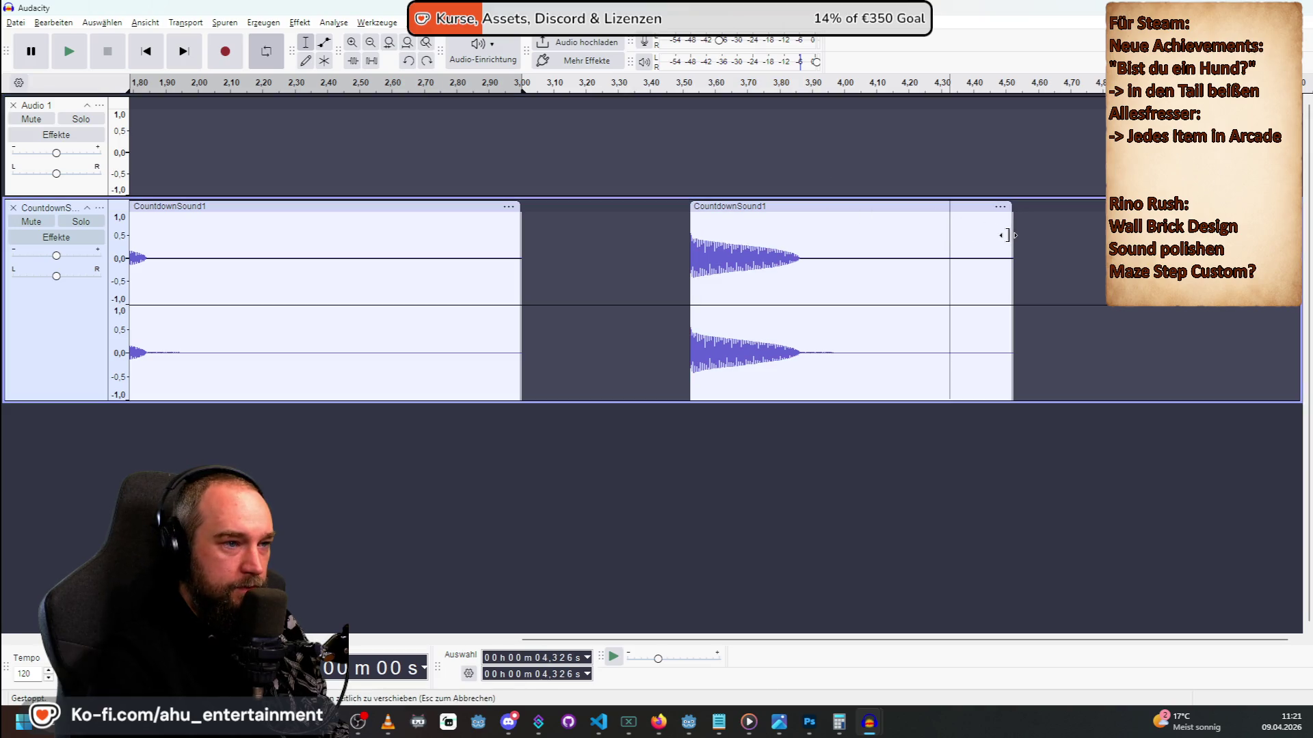
drag(1003, 235, 691, 260)
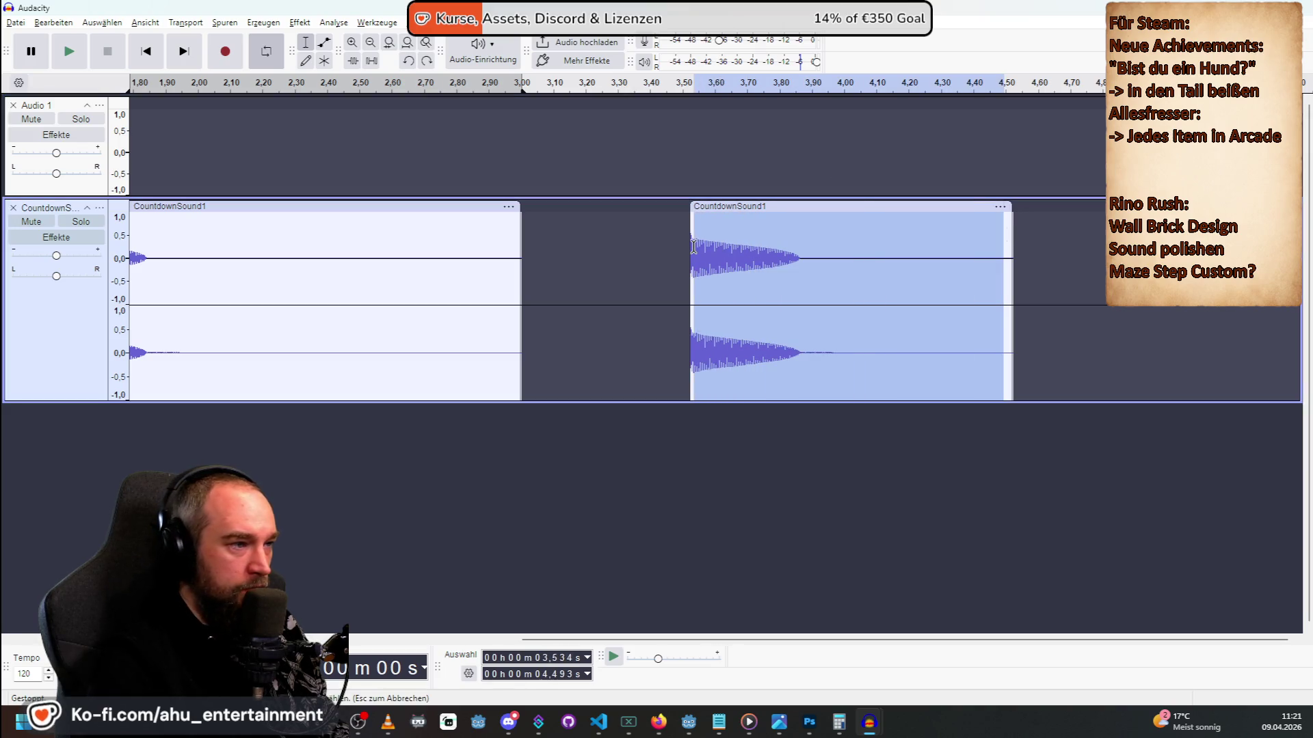
click(298, 22)
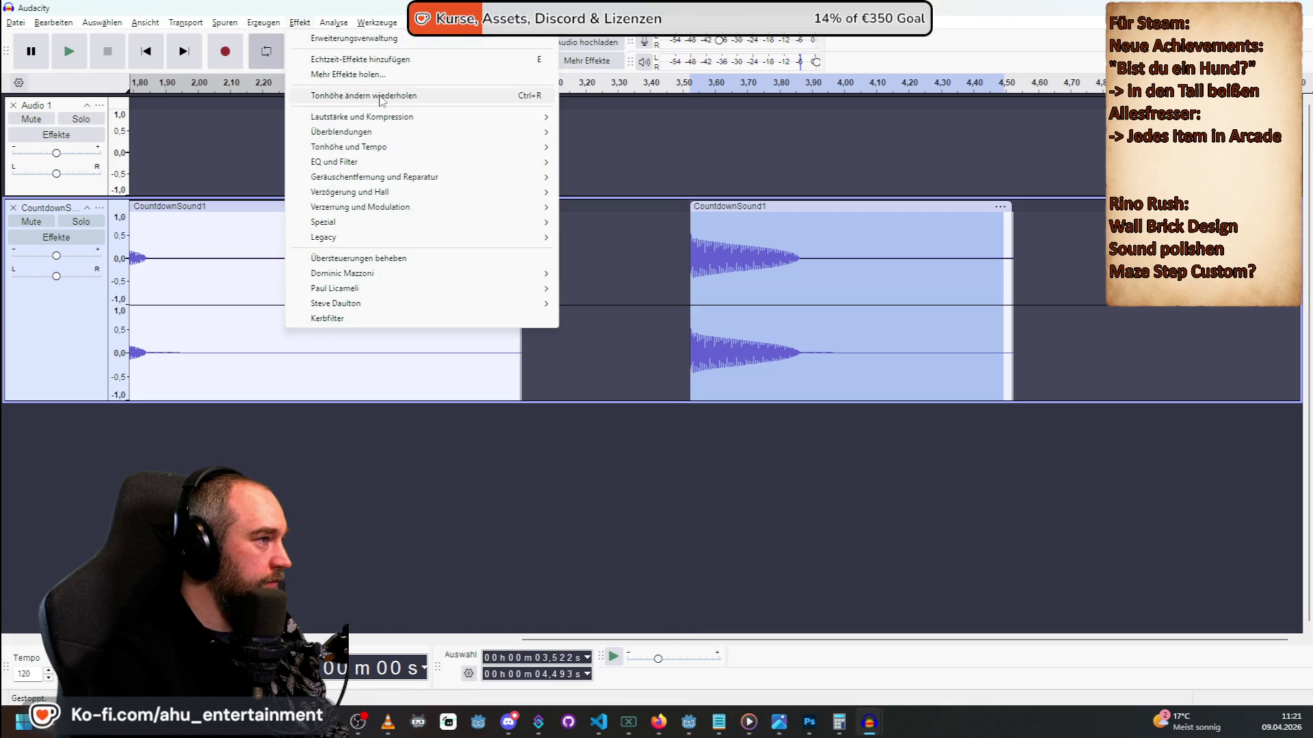
mouse_move(410, 147)
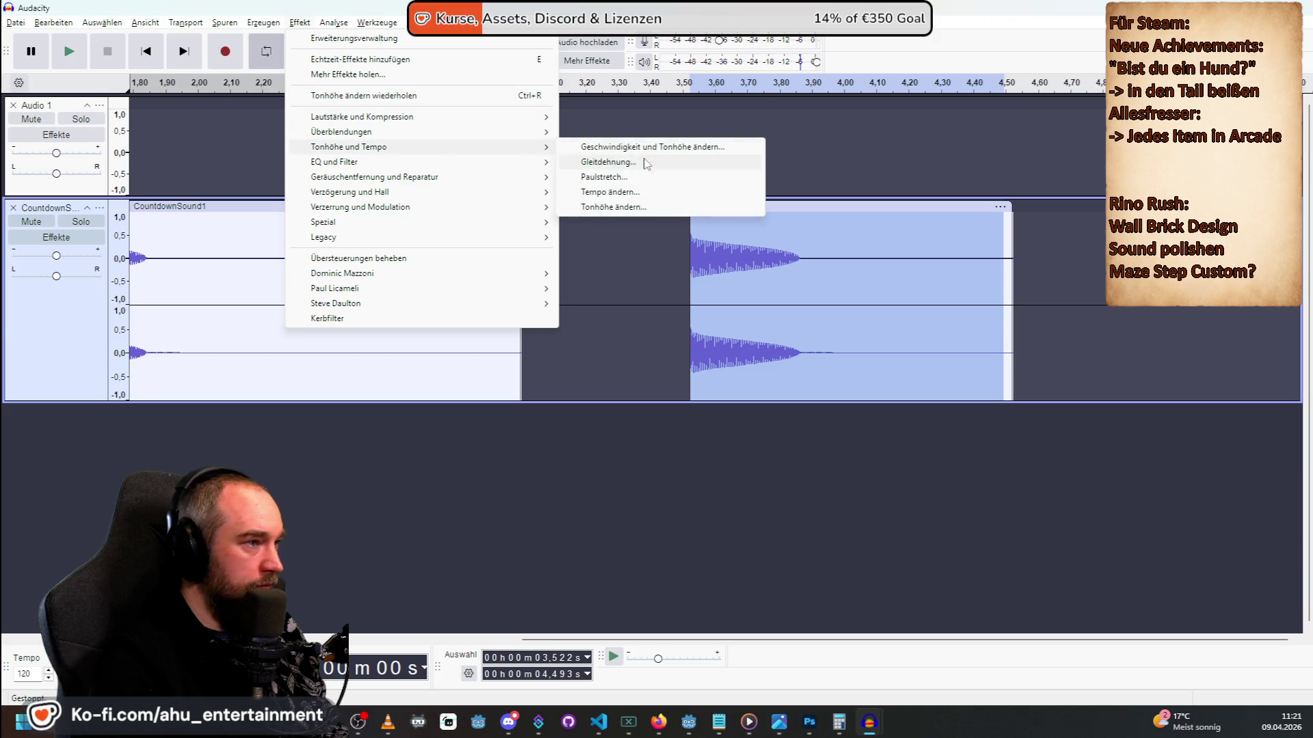
click(635, 208)
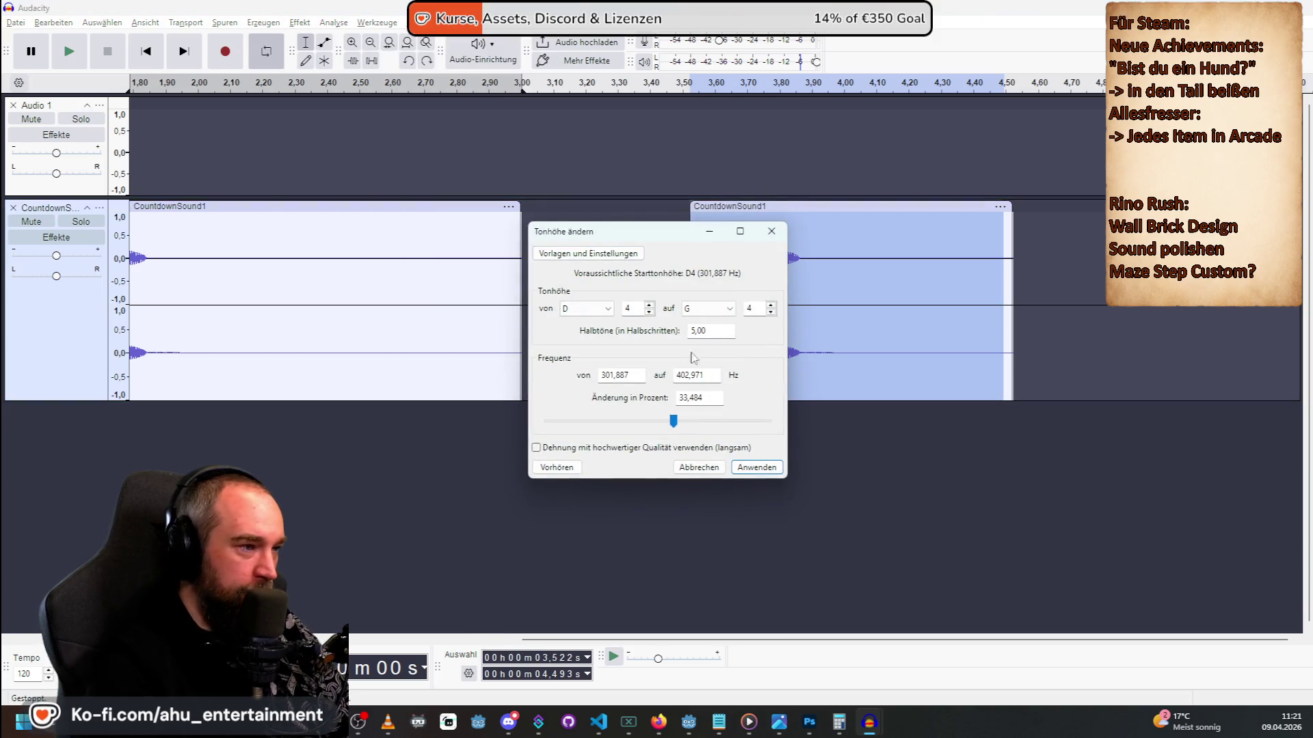